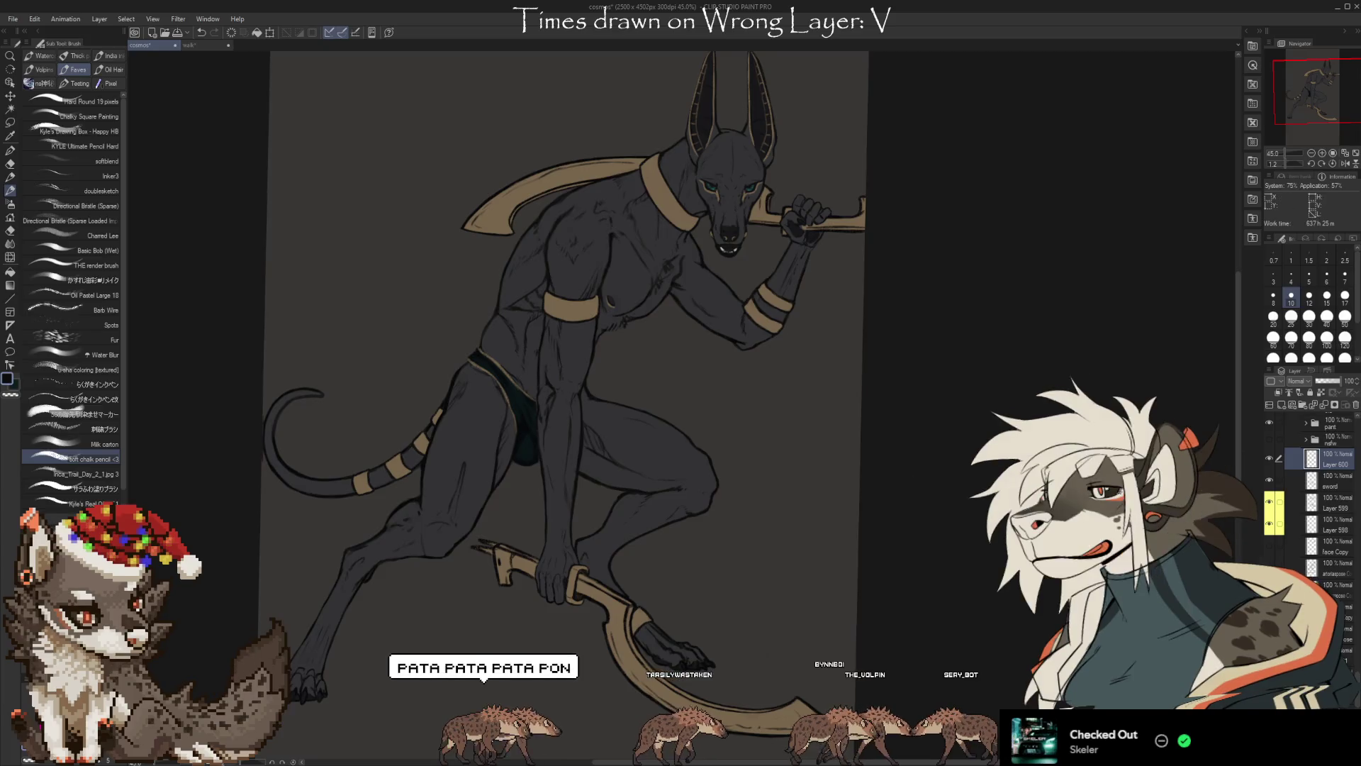
Make Folder 44 active with the brush tool and zoom in on the head and chest
{"action": "scroll", "coordinate": [1330, 436], "scroll_direction": "up", "scroll_amount": 5}
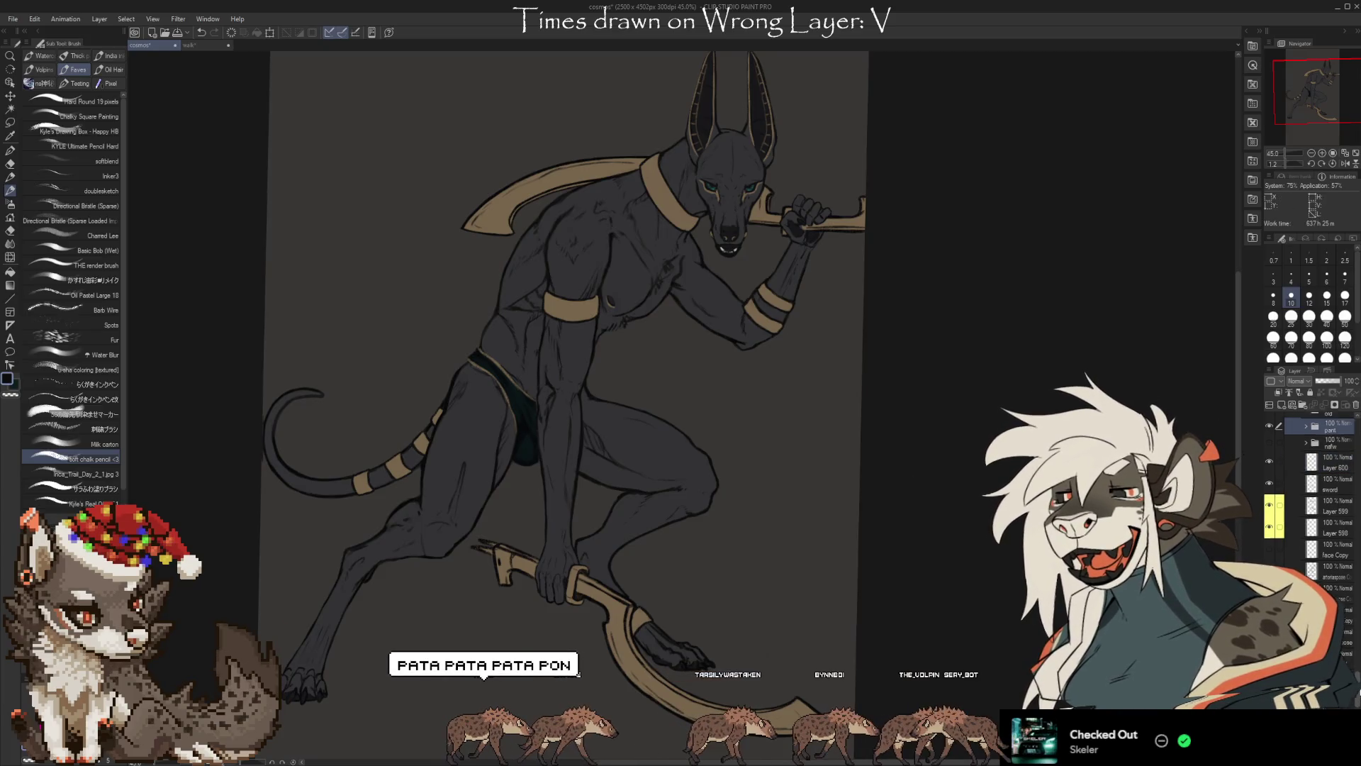
{"action": "left_click", "coordinate": [1316, 493]}
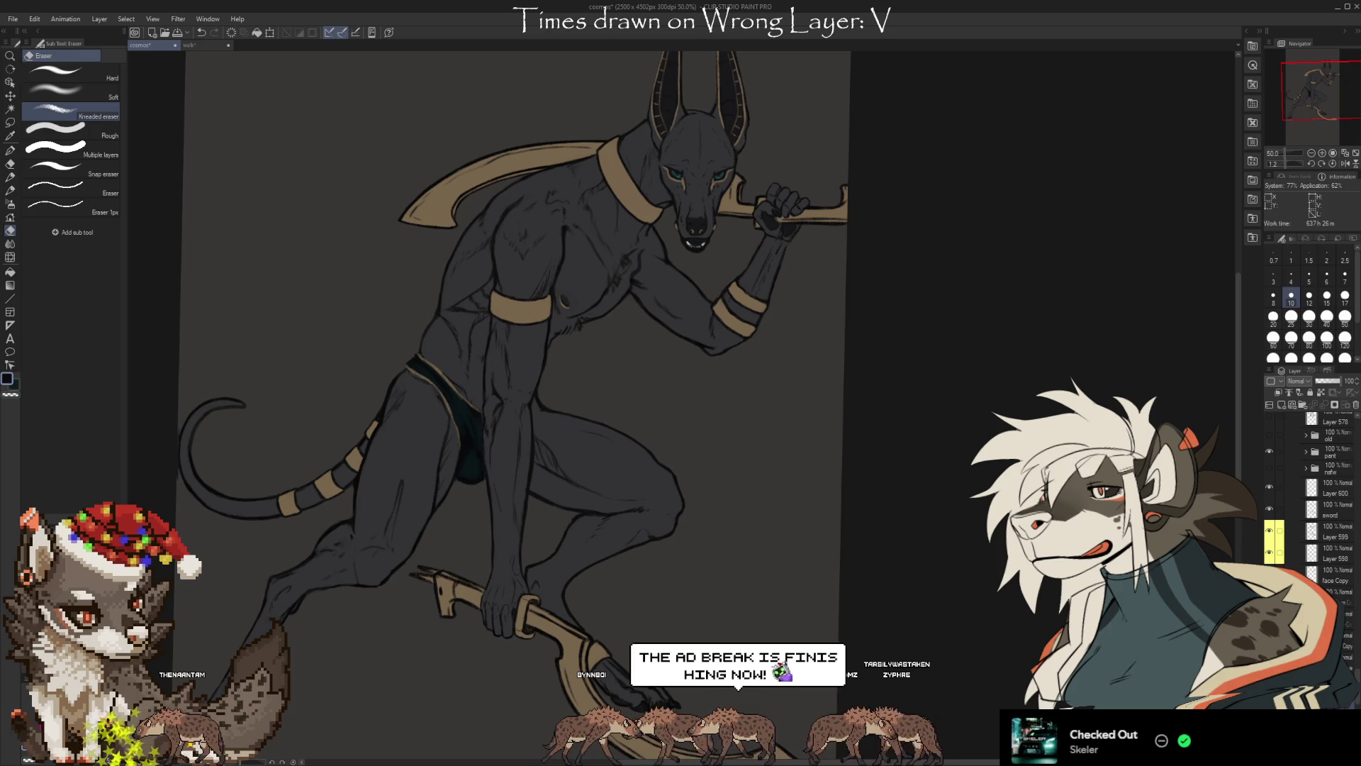
{"action": "key", "text": "b"}
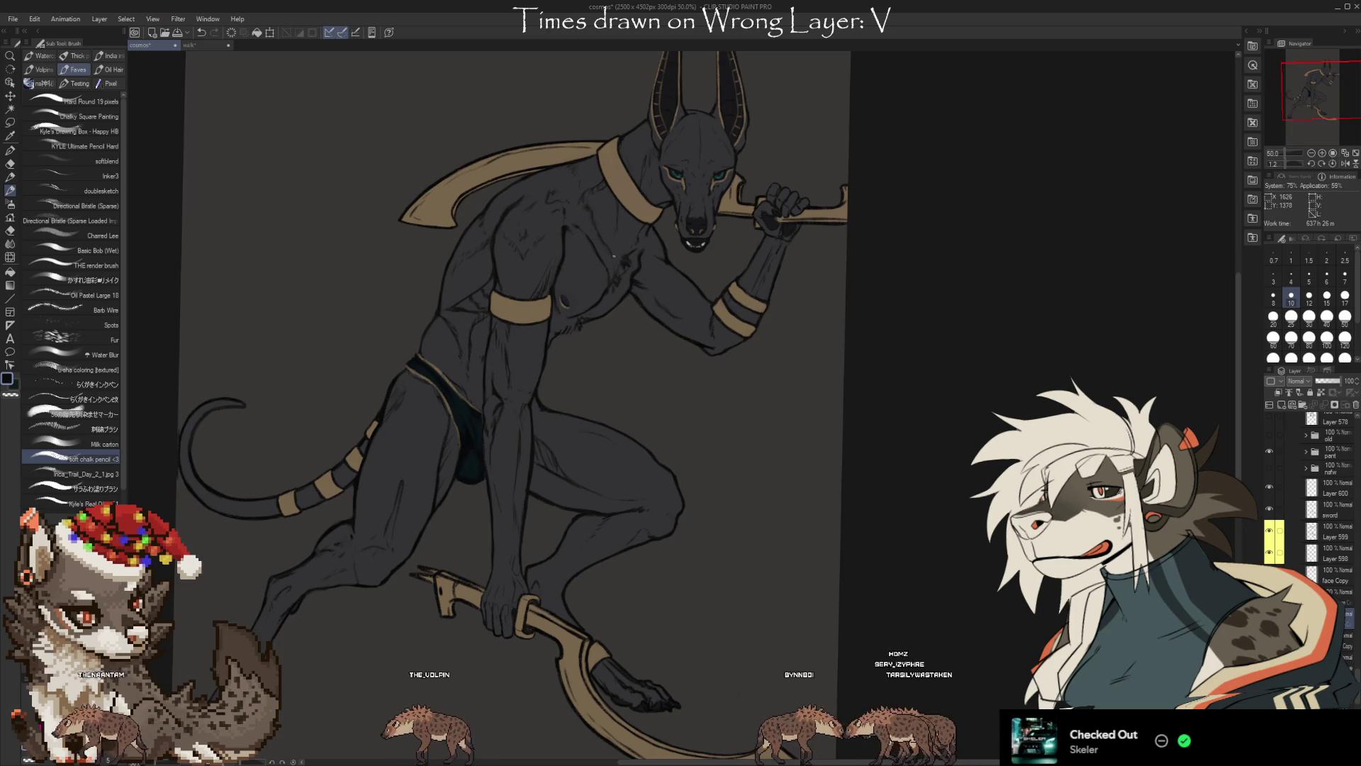
{"action": "scroll", "coordinate": [646, 167], "scroll_direction": "up", "scroll_amount": 4}
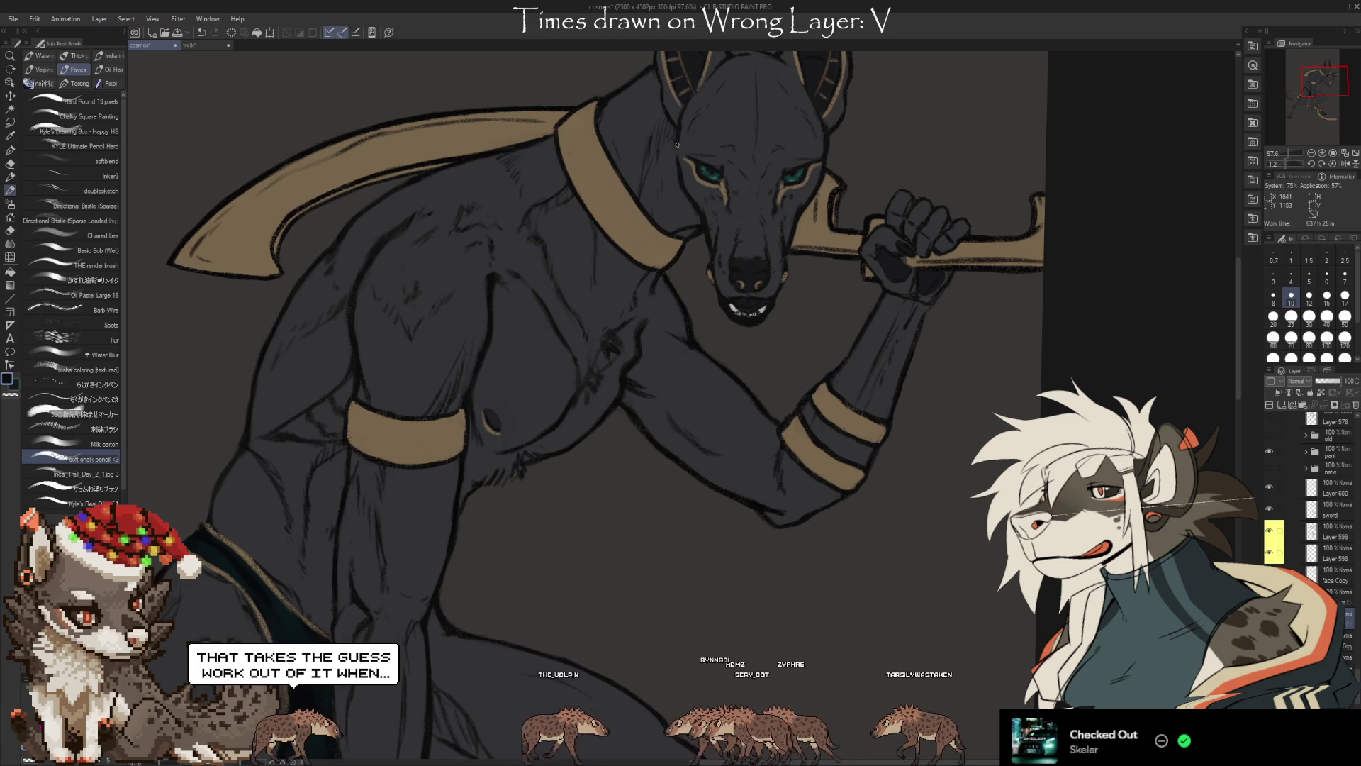
Paint fur and muscle detail on the head, chest and arm, alternating a size 10 brush and size 6 eraser
{"action": "scroll", "coordinate": [692, 342], "scroll_direction": "right", "scroll_amount": 2}
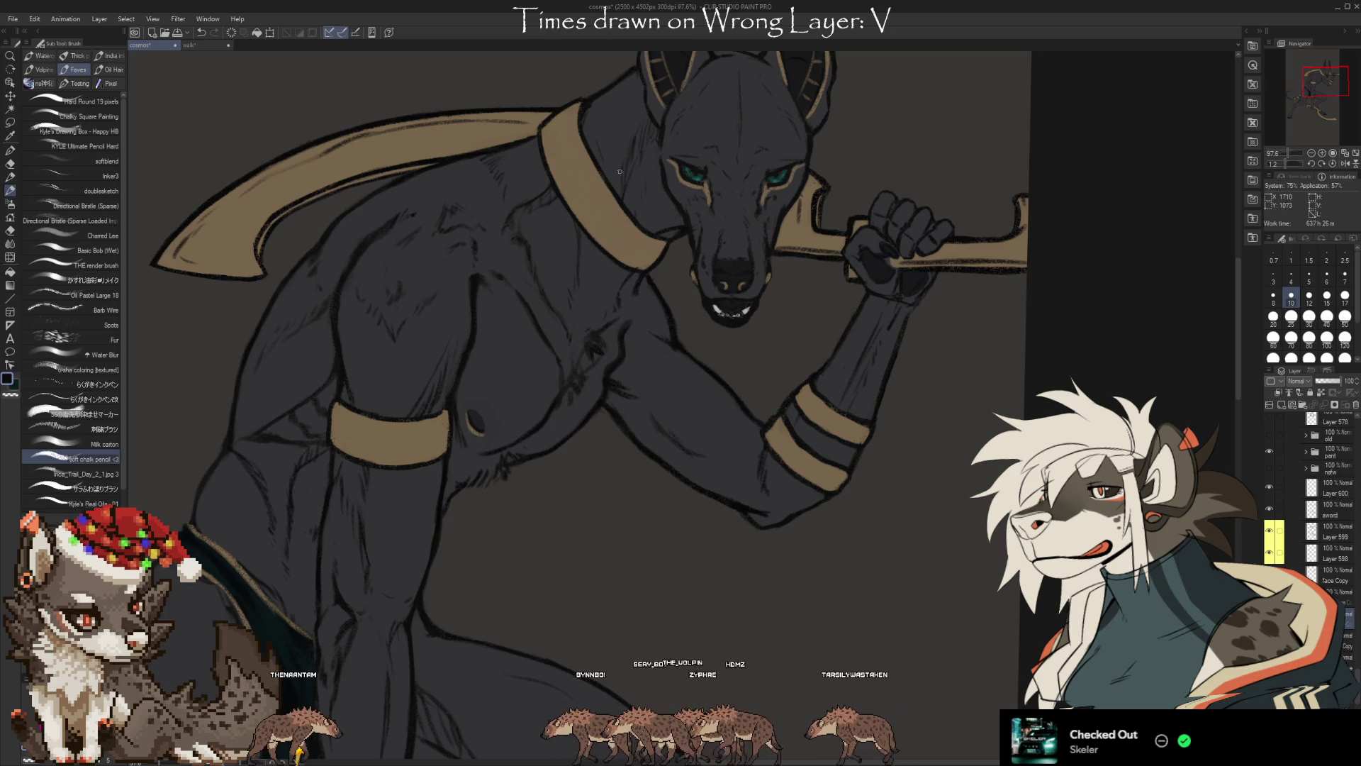
{"action": "scroll", "coordinate": [842, 307], "scroll_direction": "down", "scroll_amount": 1}
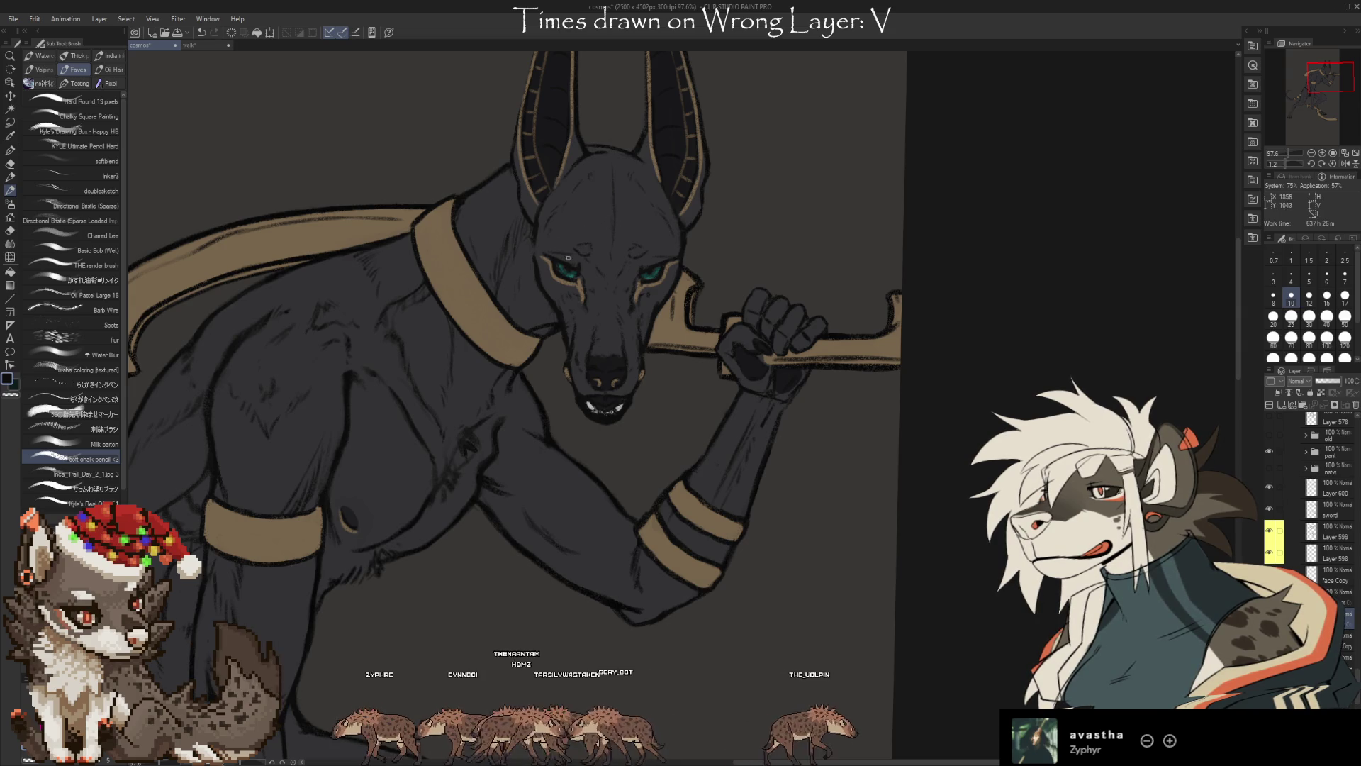
{"action": "key", "text": "e"}
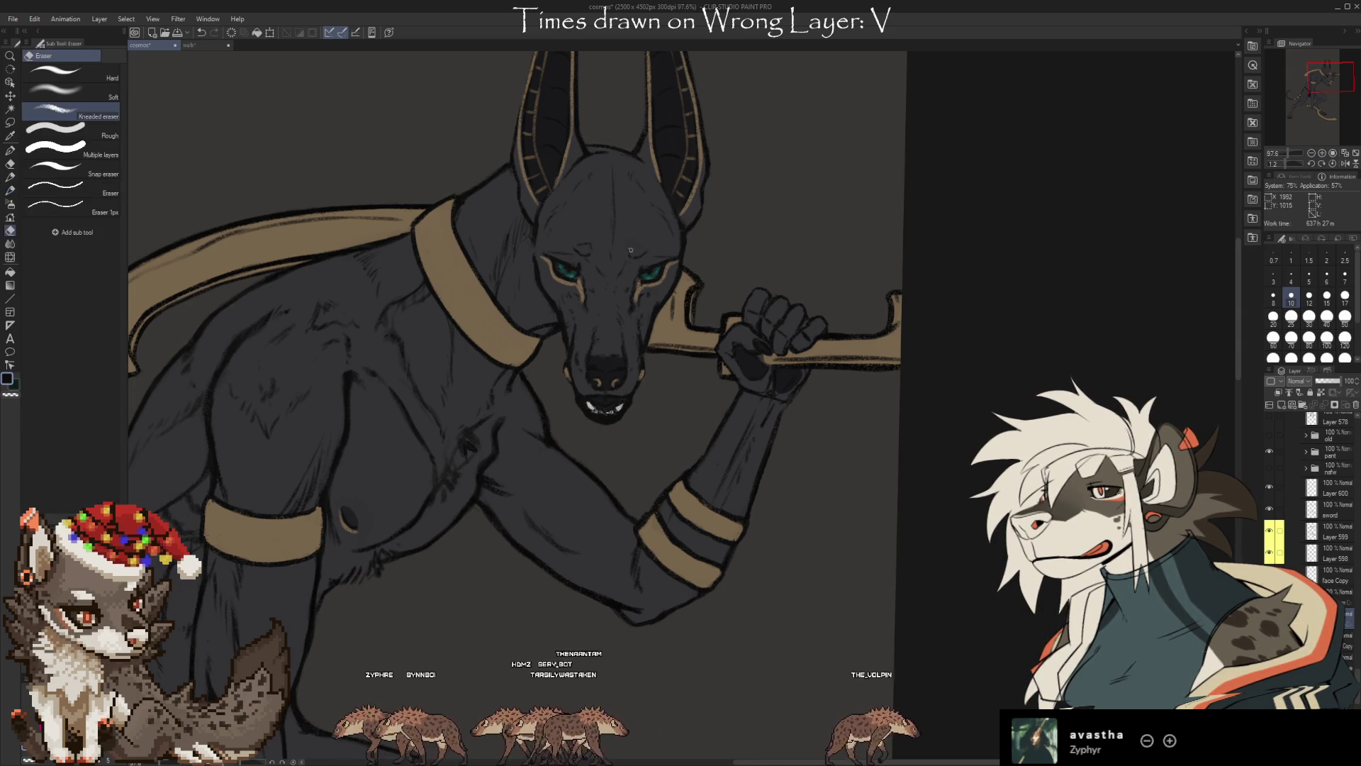
{"action": "key", "text": "b"}
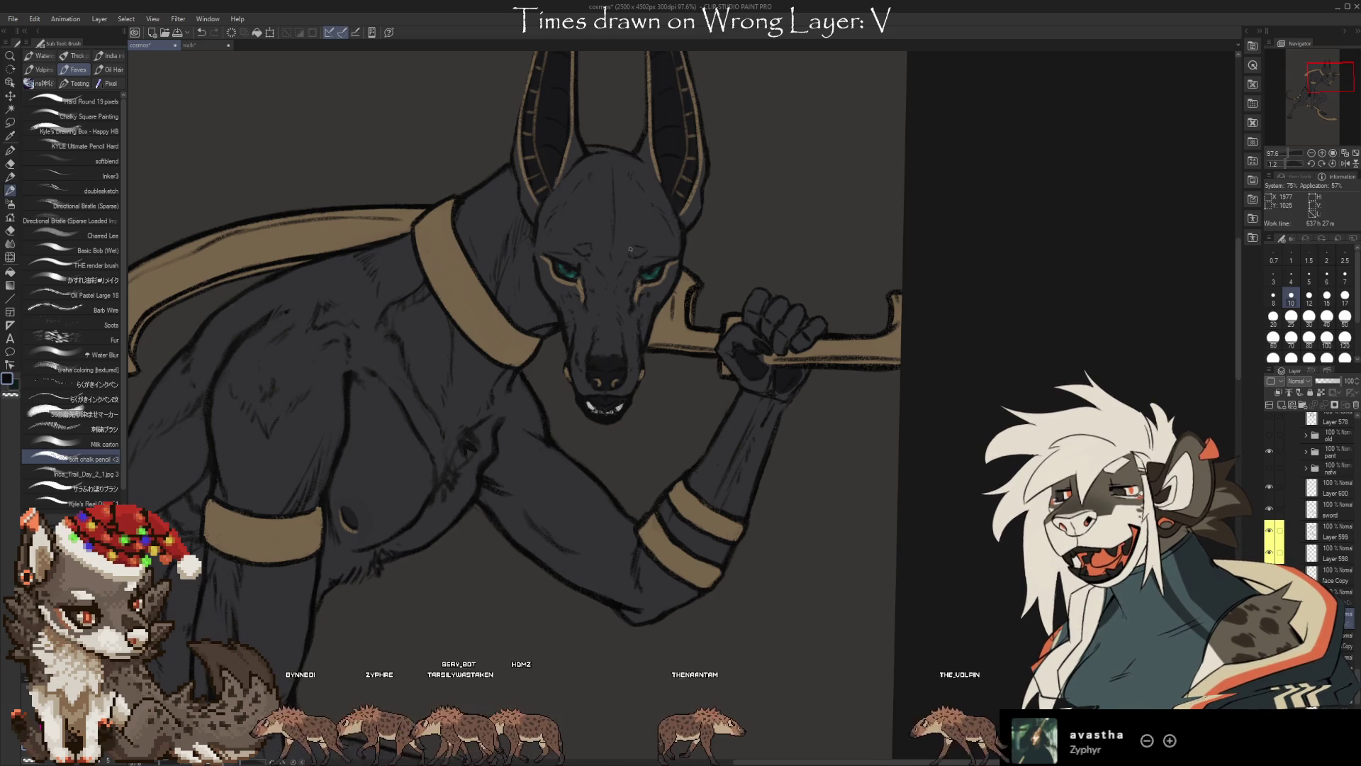
{"action": "key", "text": "e"}
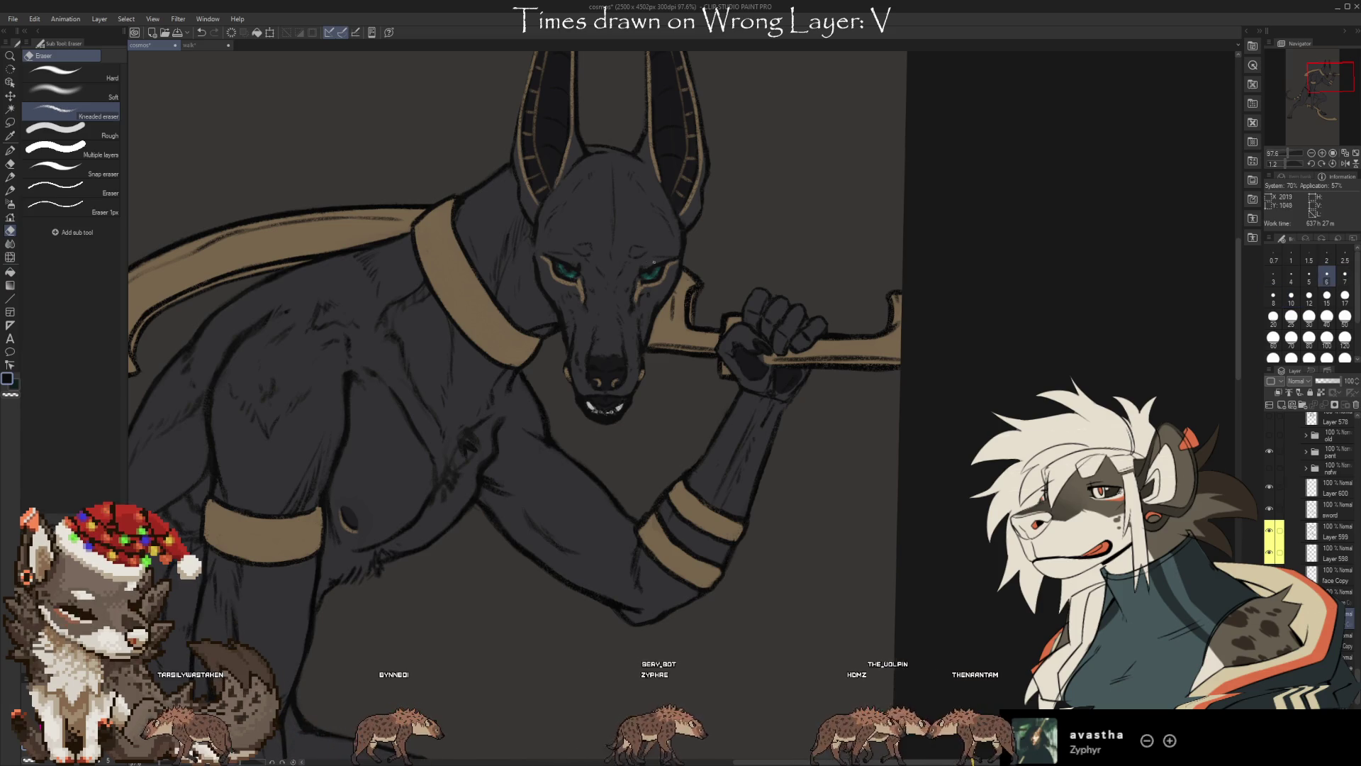
{"action": "key", "text": "b"}
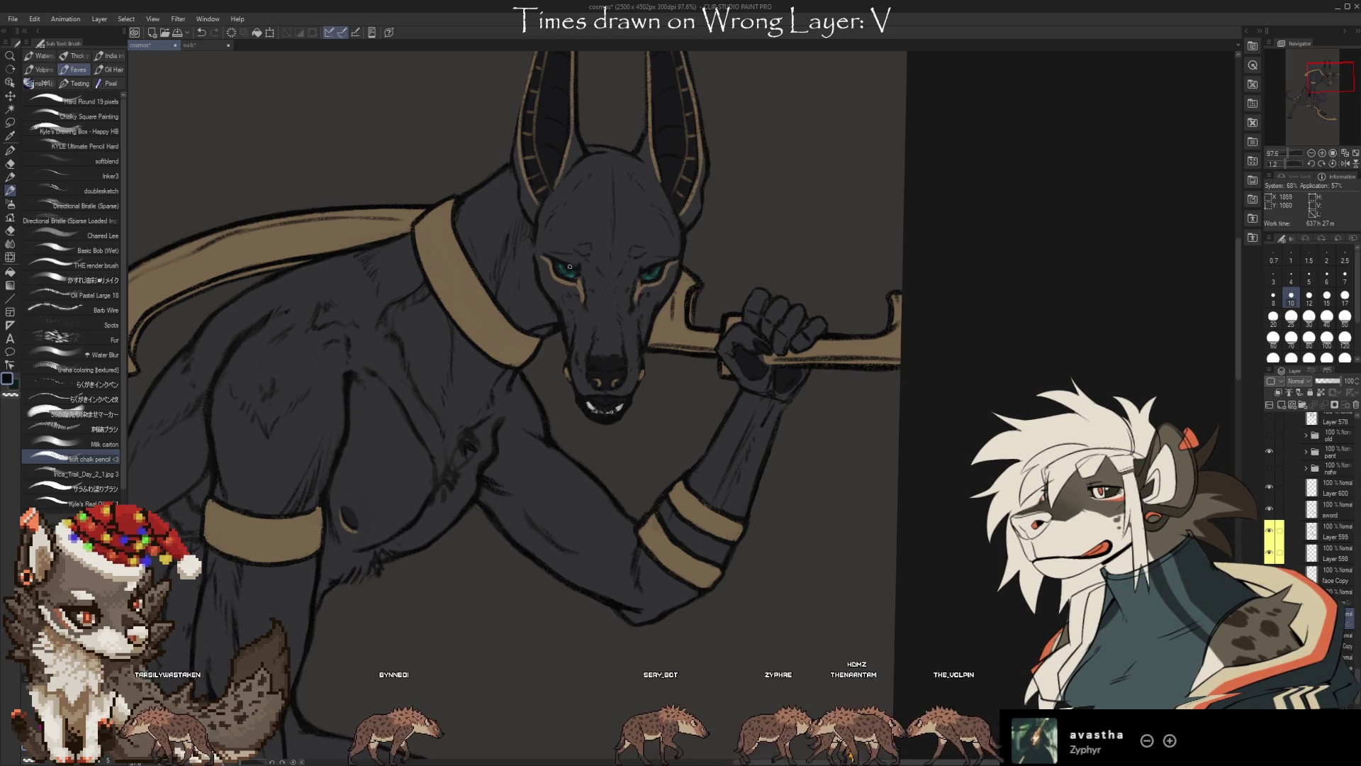
{"action": "key", "text": "e"}
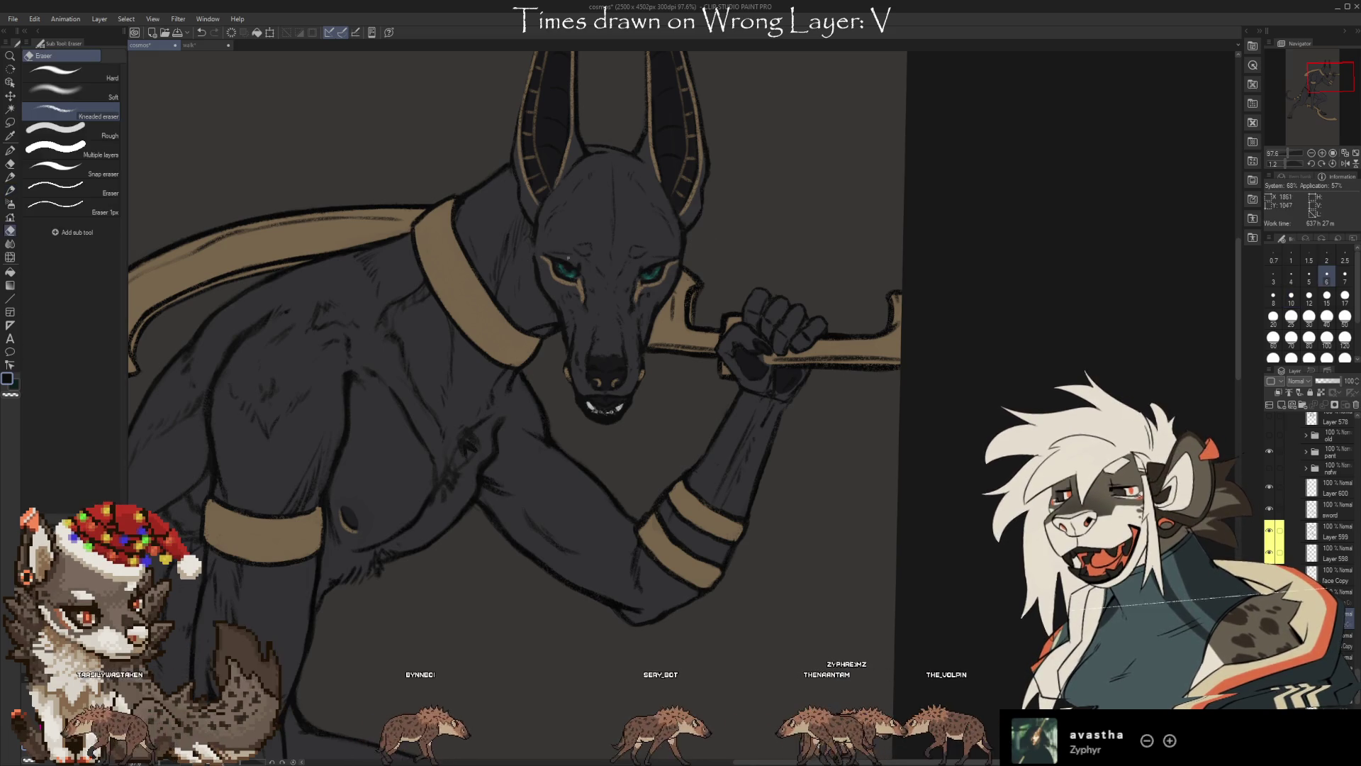
{"action": "key", "text": "b"}
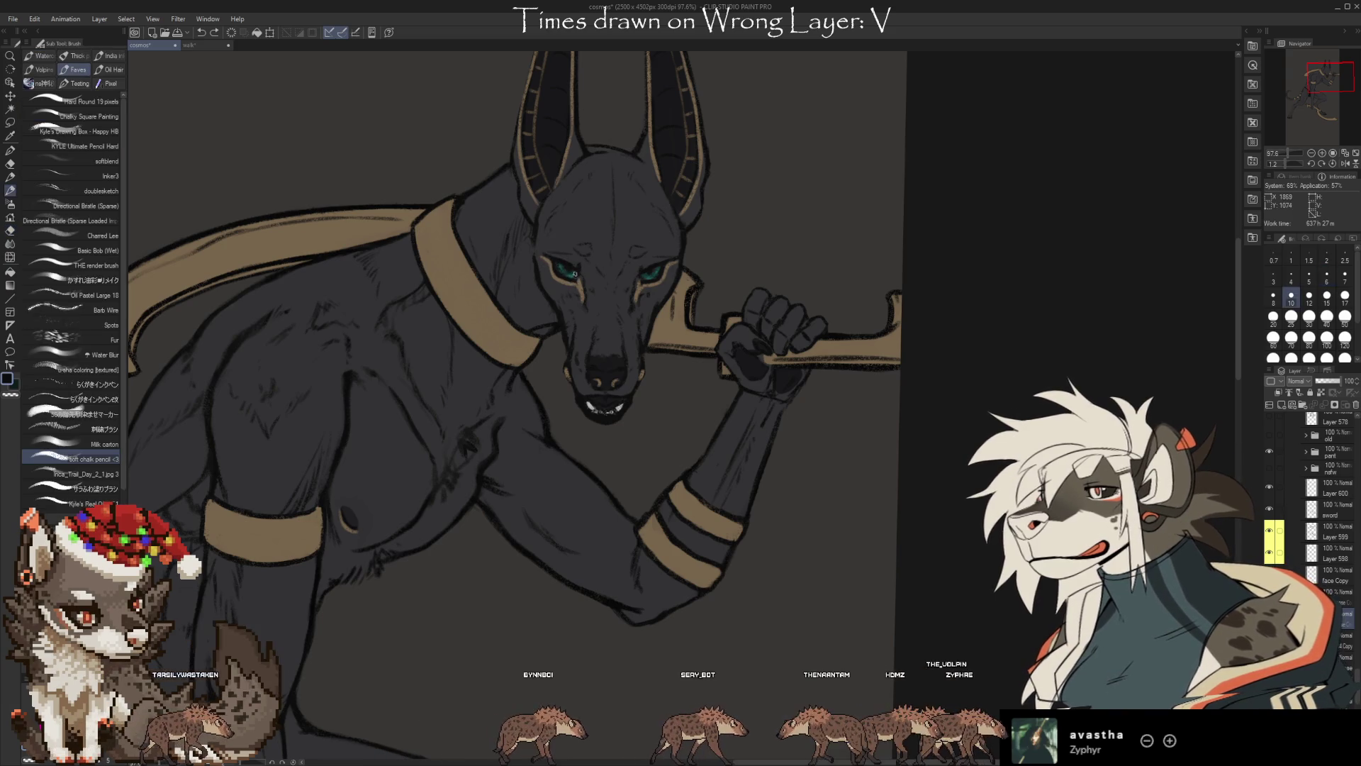
{"action": "key", "text": "e"}
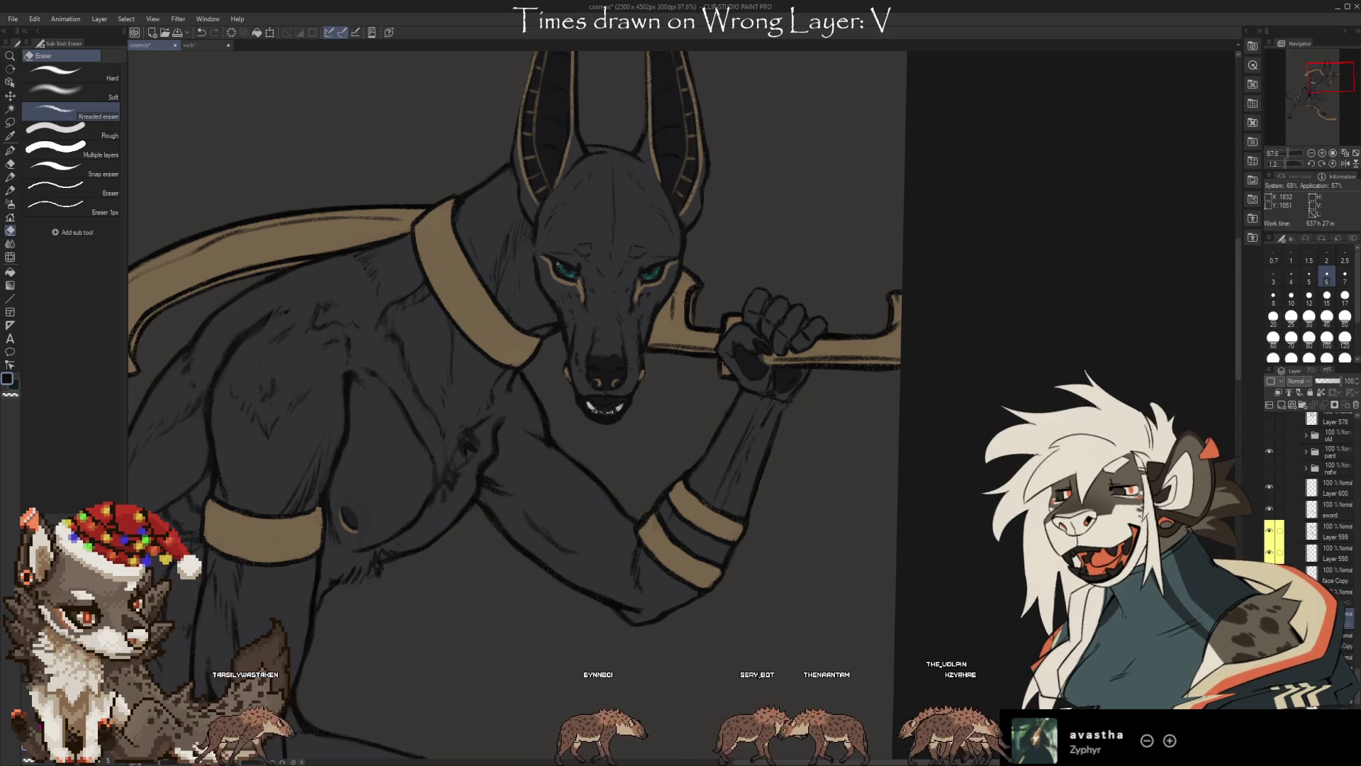
{"action": "key", "text": "b"}
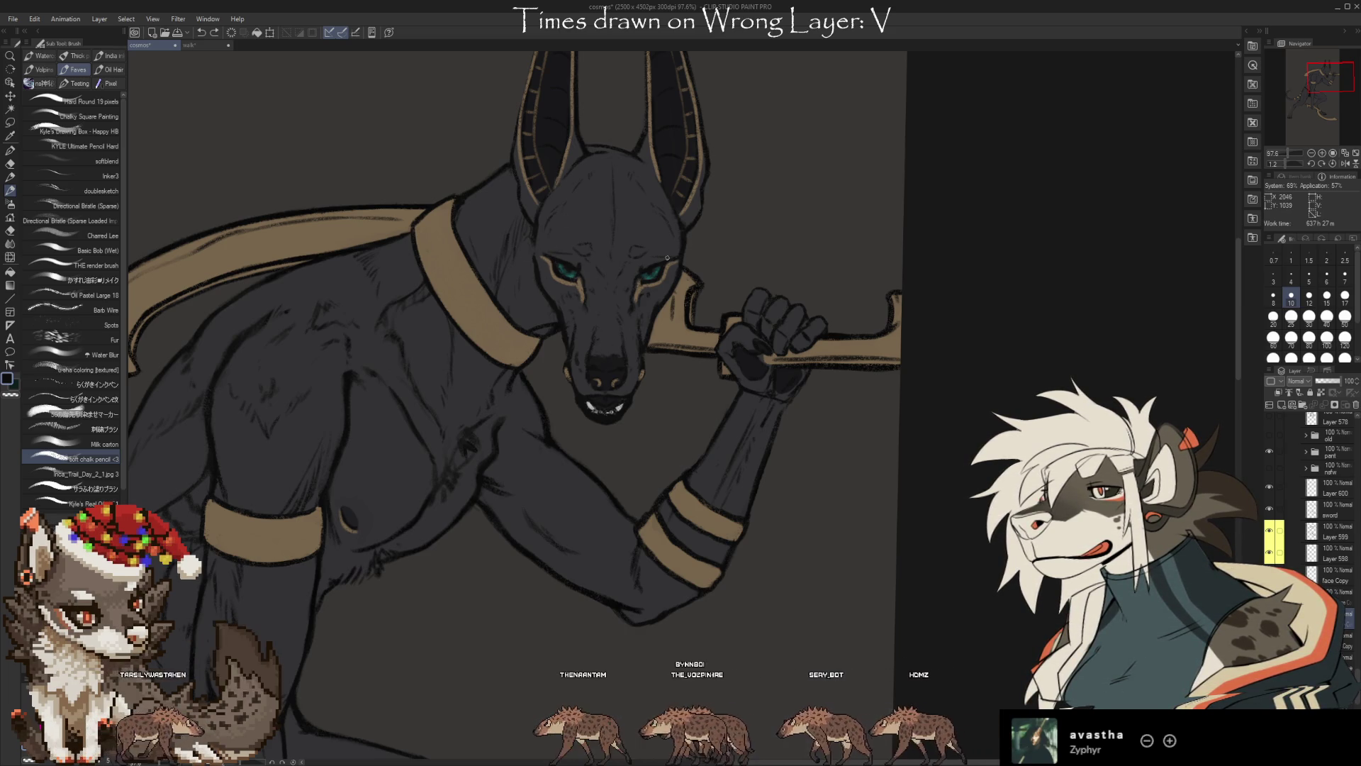
{"action": "left_click_drag", "start_coordinate": [797, 481], "coordinate": [824, 441]}
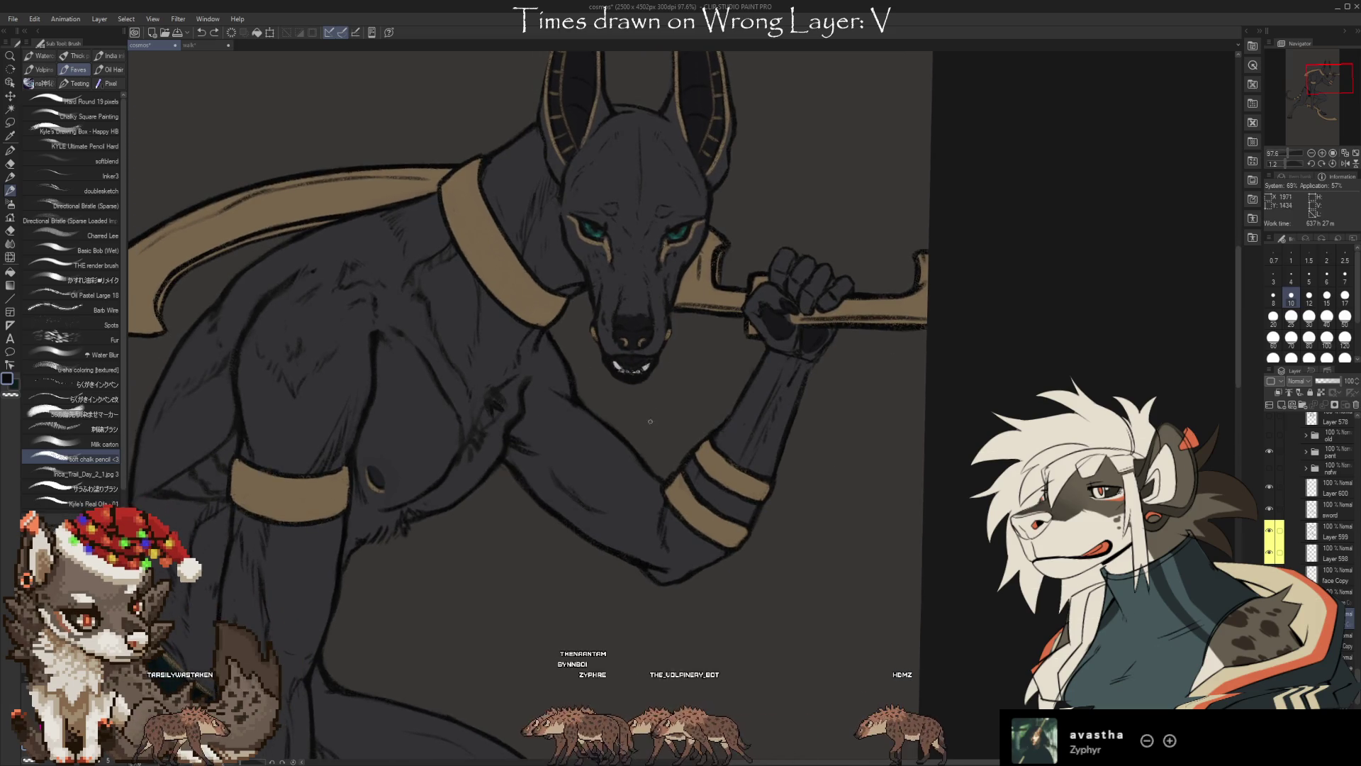
{"action": "scroll", "coordinate": [849, 398], "scroll_direction": "down", "scroll_amount": 2}
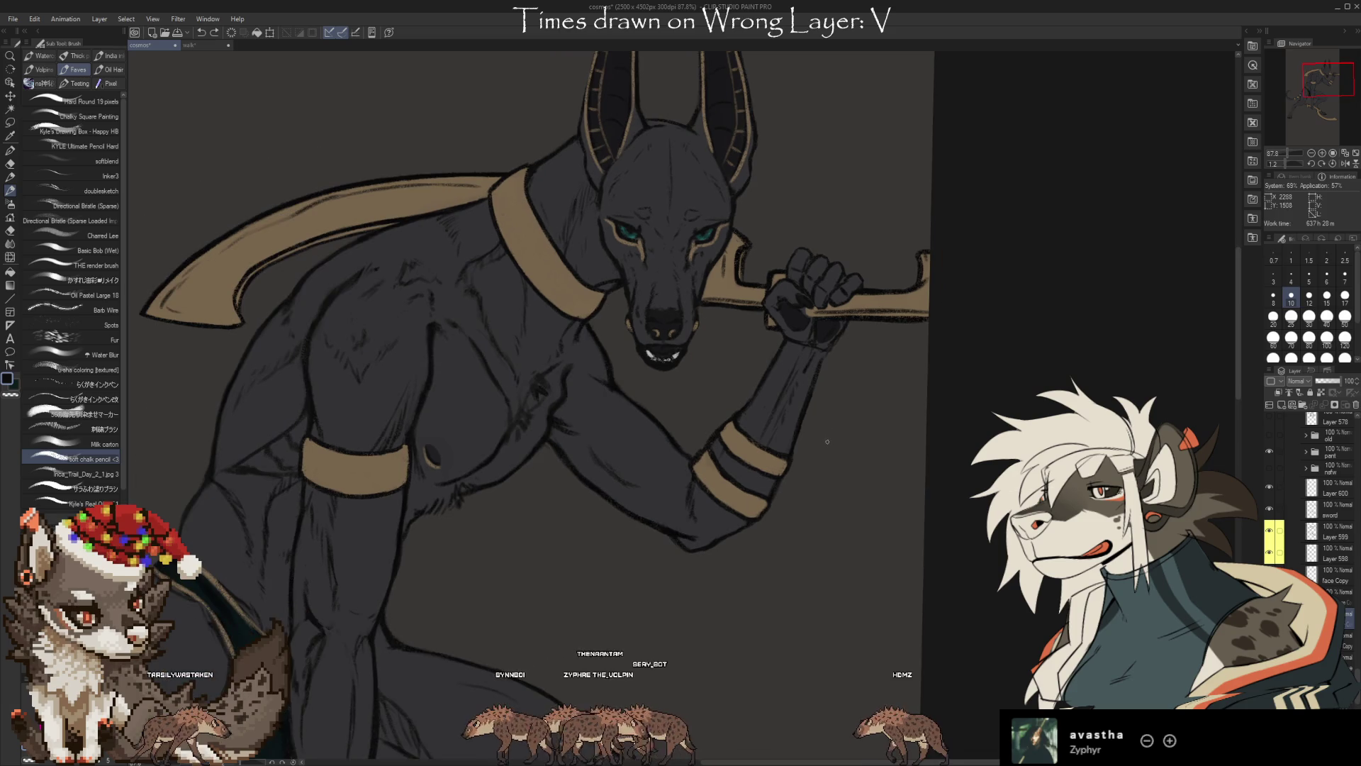
Zoom out to the whole figure and switch the background from grey to near-black
{"action": "scroll", "coordinate": [828, 446], "scroll_direction": "down", "scroll_amount": 1}
{"action": "scroll", "coordinate": [828, 454], "scroll_direction": "down", "scroll_amount": 1}
{"action": "scroll", "coordinate": [828, 468], "scroll_direction": "down", "scroll_amount": 1}
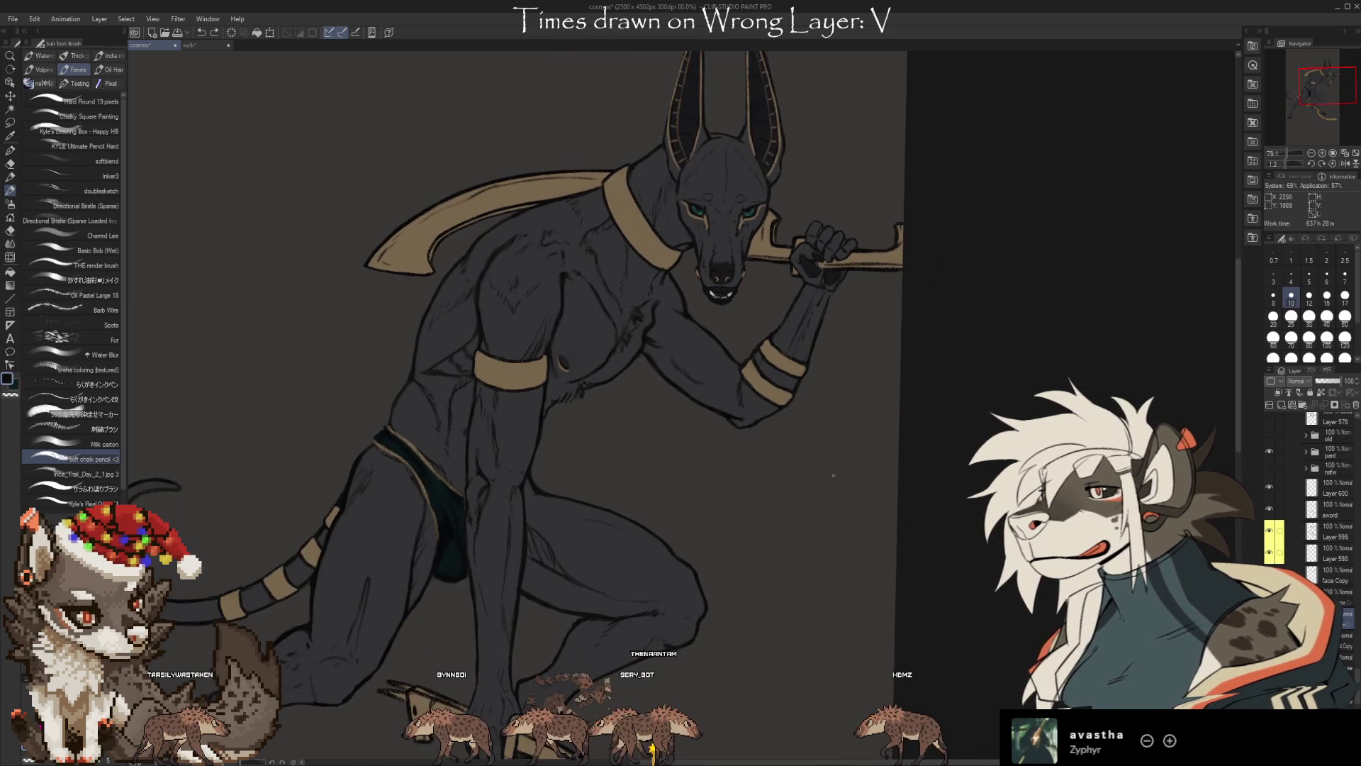
{"action": "scroll", "coordinate": [828, 489], "scroll_direction": "down", "scroll_amount": 1}
{"action": "scroll", "coordinate": [829, 489], "scroll_direction": "down", "scroll_amount": 1}
{"action": "scroll", "coordinate": [815, 486], "scroll_direction": "down", "scroll_amount": 1}
{"action": "scroll", "coordinate": [801, 475], "scroll_direction": "down", "scroll_amount": 1}
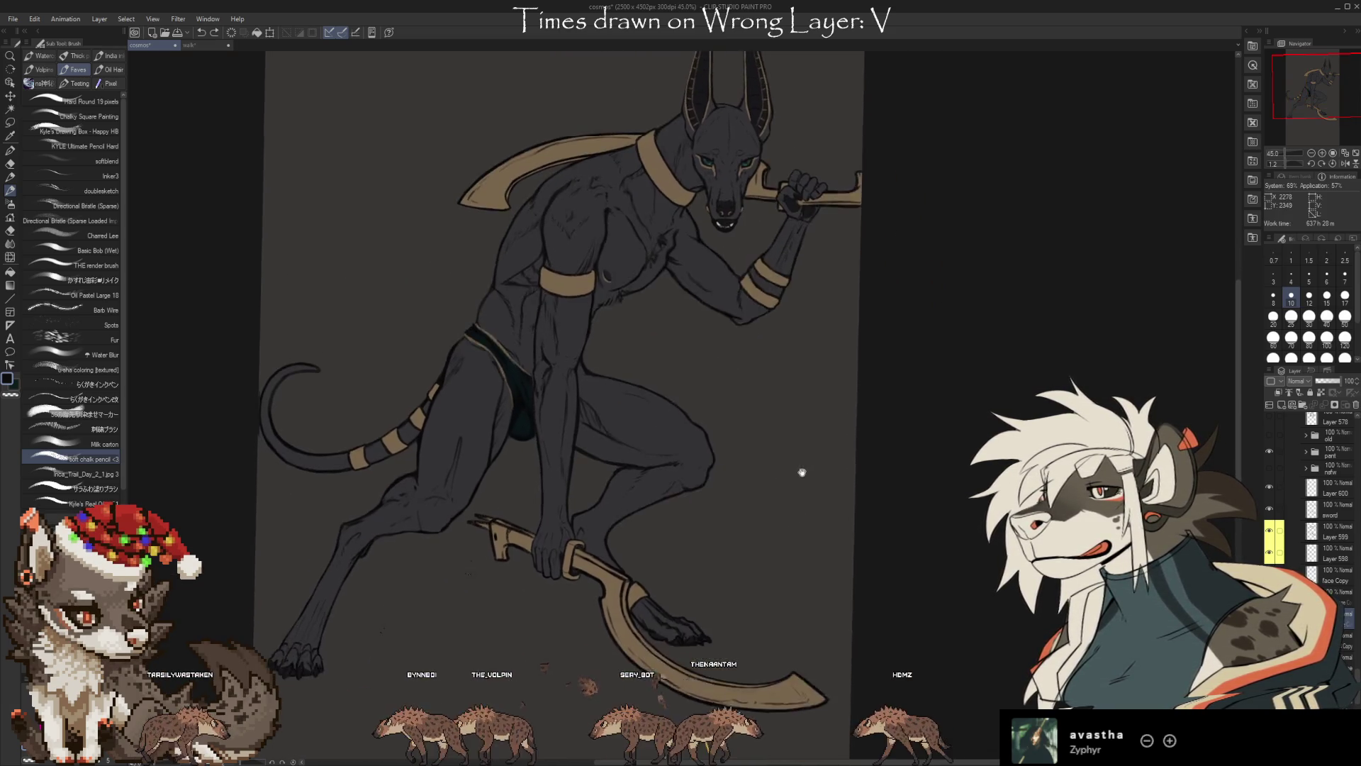
{"action": "scroll", "coordinate": [793, 490], "scroll_direction": "down", "scroll_amount": 1}
{"action": "left_click_drag", "start_coordinate": [793, 491], "coordinate": [785, 504]}
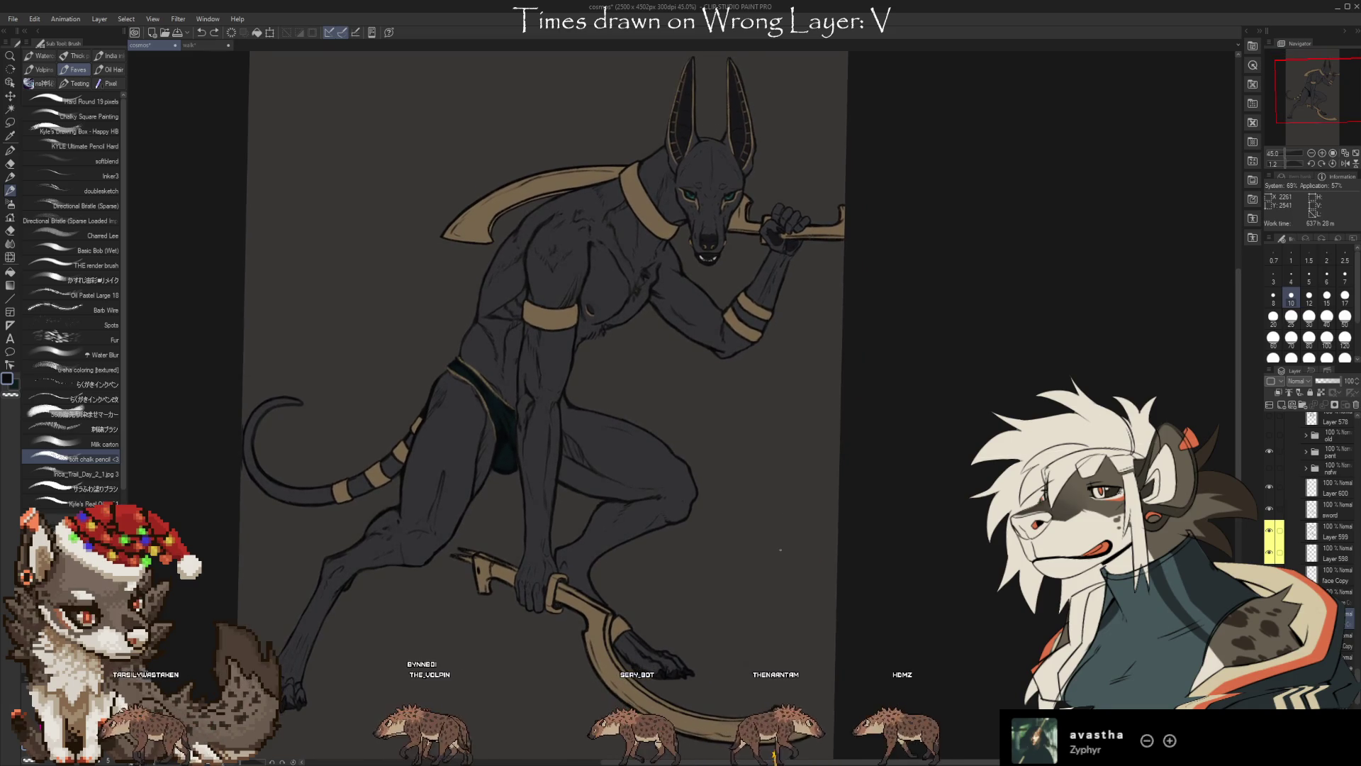
{"action": "scroll", "coordinate": [1319, 496], "scroll_direction": "up", "scroll_amount": 5}
{"action": "scroll", "coordinate": [1319, 497], "scroll_direction": "up", "scroll_amount": 5}
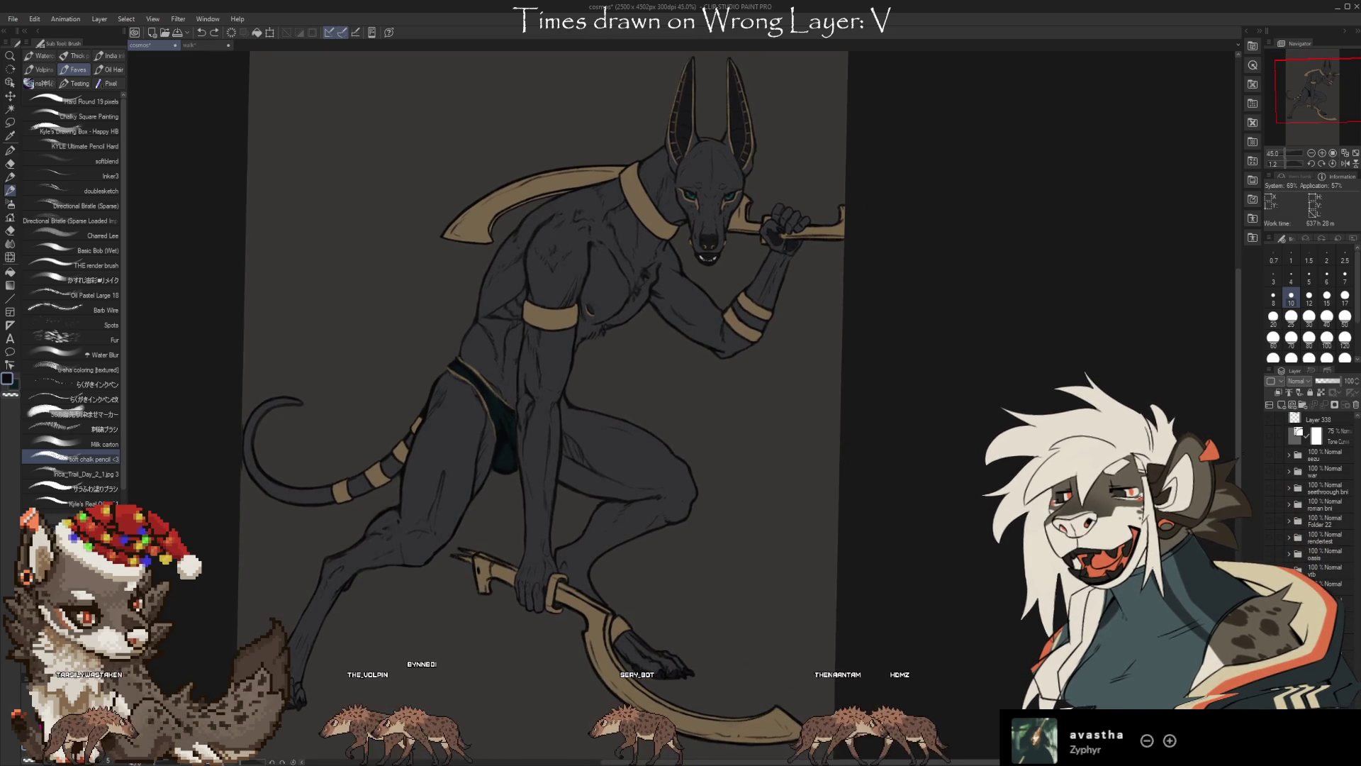
{"action": "left_click", "coordinate": [1269, 436]}
Zoom onto the khopesh and clean up the hand and foot on the atonapose layer
{"action": "scroll", "coordinate": [1319, 496], "scroll_direction": "down", "scroll_amount": 5}
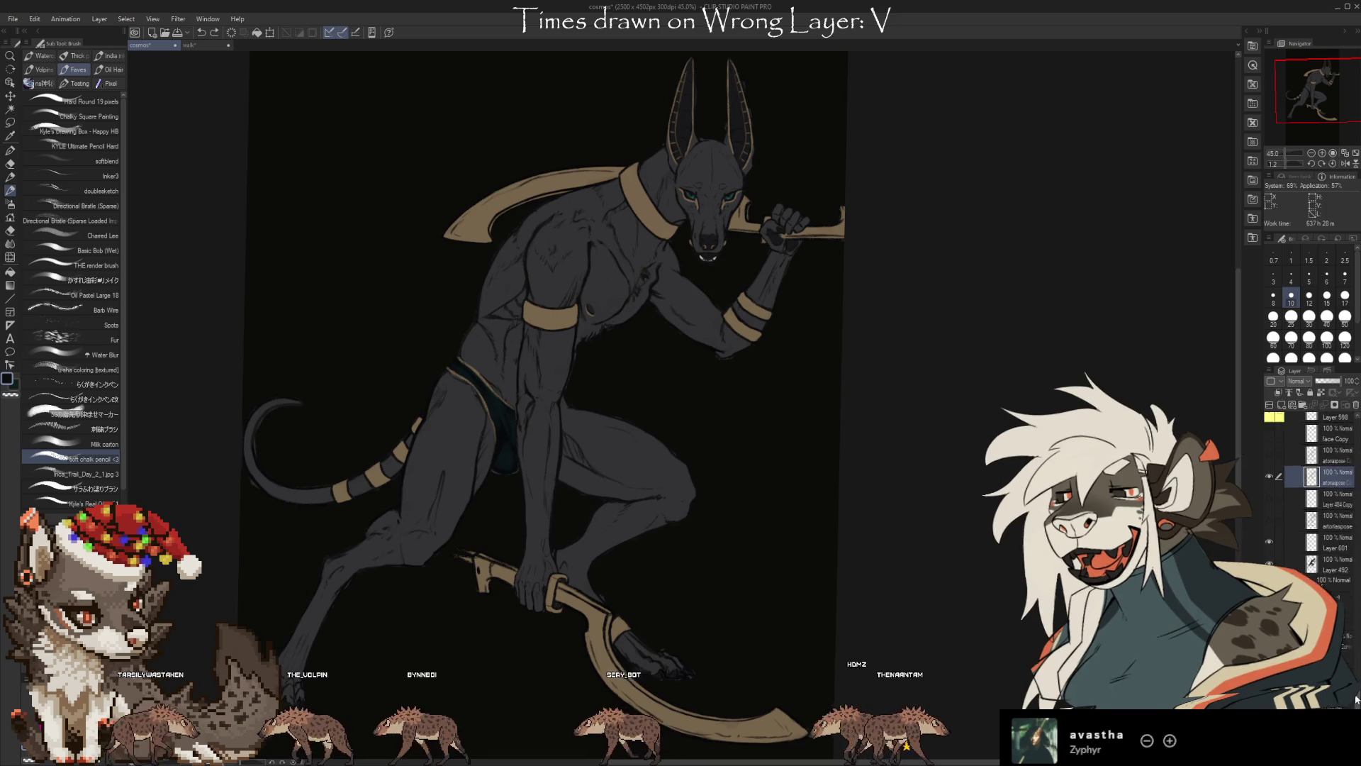
{"action": "scroll", "coordinate": [1319, 496], "scroll_direction": "up", "scroll_amount": 2}
{"action": "scroll", "coordinate": [683, 632], "scroll_direction": "up", "scroll_amount": 1}
{"action": "scroll", "coordinate": [682, 633], "scroll_direction": "up", "scroll_amount": 3}
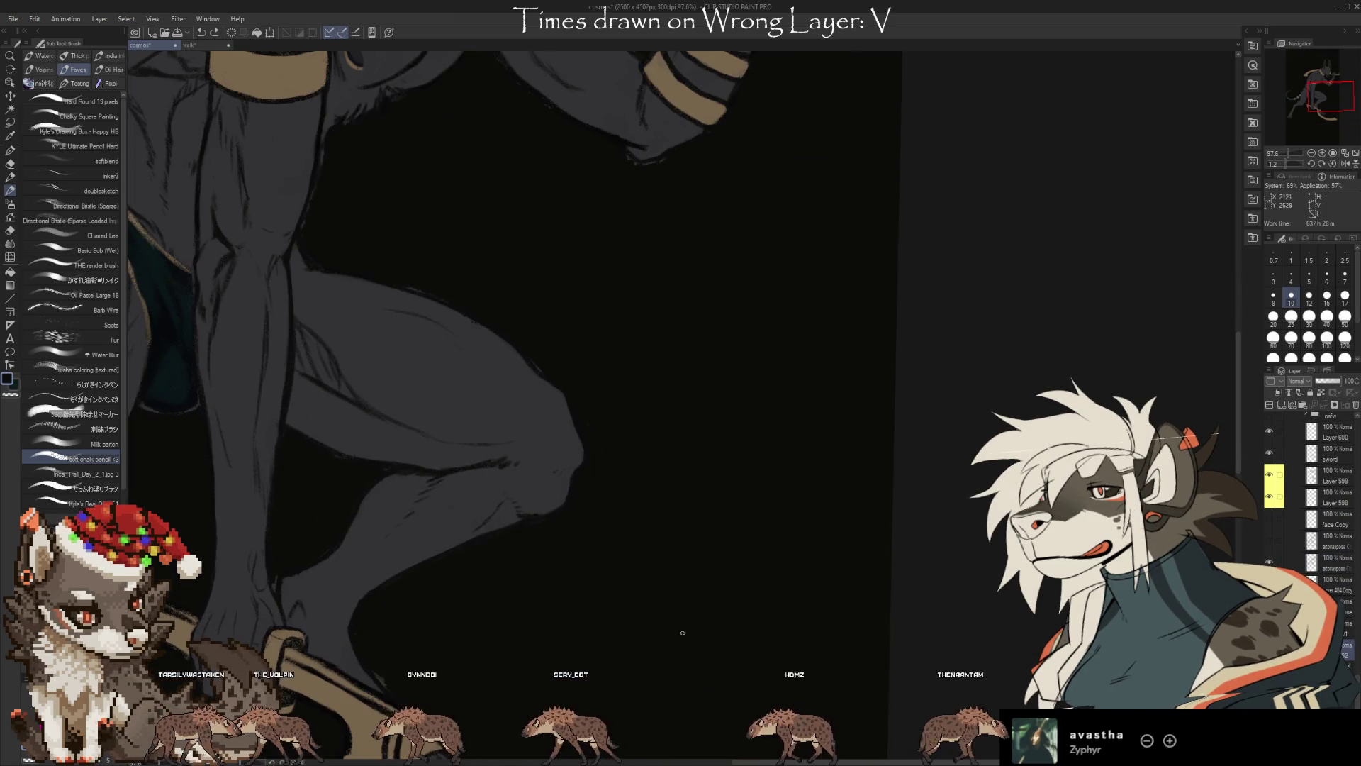
{"action": "mouse_move", "coordinate": [683, 633]}
{"action": "left_mouse_down"}
{"action": "mouse_move", "coordinate": [784, 371]}
{"action": "mouse_move", "coordinate": [896, 405]}
{"action": "left_mouse_up"}
{"action": "key", "text": "e"}
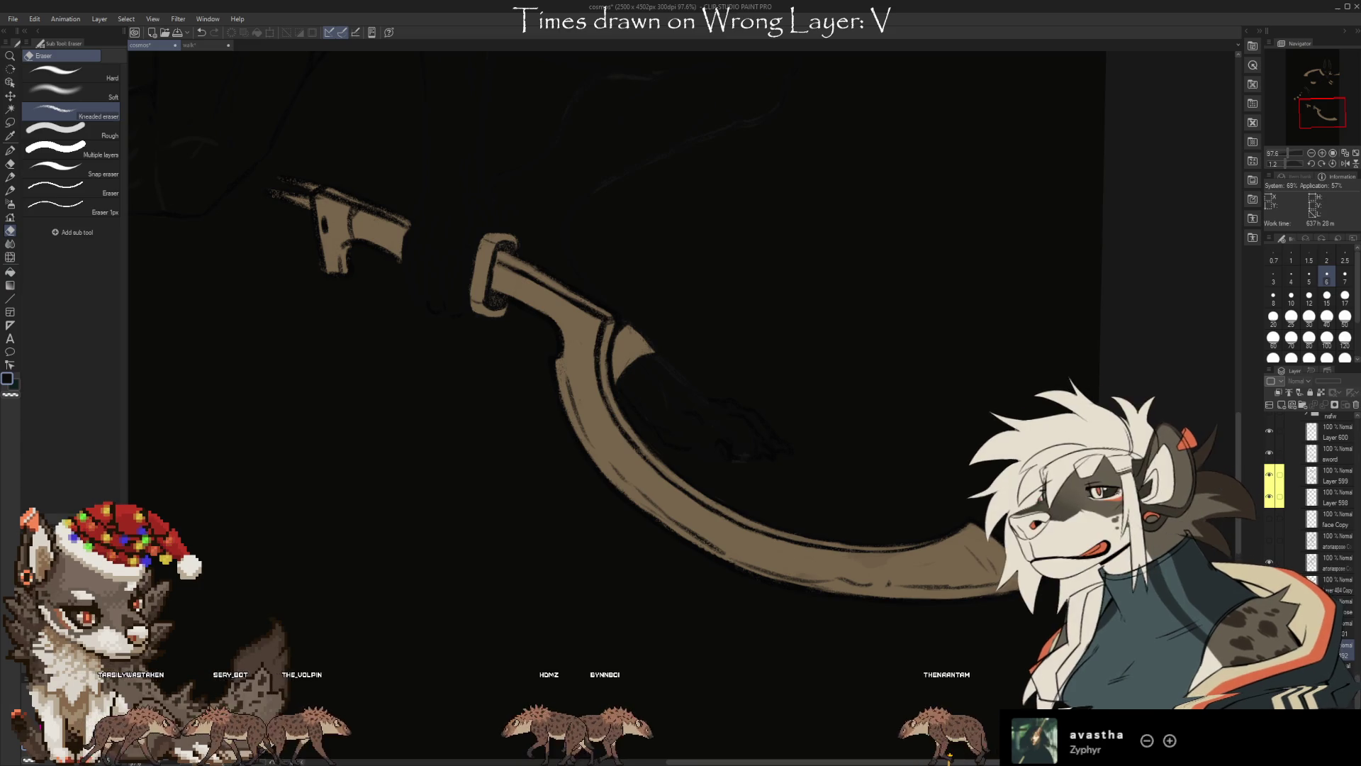
{"action": "left_click", "coordinate": [1297, 563]}
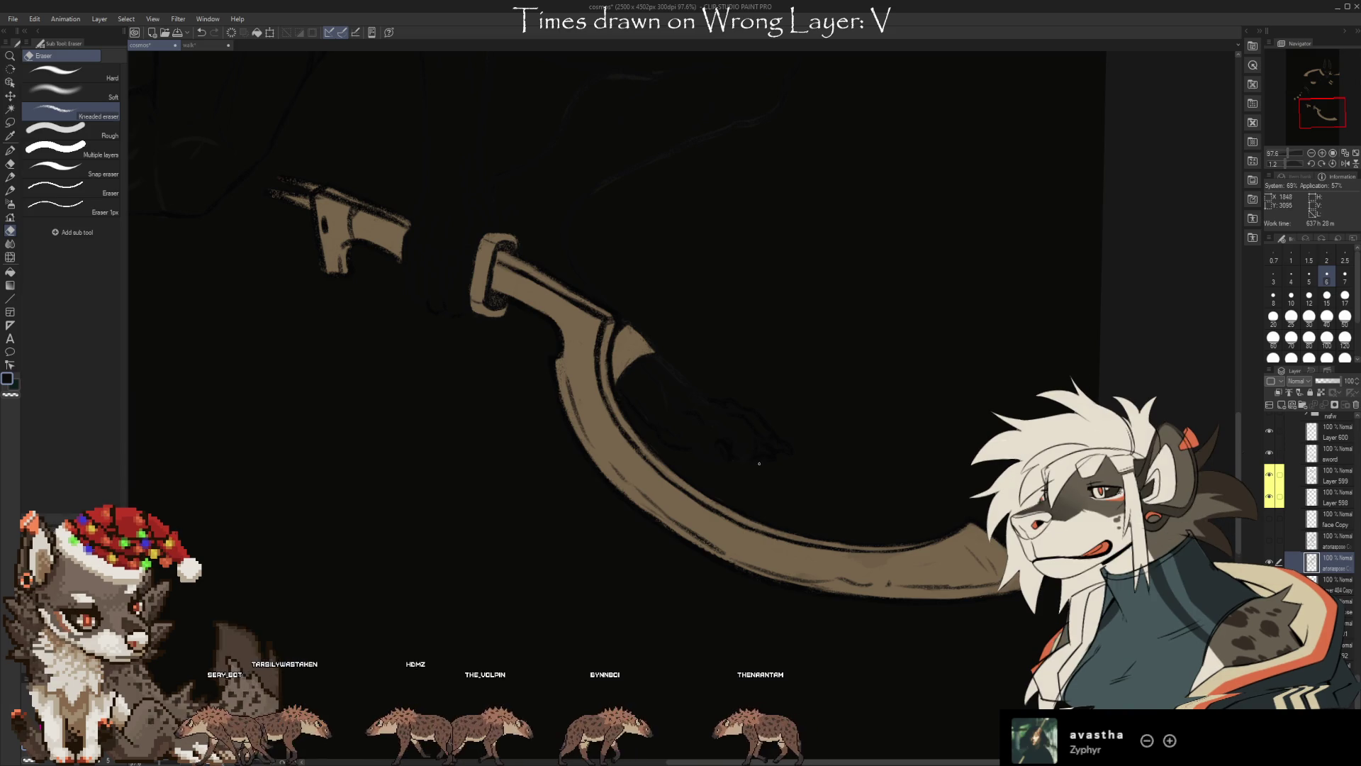
{"action": "key", "text": "b"}
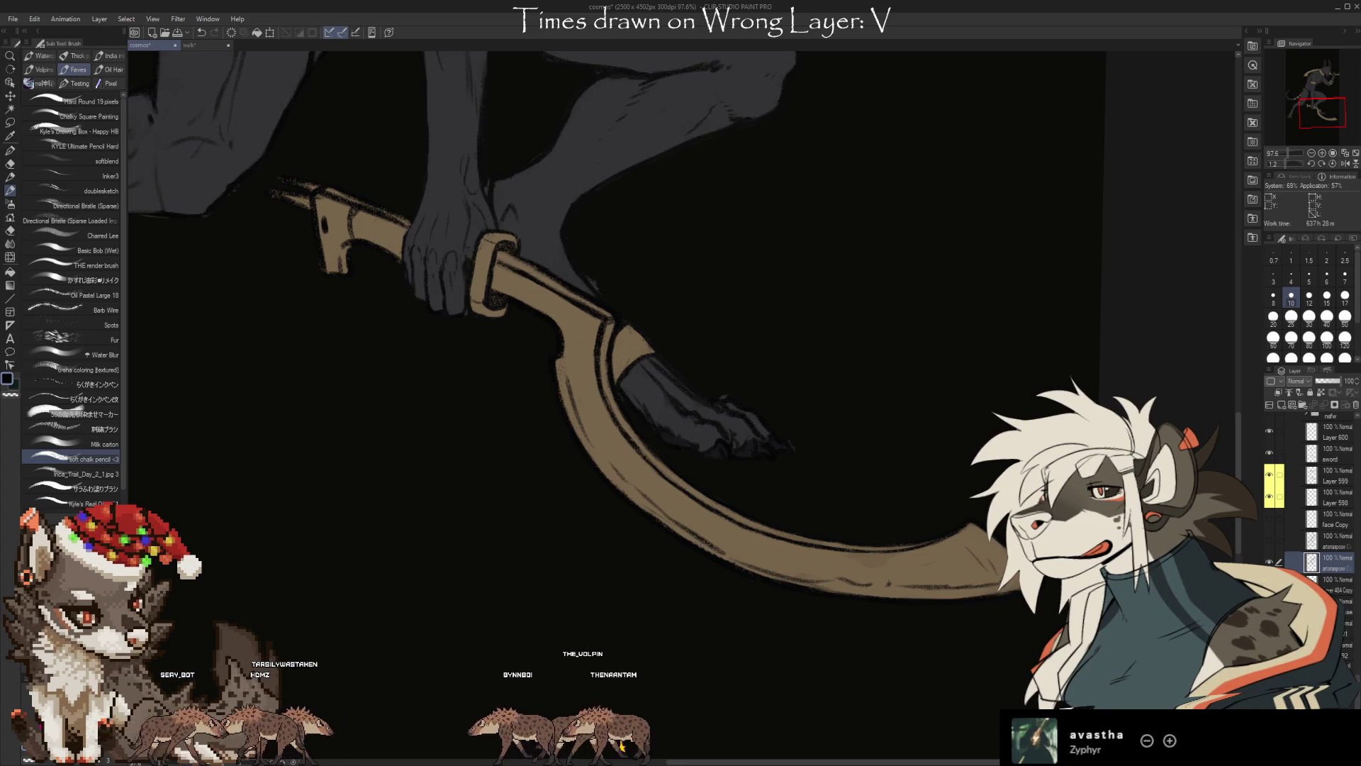
{"action": "key", "text": "ctrl+z"}
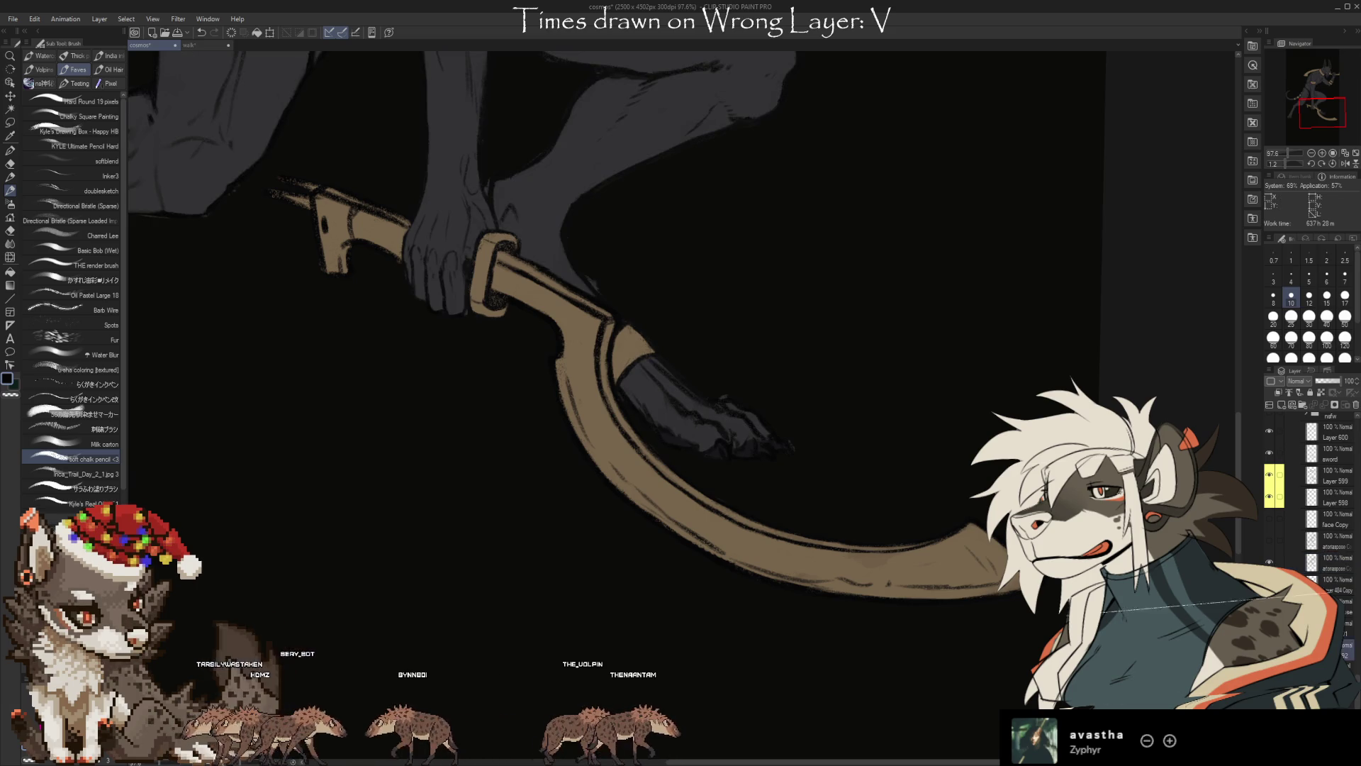
{"action": "key", "text": "e"}
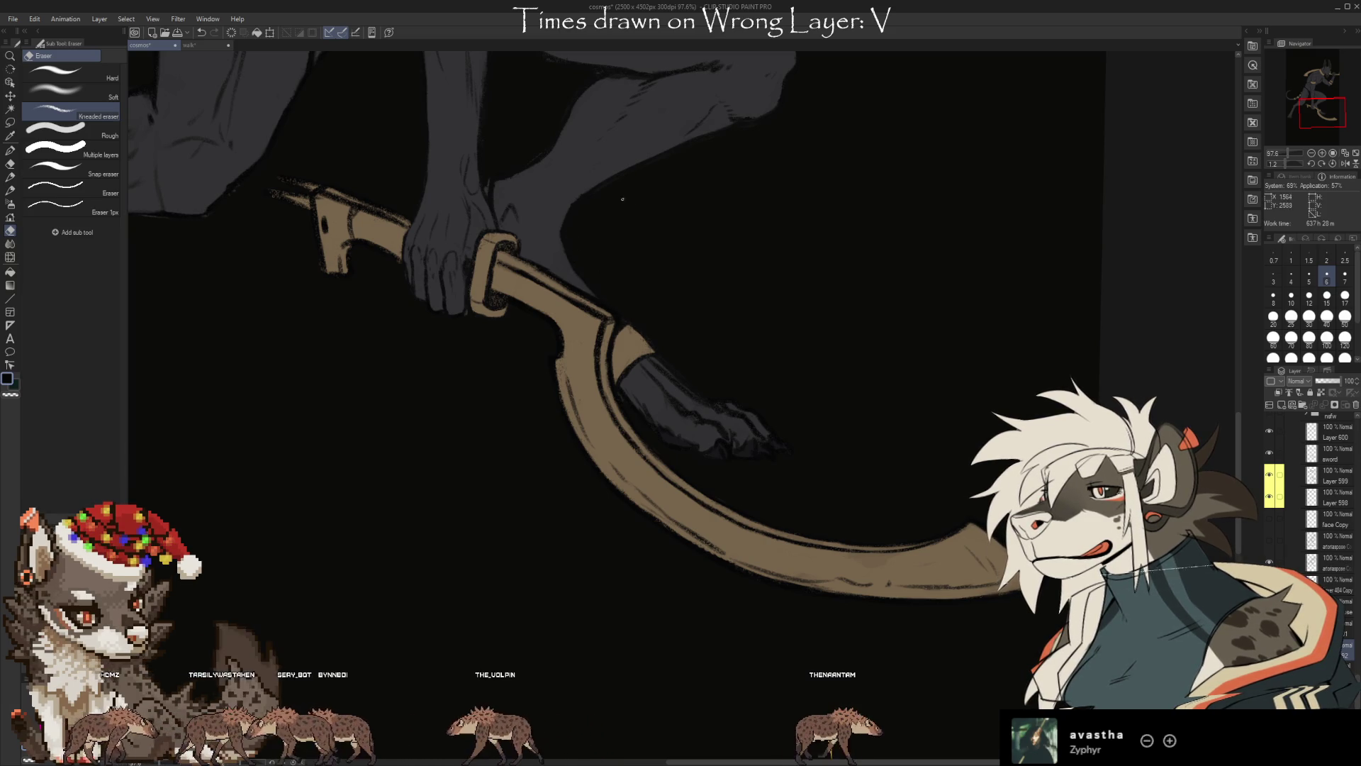
{"action": "scroll", "coordinate": [623, 199], "scroll_direction": "up", "scroll_amount": 3}
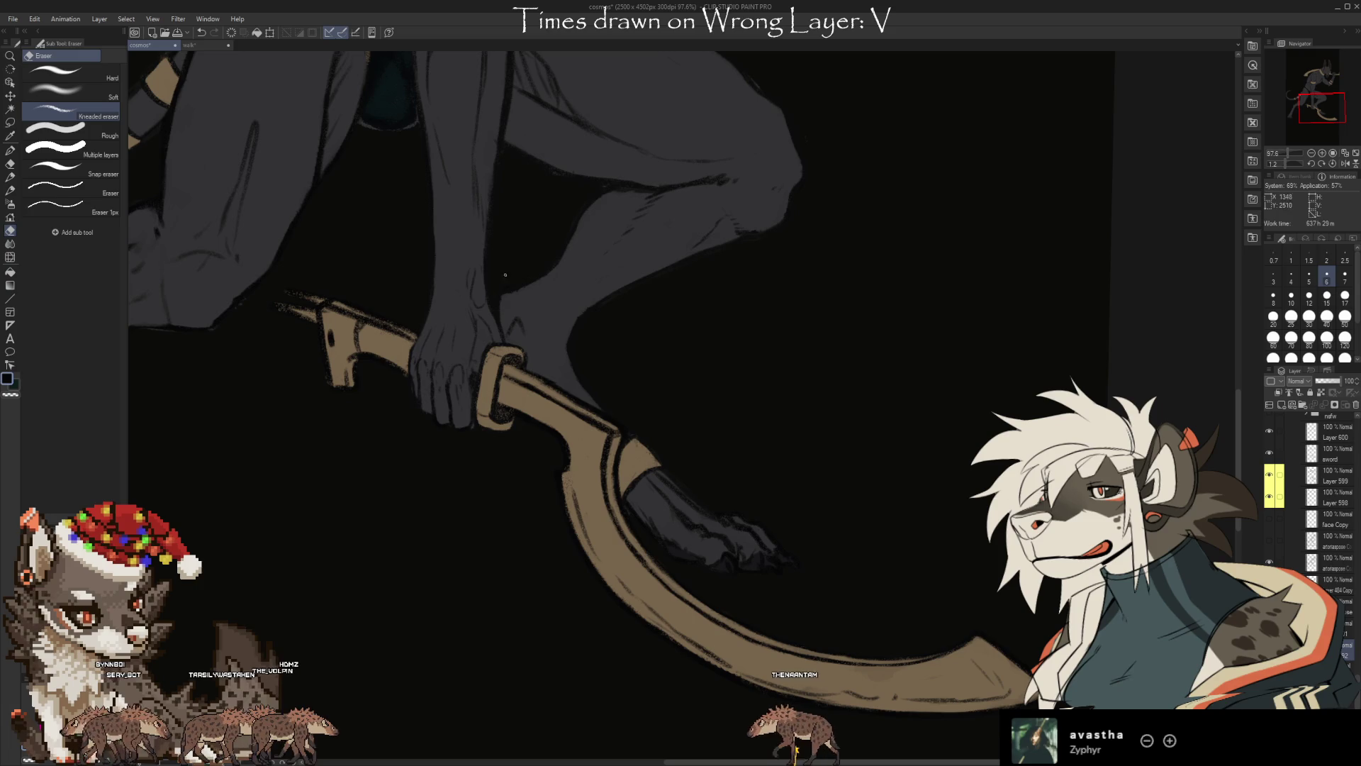
Frame the lower leg and banded tail, pick the working layer, and save the drawing
{"action": "scroll", "coordinate": [665, 291], "scroll_direction": "up", "scroll_amount": 3}
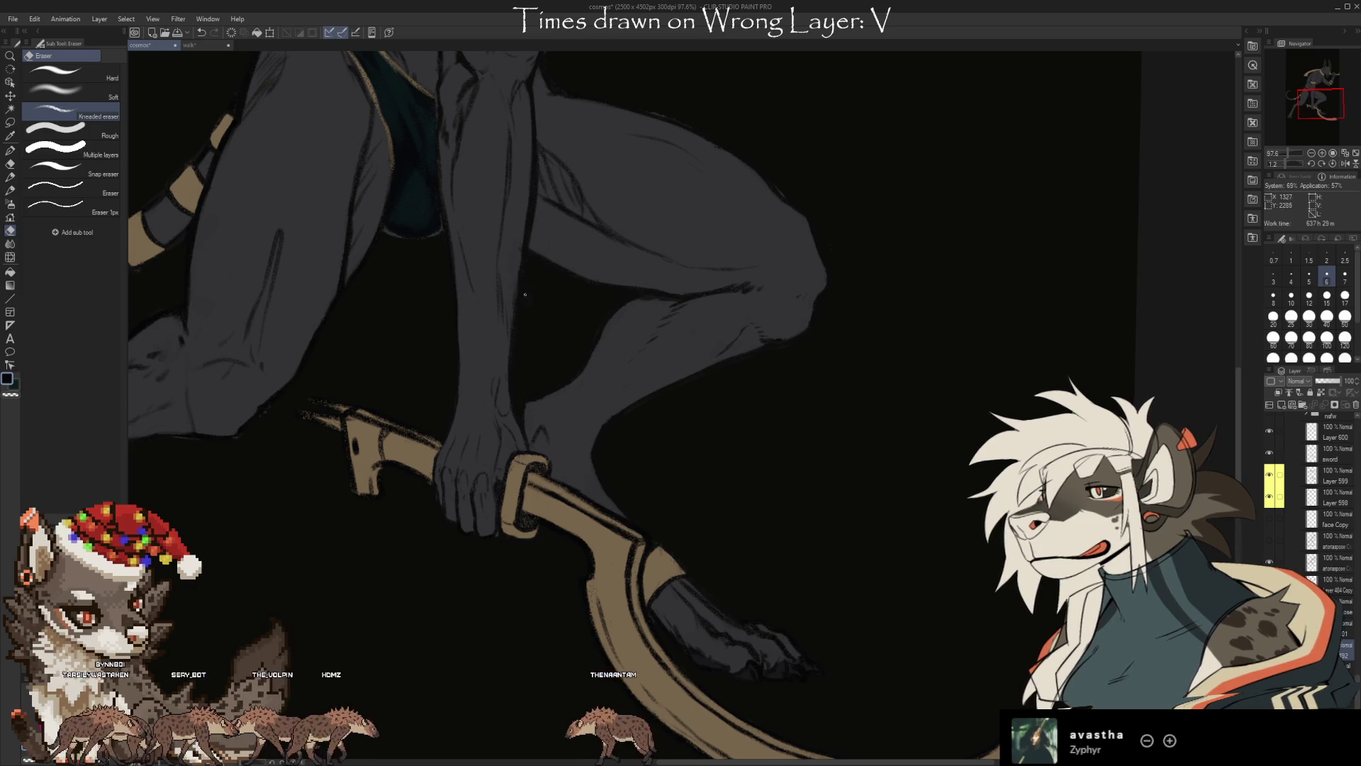
{"action": "scroll", "coordinate": [578, 275], "scroll_direction": "left", "scroll_amount": 3}
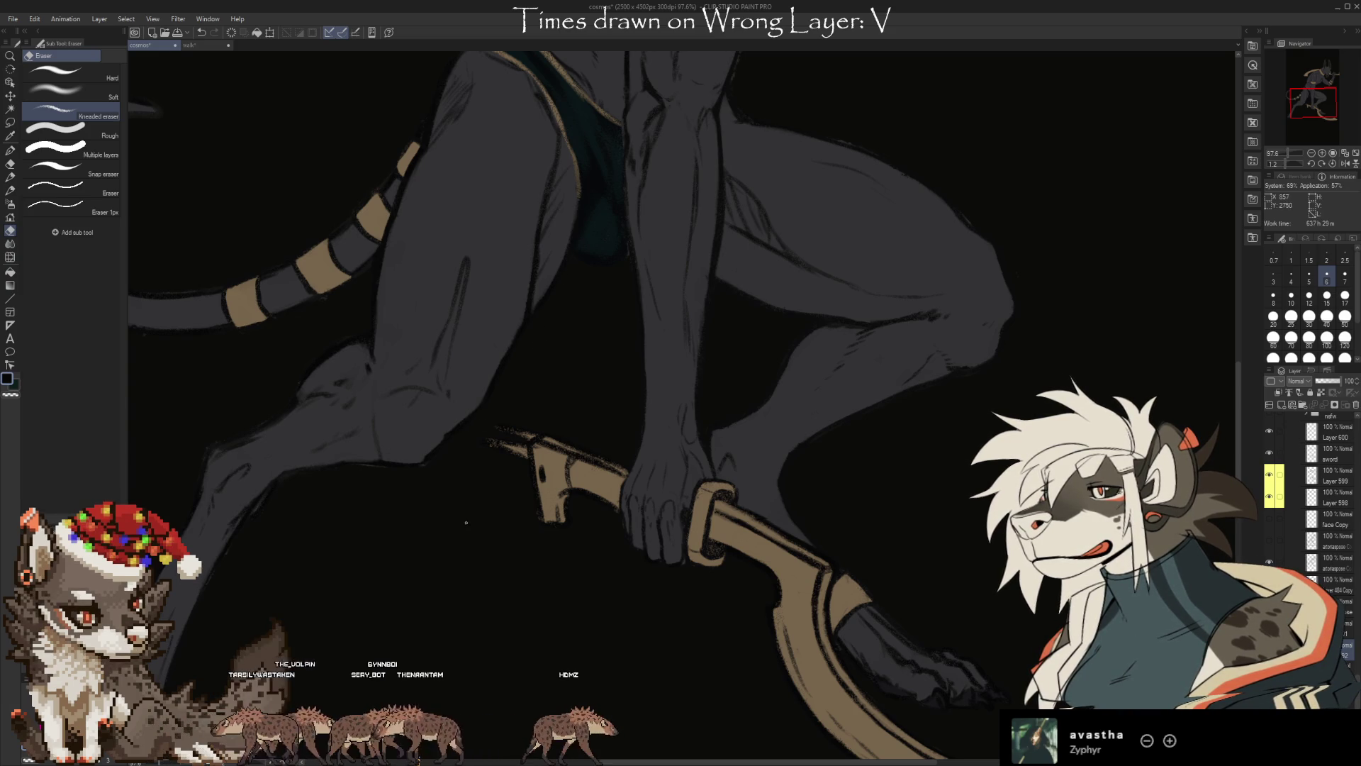
{"action": "left_click_drag", "start_coordinate": [447, 444], "coordinate": [681, 328]}
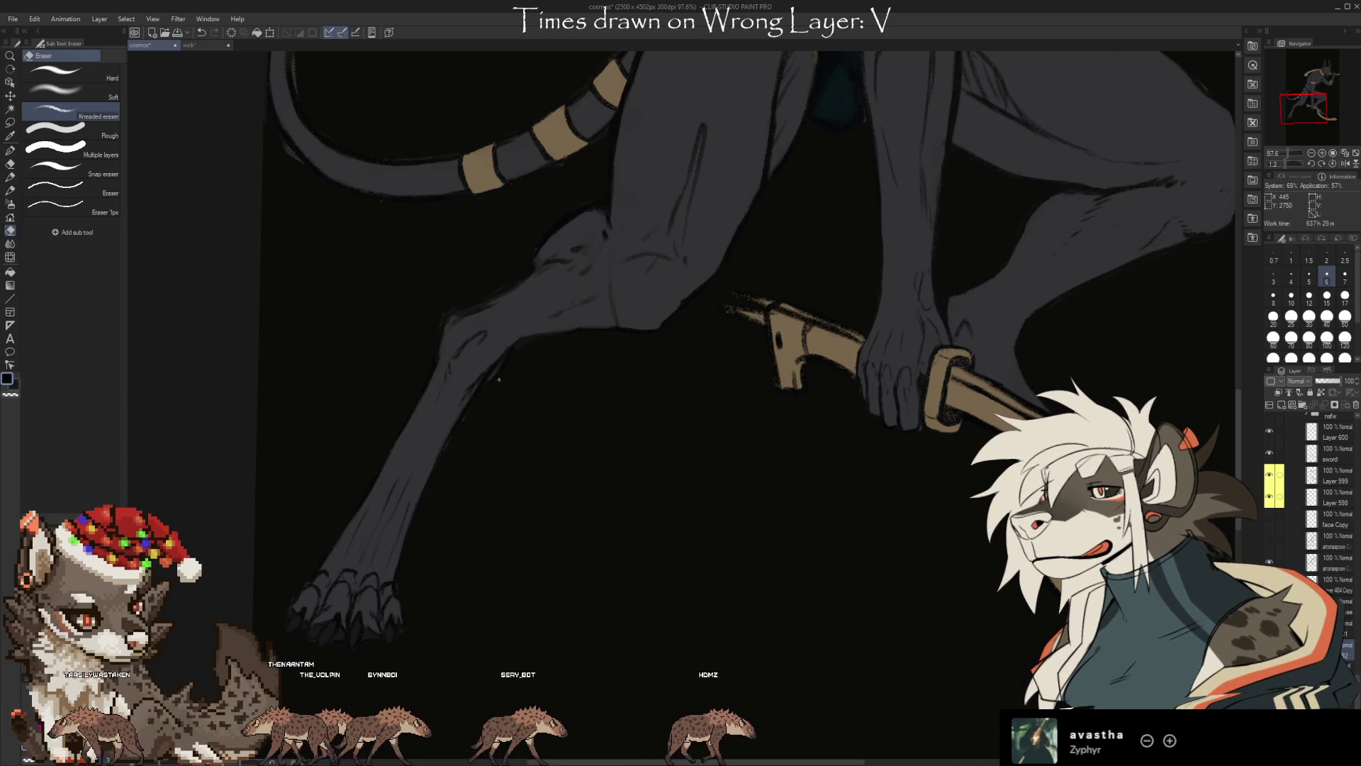
{"action": "scroll", "coordinate": [434, 494], "scroll_direction": "down", "scroll_amount": 4}
{"action": "scroll", "coordinate": [434, 494], "scroll_direction": "left", "scroll_amount": 3}
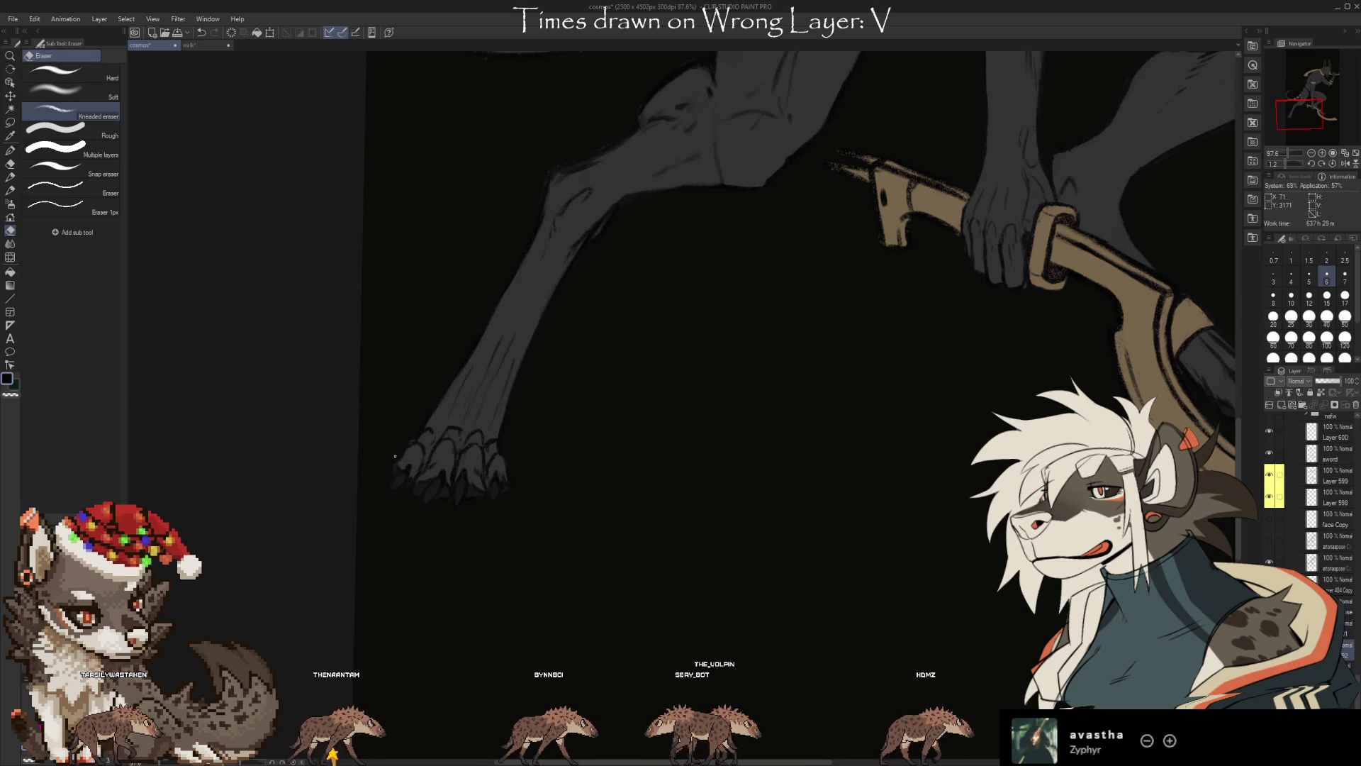
{"action": "left_click_drag", "start_coordinate": [616, 327], "coordinate": [570, 461]}
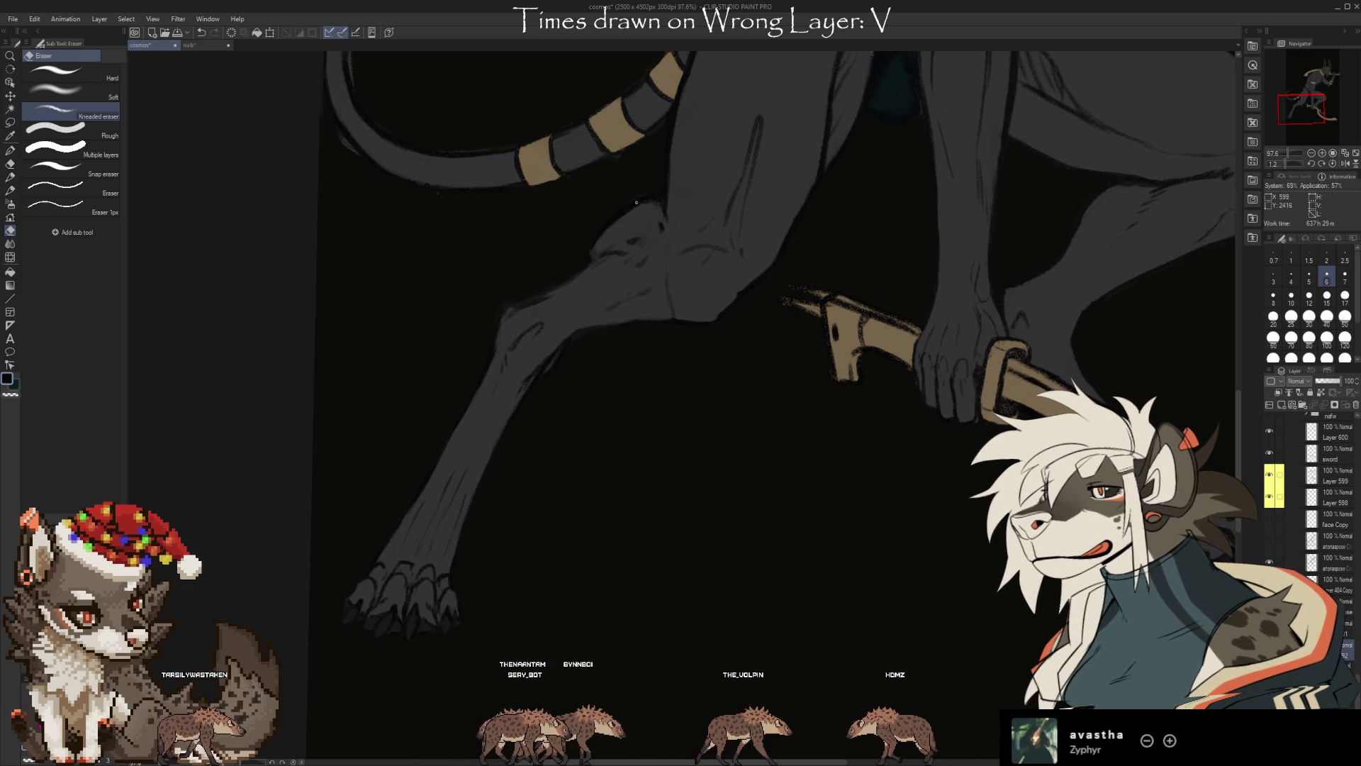
{"action": "left_click_drag", "start_coordinate": [627, 202], "coordinate": [626, 345]}
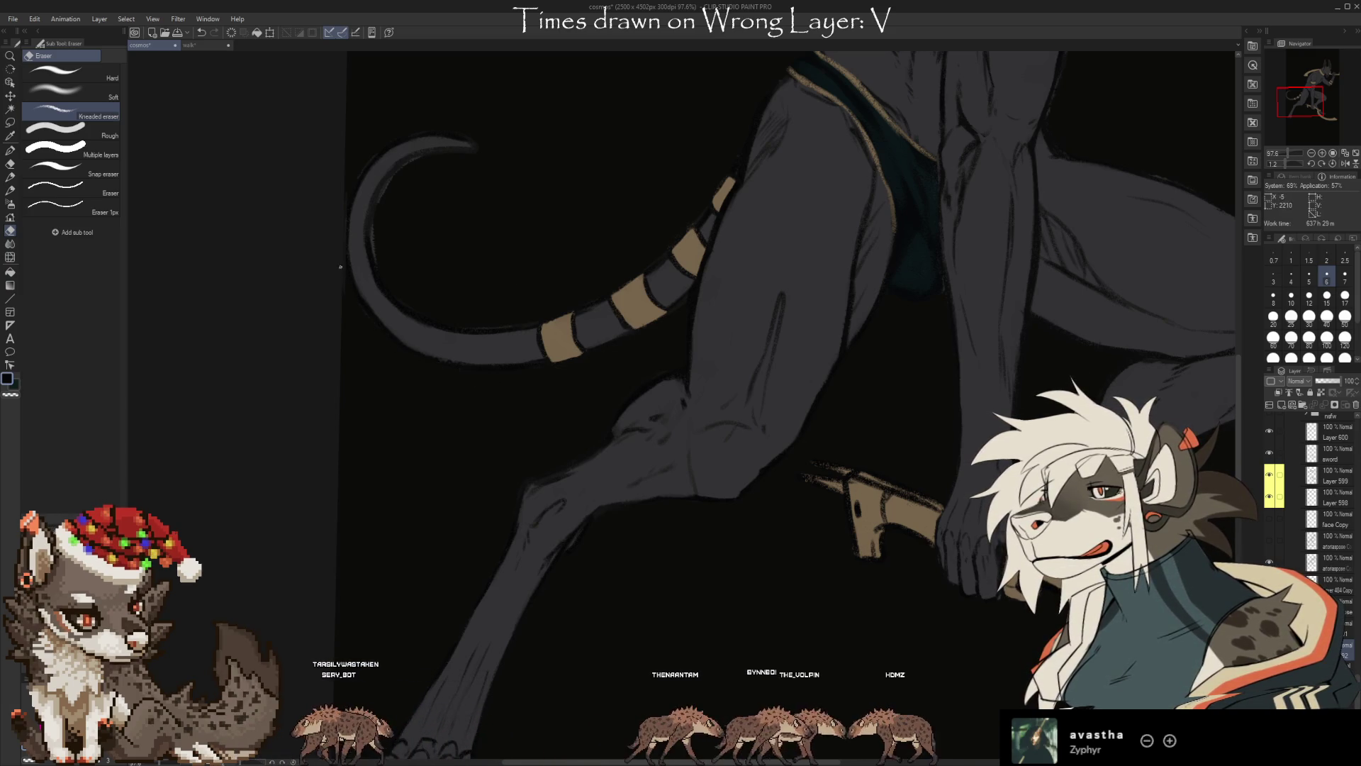
{"action": "left_click", "coordinate": [1336, 572]}
{"action": "key", "text": "ctrl+s"}
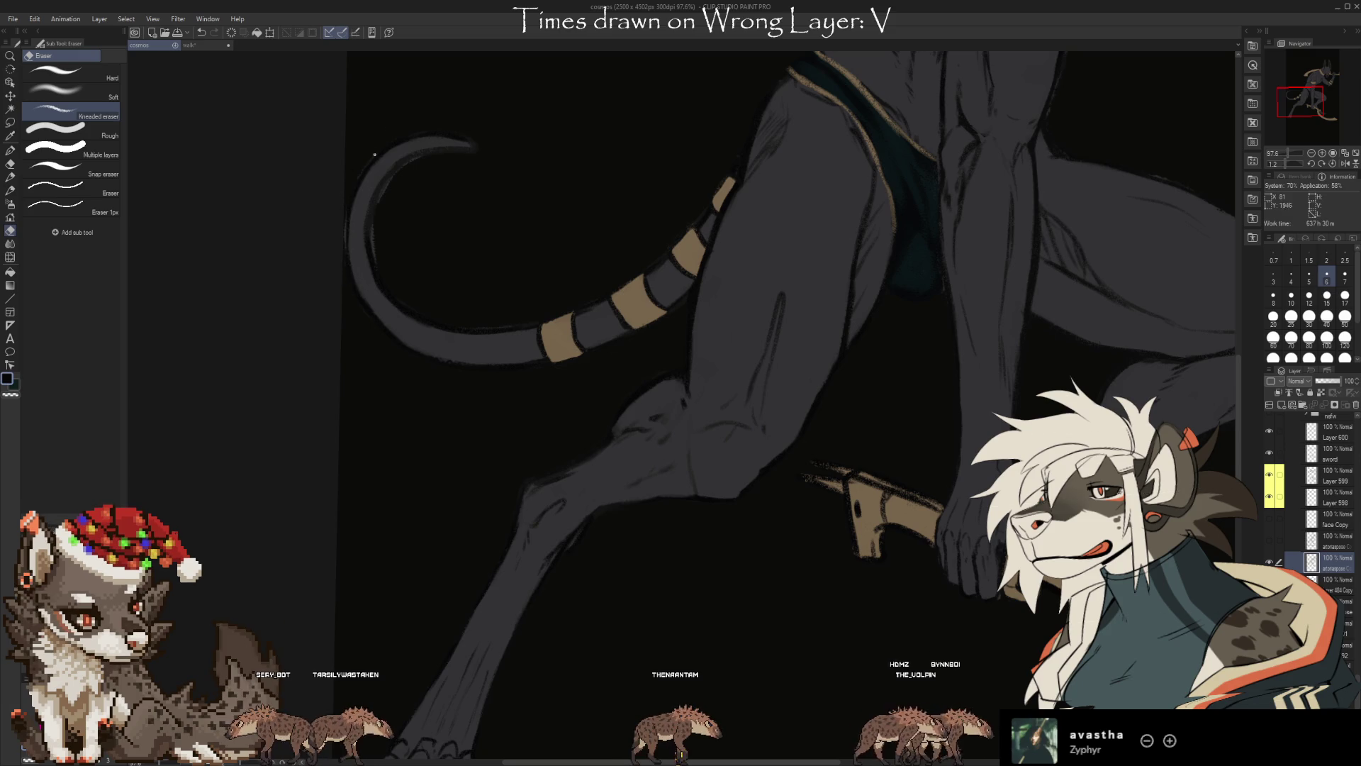
Stroke along the tail's inner curve, switching between brush and kneaded eraser on the chosen layers
{"action": "key", "text": "b"}
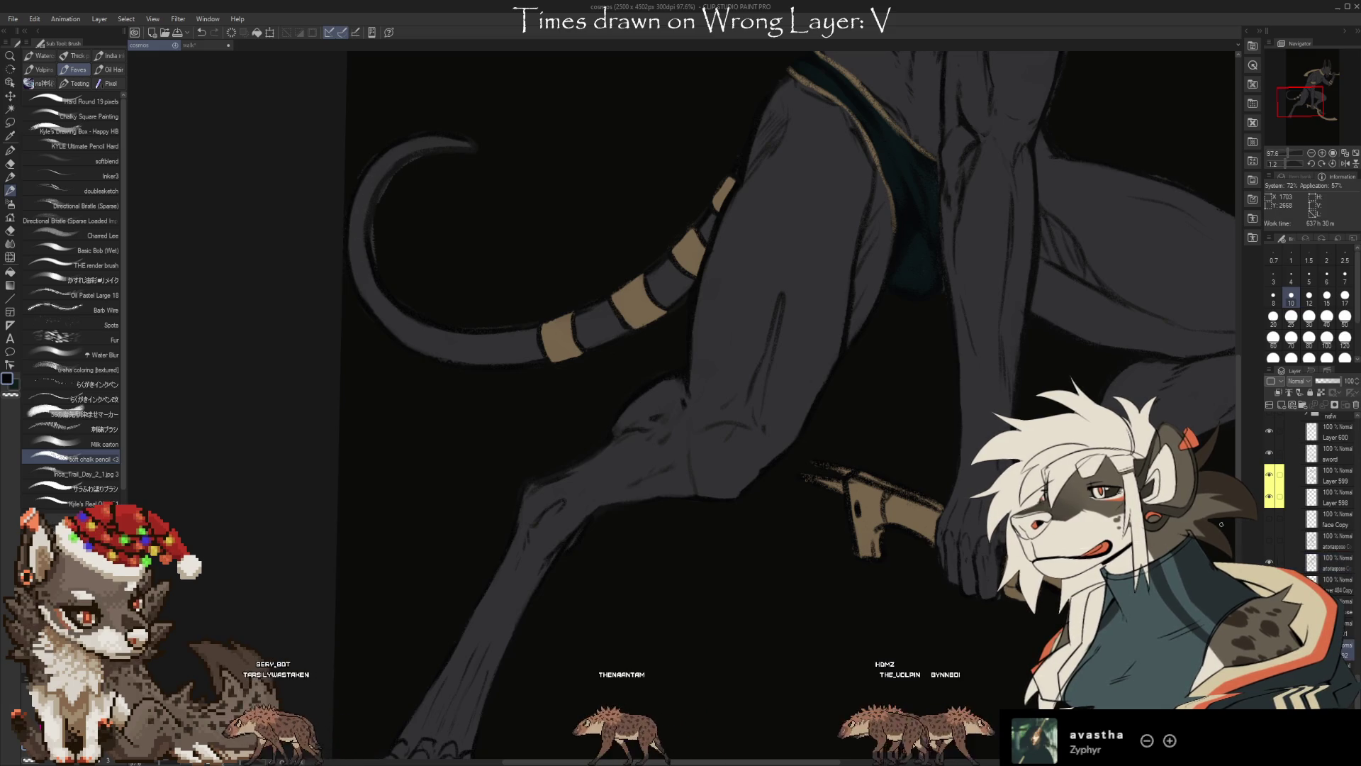
{"action": "key", "text": "e"}
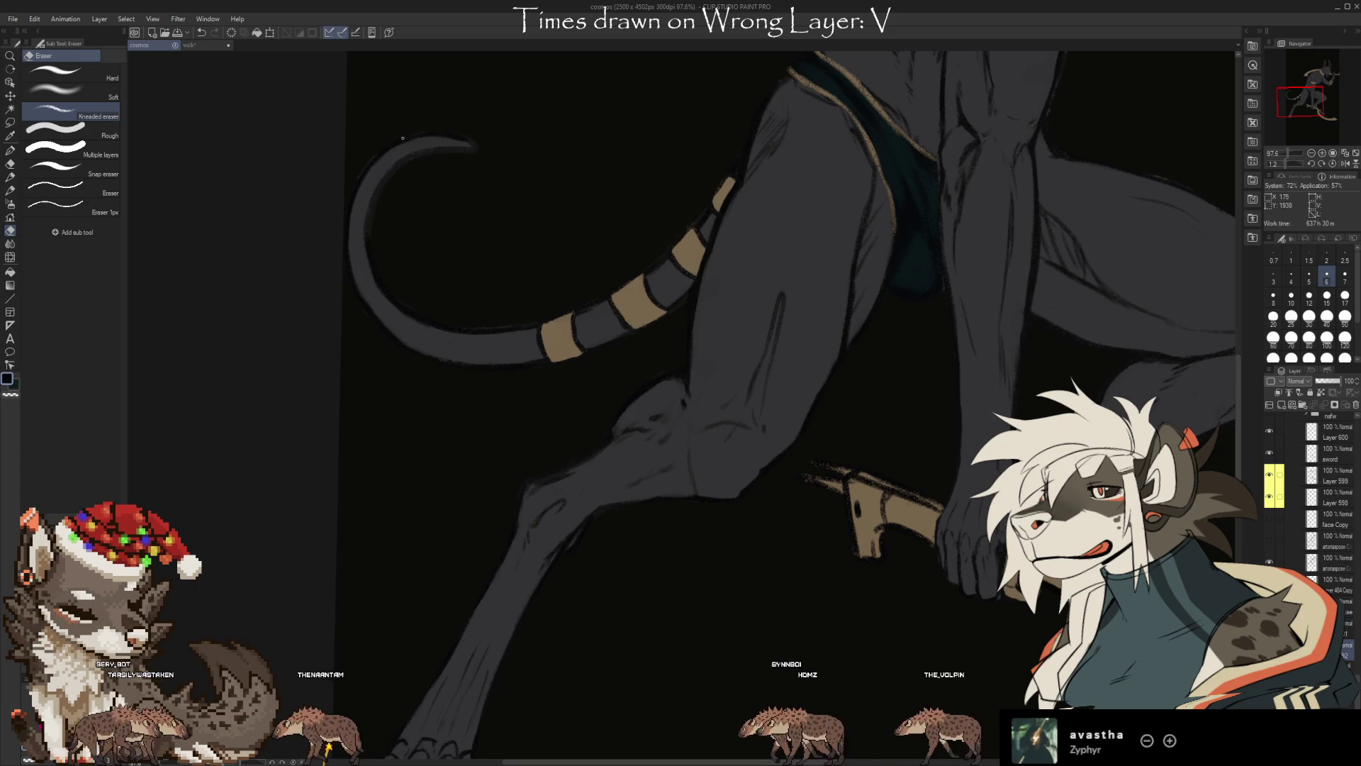
{"action": "left_click", "coordinate": [1344, 564]}
{"action": "key", "text": "b"}
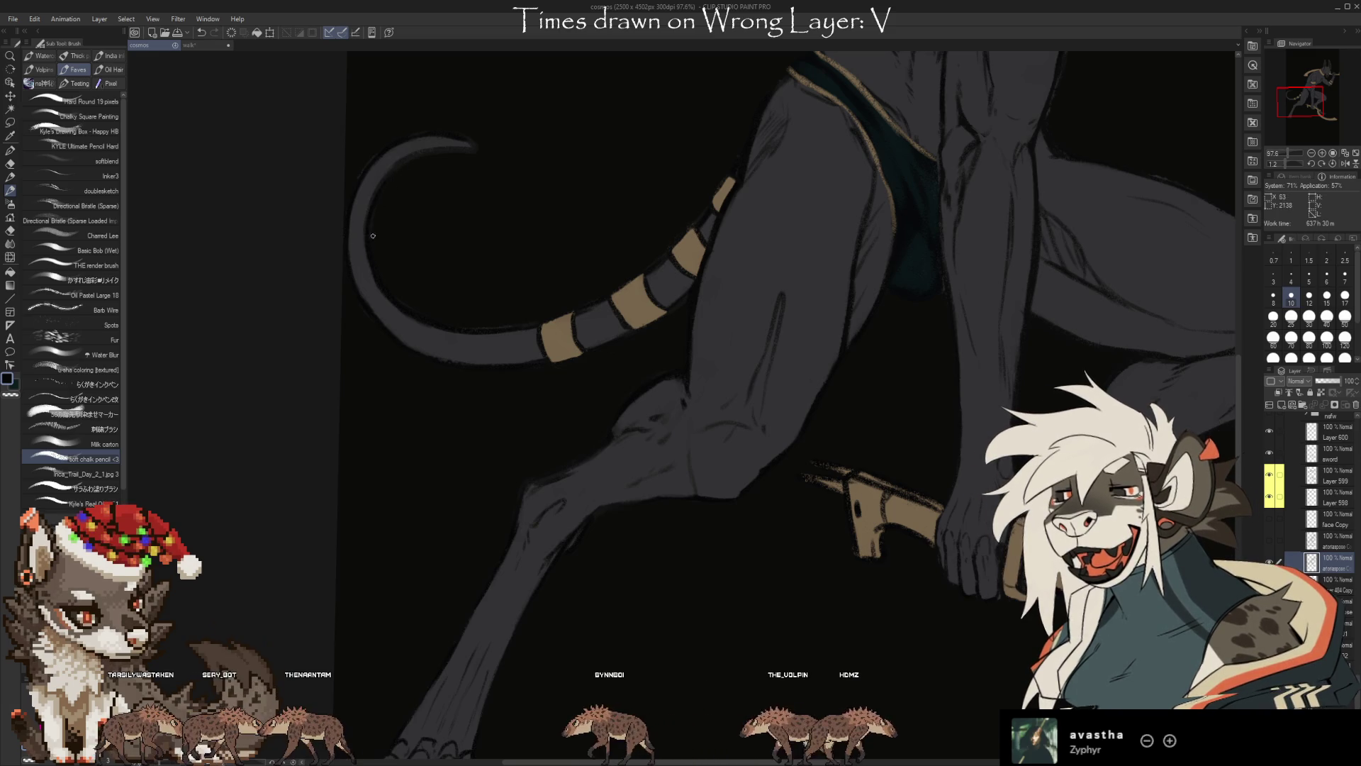
{"action": "left_click_drag", "start_coordinate": [370, 263], "coordinate": [461, 156]}
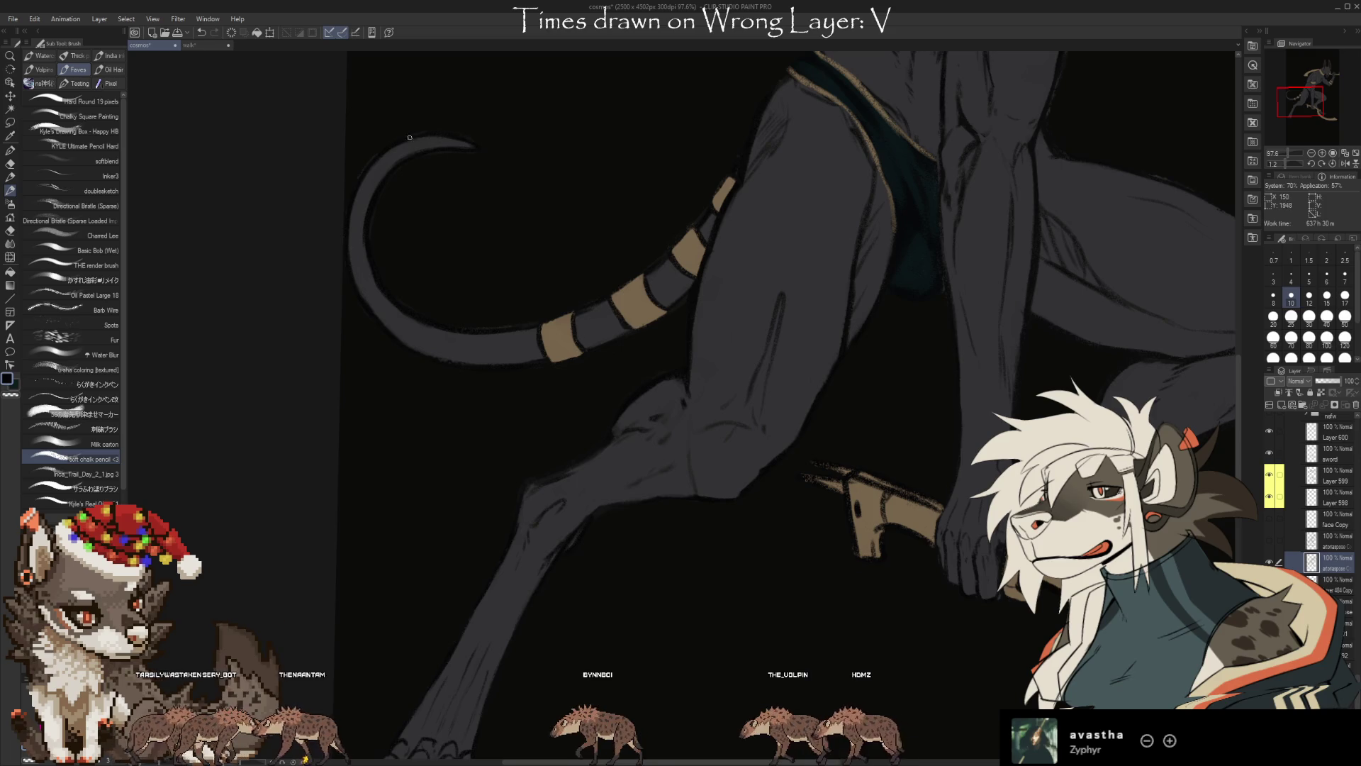
{"action": "key", "text": "e"}
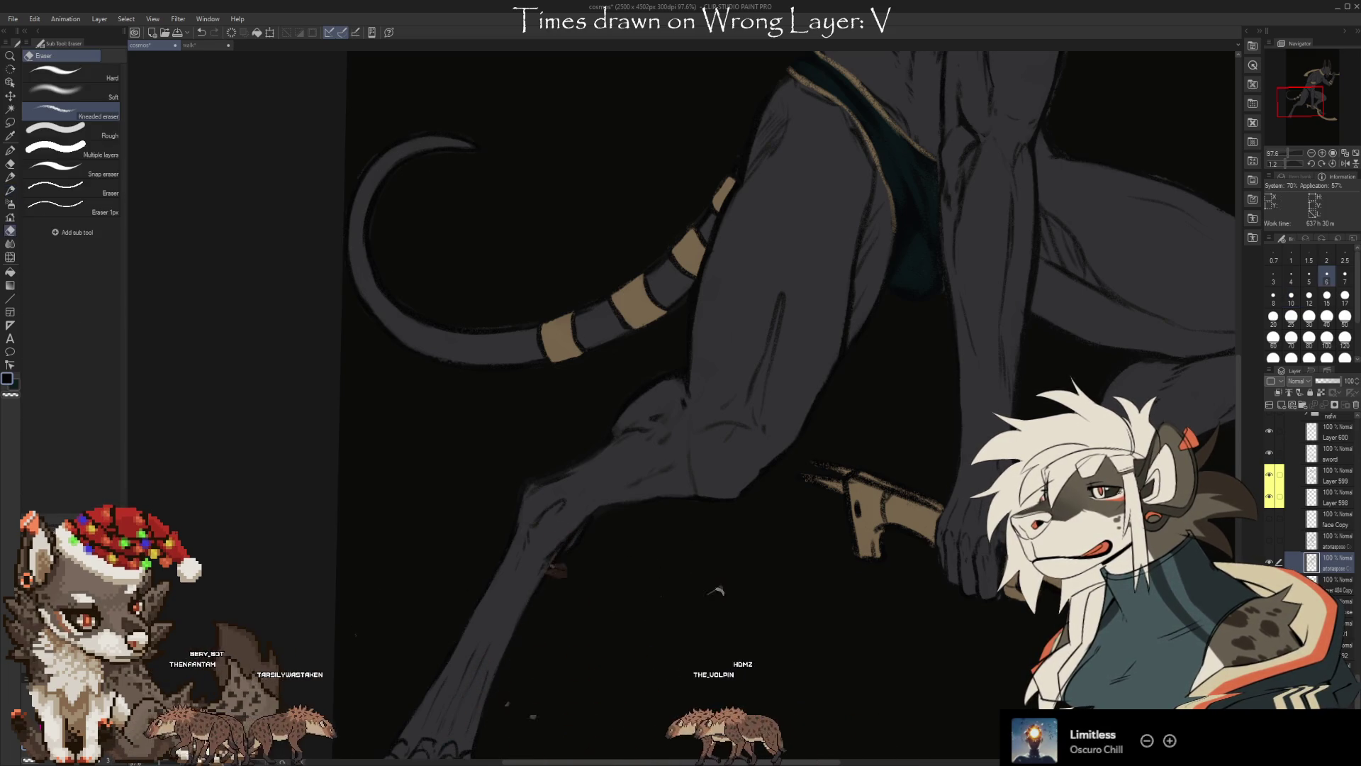
{"action": "left_click", "coordinate": [1333, 645]}
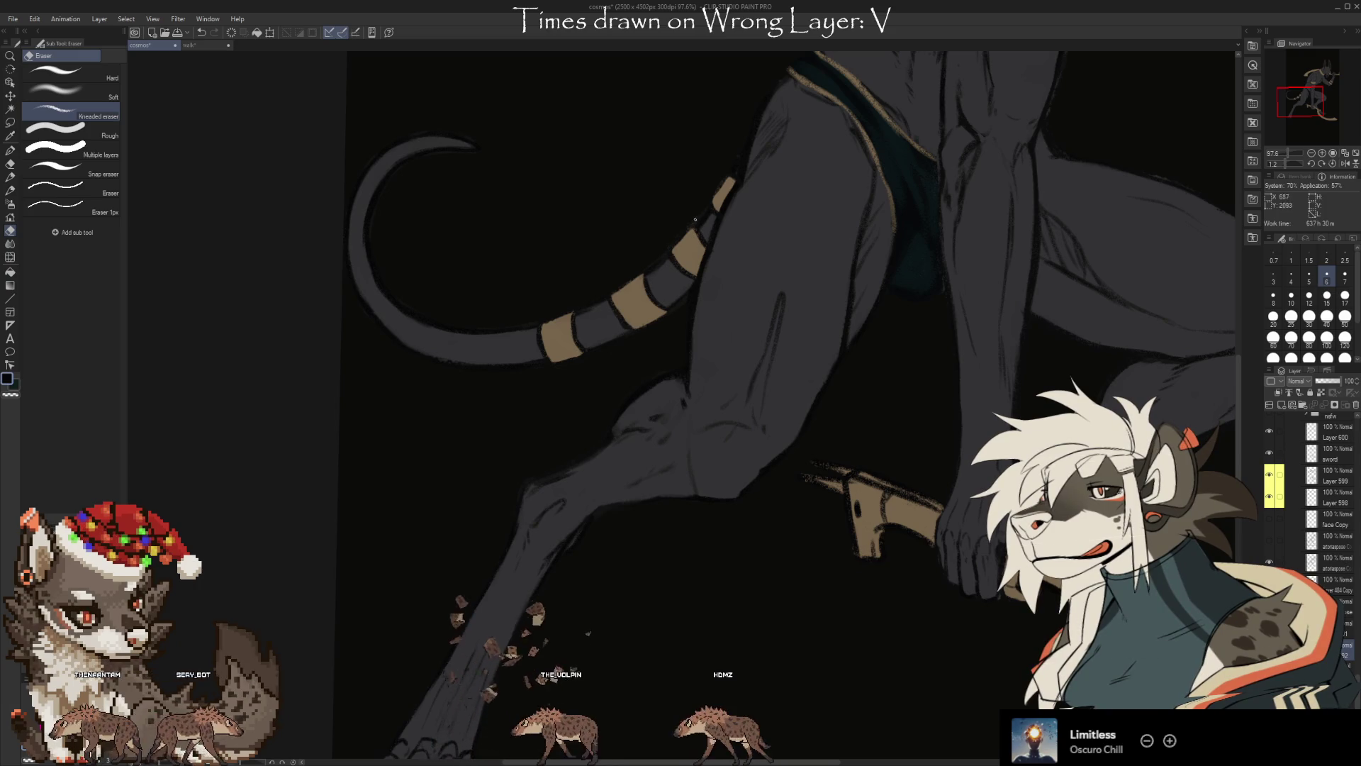
Sample a tone and paint muscle shading on the chest and raised arm with the soft chalk pencil, then erase
{"action": "left_click_drag", "start_coordinate": [695, 219], "coordinate": [512, 405]}
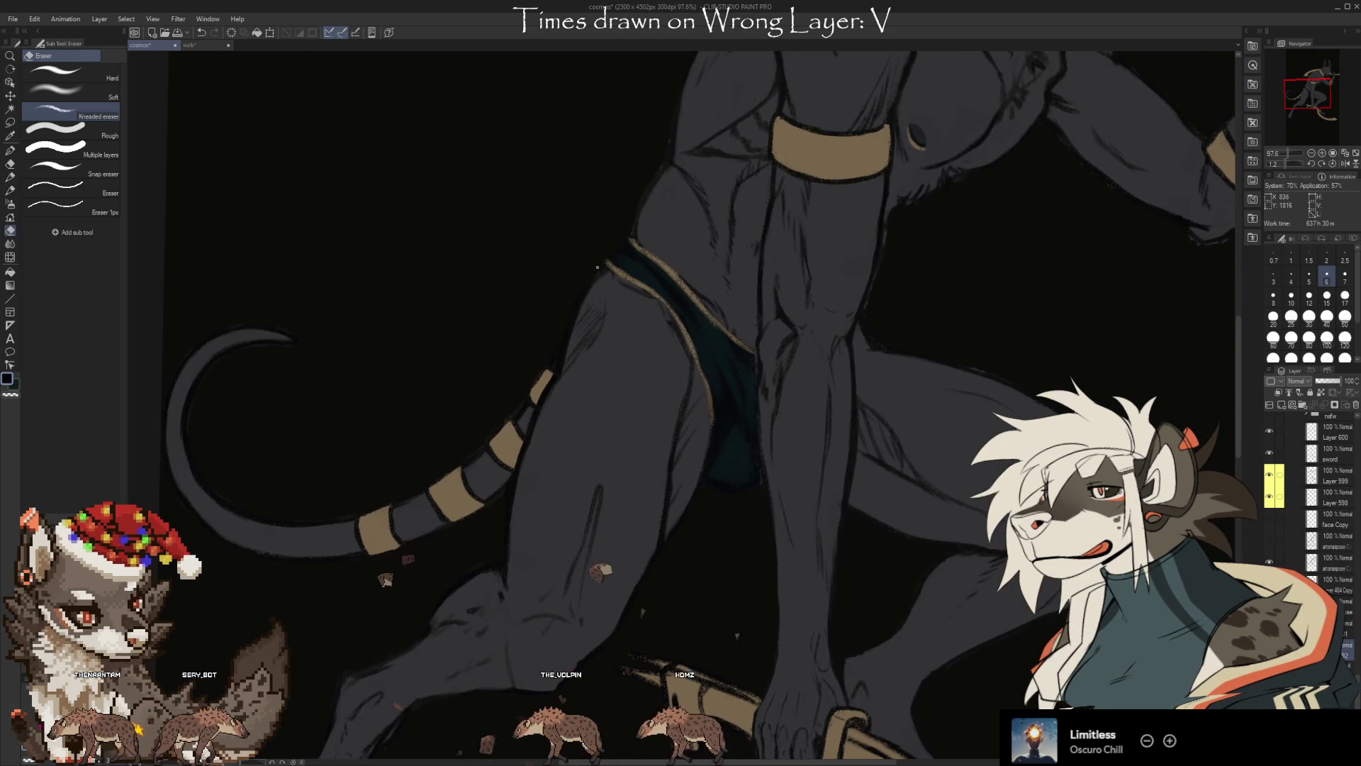
{"action": "left_click_drag", "start_coordinate": [632, 225], "coordinate": [568, 349]}
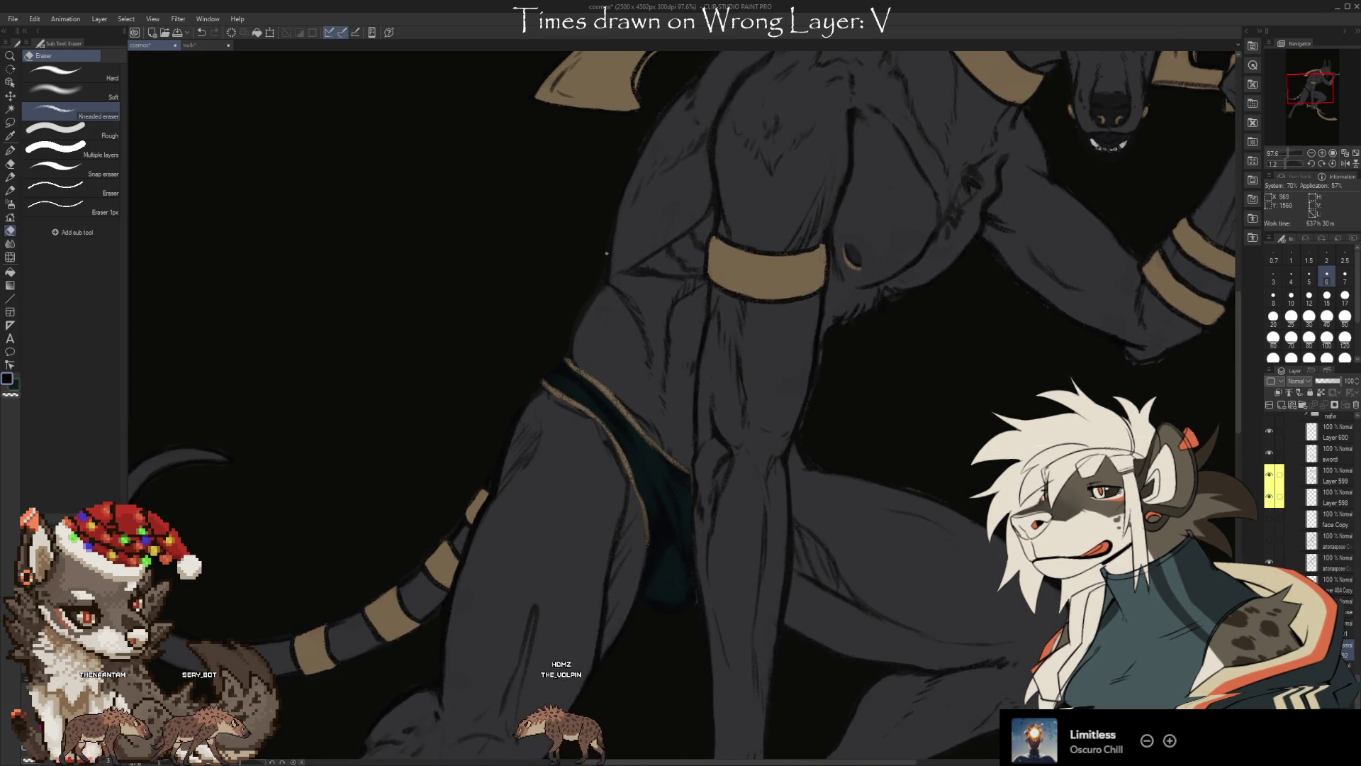
{"action": "left_click_drag", "start_coordinate": [606, 253], "coordinate": [532, 420]}
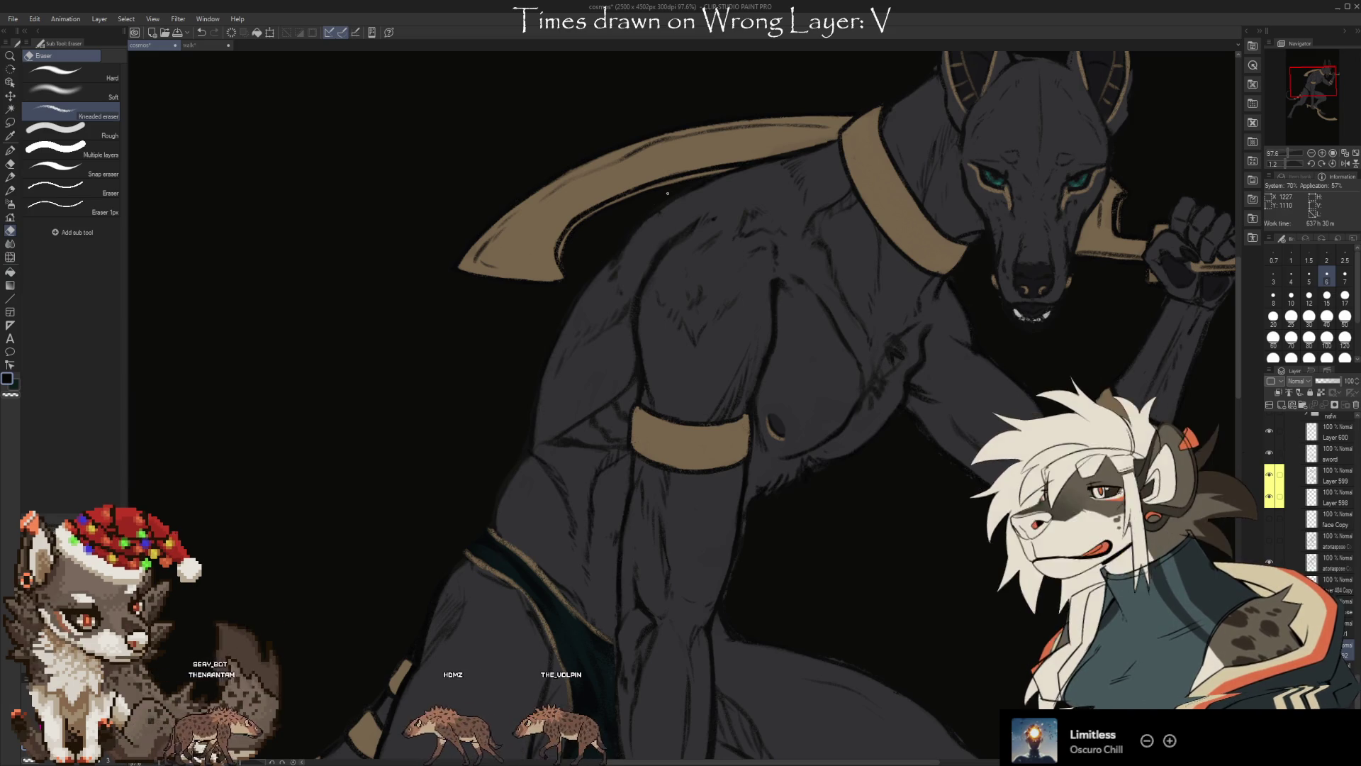
{"action": "left_click_drag", "start_coordinate": [1172, 687], "coordinate": [1167, 684]}
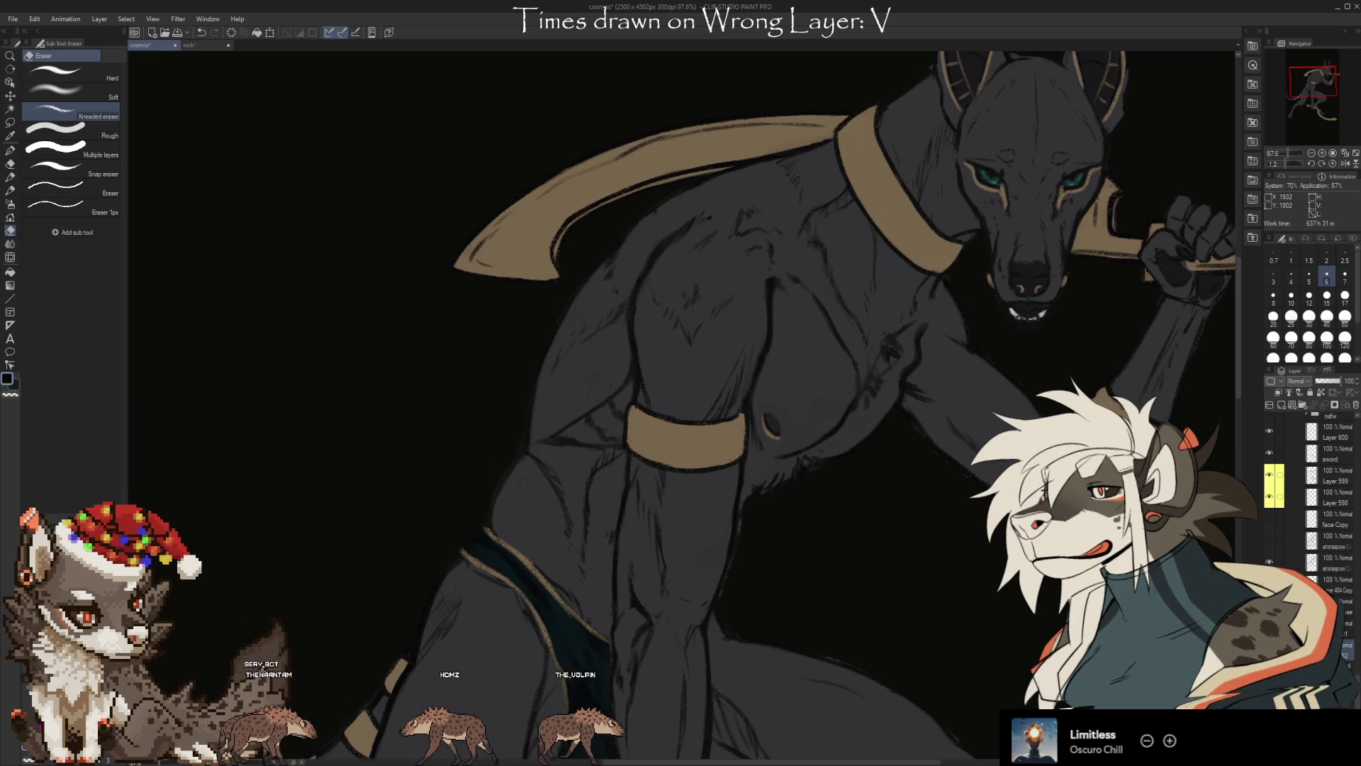
{"action": "left_click_drag", "start_coordinate": [939, 522], "coordinate": [662, 363]}
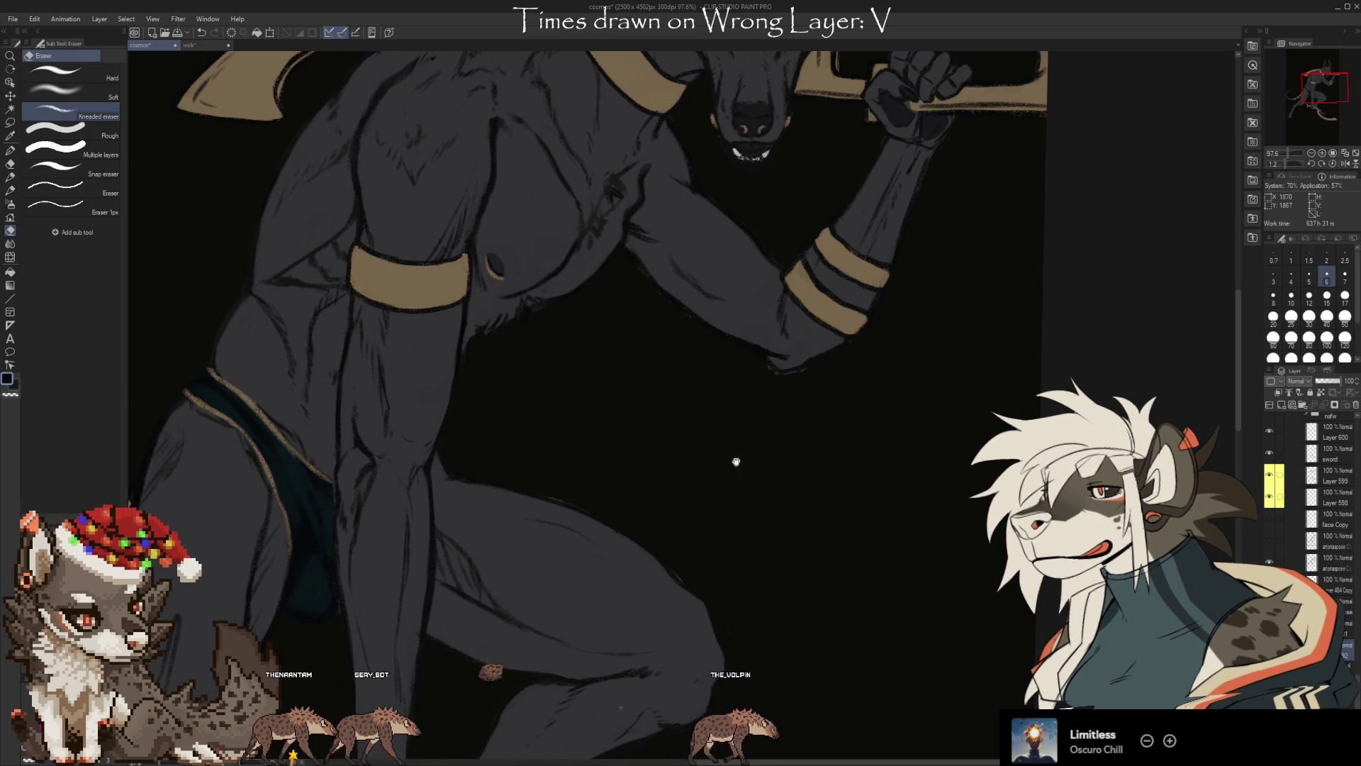
{"action": "left_click_drag", "start_coordinate": [604, 403], "coordinate": [622, 346]}
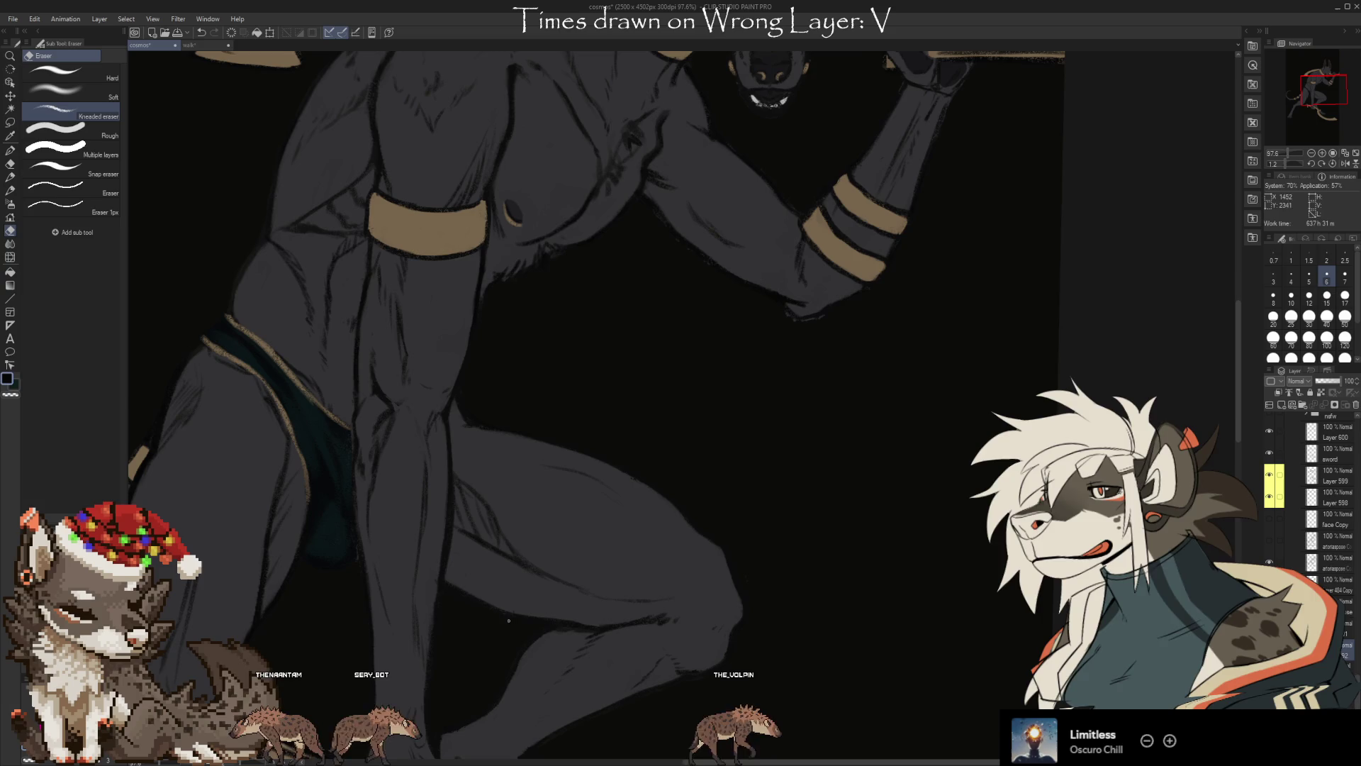
{"action": "left_click_drag", "start_coordinate": [744, 394], "coordinate": [734, 503]}
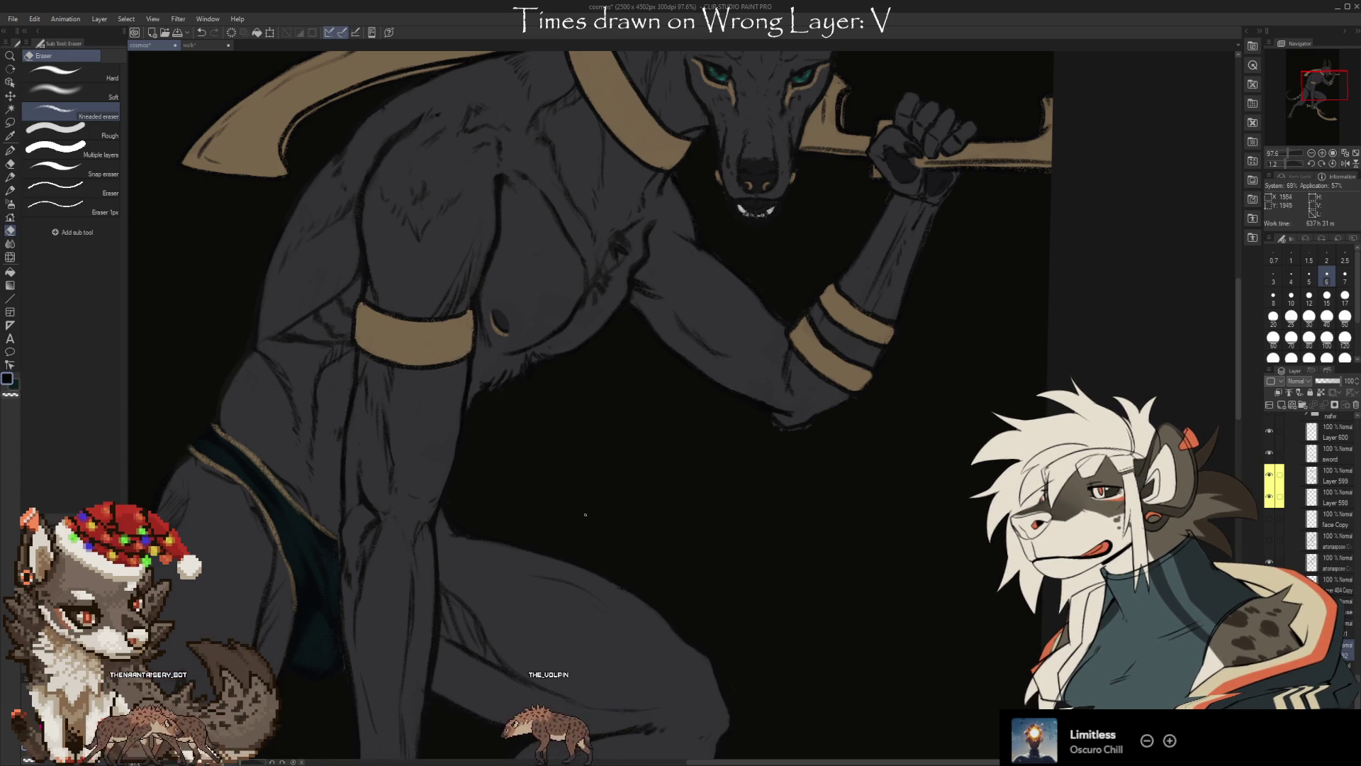
{"action": "key", "text": "i"}
{"action": "key", "text": "b"}
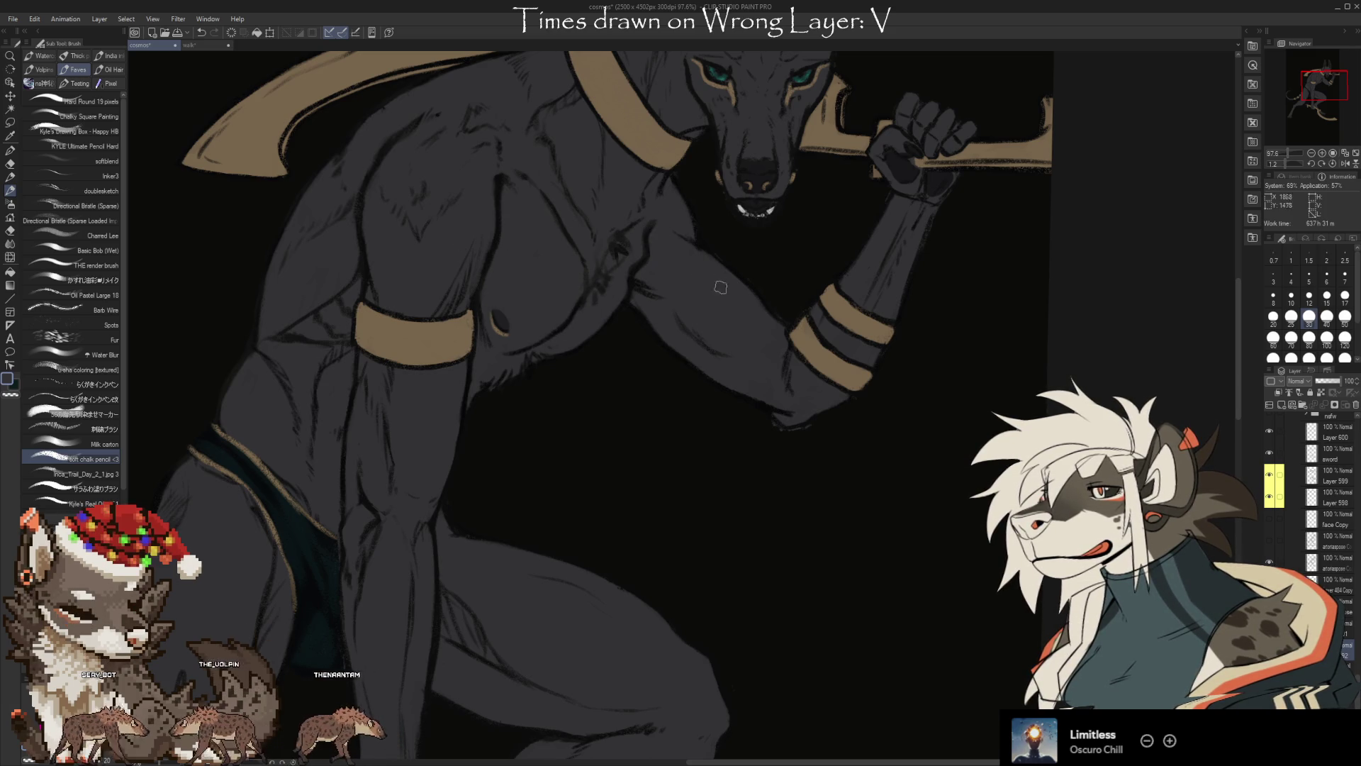
{"action": "left_click_drag", "start_coordinate": [745, 562], "coordinate": [629, 507]}
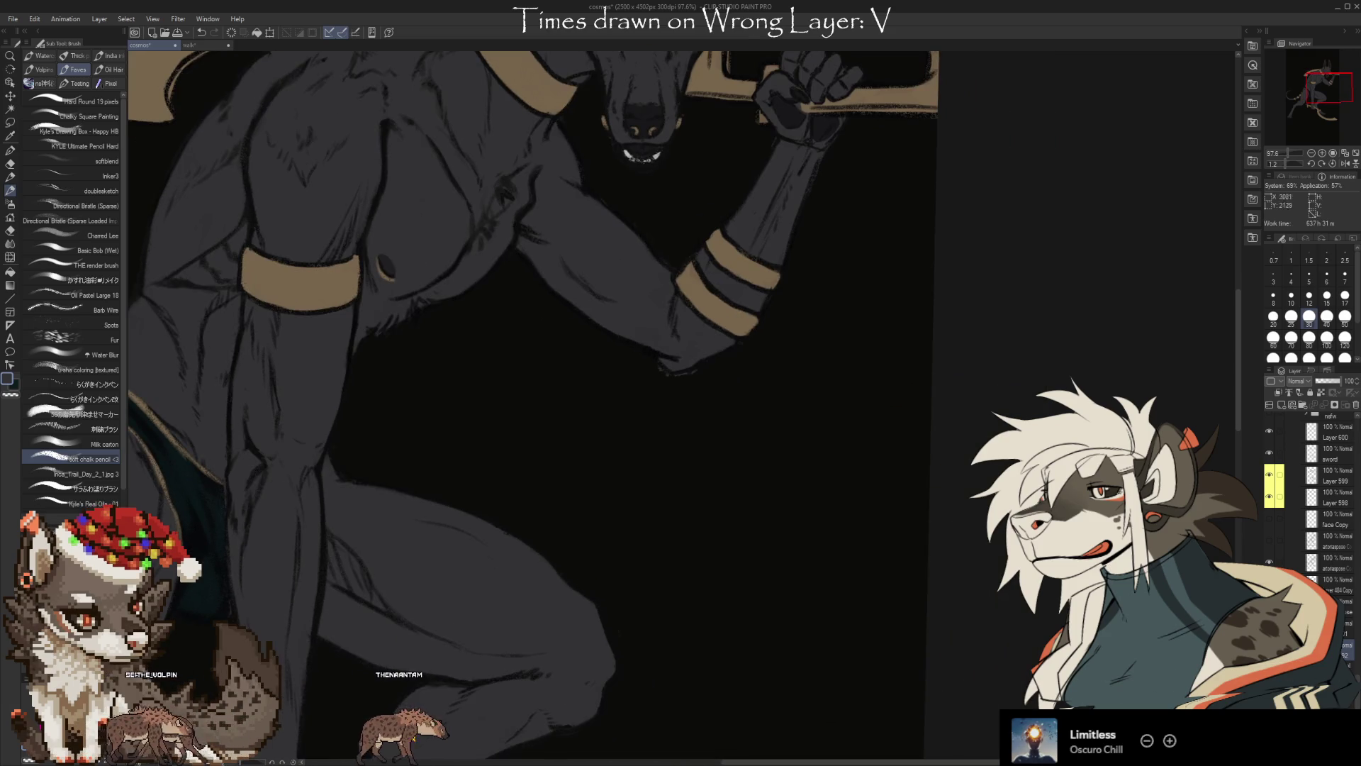
{"action": "key", "text": "e"}
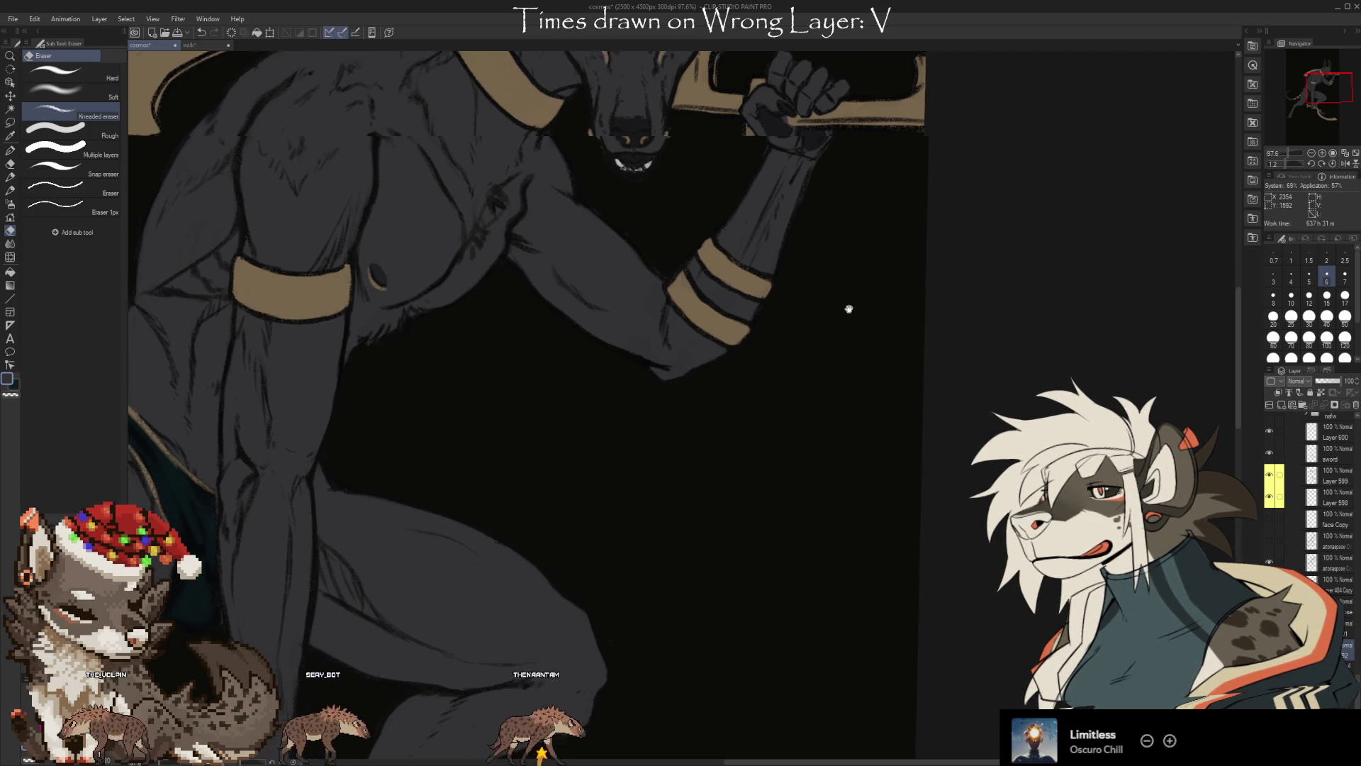
{"action": "left_click_drag", "start_coordinate": [848, 307], "coordinate": [684, 382]}
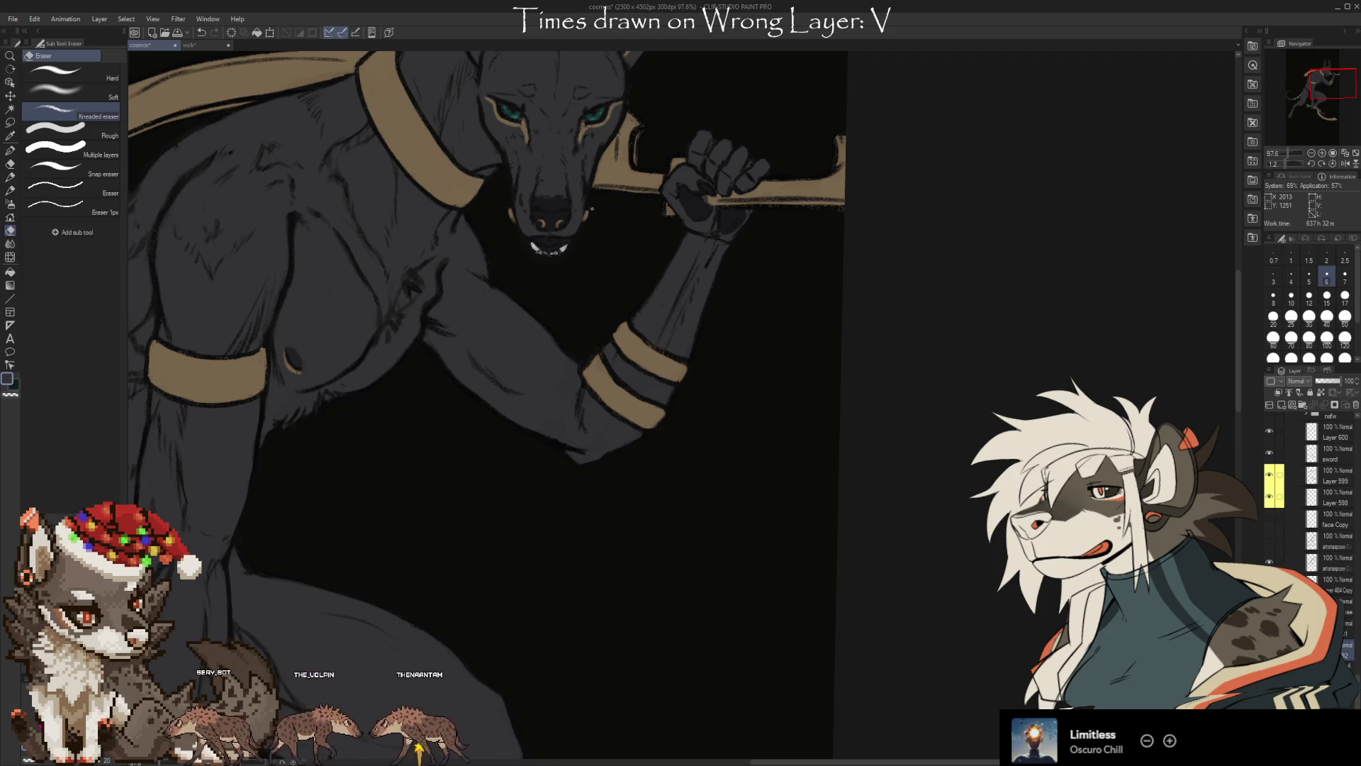
{"action": "scroll", "coordinate": [595, 207], "scroll_direction": "up", "scroll_amount": 3}
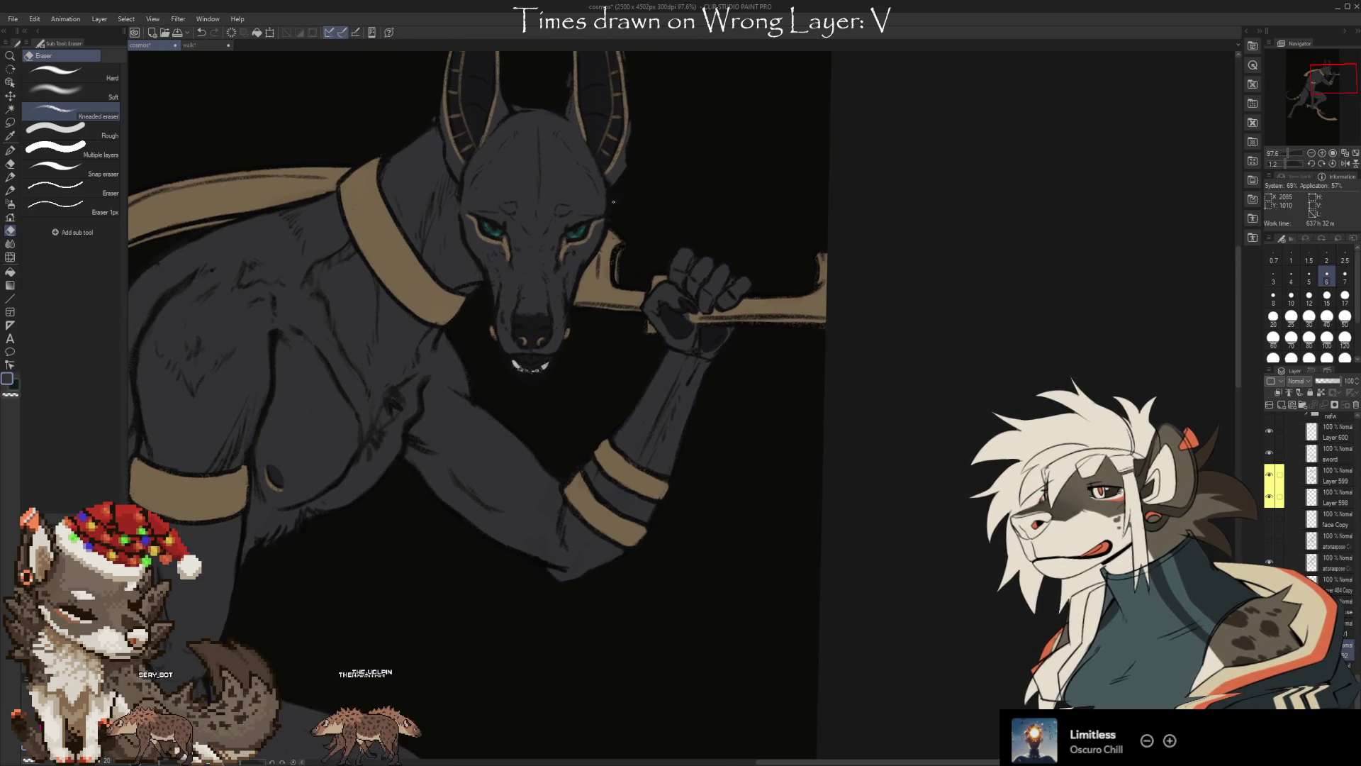
{"action": "scroll", "coordinate": [617, 206], "scroll_direction": "up", "scroll_amount": 2}
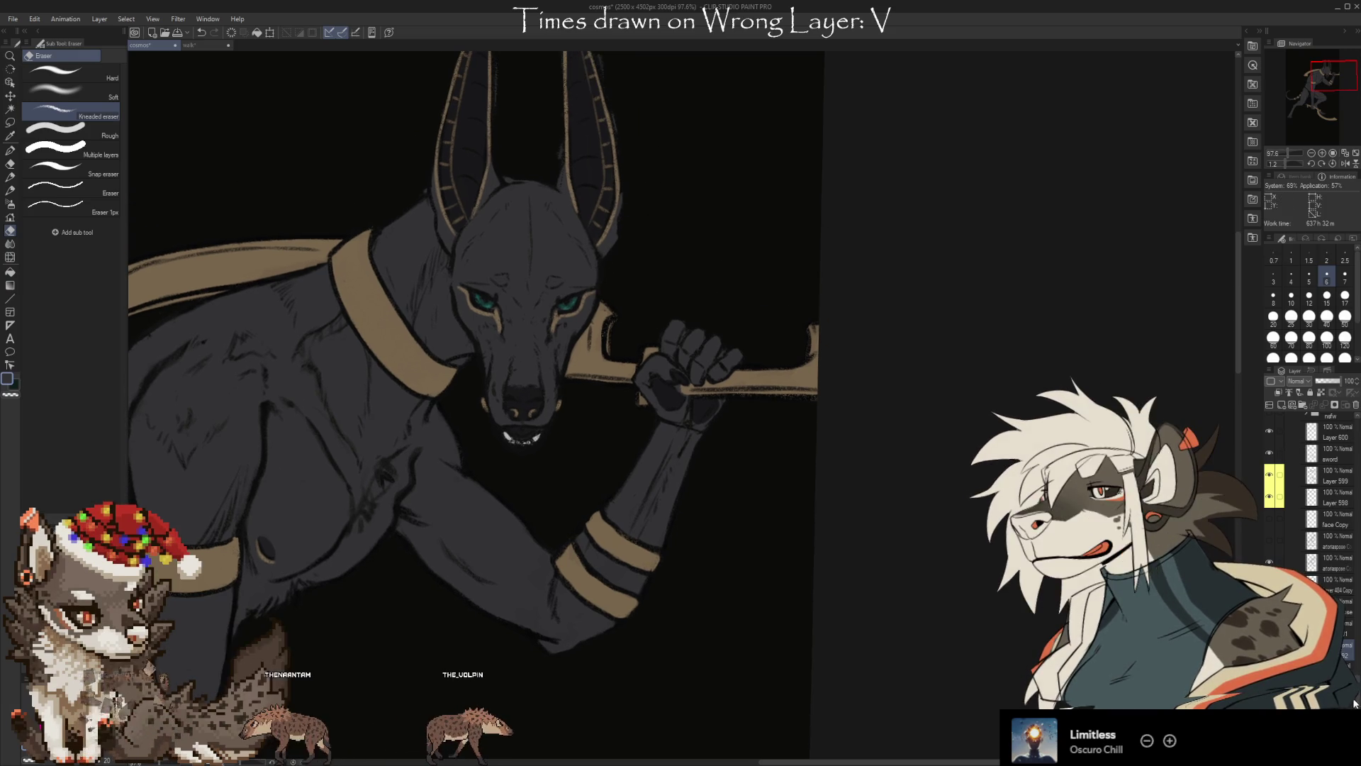
{"action": "scroll", "coordinate": [1312, 511], "scroll_direction": "down", "scroll_amount": 5}
{"action": "left_click", "coordinate": [1269, 582]}
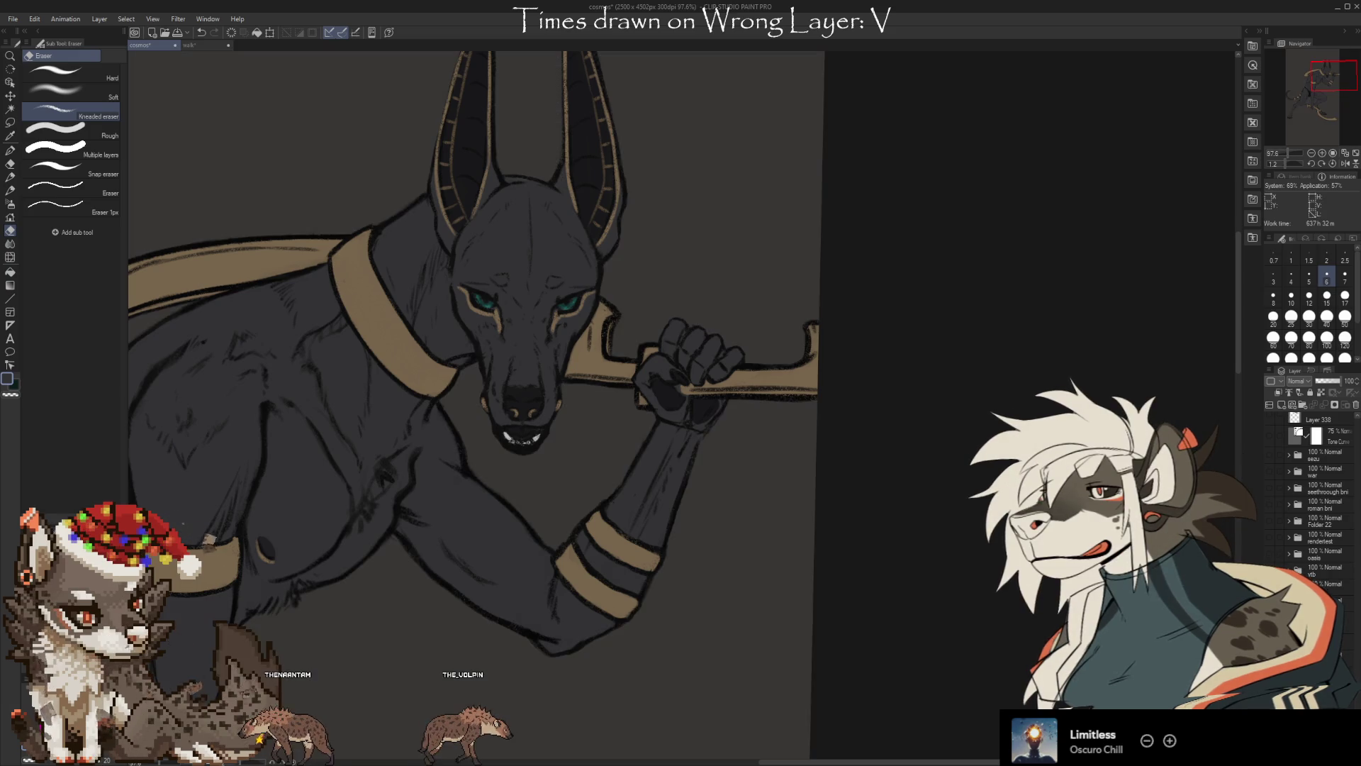
{"action": "left_click", "coordinate": [1269, 581]}
{"action": "left_click", "coordinate": [1270, 582]}
{"action": "left_click", "coordinate": [1270, 581]}
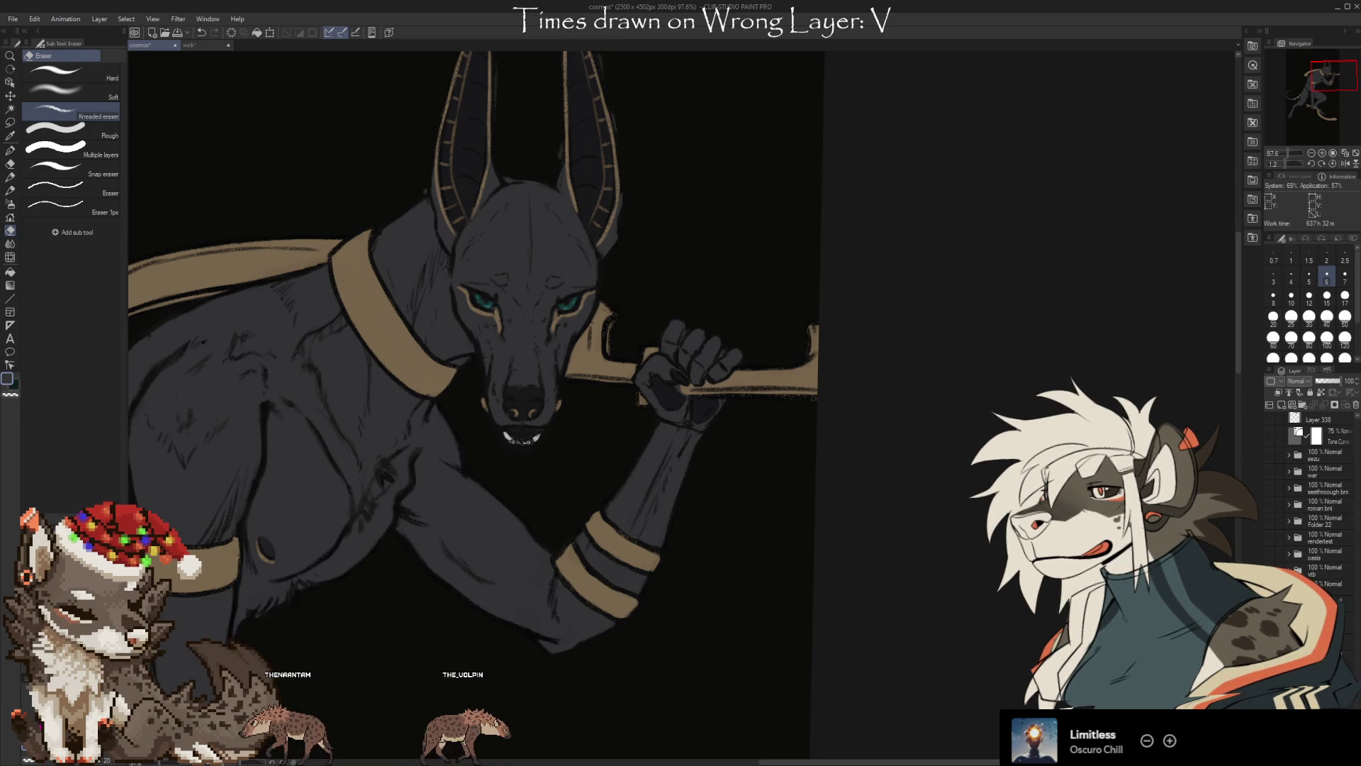
{"action": "left_click", "coordinate": [1269, 582]}
{"action": "left_click", "coordinate": [1269, 581]}
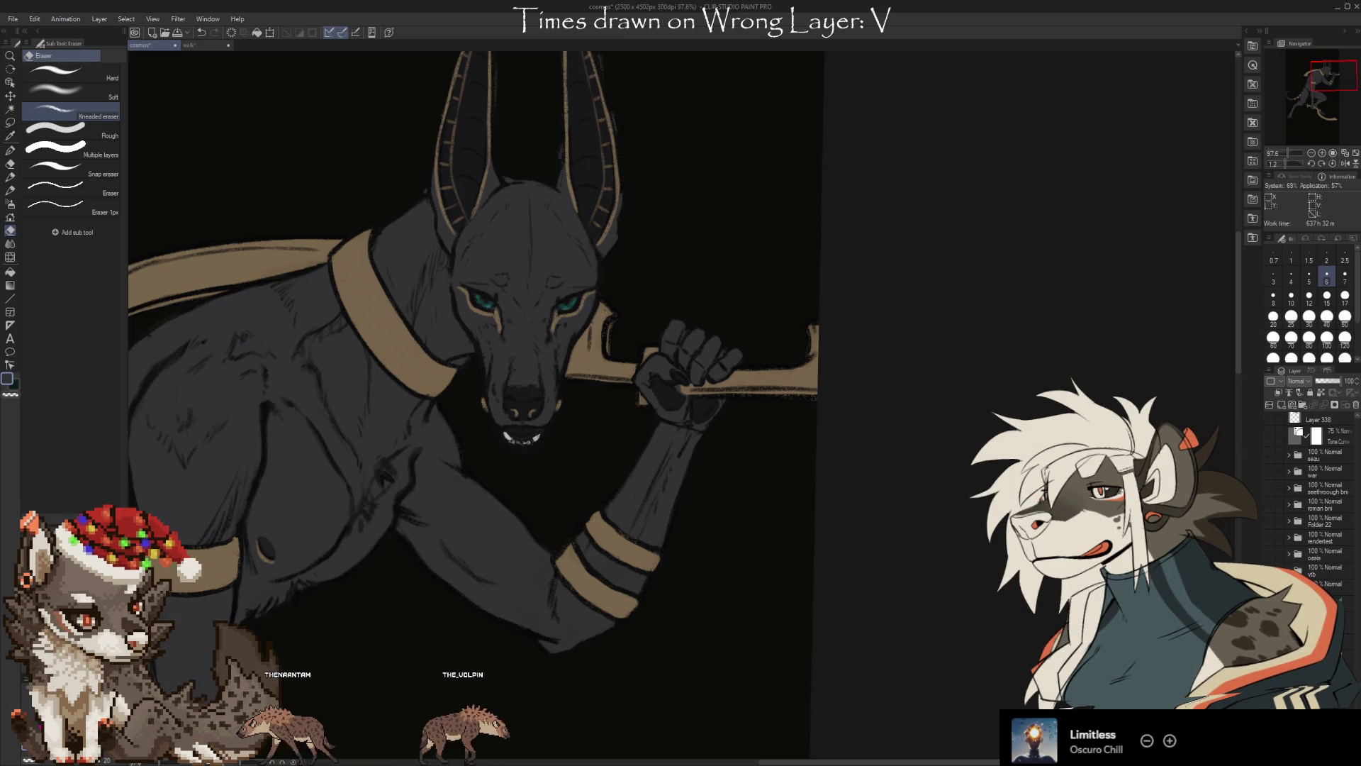
{"action": "scroll", "coordinate": [1312, 511], "scroll_direction": "up", "scroll_amount": 5}
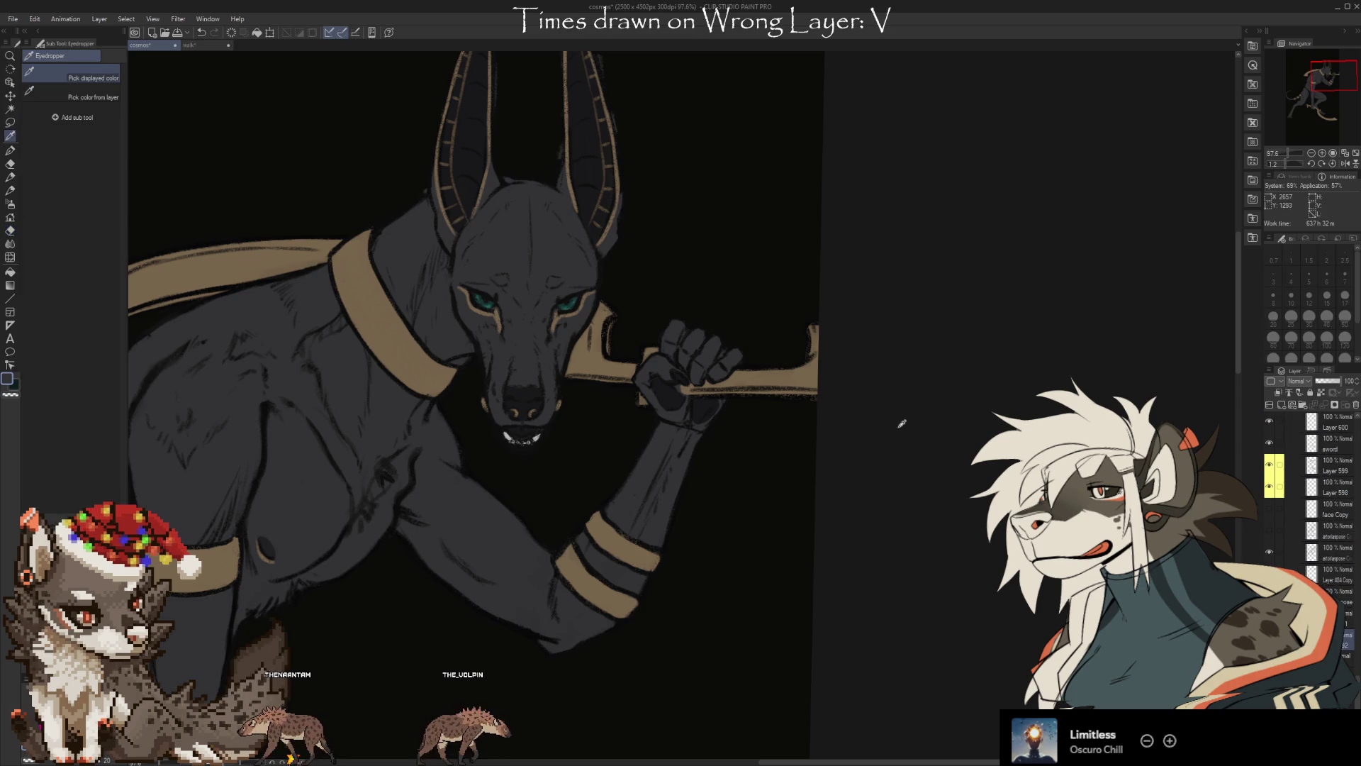
{"action": "key", "text": "b"}
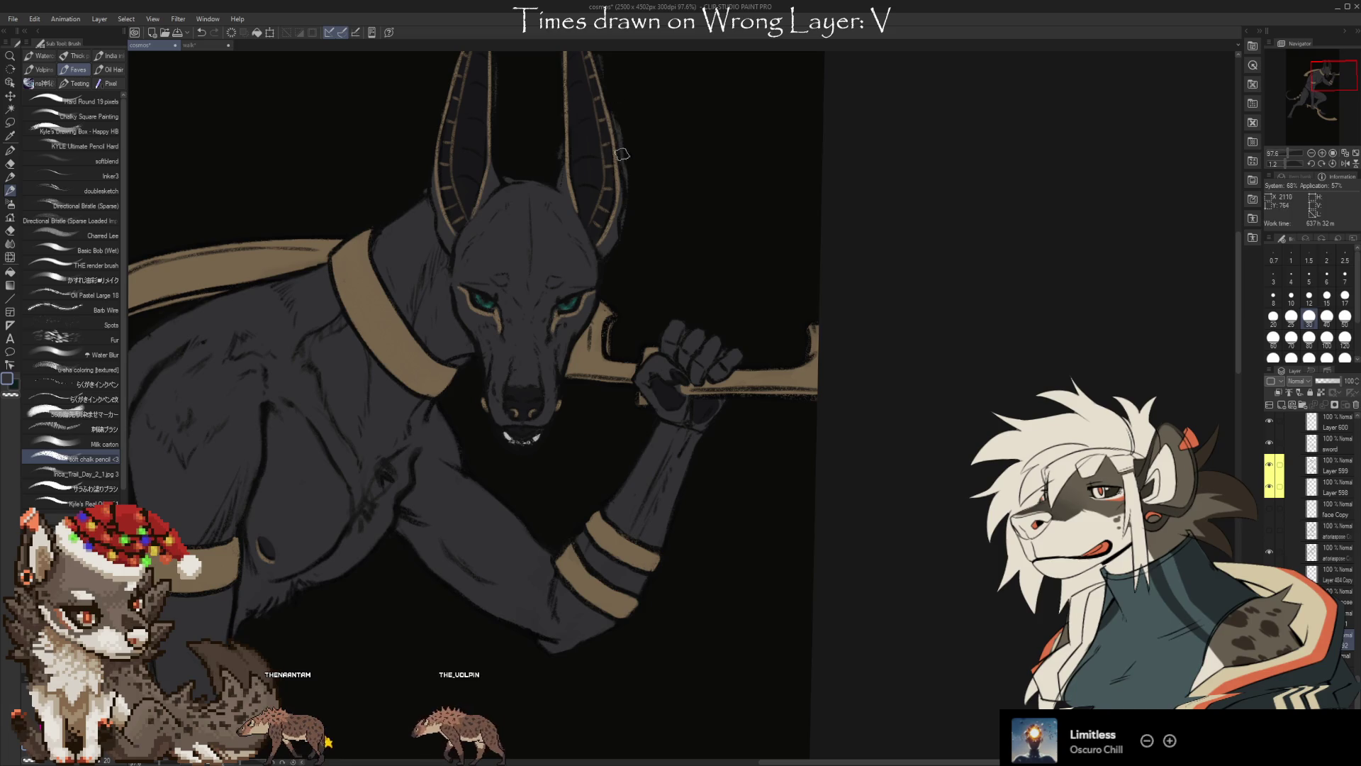
Erase stray dark marks beside the right ear and the light texture along its inner edge
{"action": "left_click_drag", "start_coordinate": [621, 154], "coordinate": [689, 285]}
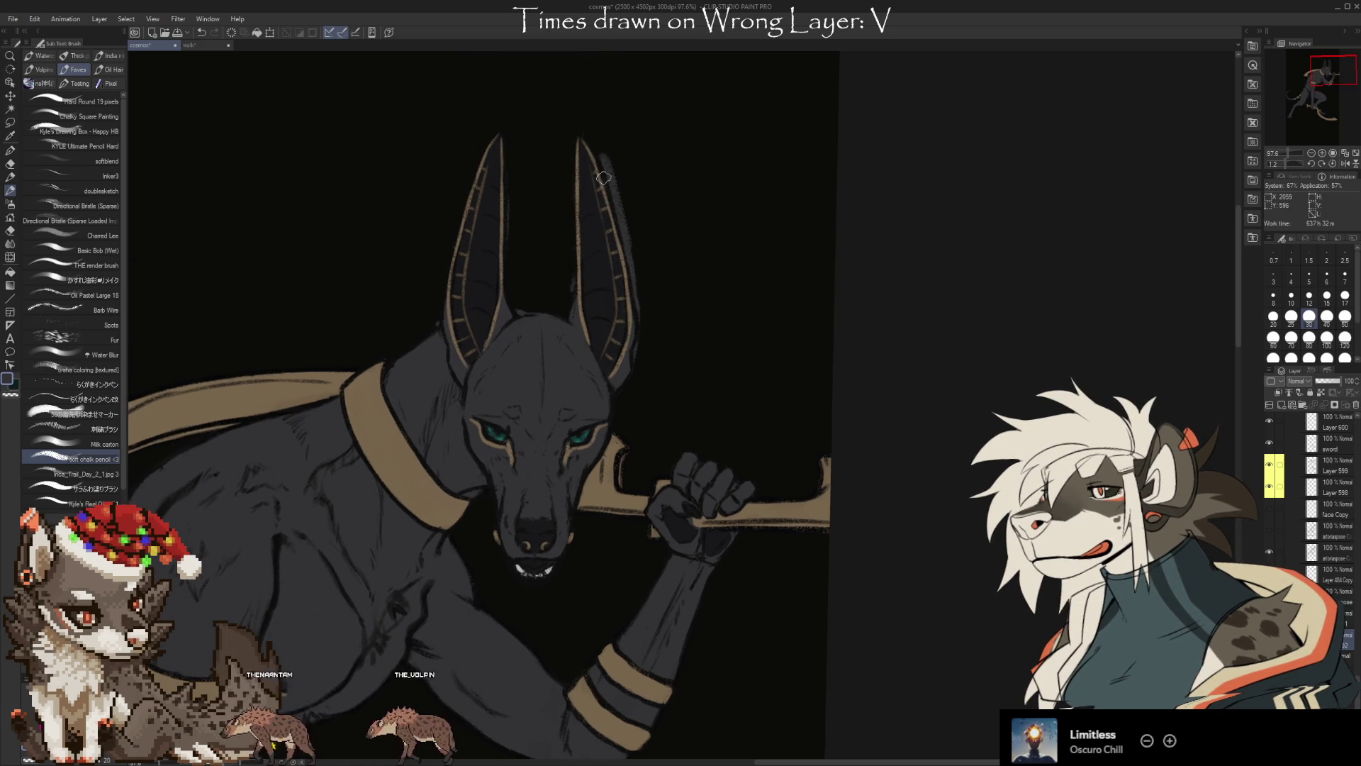
{"action": "key", "text": "e"}
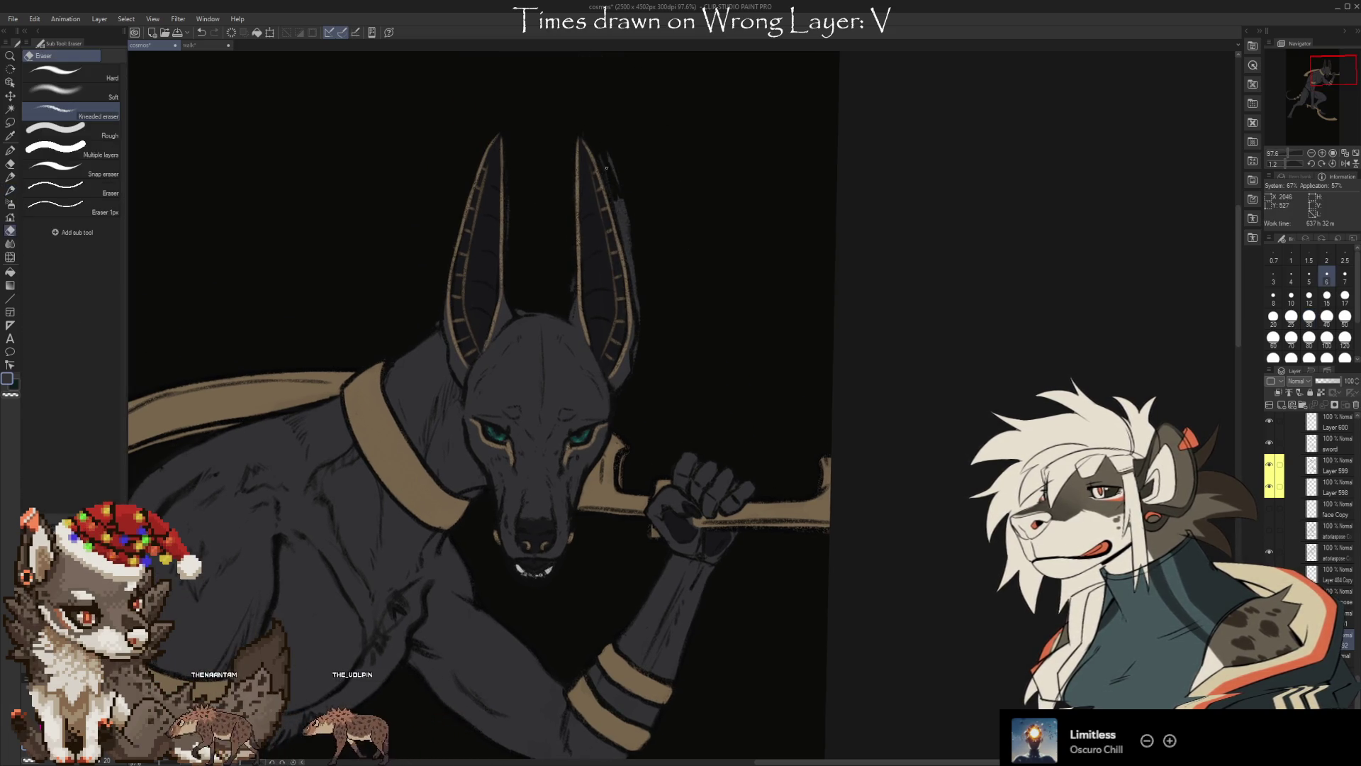
{"action": "left_click_drag", "start_coordinate": [619, 203], "coordinate": [626, 241]}
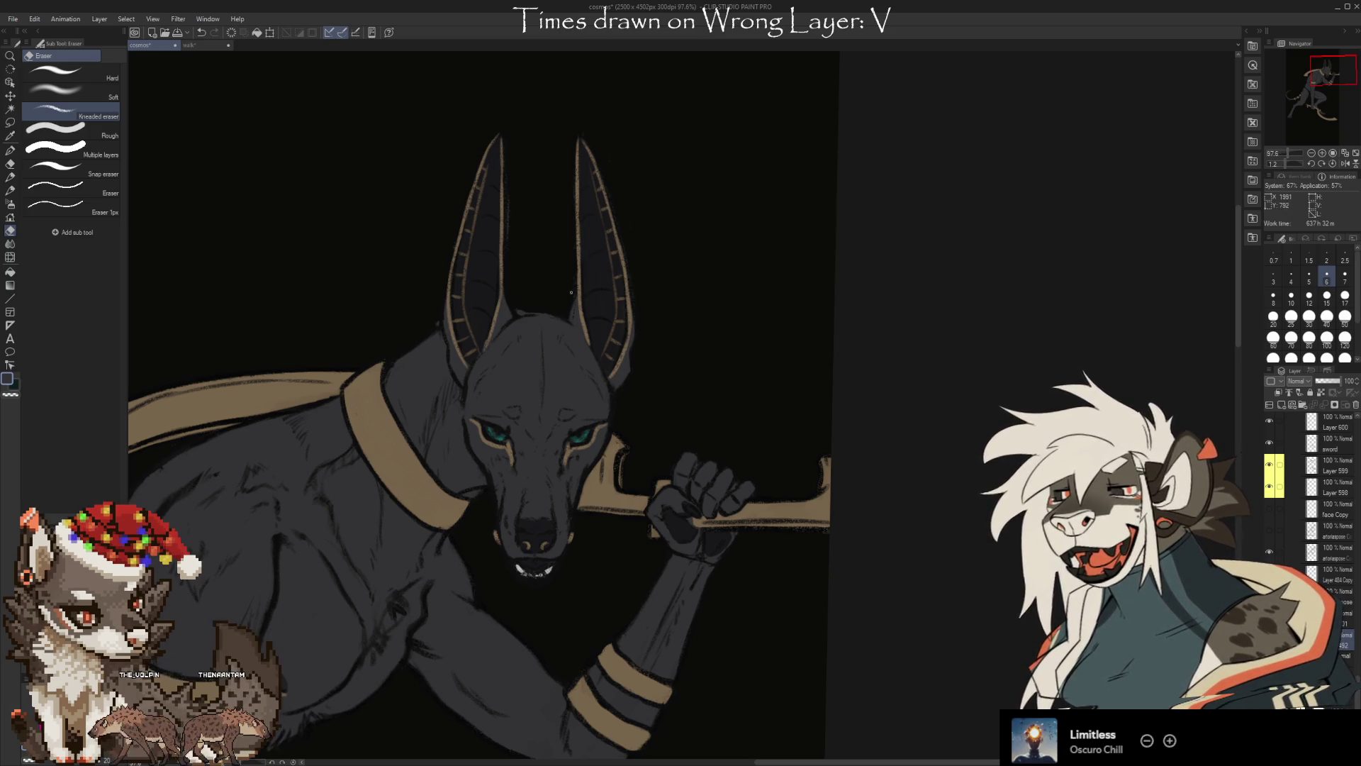
{"action": "key", "text": "b"}
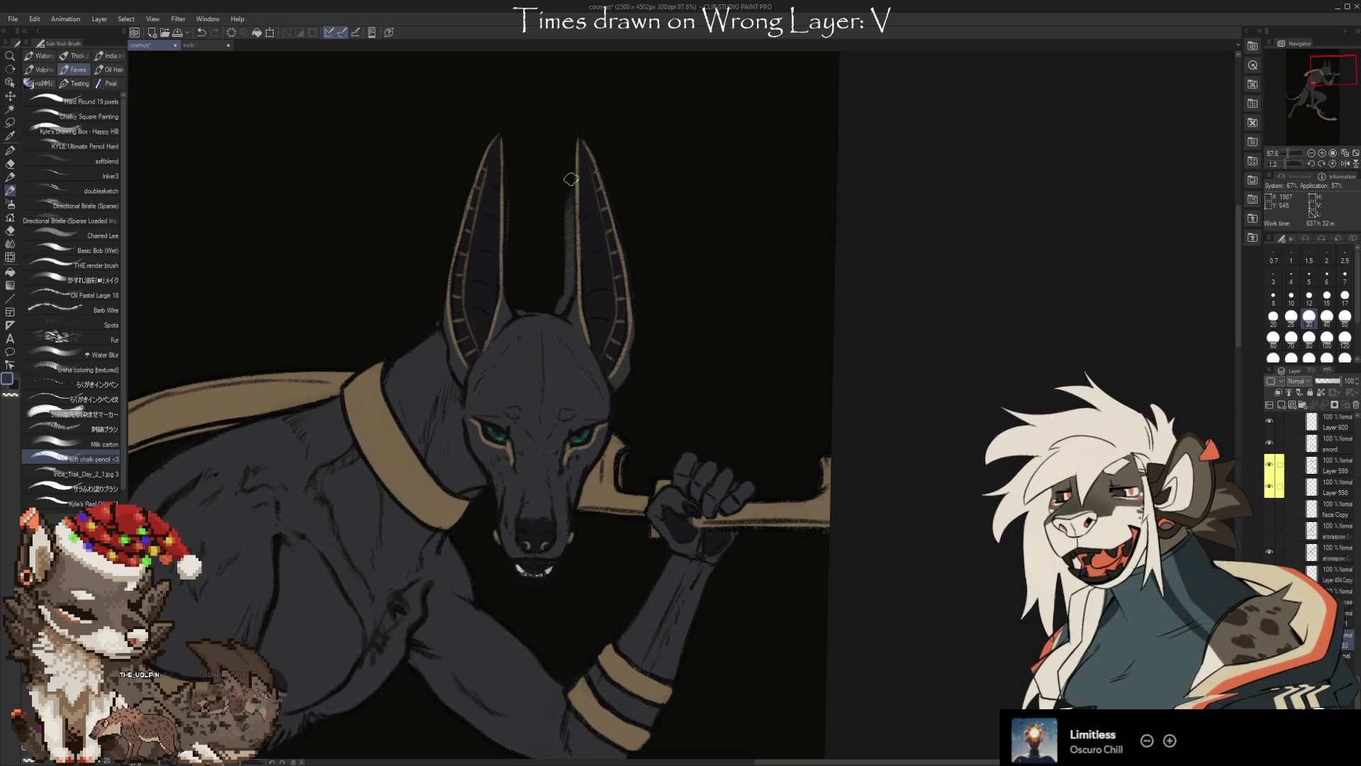
{"action": "key", "text": "e"}
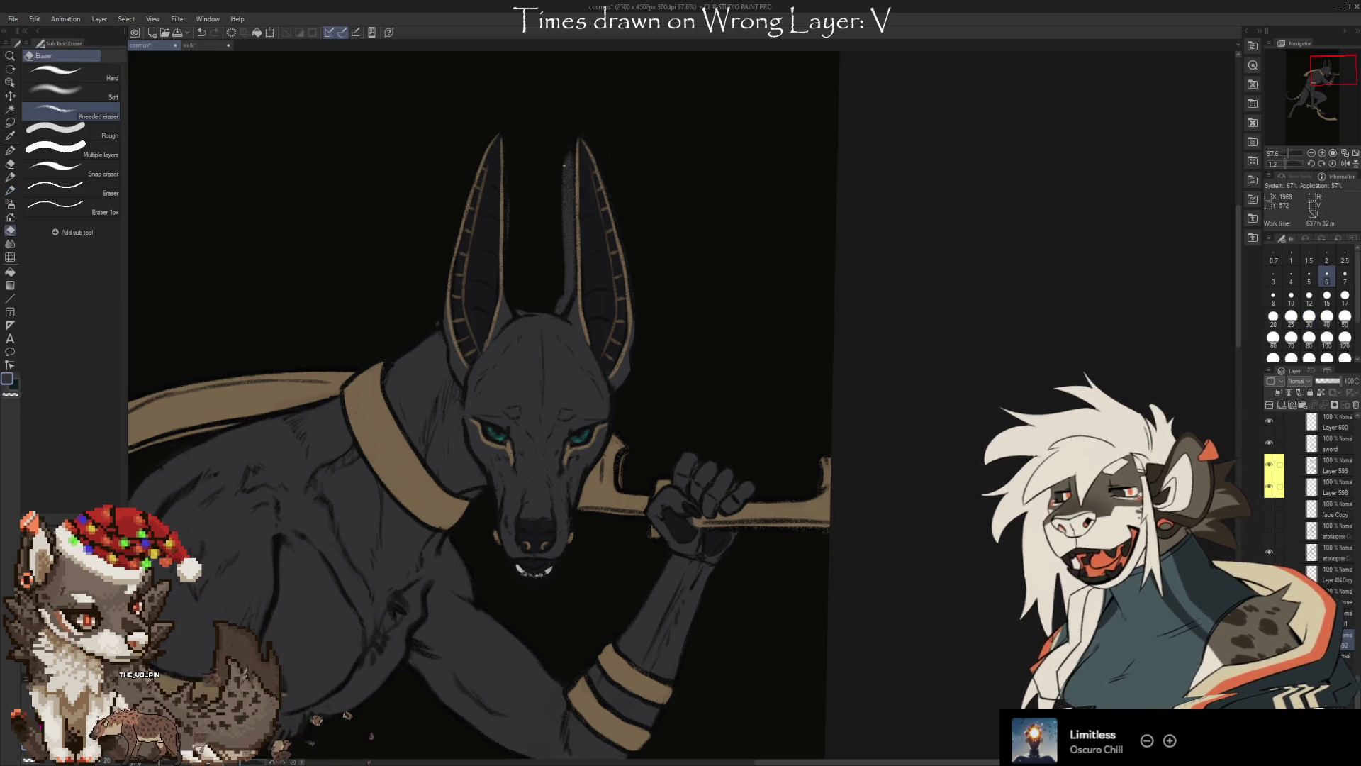
{"action": "left_click_drag", "start_coordinate": [568, 154], "coordinate": [563, 191]}
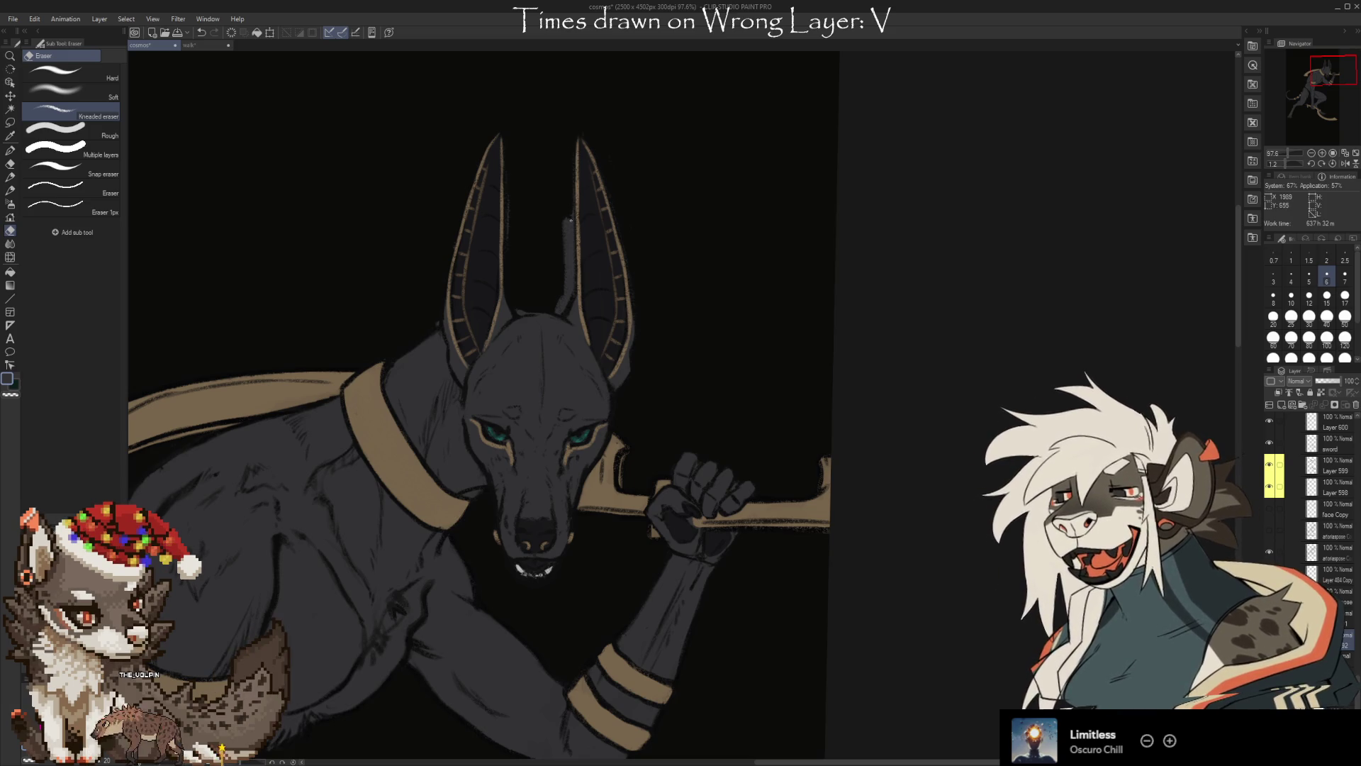
{"action": "left_click_drag", "start_coordinate": [568, 261], "coordinate": [564, 205]}
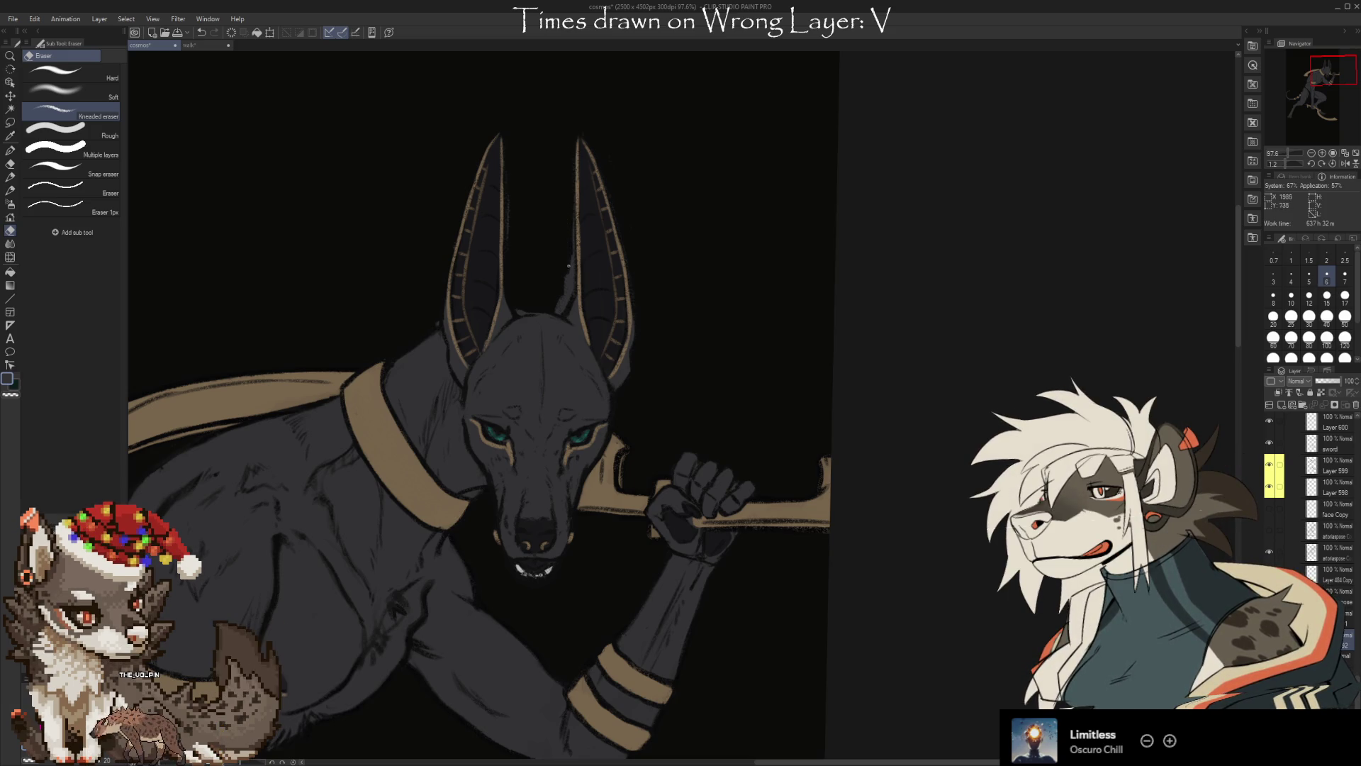
{"action": "left_click_drag", "start_coordinate": [569, 264], "coordinate": [573, 292]}
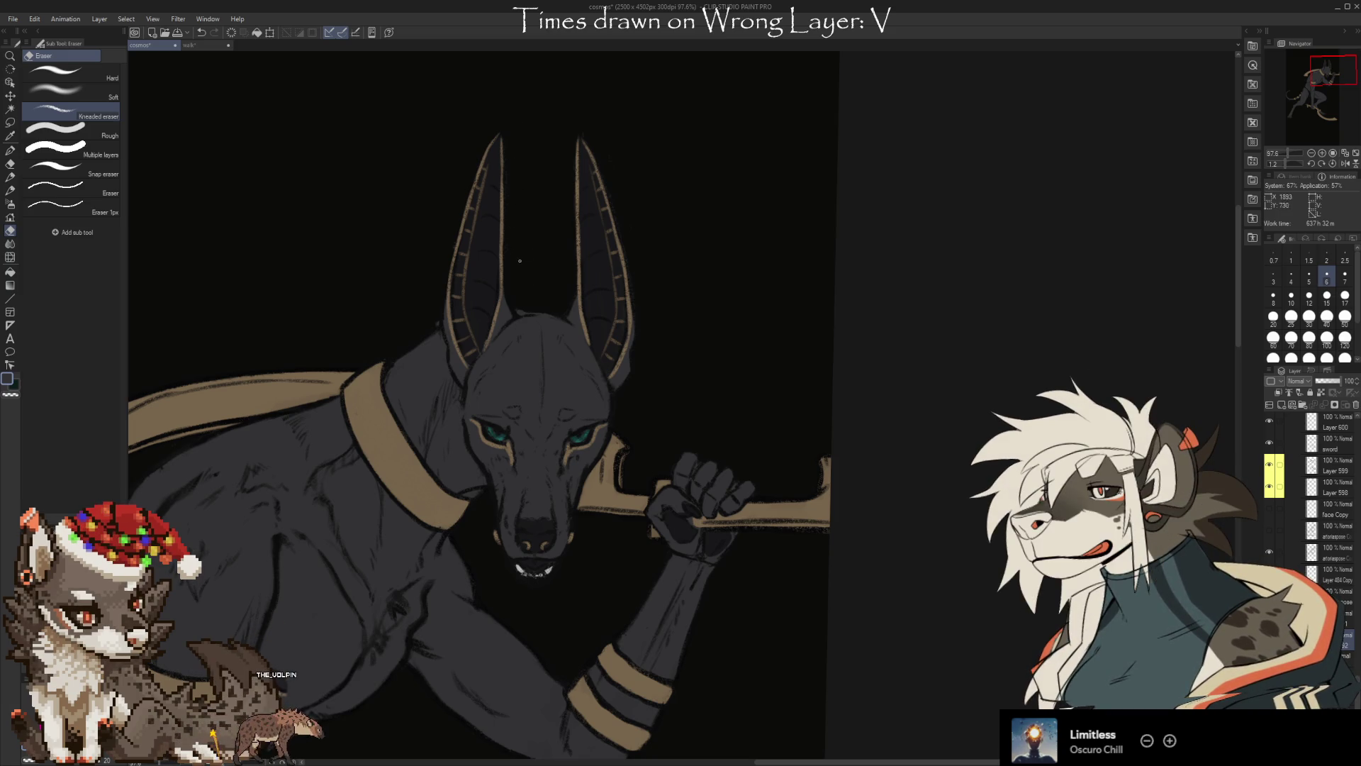
Touch up the left ear's outer edge with a faint brush stroke, erasing part of it
{"action": "key", "text": "b"}
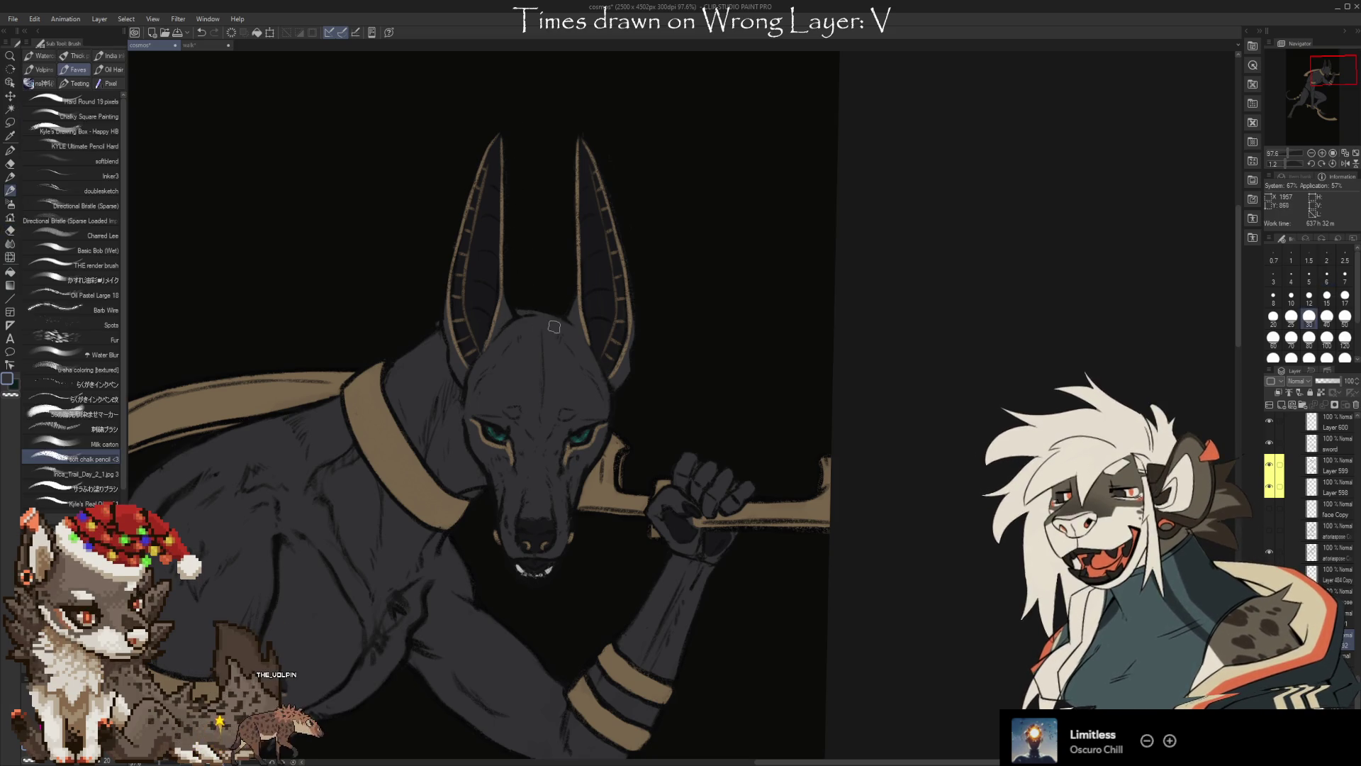
{"action": "key", "text": "e"}
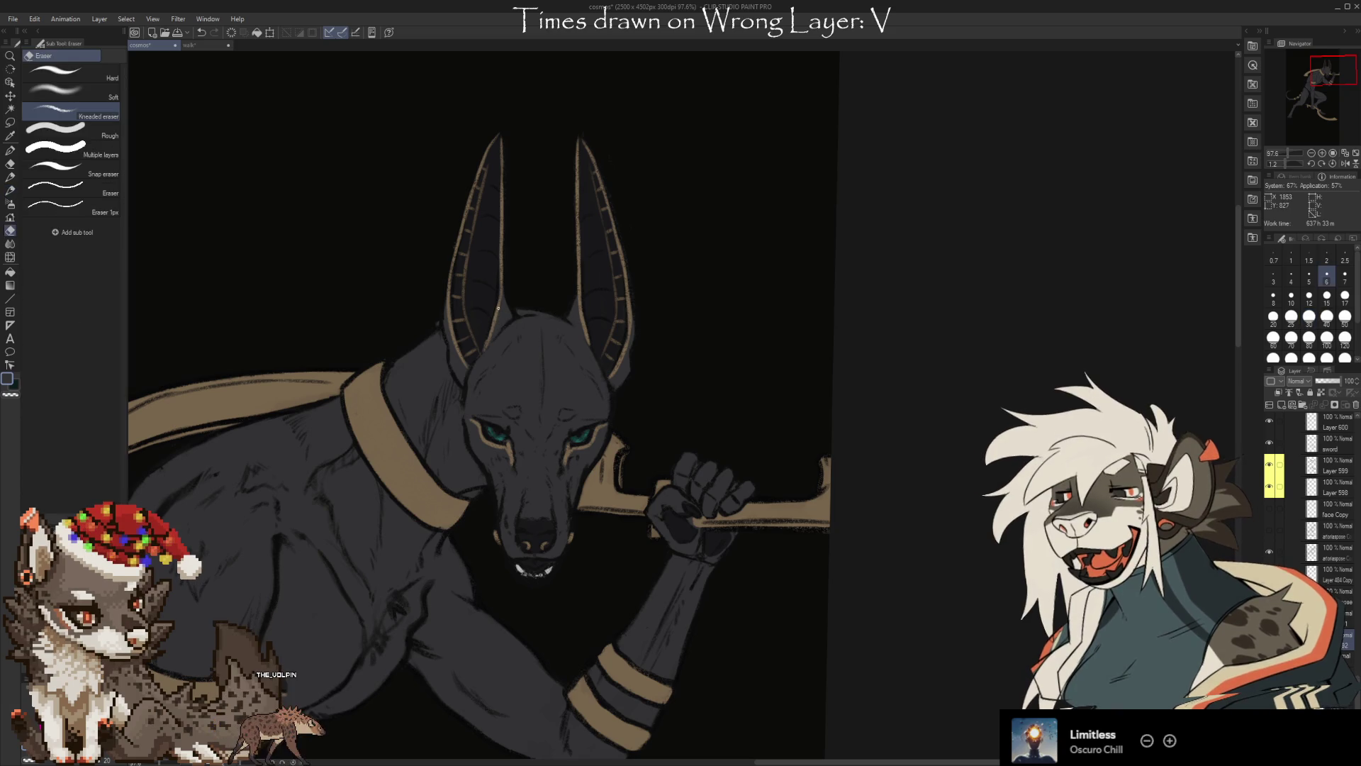
{"action": "left_click_drag", "start_coordinate": [529, 364], "coordinate": [757, 337]}
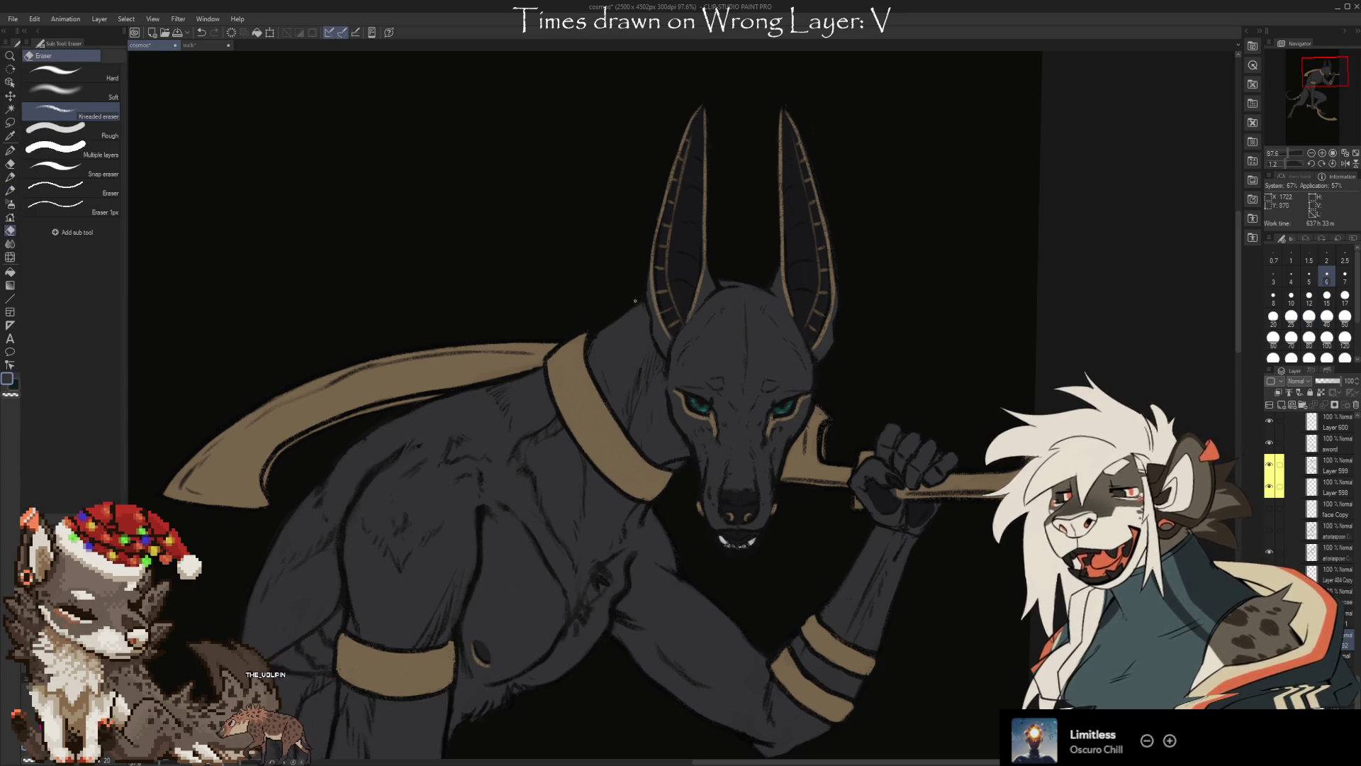
{"action": "key", "text": "b"}
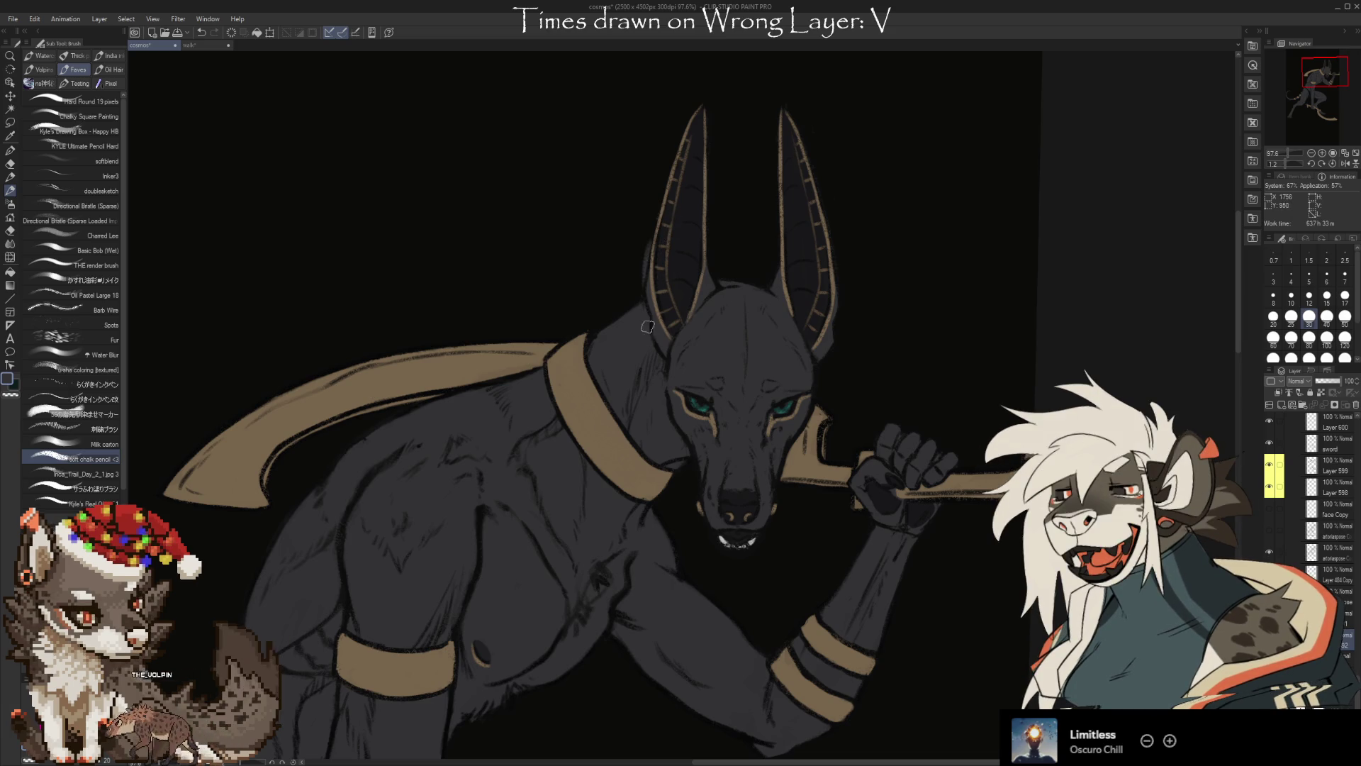
{"action": "mouse_move", "coordinate": [639, 294]}
{"action": "left_mouse_down"}
{"action": "mouse_move", "coordinate": [647, 248]}
{"action": "mouse_move", "coordinate": [641, 284]}
{"action": "left_mouse_up"}
{"action": "key", "text": "e"}
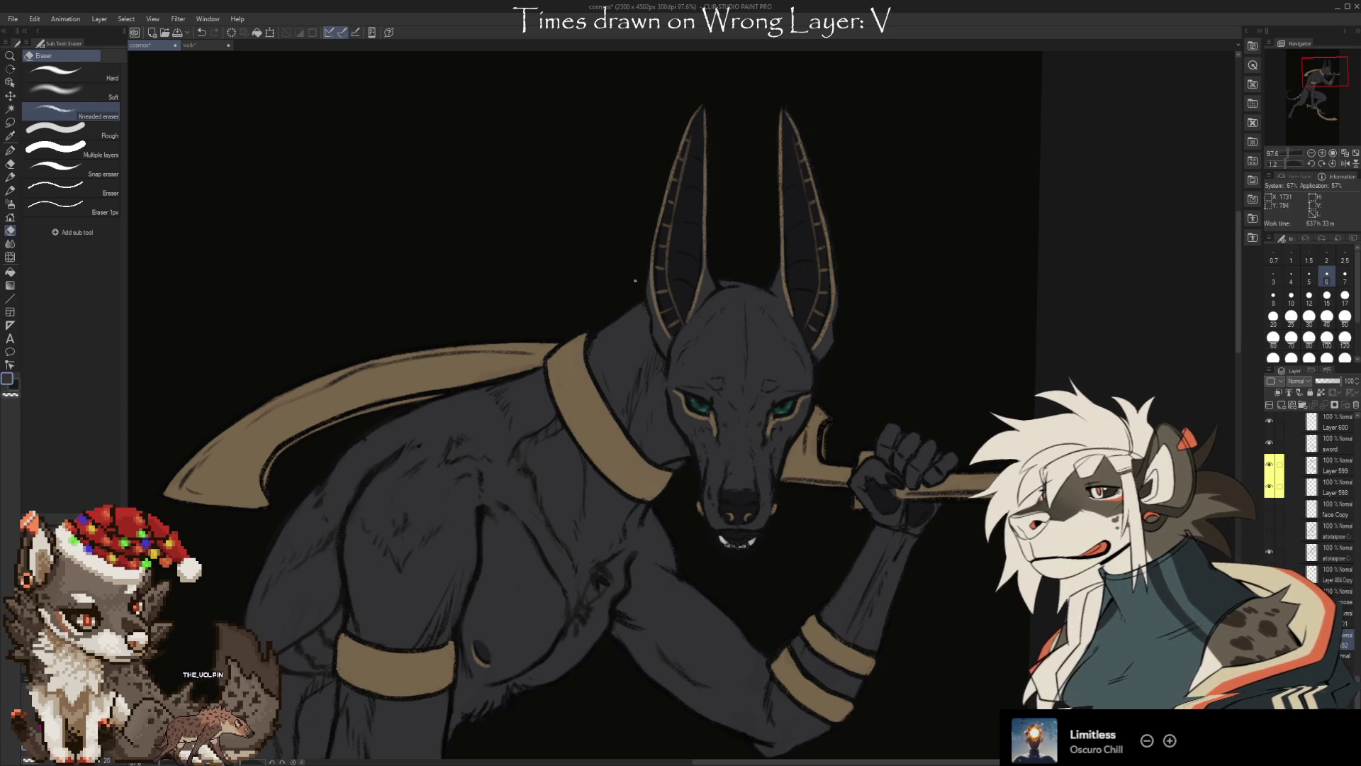
{"action": "left_click_drag", "start_coordinate": [381, 436], "coordinate": [519, 291]}
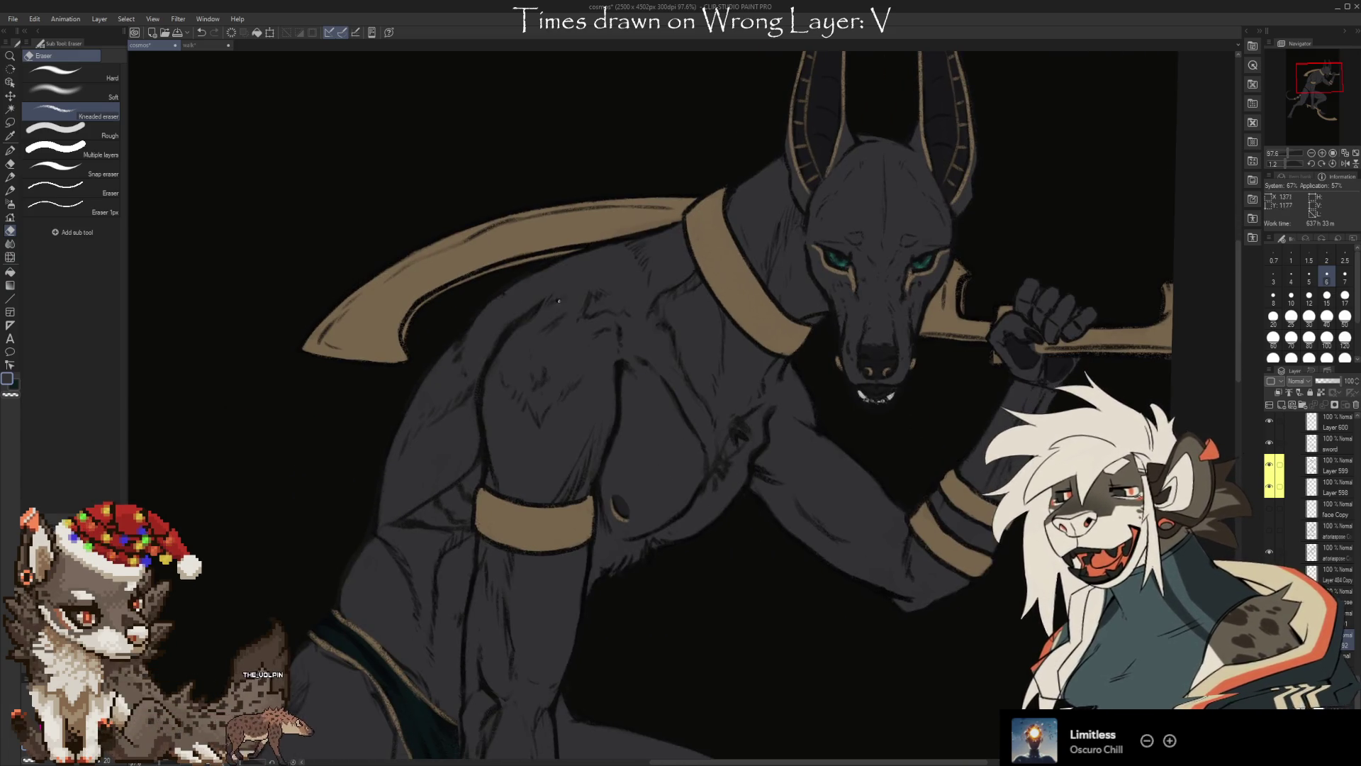
{"action": "key", "text": "b"}
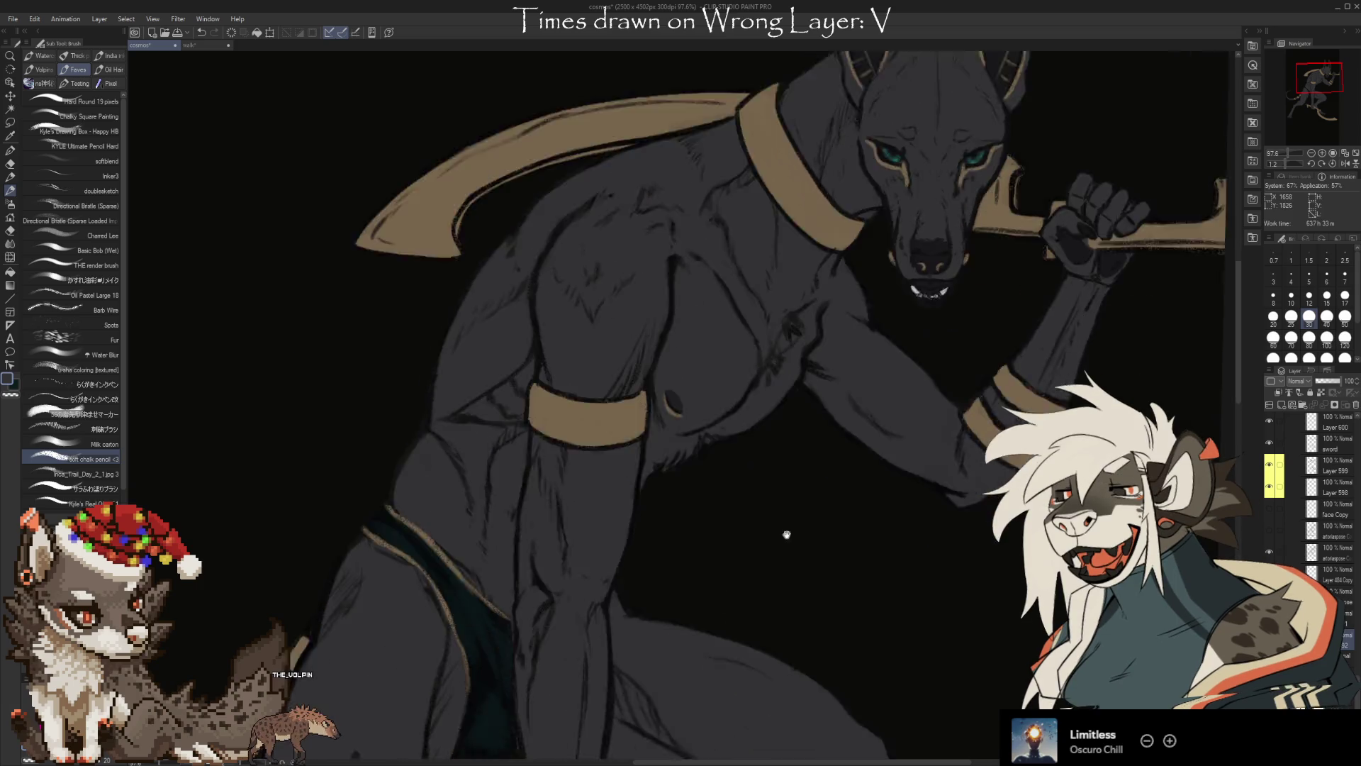
{"action": "left_click_drag", "start_coordinate": [709, 653], "coordinate": [840, 399]}
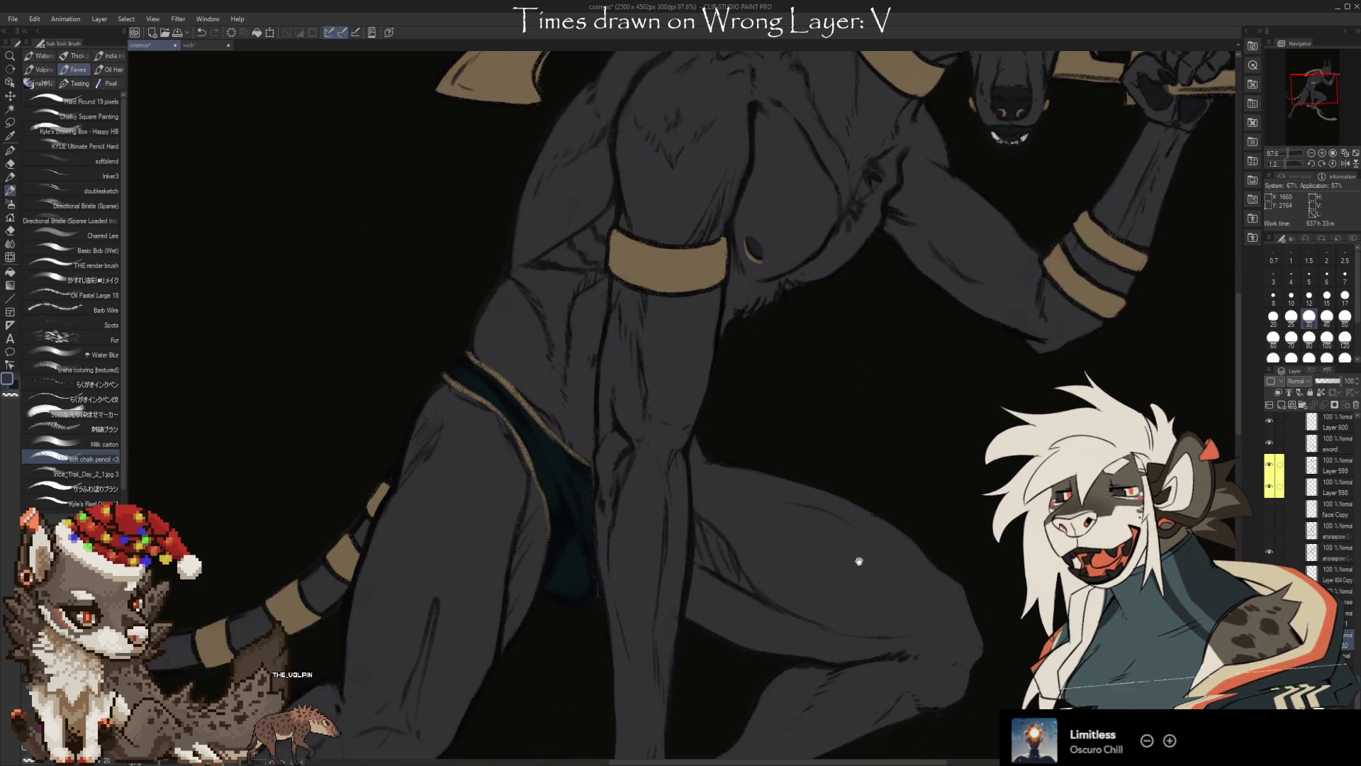
{"action": "mouse_move", "coordinate": [875, 599]}
{"action": "left_mouse_down"}
{"action": "mouse_move", "coordinate": [656, 505]}
{"action": "mouse_move", "coordinate": [773, 427]}
{"action": "left_mouse_up"}
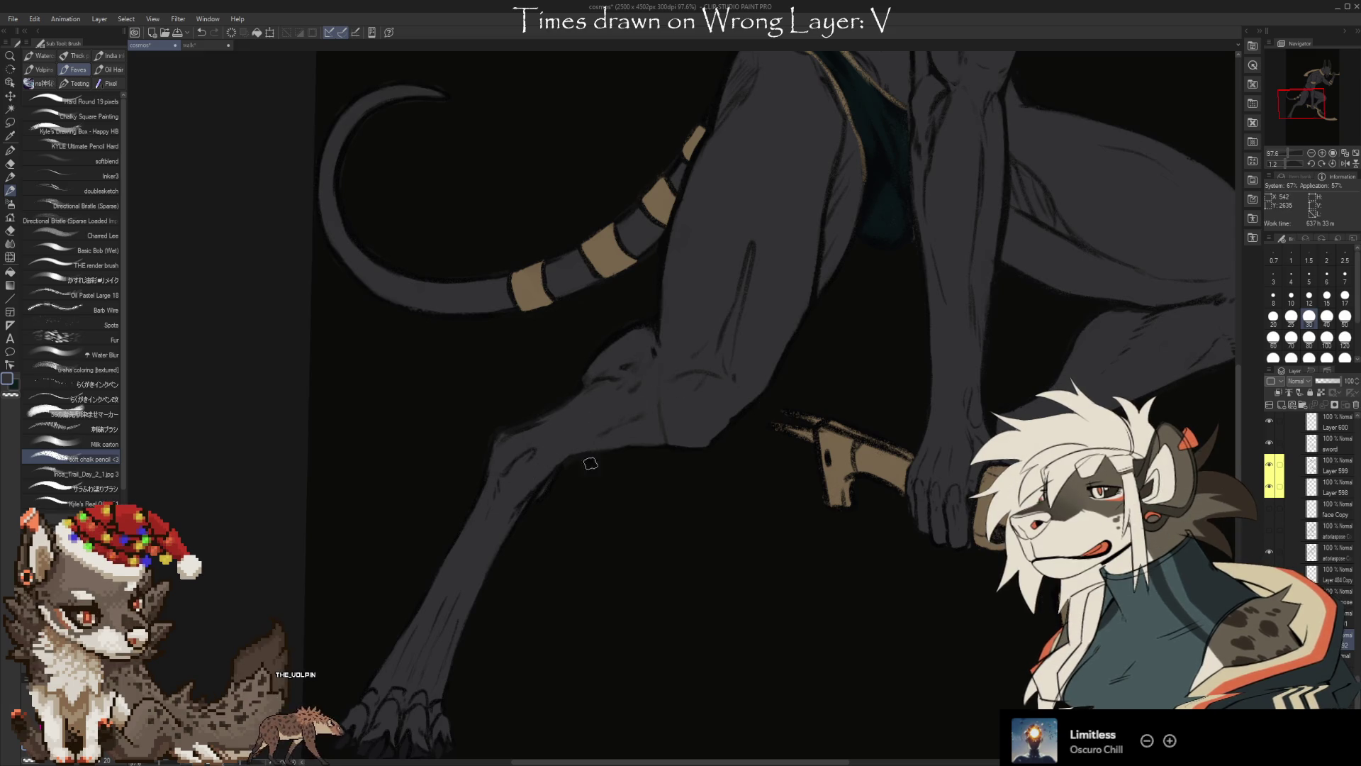
{"action": "scroll", "coordinate": [614, 520], "scroll_direction": "down", "scroll_amount": 2}
{"action": "key", "text": "e"}
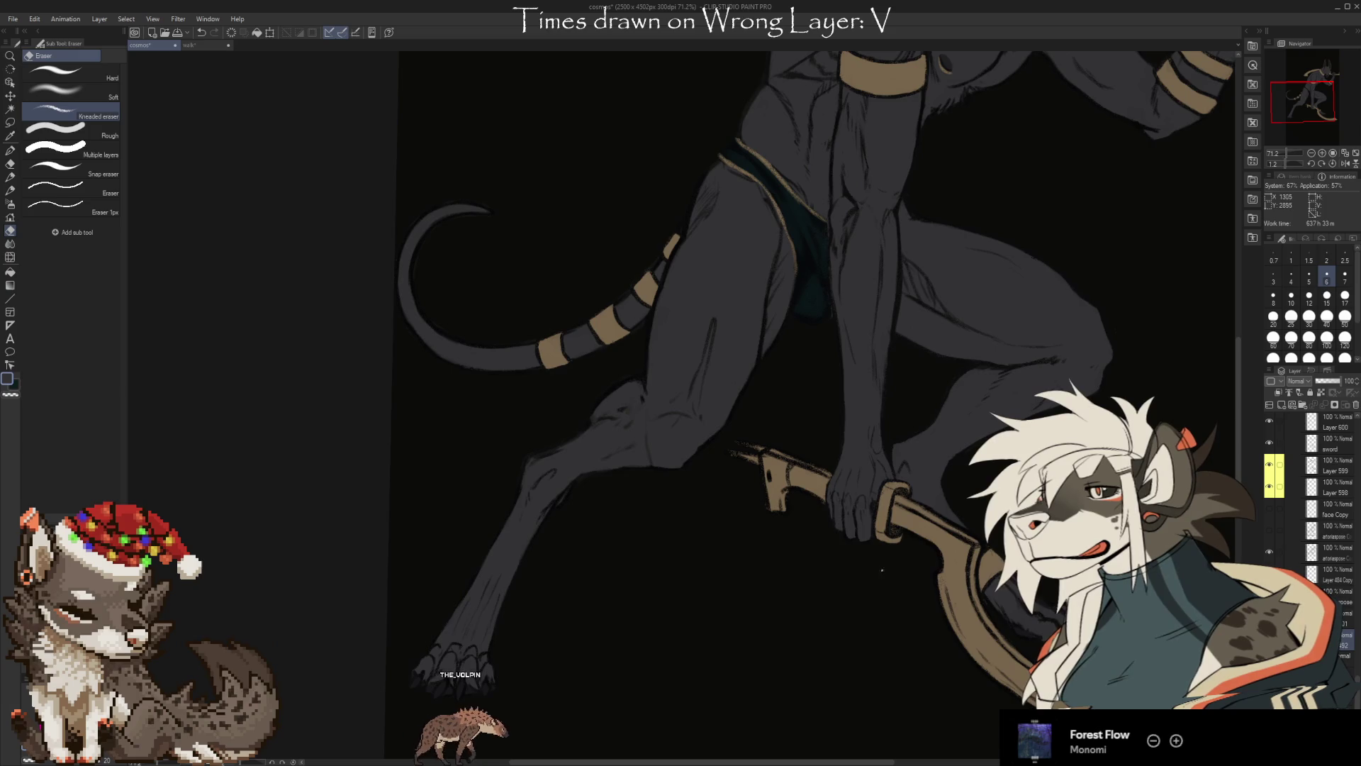
{"action": "left_click_drag", "start_coordinate": [889, 587], "coordinate": [815, 622]}
{"action": "scroll", "coordinate": [851, 602], "scroll_direction": "down", "scroll_amount": 3}
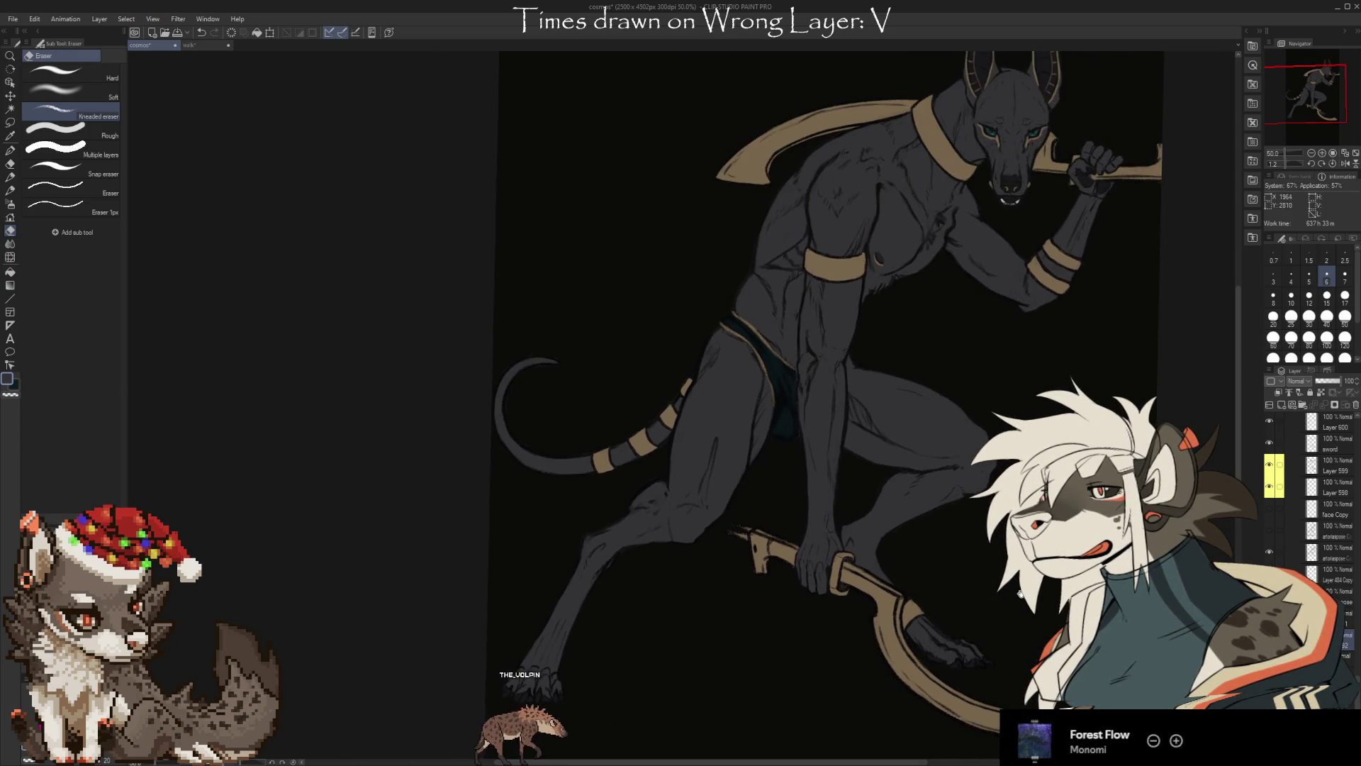
{"action": "scroll", "coordinate": [886, 603], "scroll_direction": "down", "scroll_amount": 2}
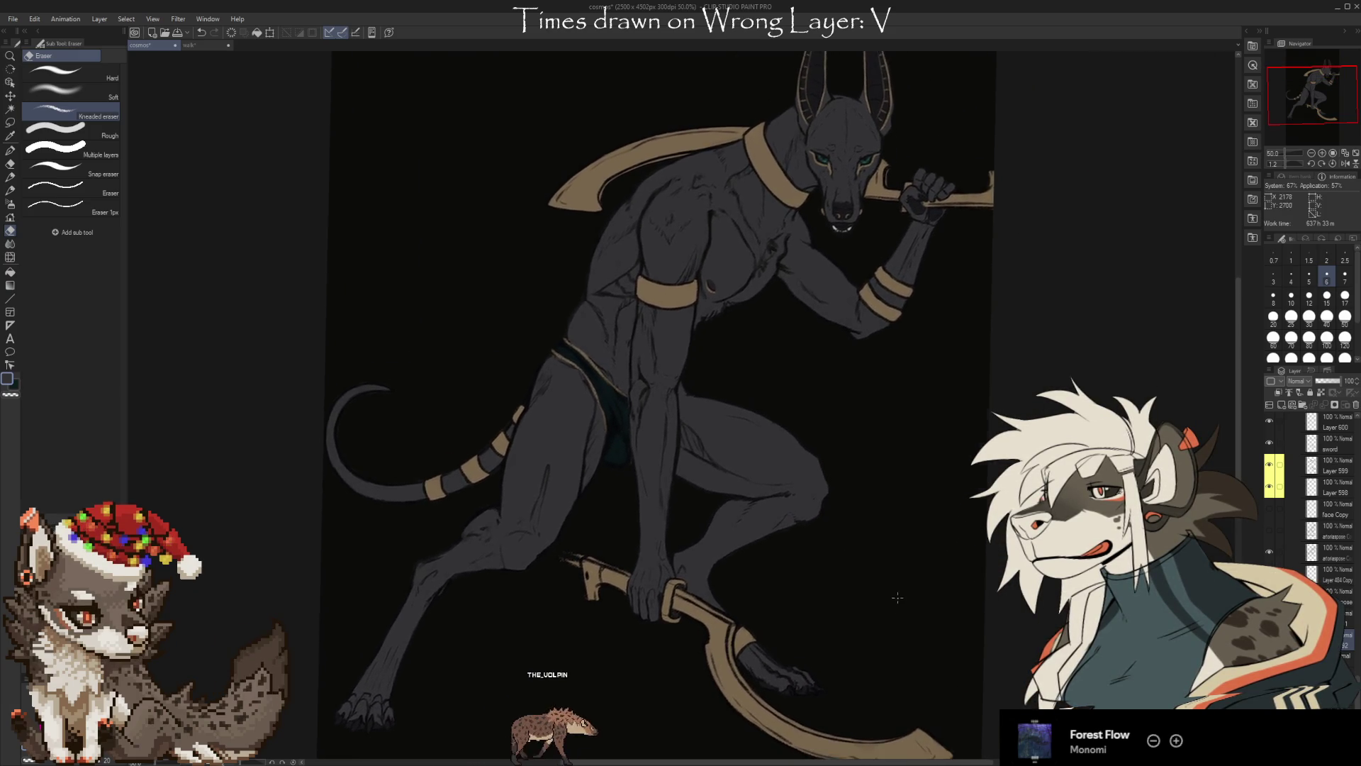
{"action": "left_click_drag", "start_coordinate": [904, 634], "coordinate": [844, 598]}
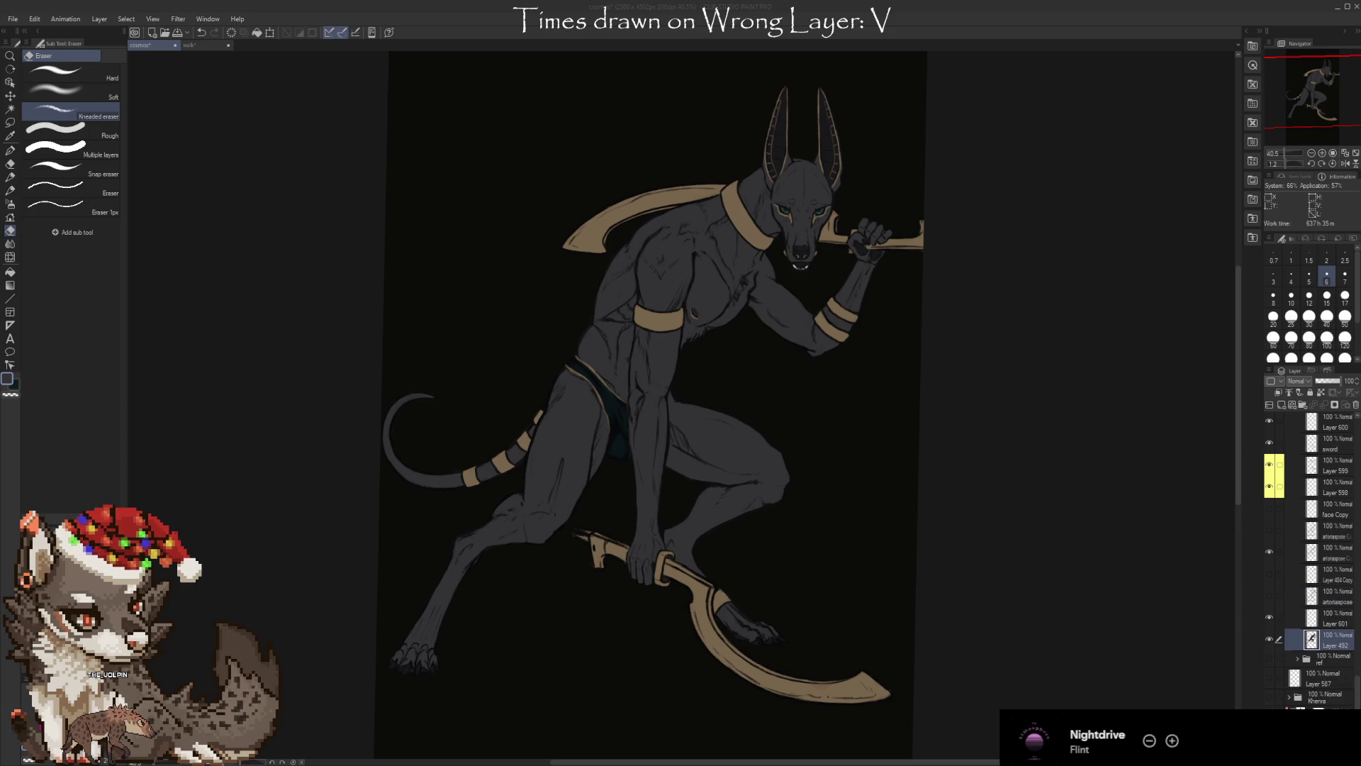
Sample the scarf's tan colour and set the brush to draw on the artoriaspose layer
{"action": "key", "text": "i"}
{"action": "left_click", "coordinate": [628, 208]}
{"action": "key", "text": "b"}
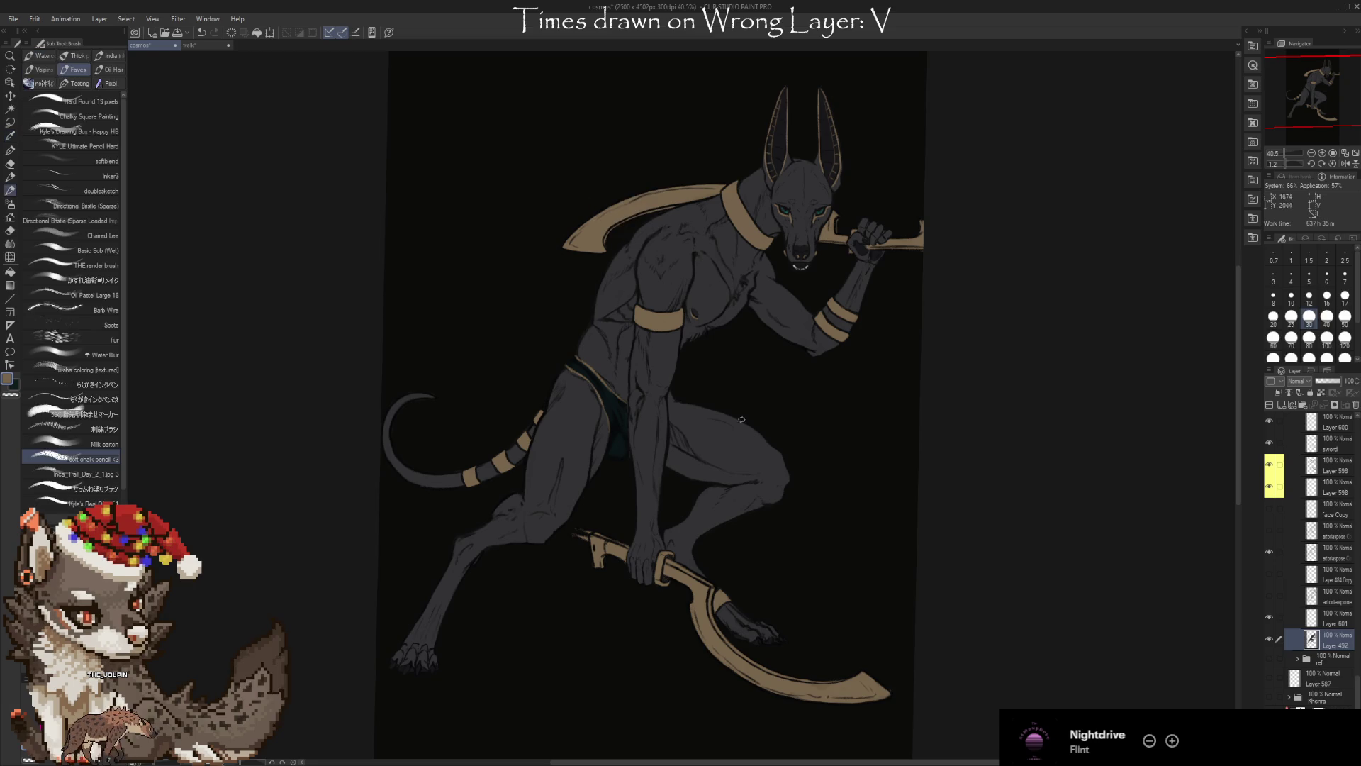
{"action": "left_click", "coordinate": [1339, 558]}
Handwrite BRB in tan on the canvas beside the figure's head
{"action": "mouse_move", "coordinate": [734, 361]}
{"action": "left_mouse_down"}
{"action": "mouse_move", "coordinate": [738, 397]}
{"action": "mouse_move", "coordinate": [807, 403]}
{"action": "mouse_move", "coordinate": [817, 388]}
{"action": "mouse_move", "coordinate": [815, 410]}
{"action": "left_mouse_up"}
{"action": "left_click", "coordinate": [785, 365]}
{"action": "scroll", "coordinate": [886, 273], "scroll_direction": "up", "scroll_amount": 2}
{"action": "scroll", "coordinate": [892, 280], "scroll_direction": "up", "scroll_amount": 2}
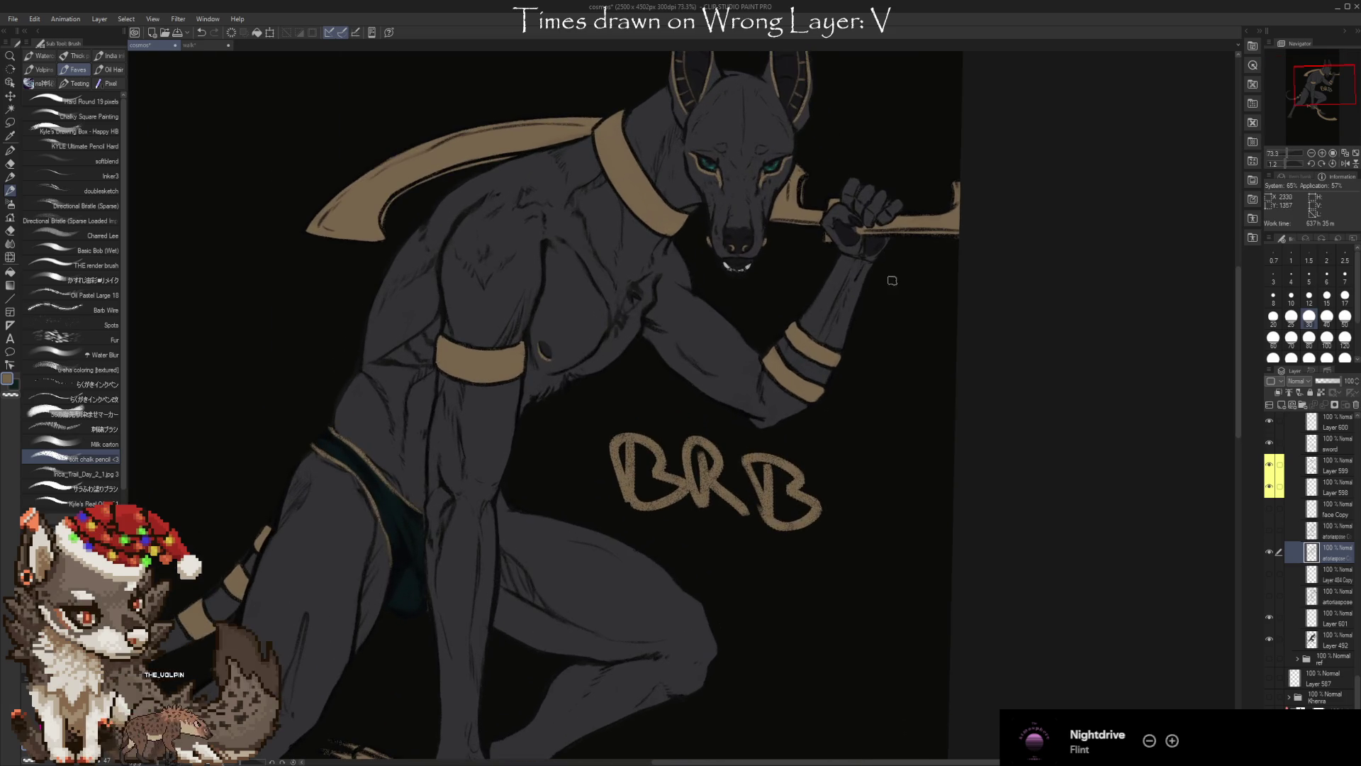
{"action": "mouse_move", "coordinate": [911, 350]}
{"action": "left_mouse_down"}
{"action": "mouse_move", "coordinate": [866, 404]}
{"action": "mouse_move", "coordinate": [981, 465]}
{"action": "mouse_move", "coordinate": [1044, 467]}
{"action": "mouse_move", "coordinate": [1003, 525]}
{"action": "mouse_move", "coordinate": [944, 471]}
{"action": "left_mouse_up"}
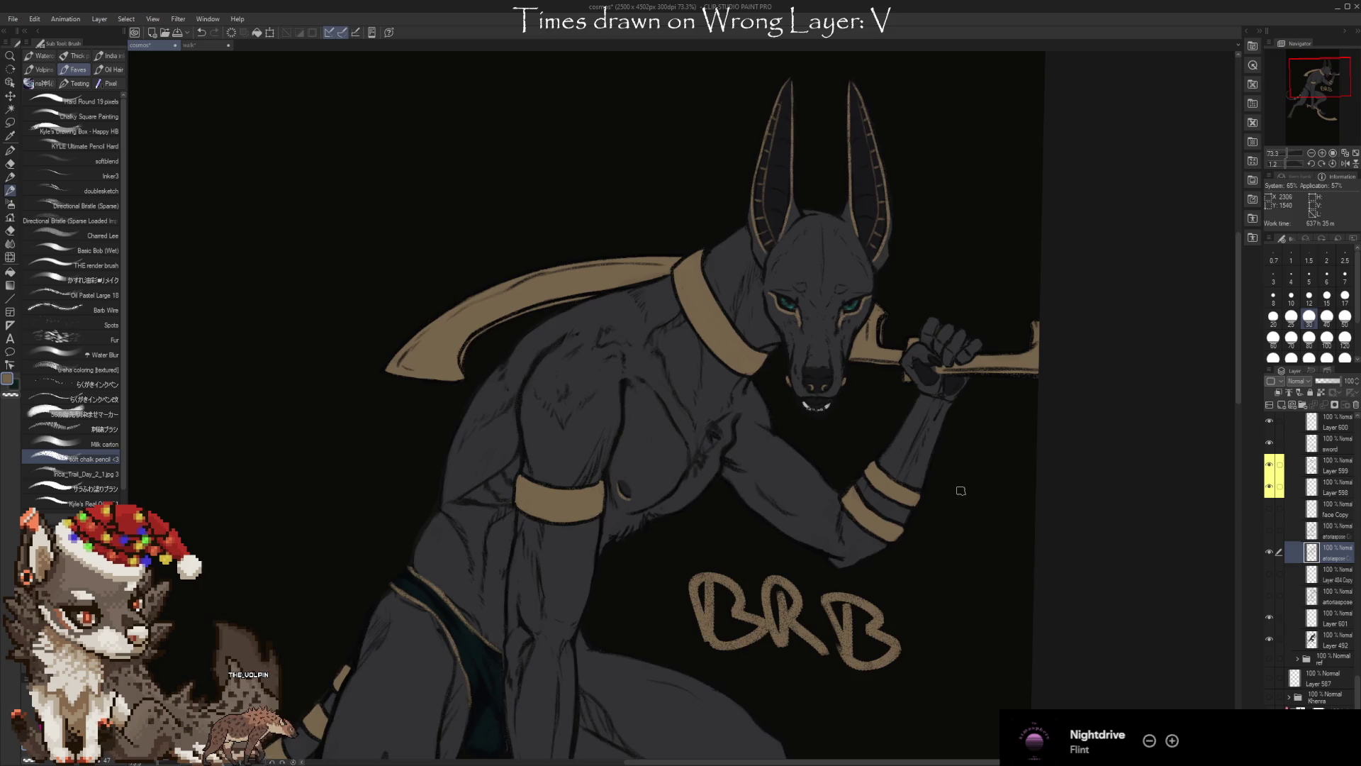
{"action": "scroll", "coordinate": [962, 488], "scroll_direction": "up", "scroll_amount": 1}
{"action": "scroll", "coordinate": [968, 511], "scroll_direction": "up", "scroll_amount": 1}
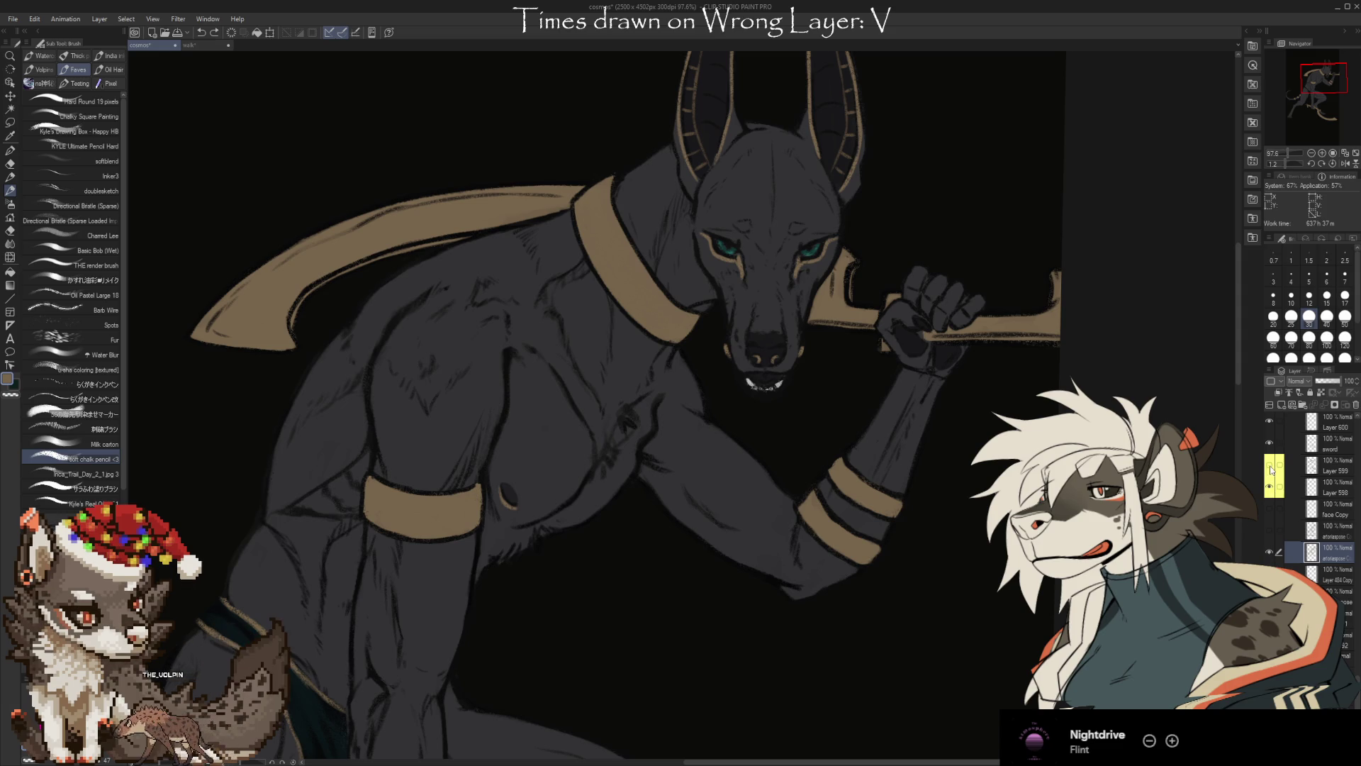
Make Layer 599 active with a sampled brush colour and zoom the view out
{"action": "left_click", "coordinate": [1333, 466]}
{"action": "key", "text": "i"}
{"action": "key", "text": "b"}
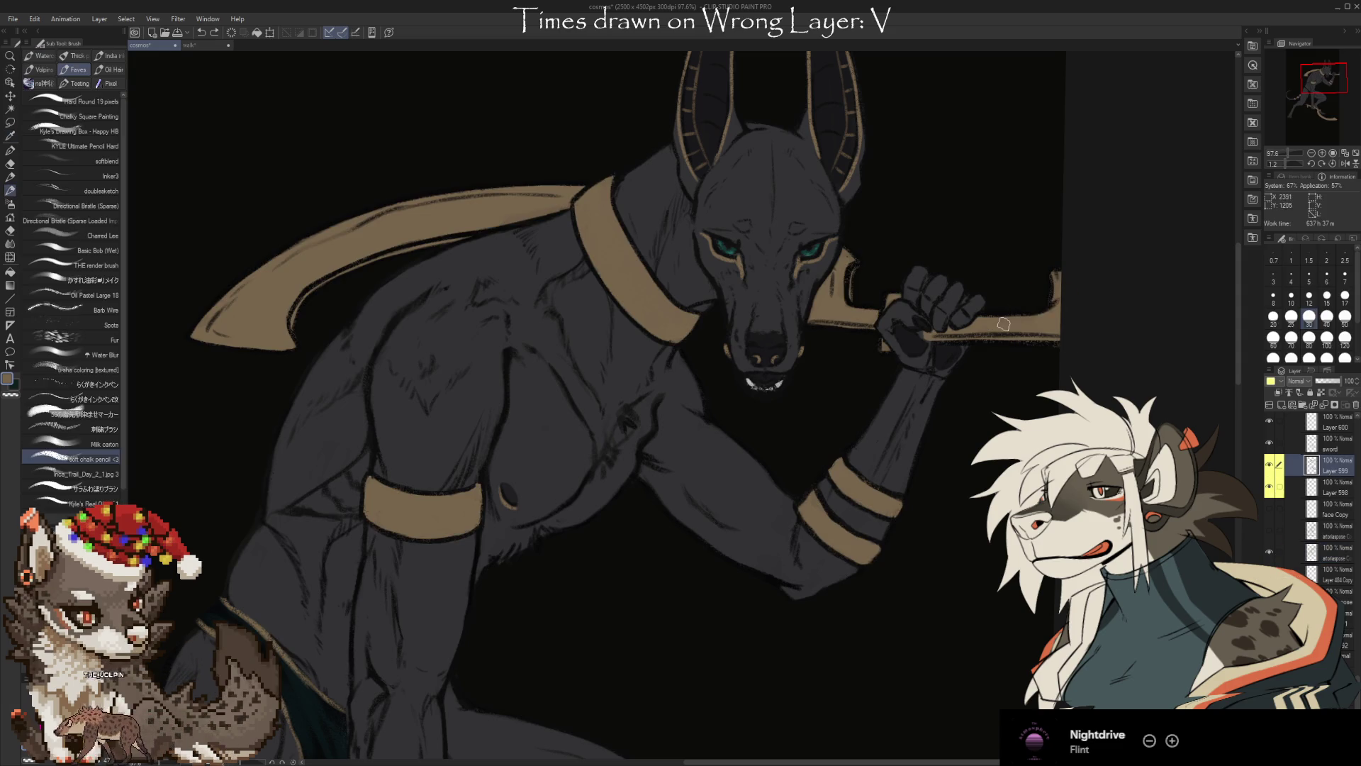
{"action": "scroll", "coordinate": [1079, 347], "scroll_direction": "down", "scroll_amount": 4}
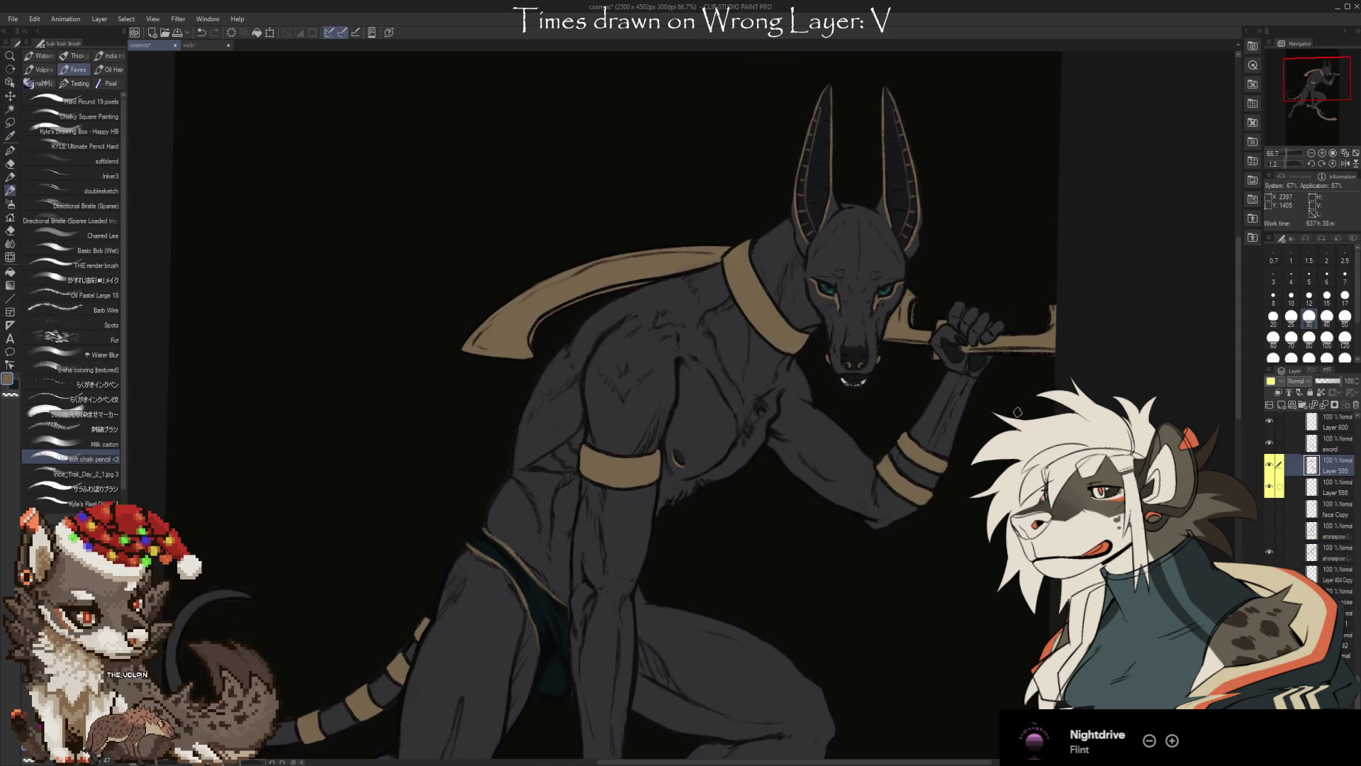
{"action": "scroll", "coordinate": [1059, 610], "scroll_direction": "down", "scroll_amount": 3}
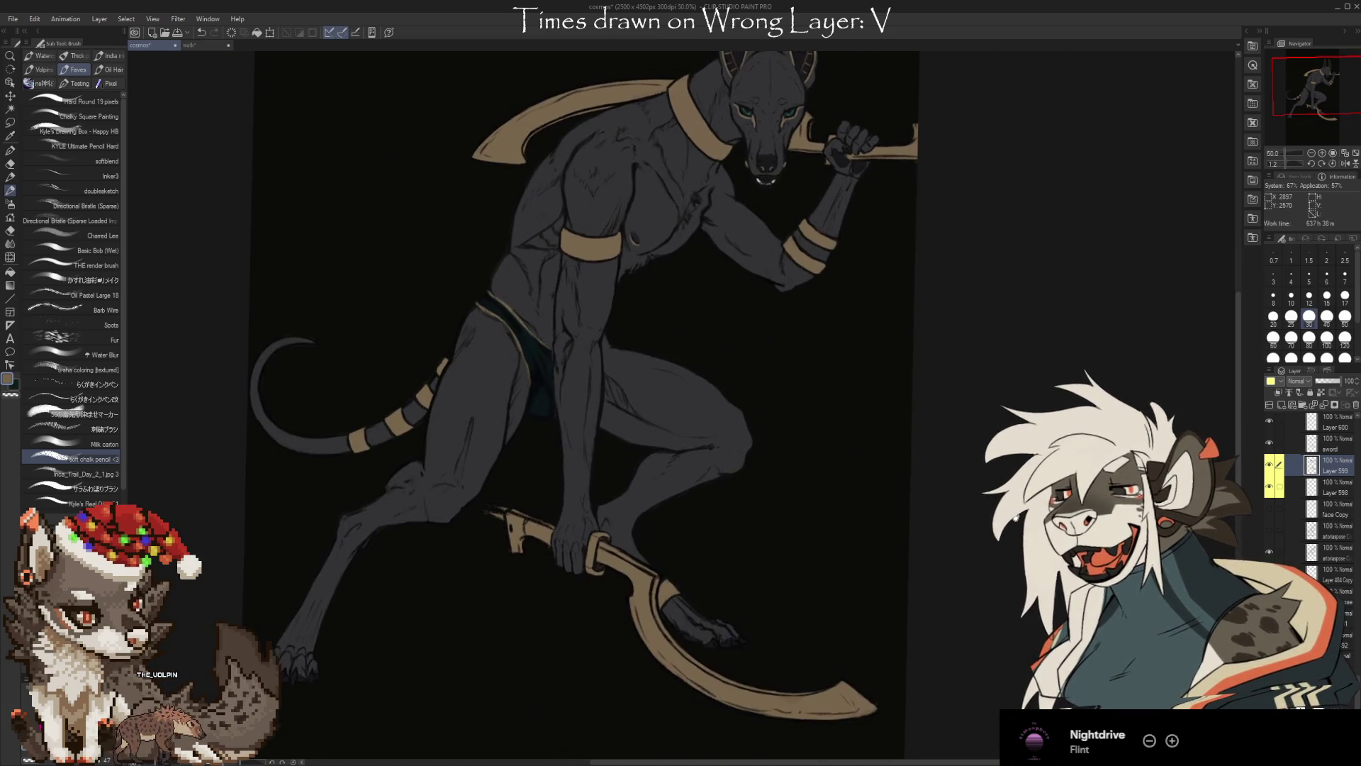
{"action": "scroll", "coordinate": [1312, 511], "scroll_direction": "down", "scroll_amount": 5}
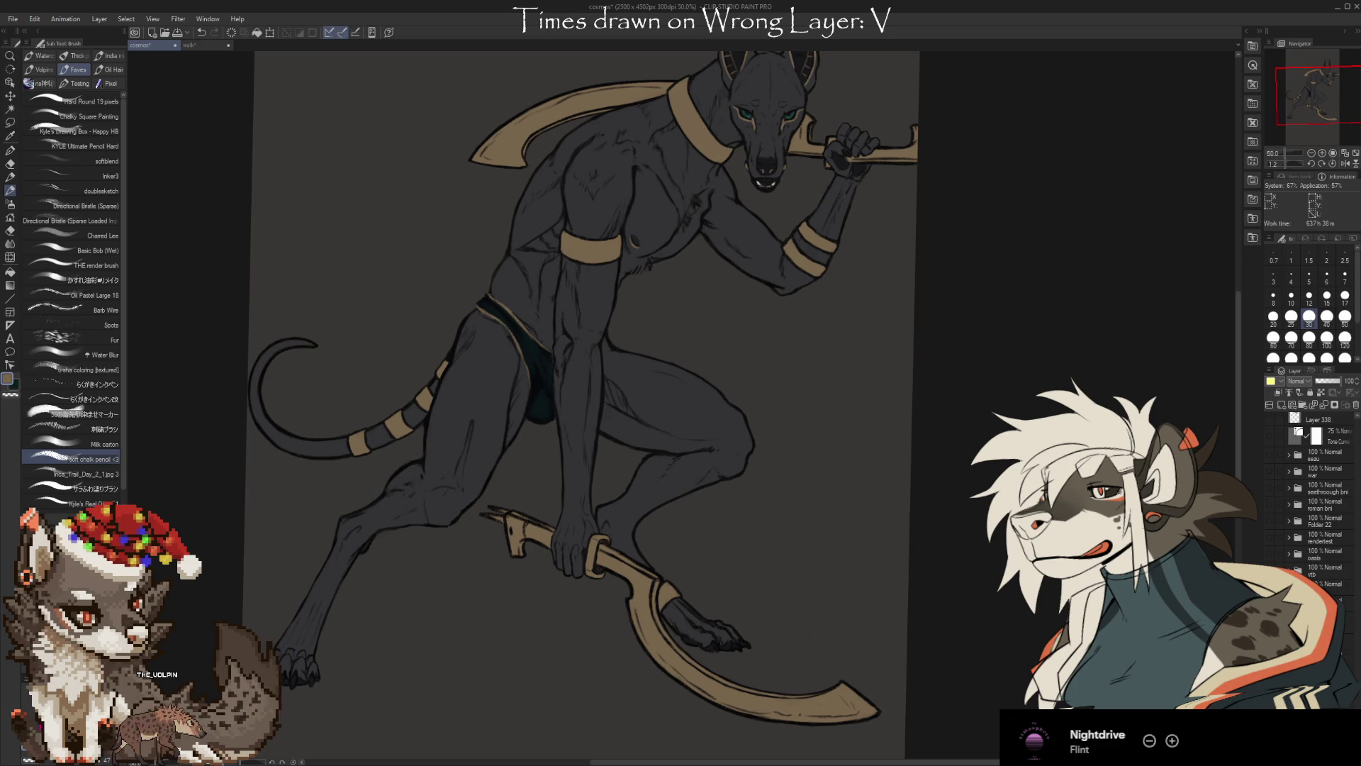
{"action": "scroll", "coordinate": [1312, 532], "scroll_direction": "down", "scroll_amount": 5}
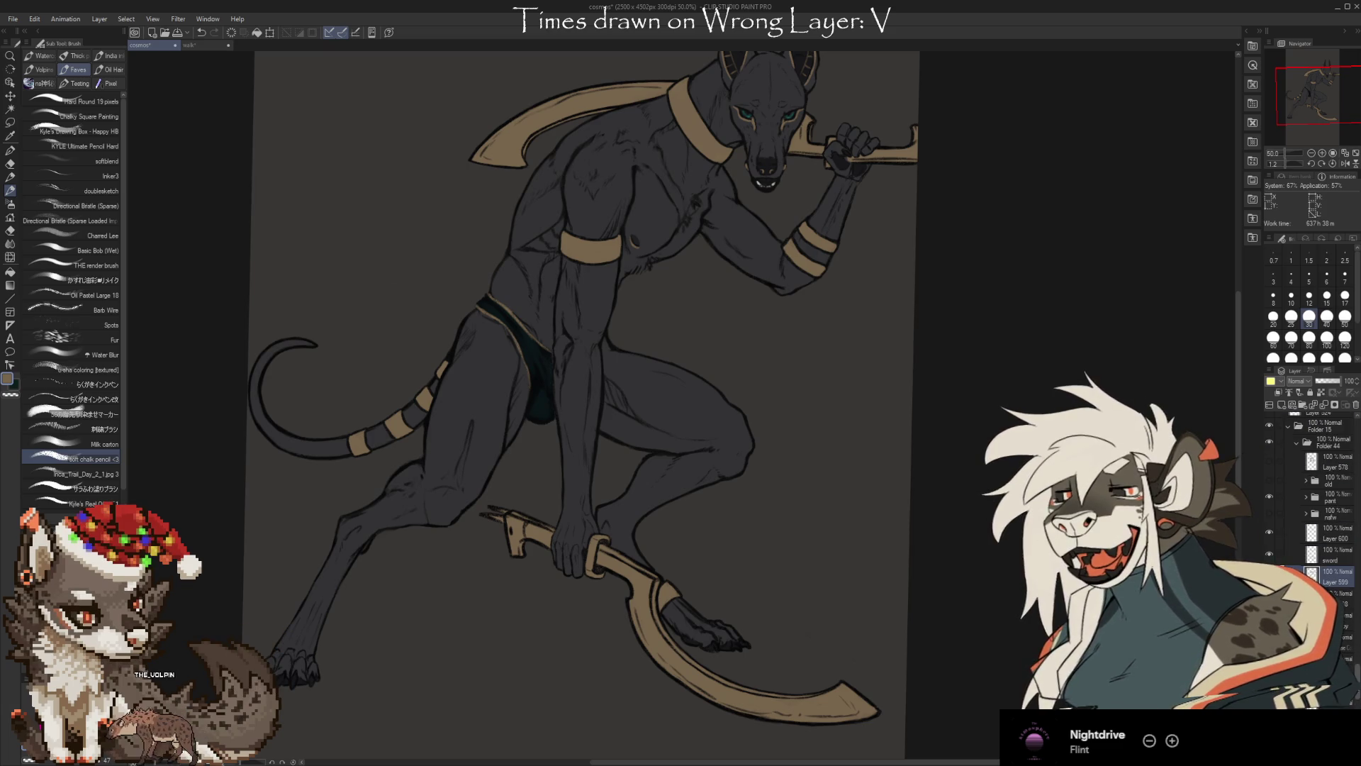
{"action": "scroll", "coordinate": [1312, 510], "scroll_direction": "up", "scroll_amount": 3}
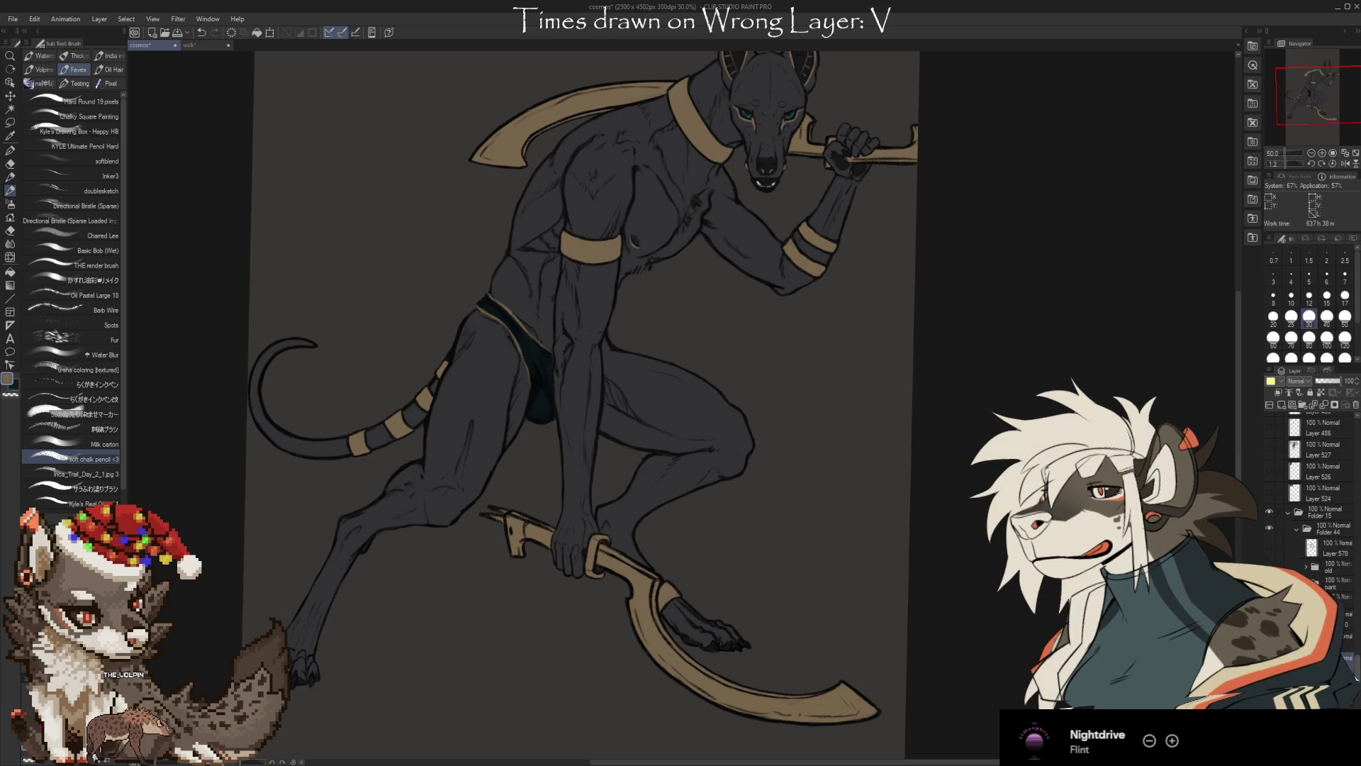
Hide the khopesh artwork and show the older Khenra Anubis, framing the jackal's head
{"action": "left_click", "coordinate": [1269, 511]}
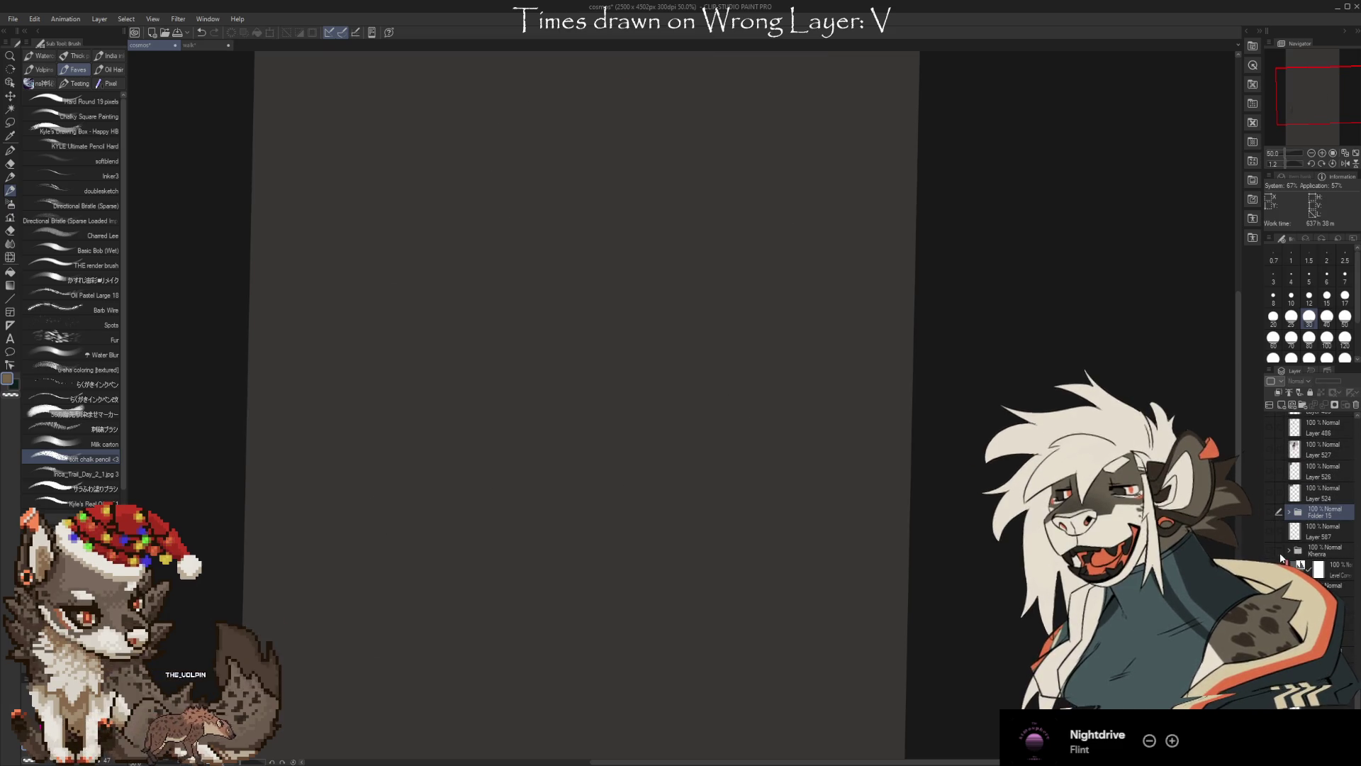
{"action": "left_click", "coordinate": [1270, 550]}
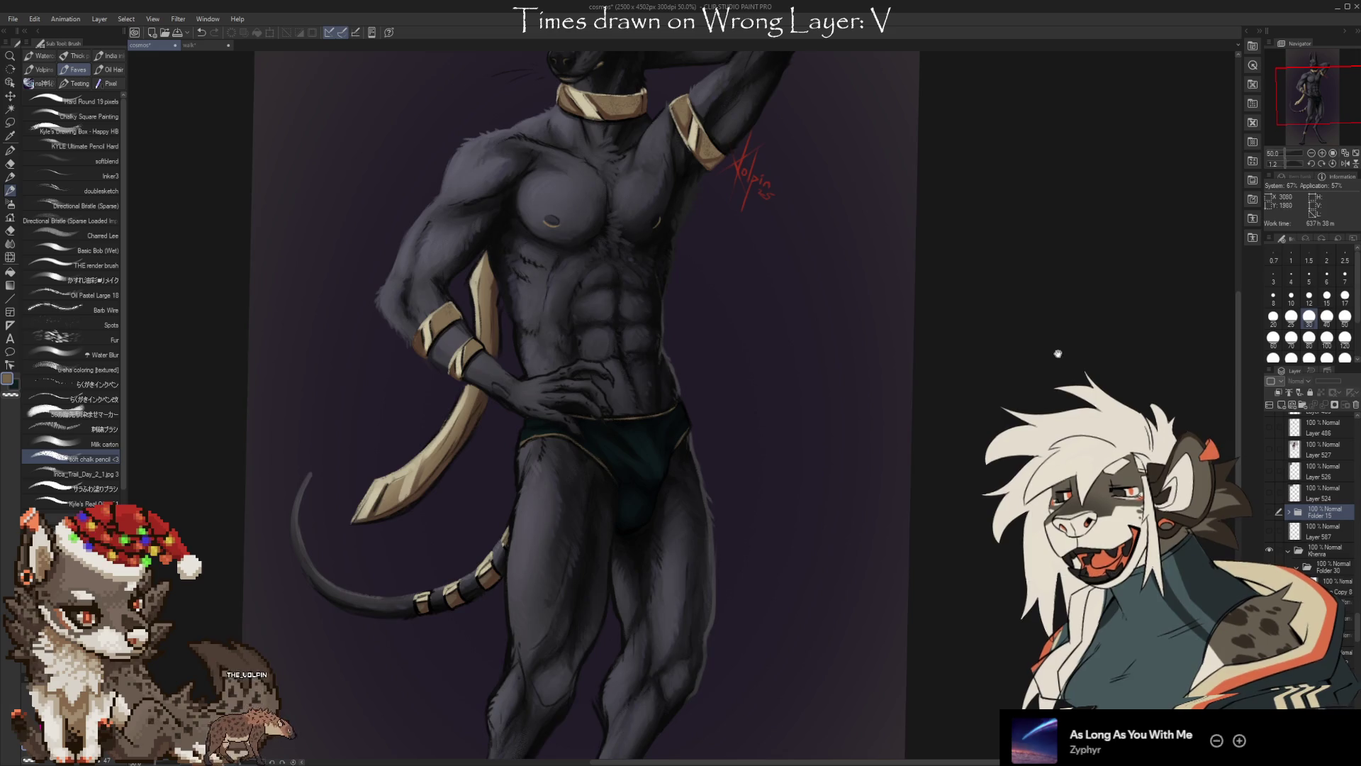
{"action": "left_click_drag", "start_coordinate": [1058, 353], "coordinate": [1071, 555]}
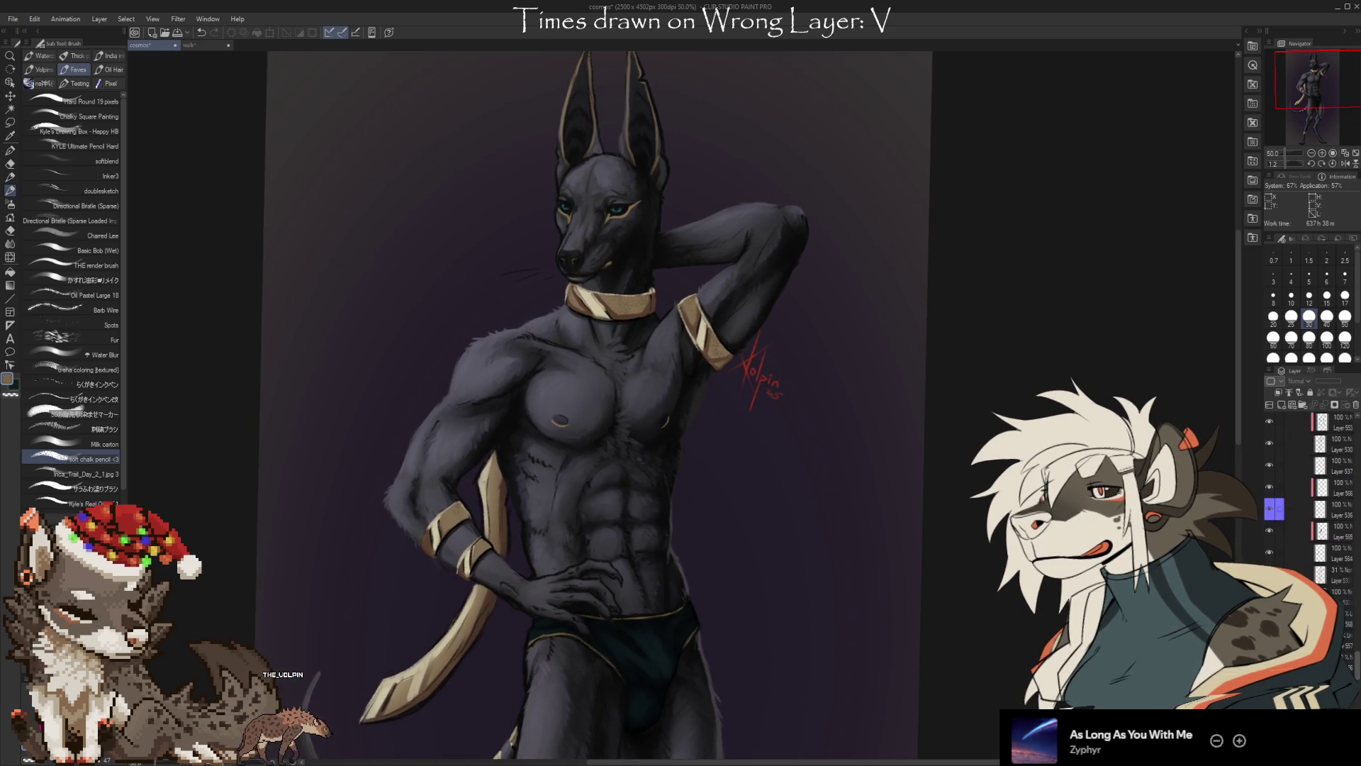
{"action": "scroll", "coordinate": [1326, 510], "scroll_direction": "down", "scroll_amount": 3}
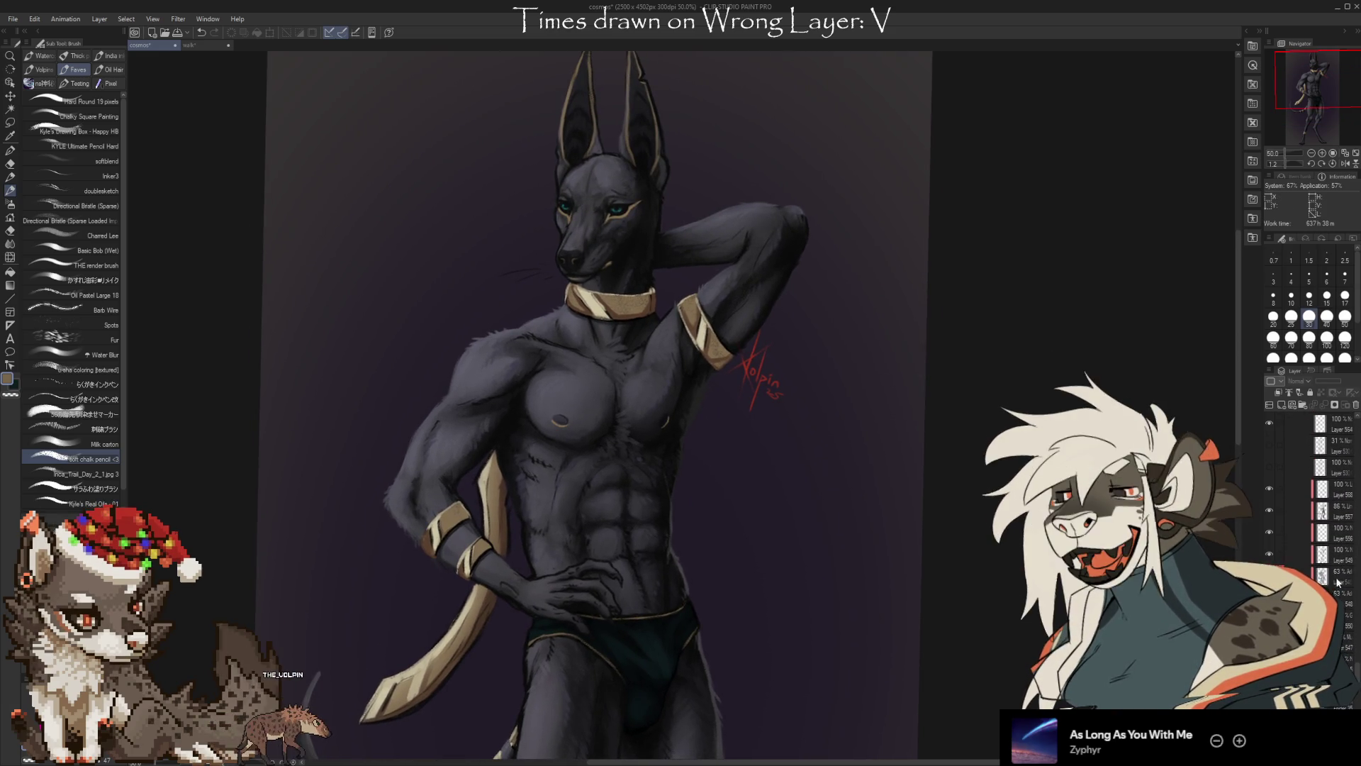
Compare the 63% Add glow layers and remove the extra one
{"action": "left_click", "coordinate": [1338, 578]}
{"action": "left_click", "coordinate": [1269, 576]}
{"action": "left_click", "coordinate": [1269, 576]}
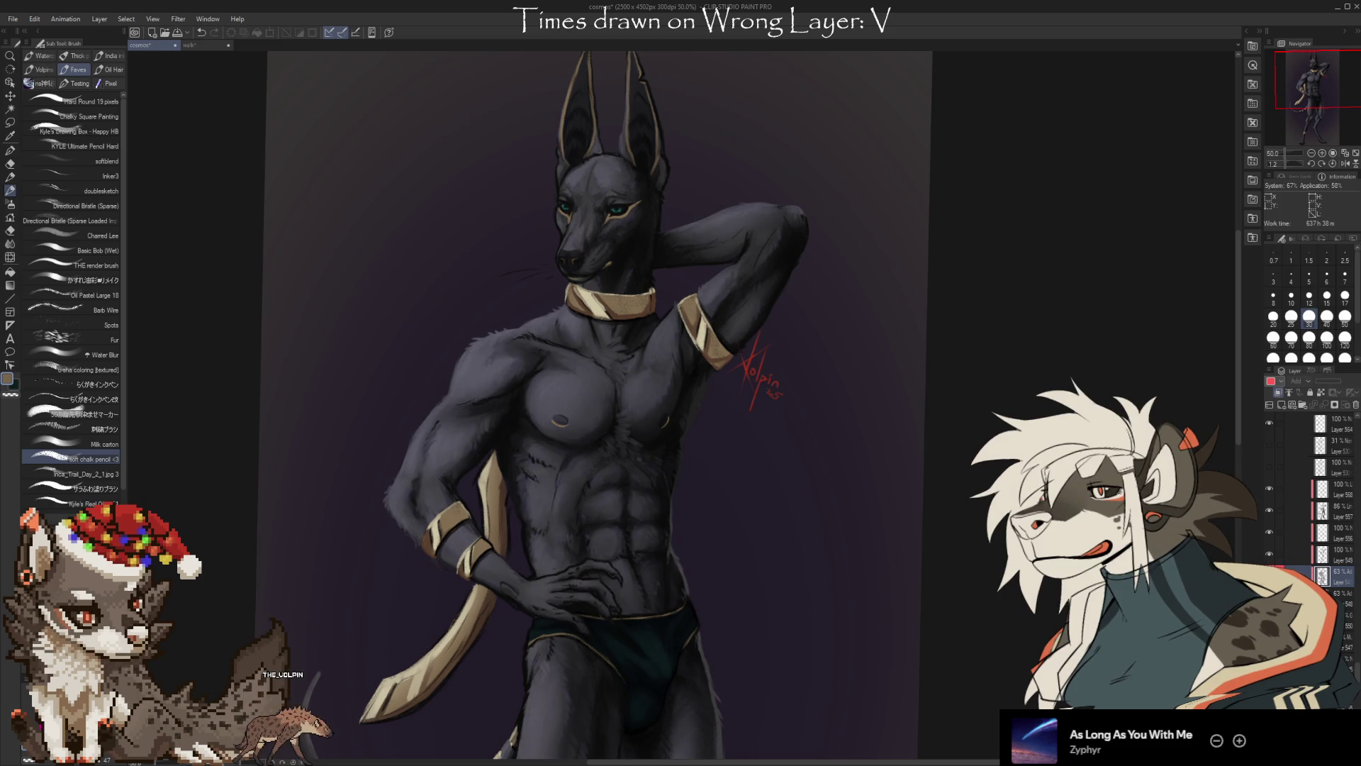
{"action": "left_click", "coordinate": [1334, 589]}
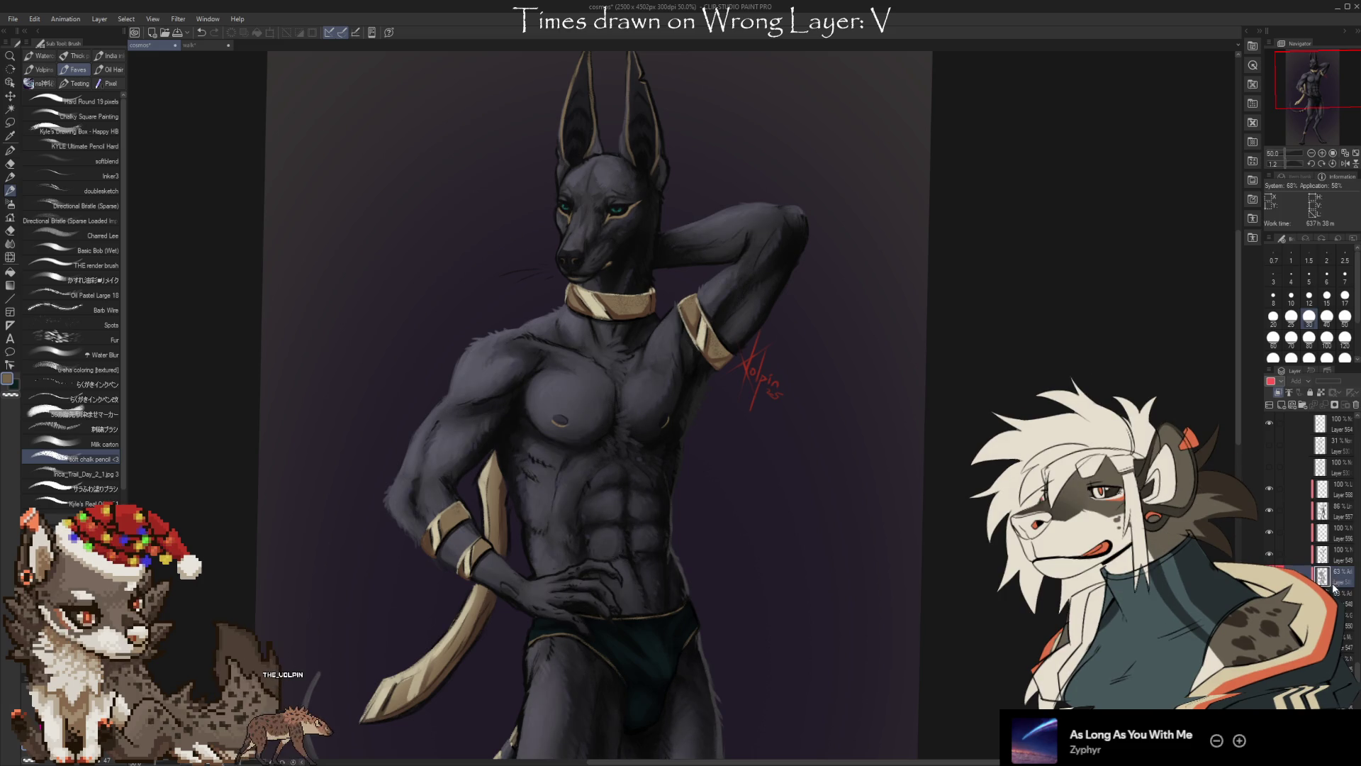
{"action": "key", "text": "ctrl+e"}
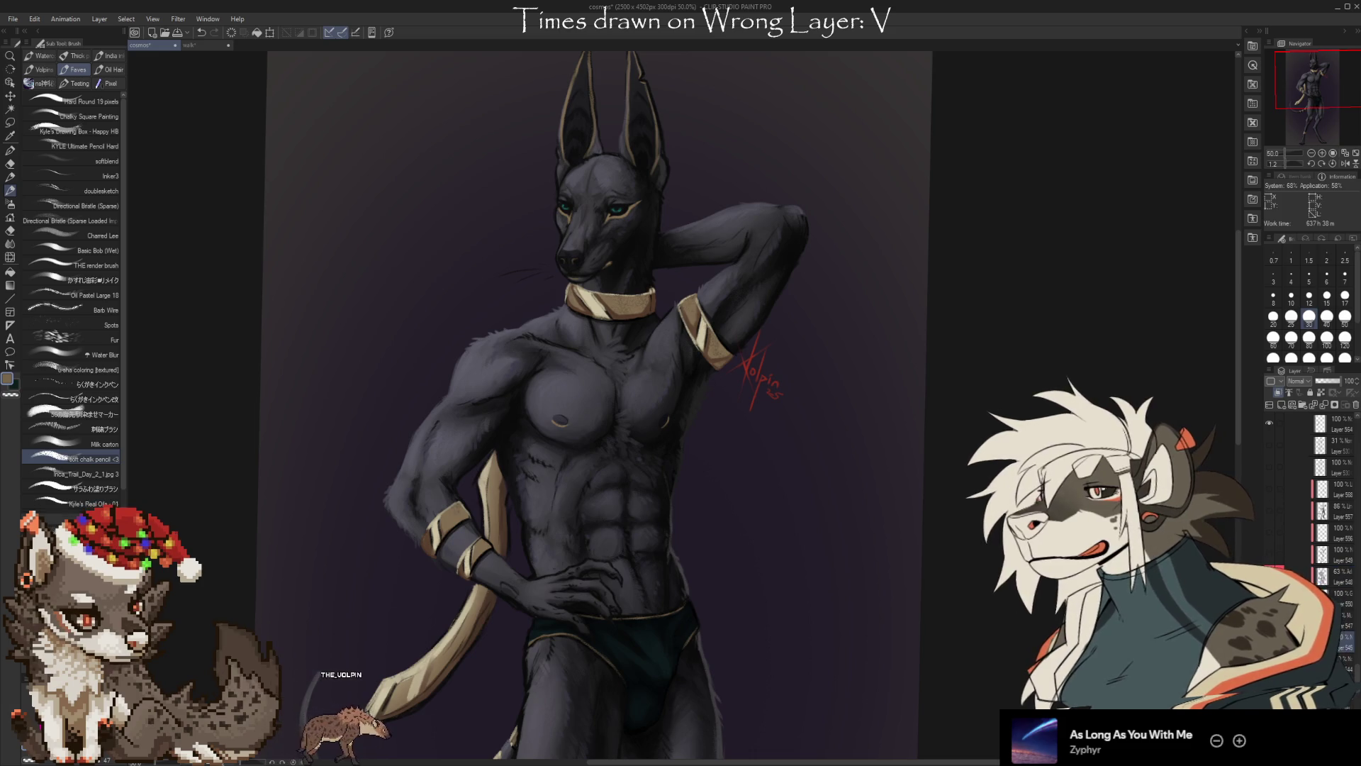
Turn on the Multiply torso shading layer and show the khopesh artwork again
{"action": "left_click", "coordinate": [1350, 647]}
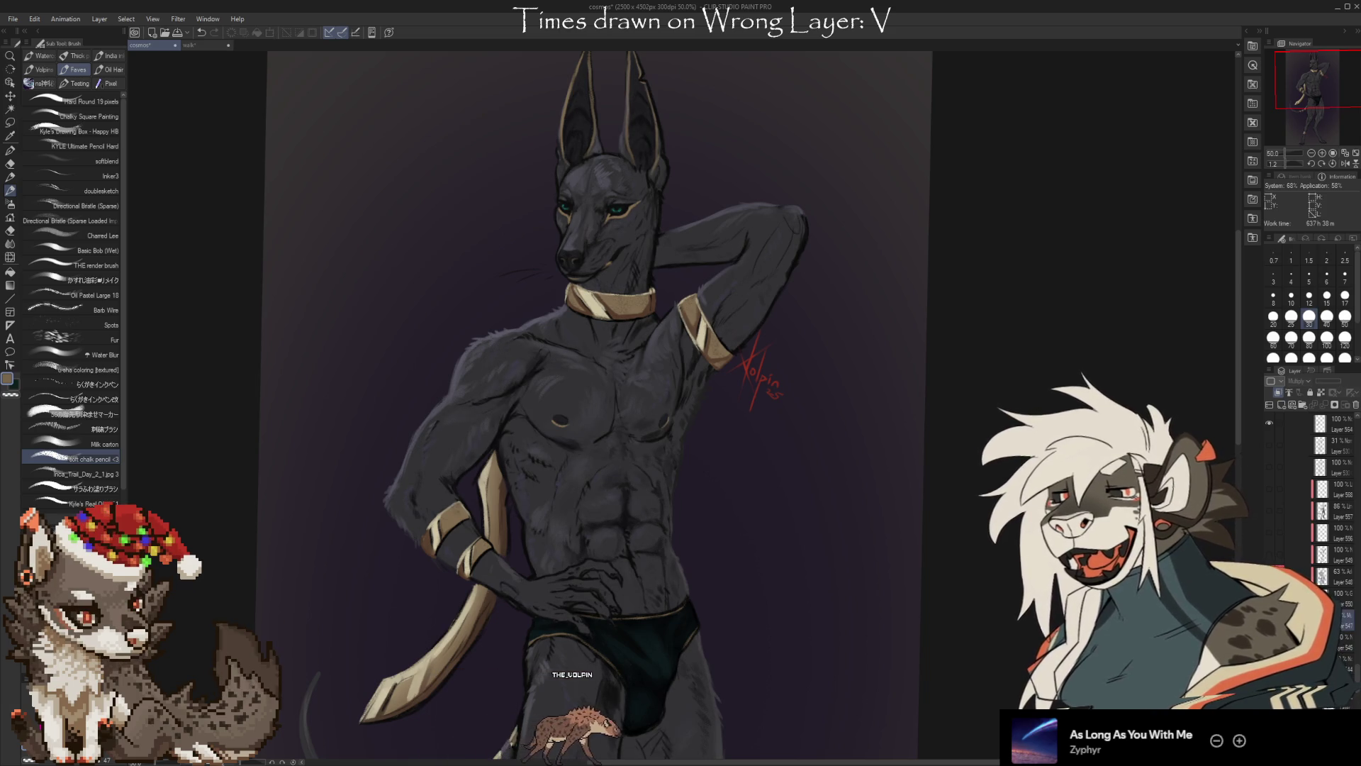
{"action": "left_click", "coordinate": [1270, 626]}
{"action": "left_click_drag", "start_coordinate": [1263, 471], "coordinate": [1235, 475]}
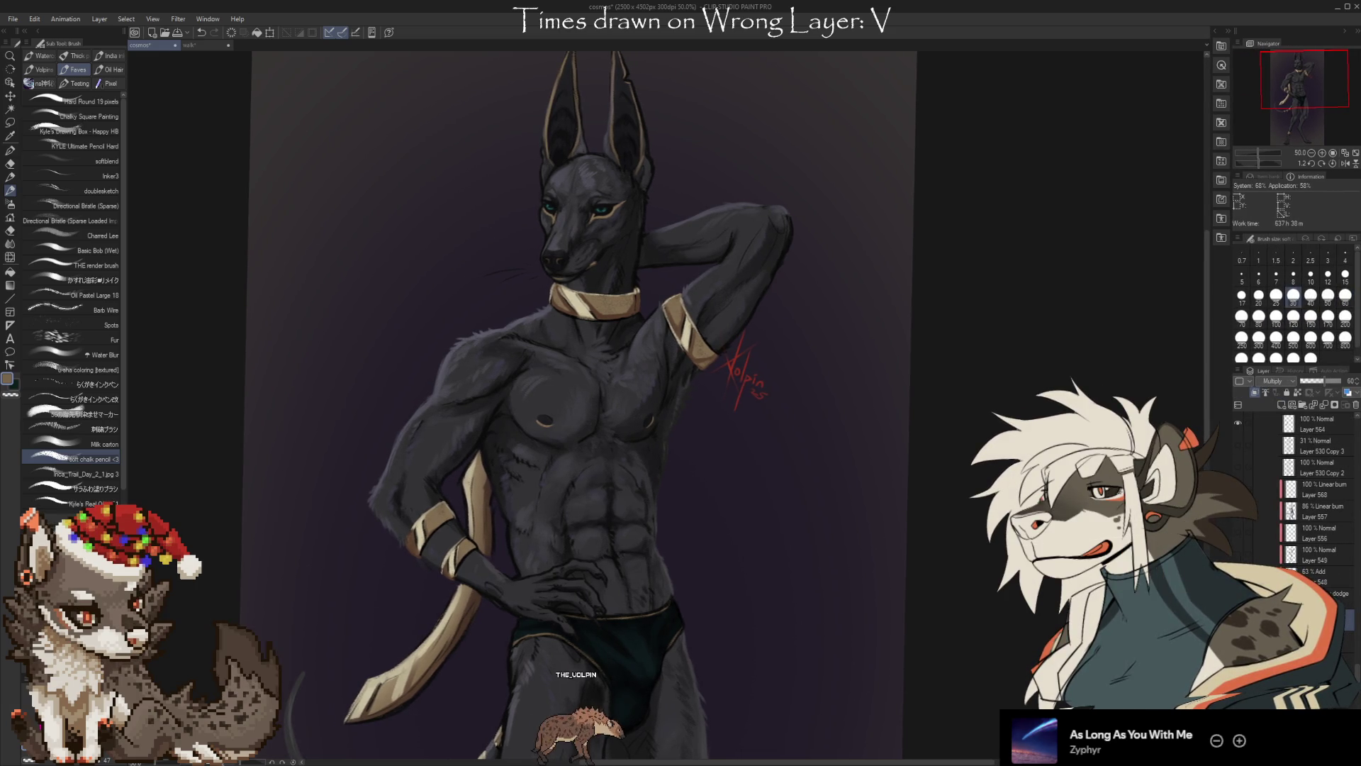
{"action": "scroll", "coordinate": [1356, 676], "scroll_direction": "up", "scroll_amount": 3}
{"action": "mouse_move", "coordinate": [1358, 676]}
{"action": "left_mouse_down"}
{"action": "mouse_move", "coordinate": [1354, 622]}
{"action": "mouse_move", "coordinate": [1349, 654]}
{"action": "left_mouse_up"}
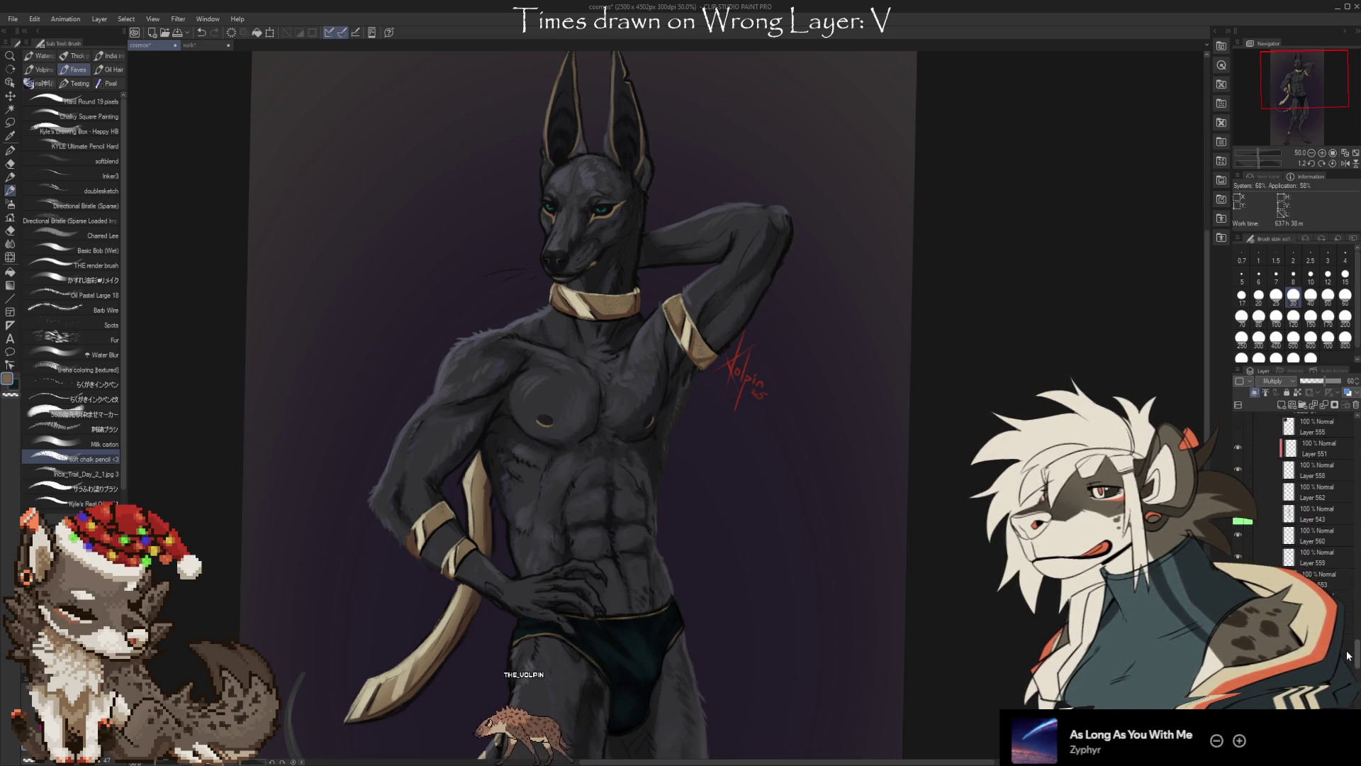
{"action": "left_click_drag", "start_coordinate": [1348, 654], "coordinate": [1350, 628]}
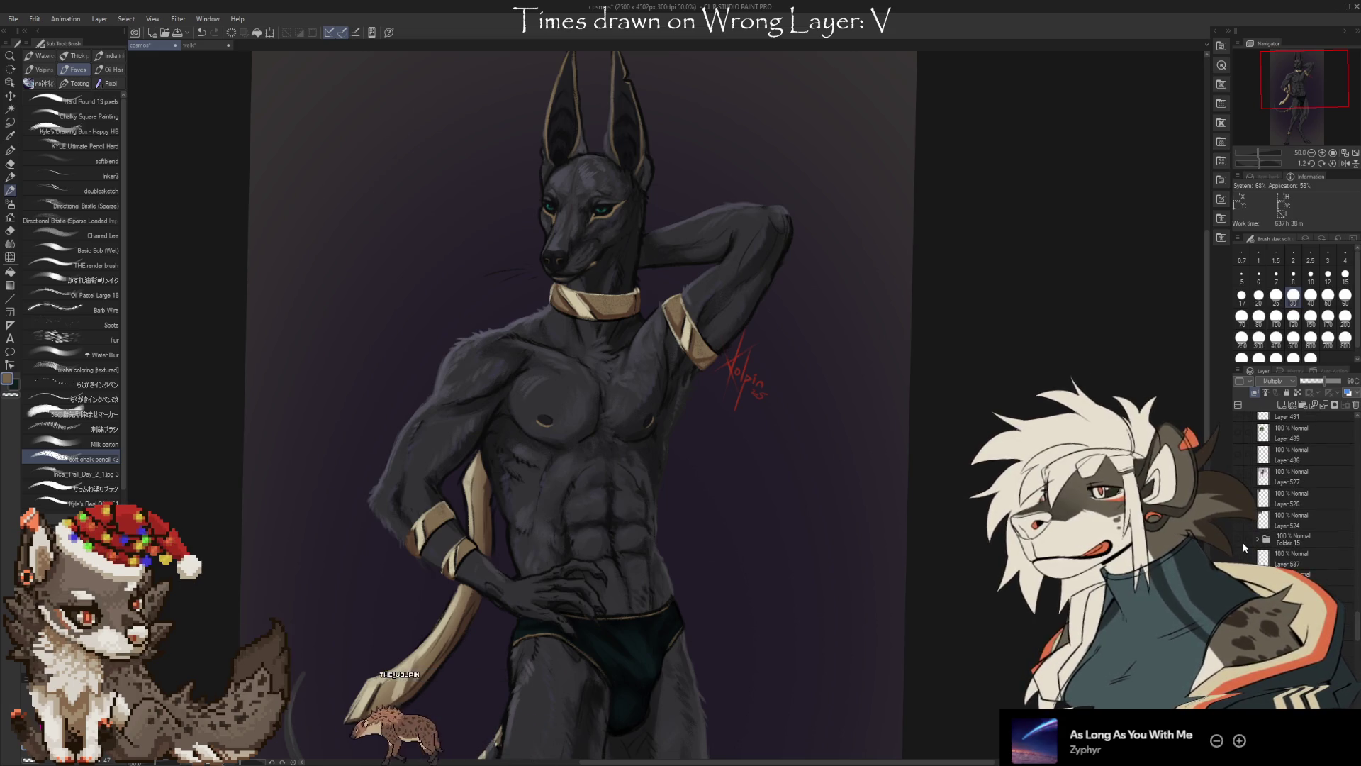
{"action": "left_click", "coordinate": [1239, 539]}
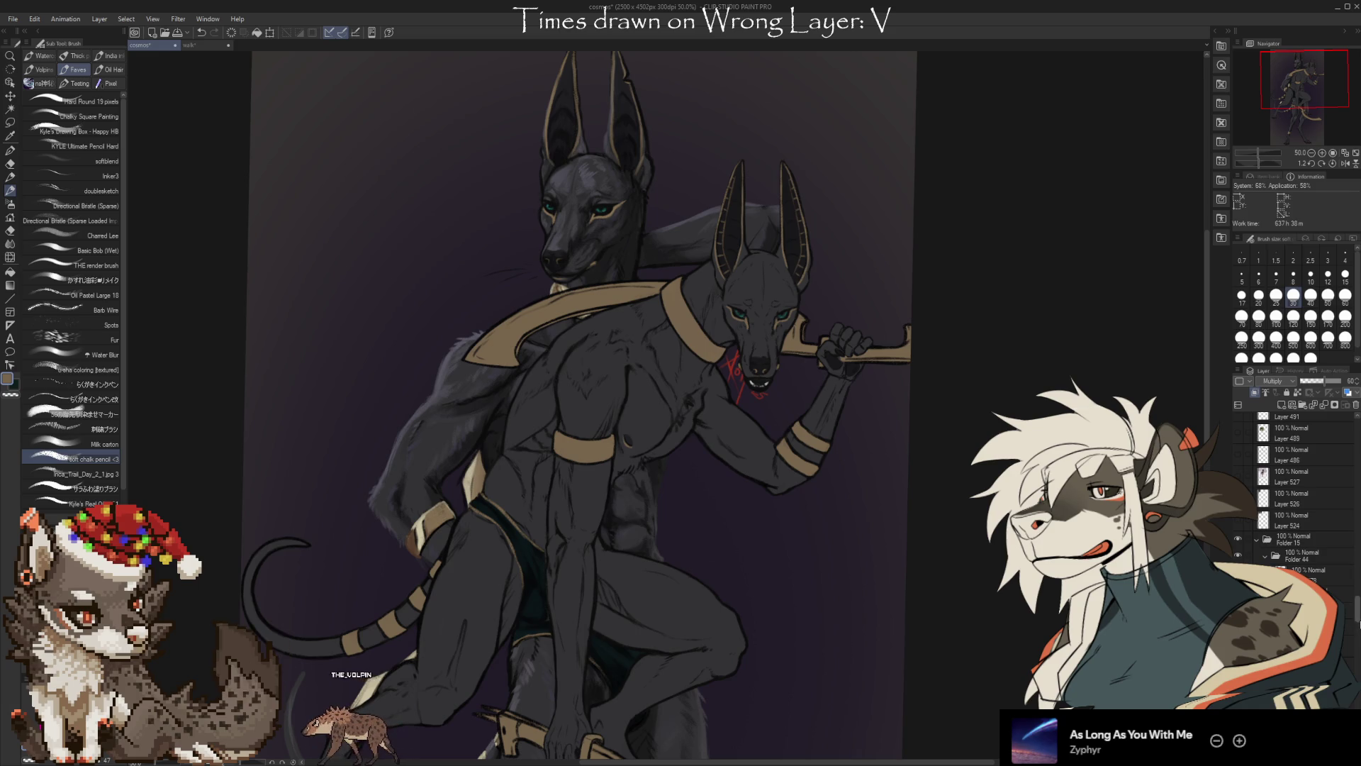
Tag a layer with a purple label, clear the label, and lower its opacity to 47
{"action": "left_click_drag", "start_coordinate": [1358, 621], "coordinate": [1359, 641]}
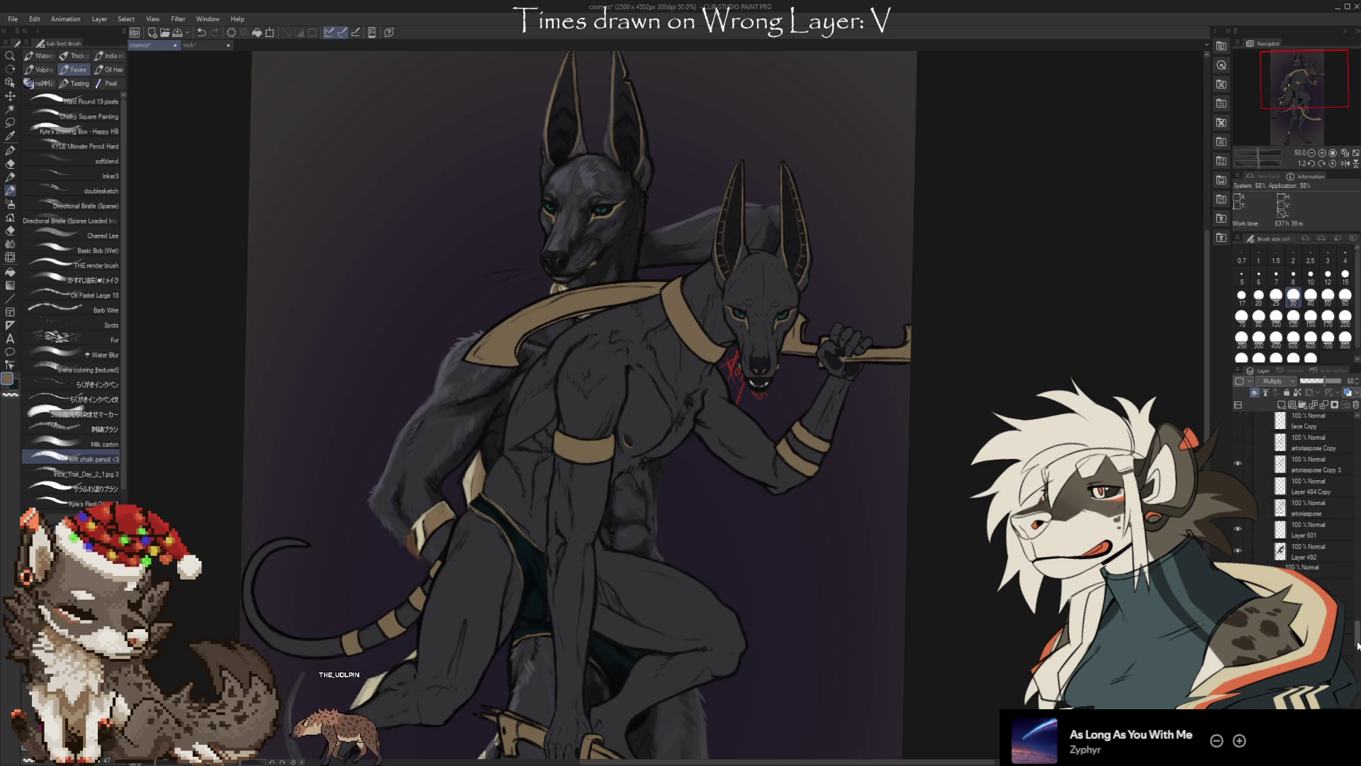
{"action": "left_click", "coordinate": [1255, 463]}
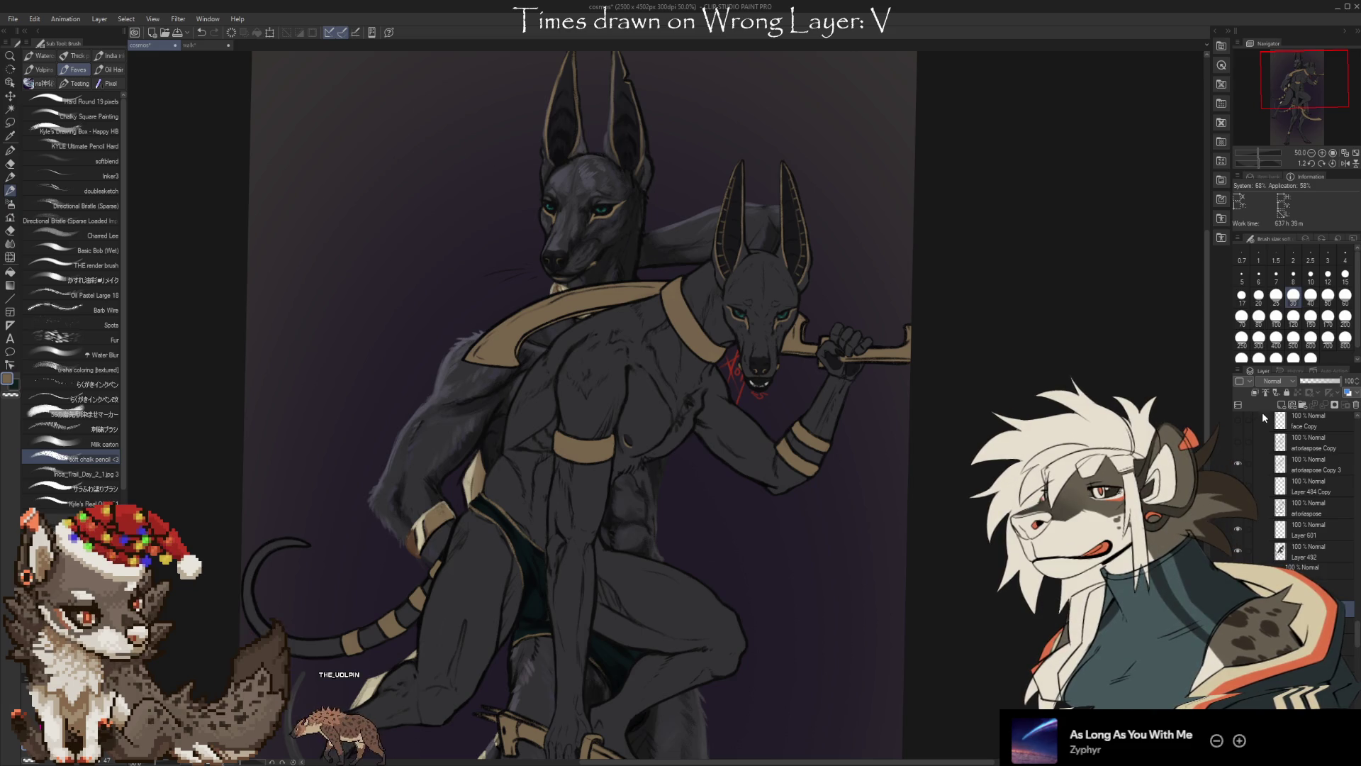
{"action": "left_click", "coordinate": [1248, 465]}
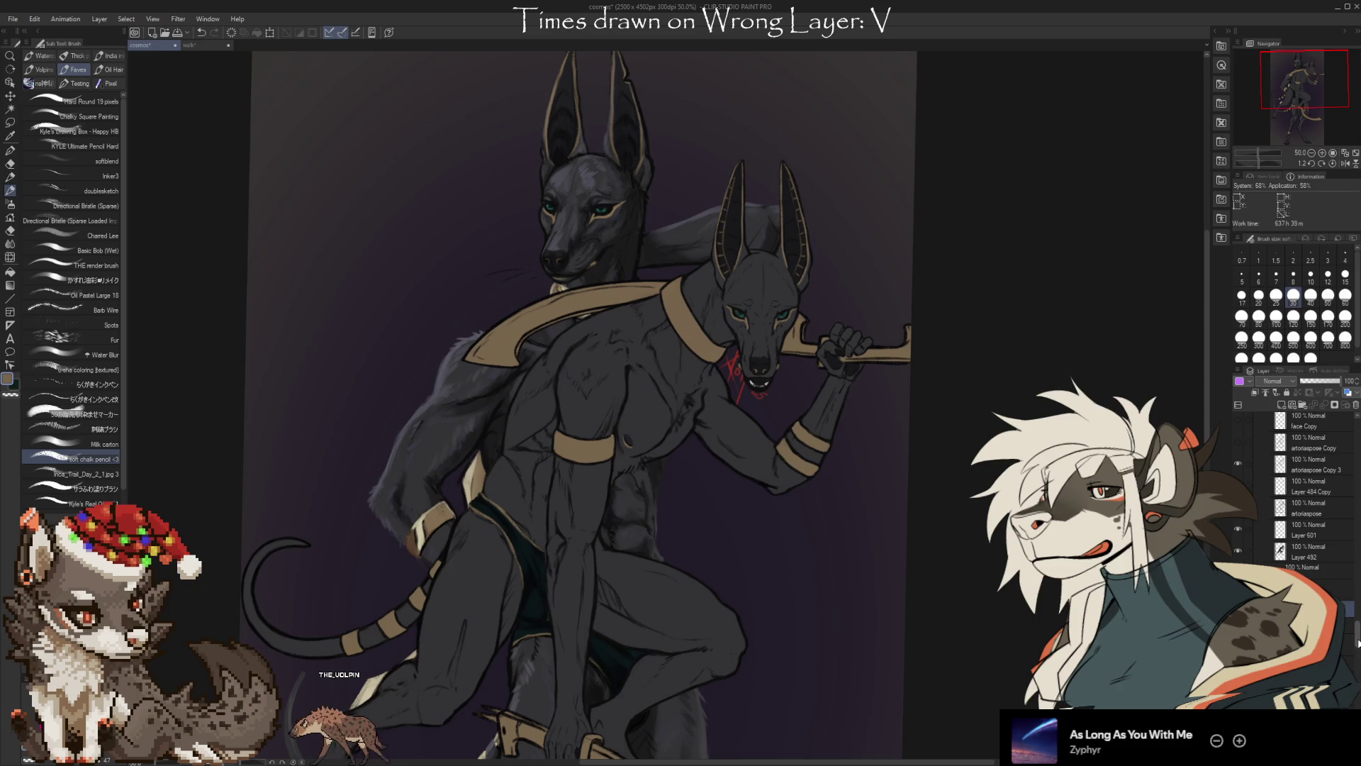
{"action": "scroll", "coordinate": [1359, 642], "scroll_direction": "up", "scroll_amount": 3}
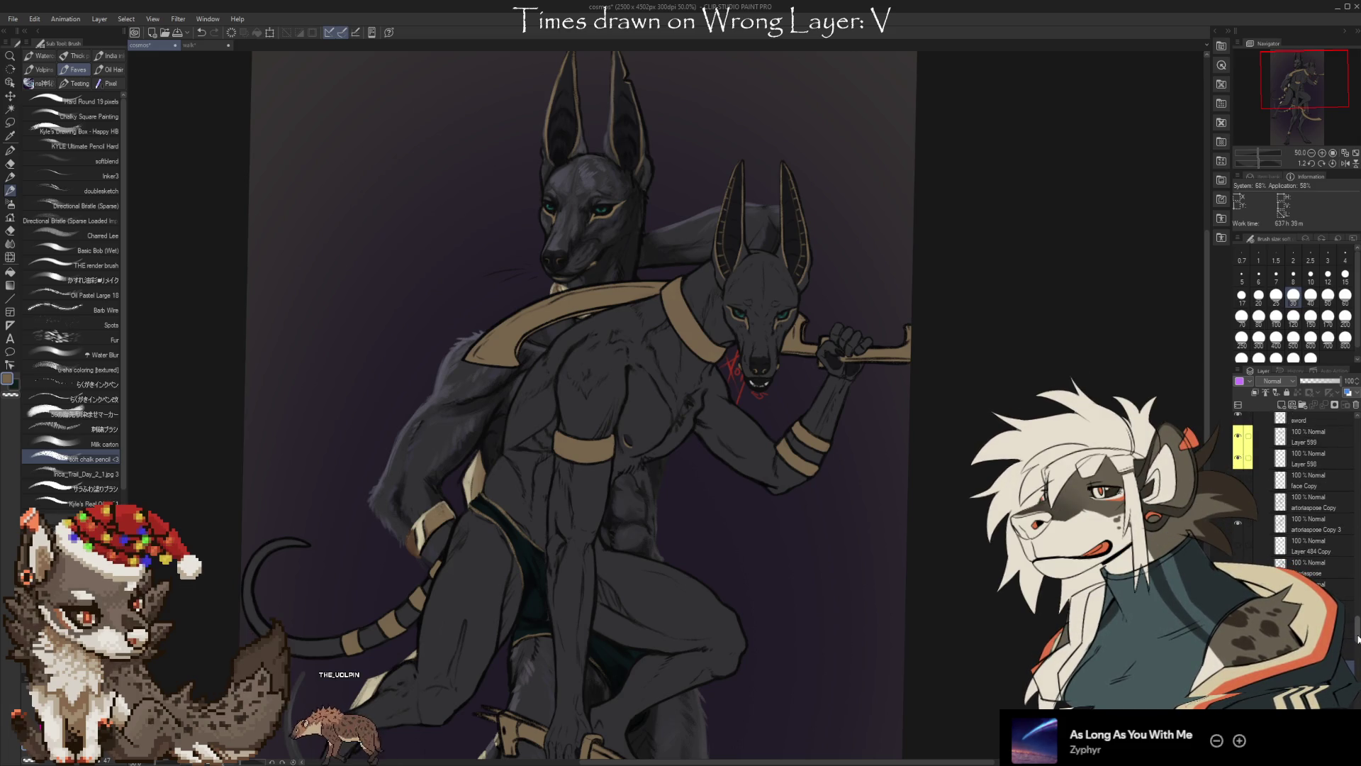
{"action": "left_click", "coordinate": [1312, 596]}
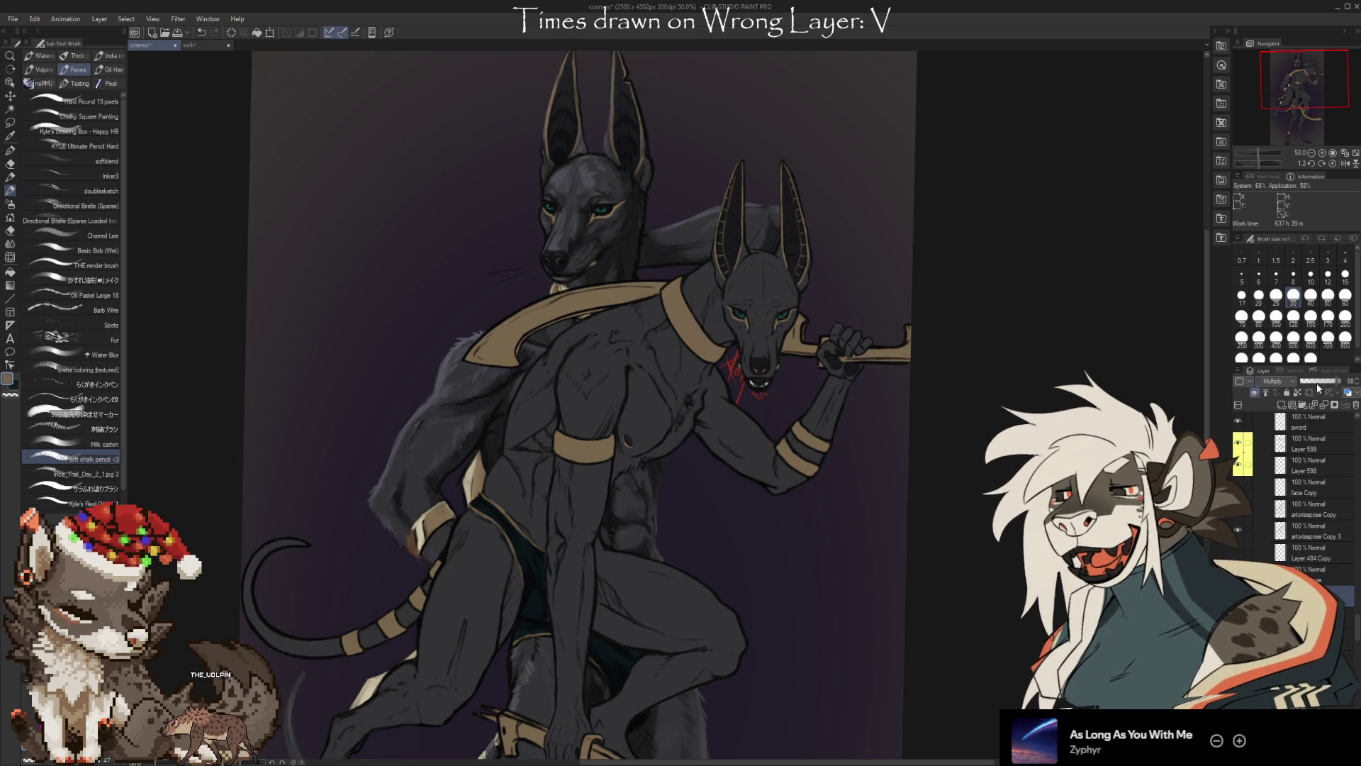
{"action": "left_click_drag", "start_coordinate": [1312, 383], "coordinate": [1326, 387]}
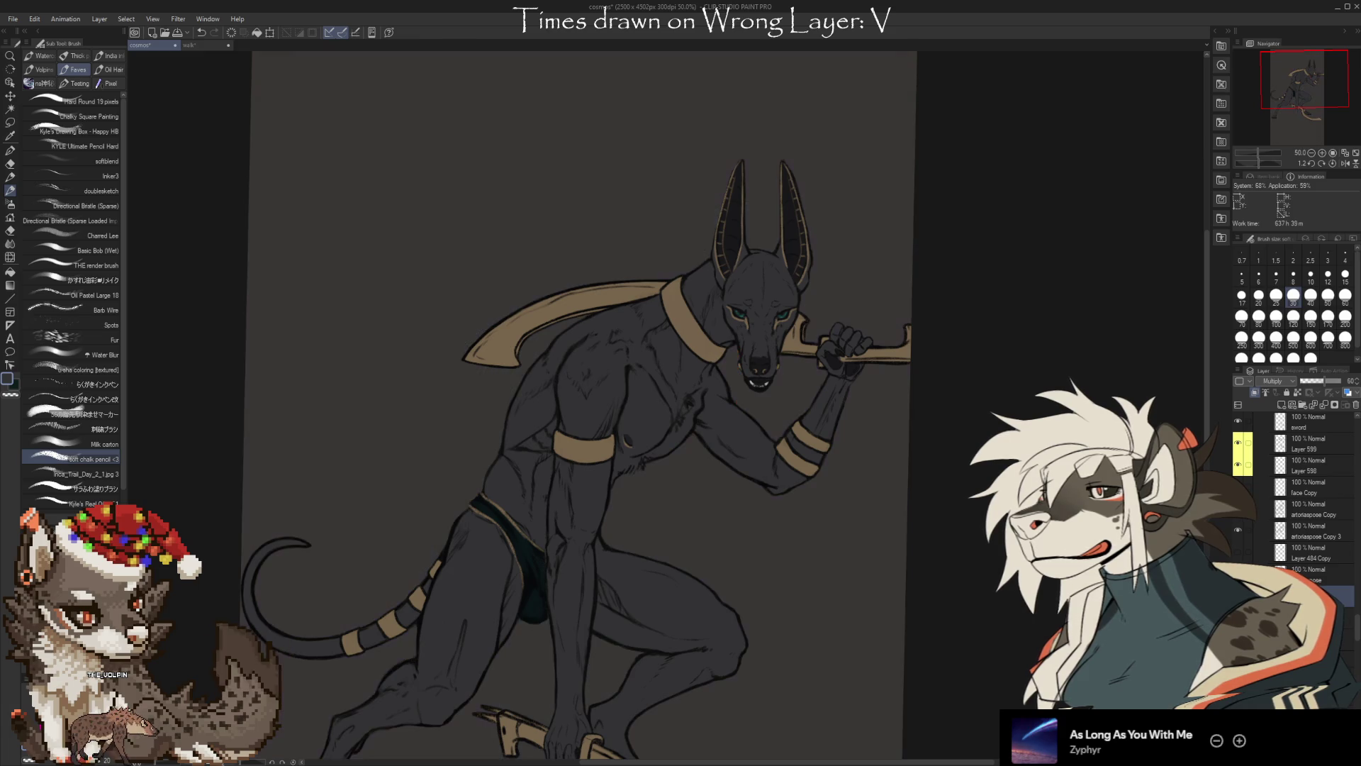
Select the Kyle's Real Oils 01 brush and fit the whole Anubis figure in view at about 44.6%
{"action": "scroll", "coordinate": [1351, 641], "scroll_direction": "up", "scroll_amount": 2}
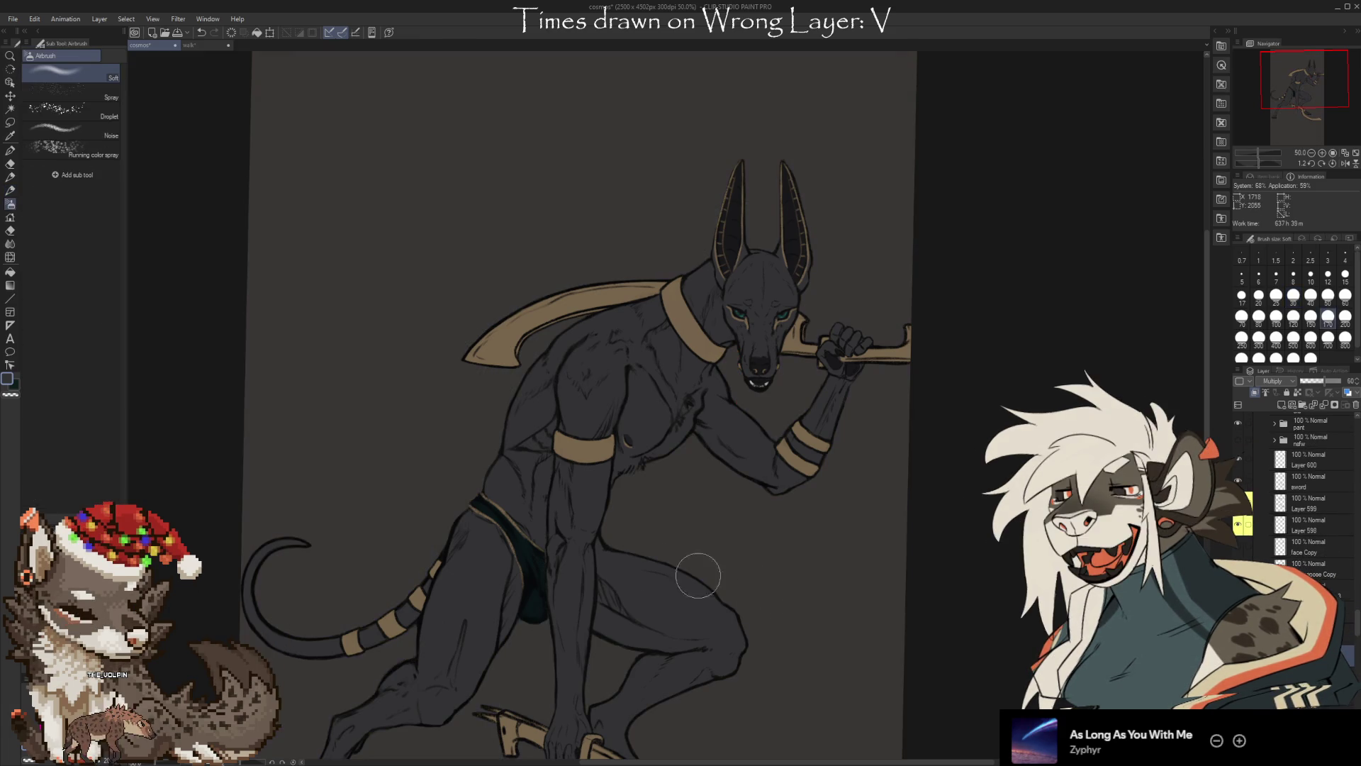
{"action": "left_click", "coordinate": [92, 504]}
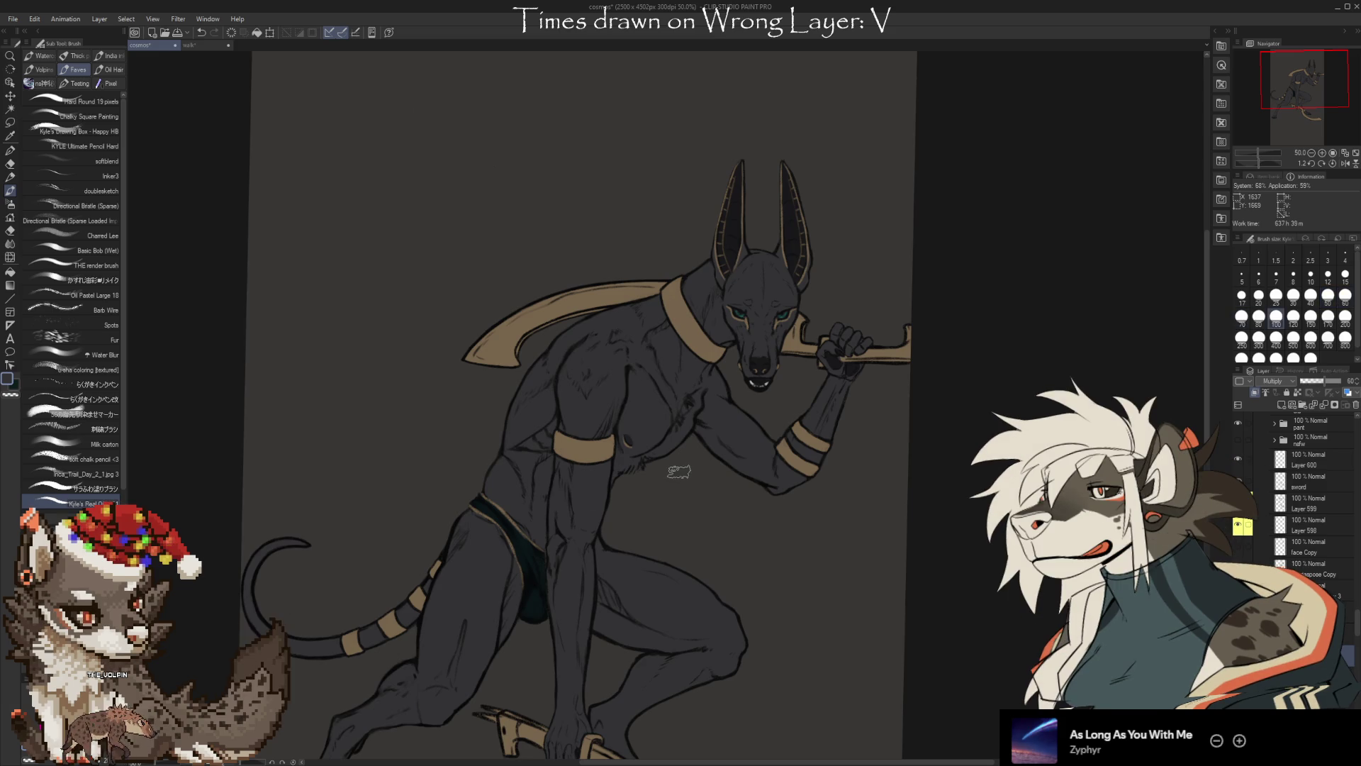
{"action": "left_click_drag", "start_coordinate": [911, 561], "coordinate": [939, 442]}
{"action": "scroll", "coordinate": [940, 441], "scroll_direction": "down", "scroll_amount": 1}
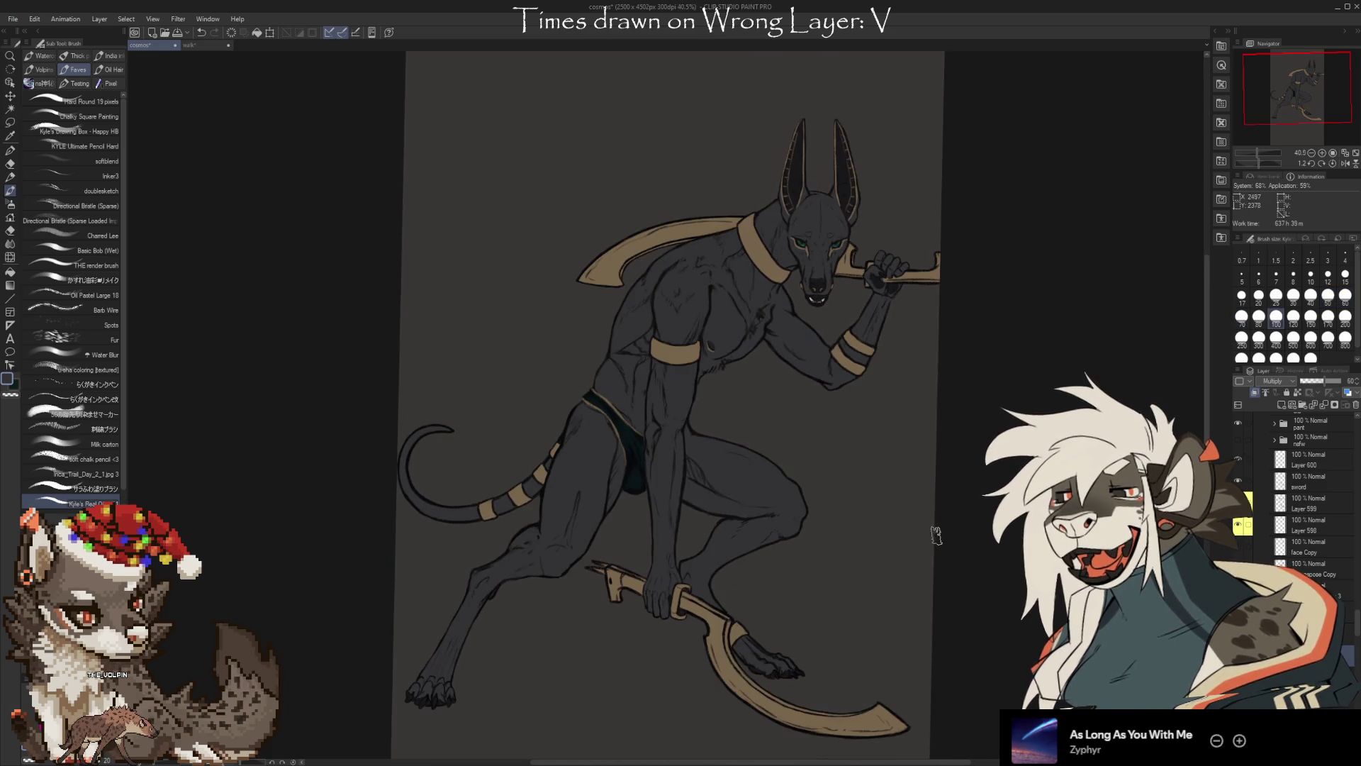
{"action": "scroll", "coordinate": [958, 556], "scroll_direction": "down", "scroll_amount": 1}
{"action": "left_click_drag", "start_coordinate": [957, 557], "coordinate": [880, 594]}
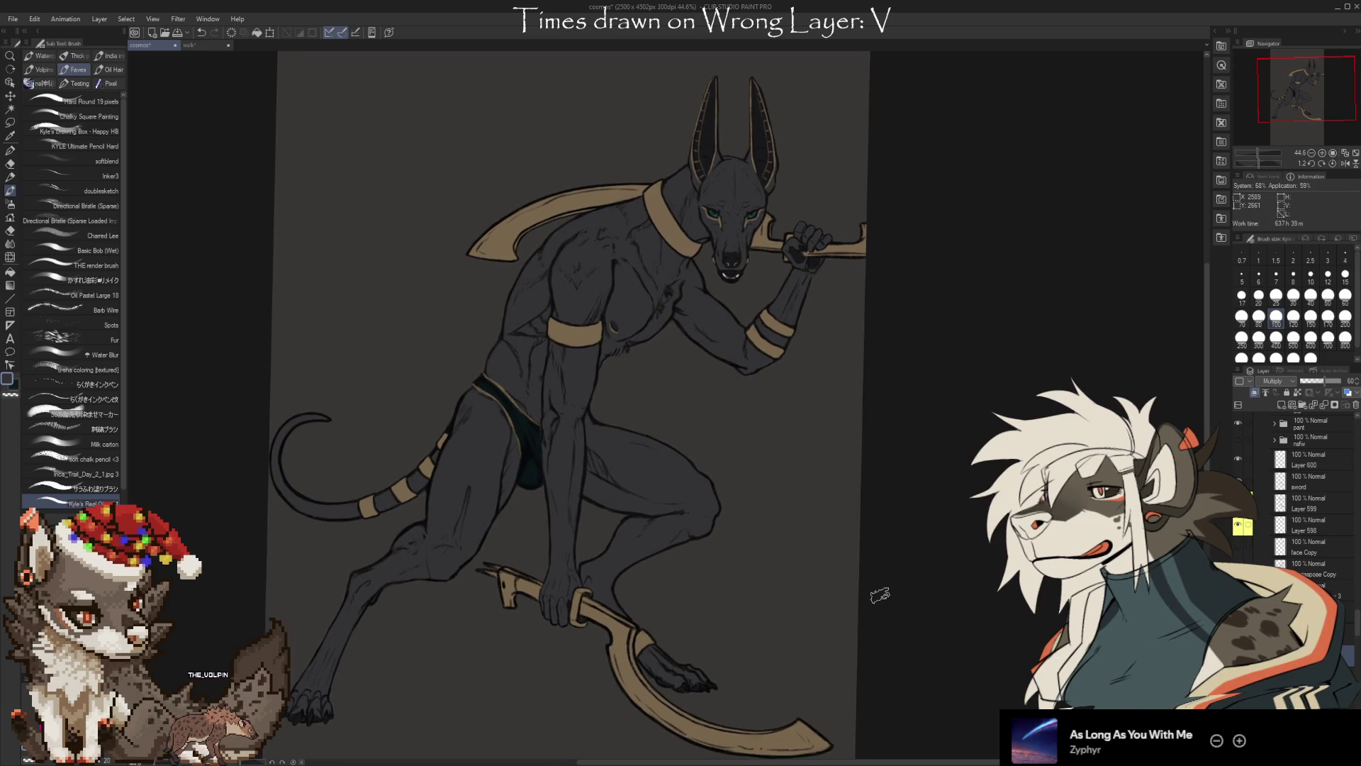
Shade the body and bent knee with a size-150 brush, softening with a size-15 kneaded eraser
{"action": "key", "text": "bracketright"}
{"action": "key", "text": "bracketright"}
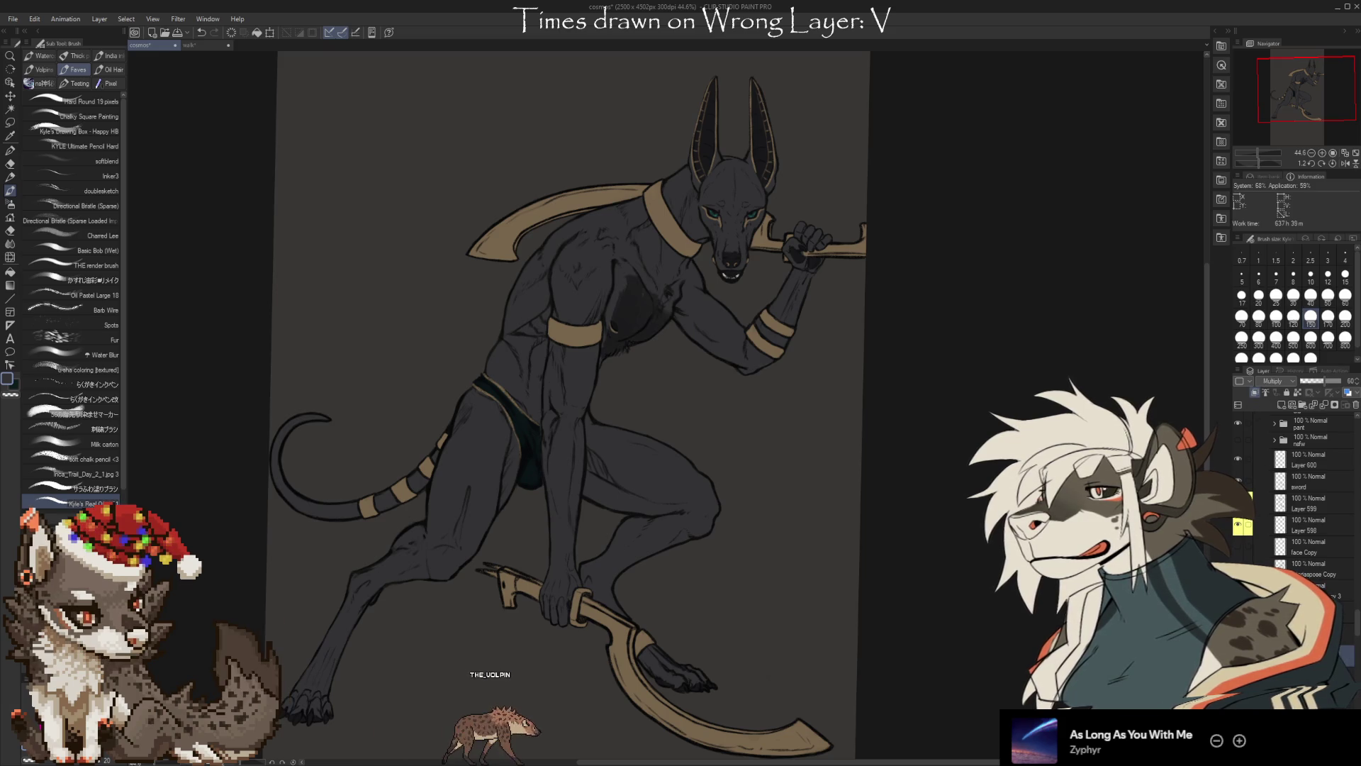
{"action": "key", "text": "e"}
{"action": "key", "text": "bracketright"}
{"action": "key", "text": "bracketright"}
{"action": "key", "text": "bracketright"}
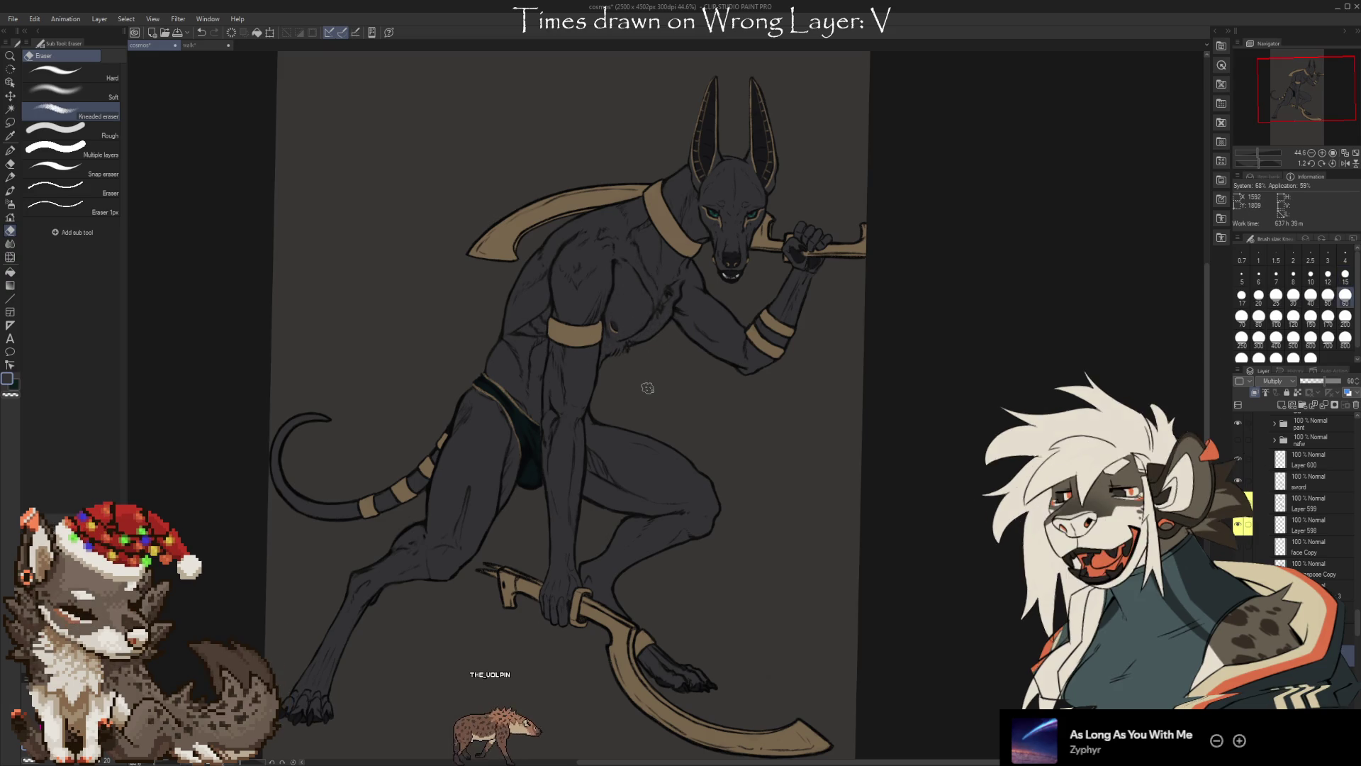
{"action": "key", "text": "b"}
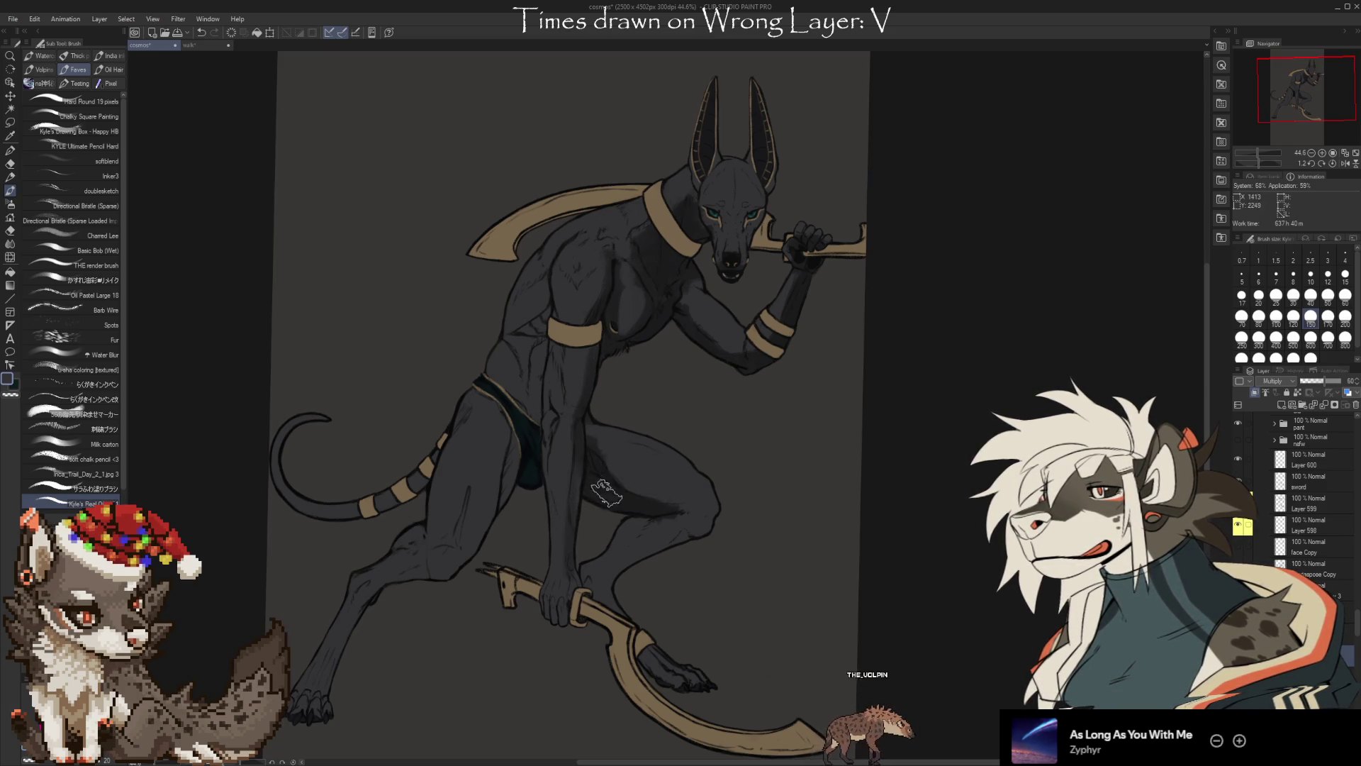
{"action": "key", "text": "e"}
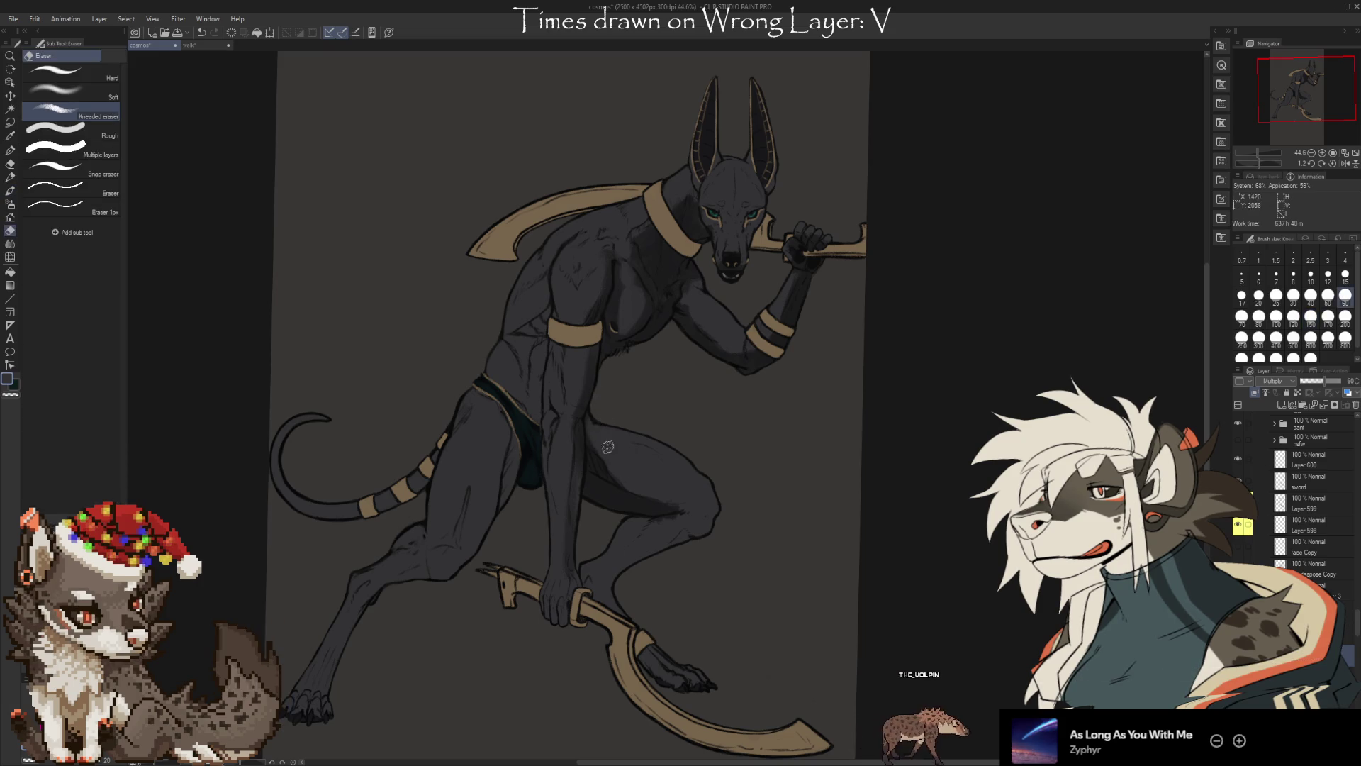
{"action": "key", "text": "b"}
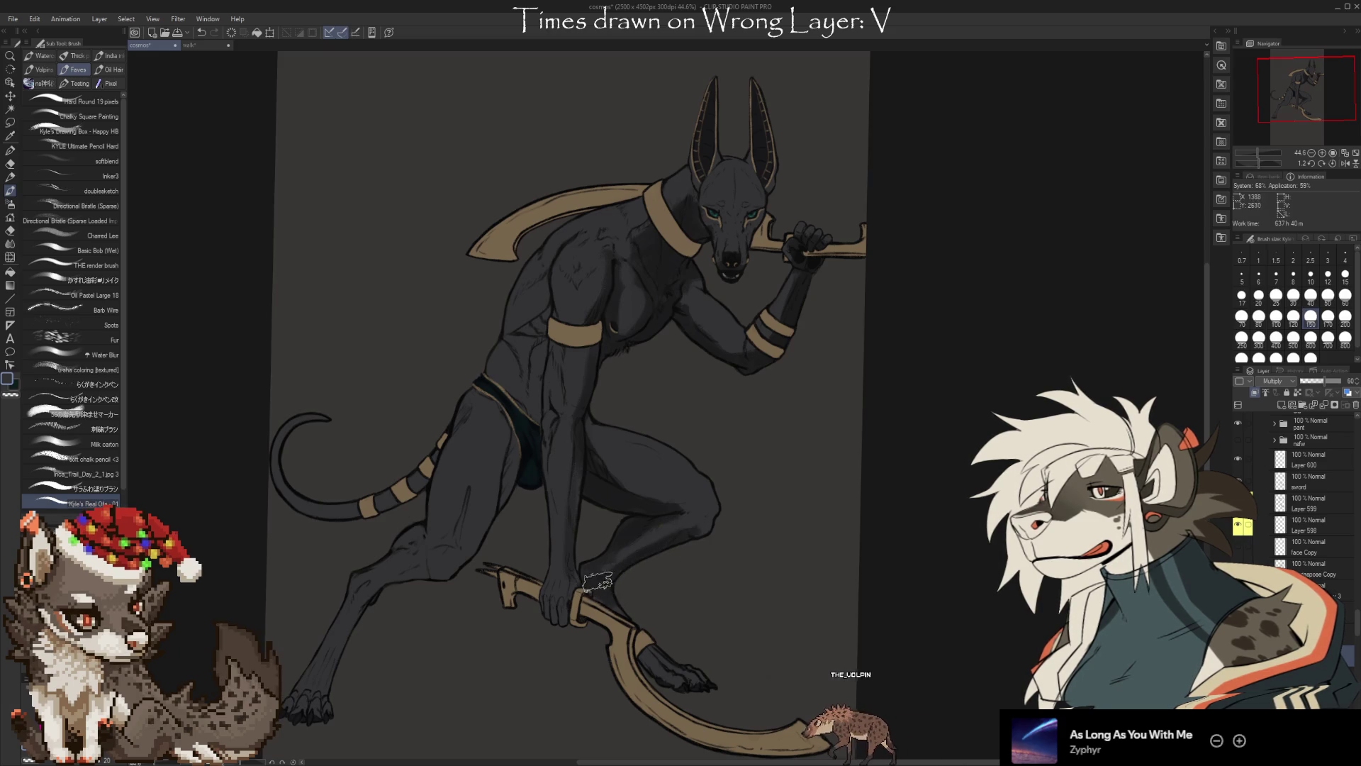
{"action": "key", "text": "e"}
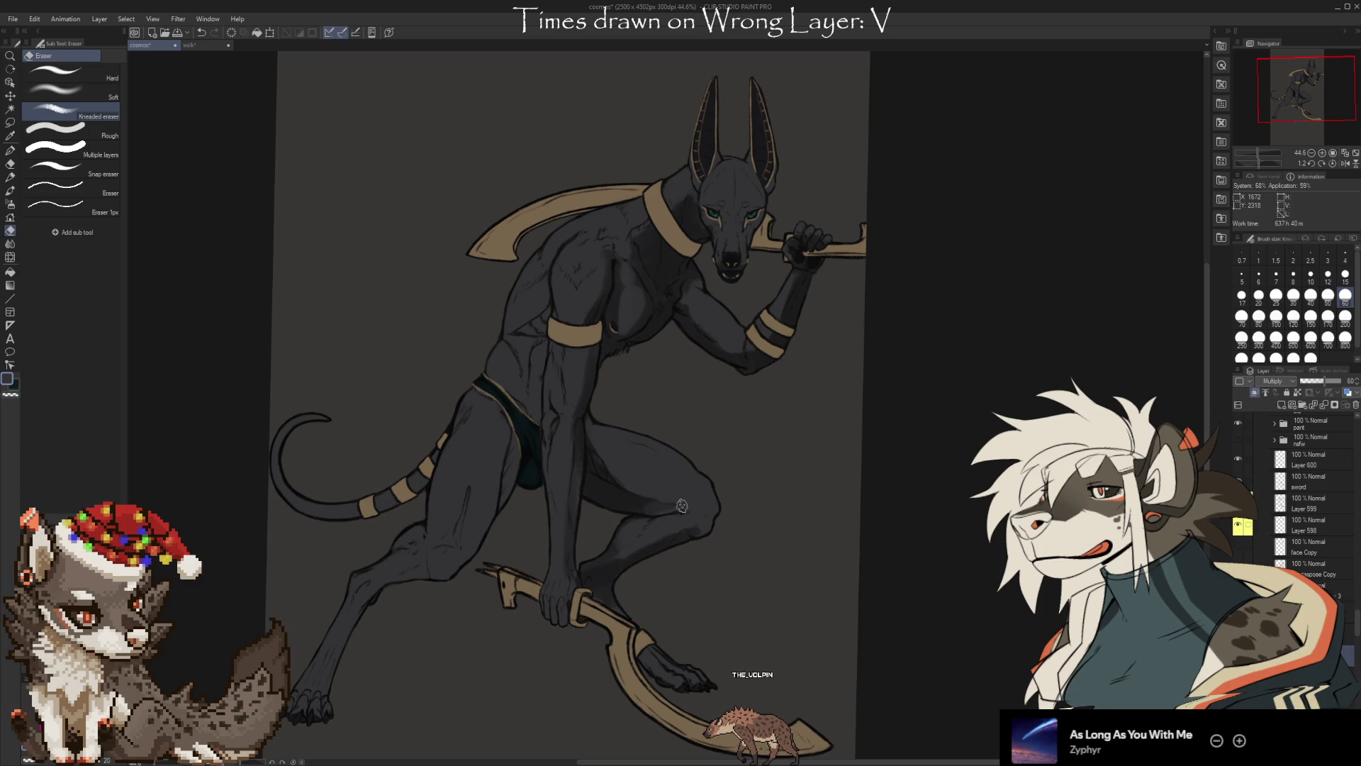
{"action": "key", "text": "b"}
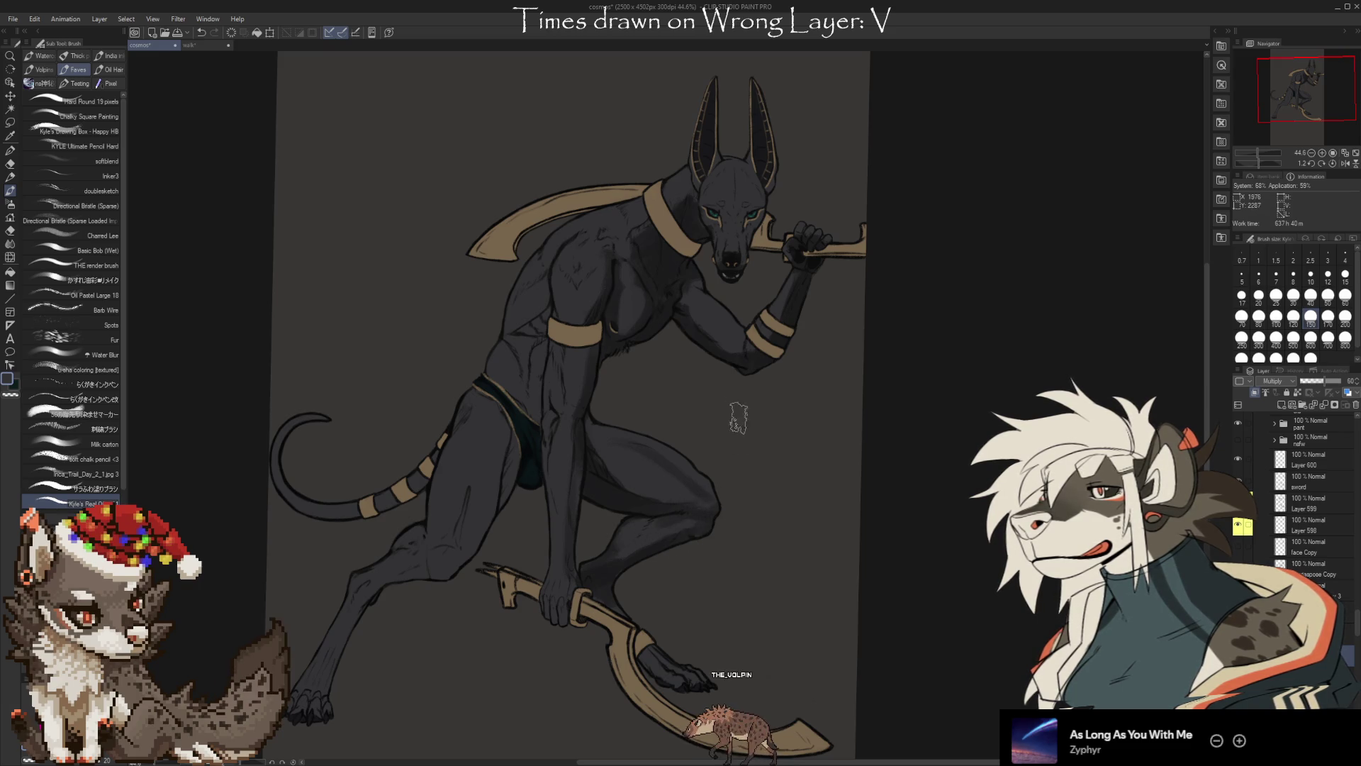
{"action": "key", "text": "e"}
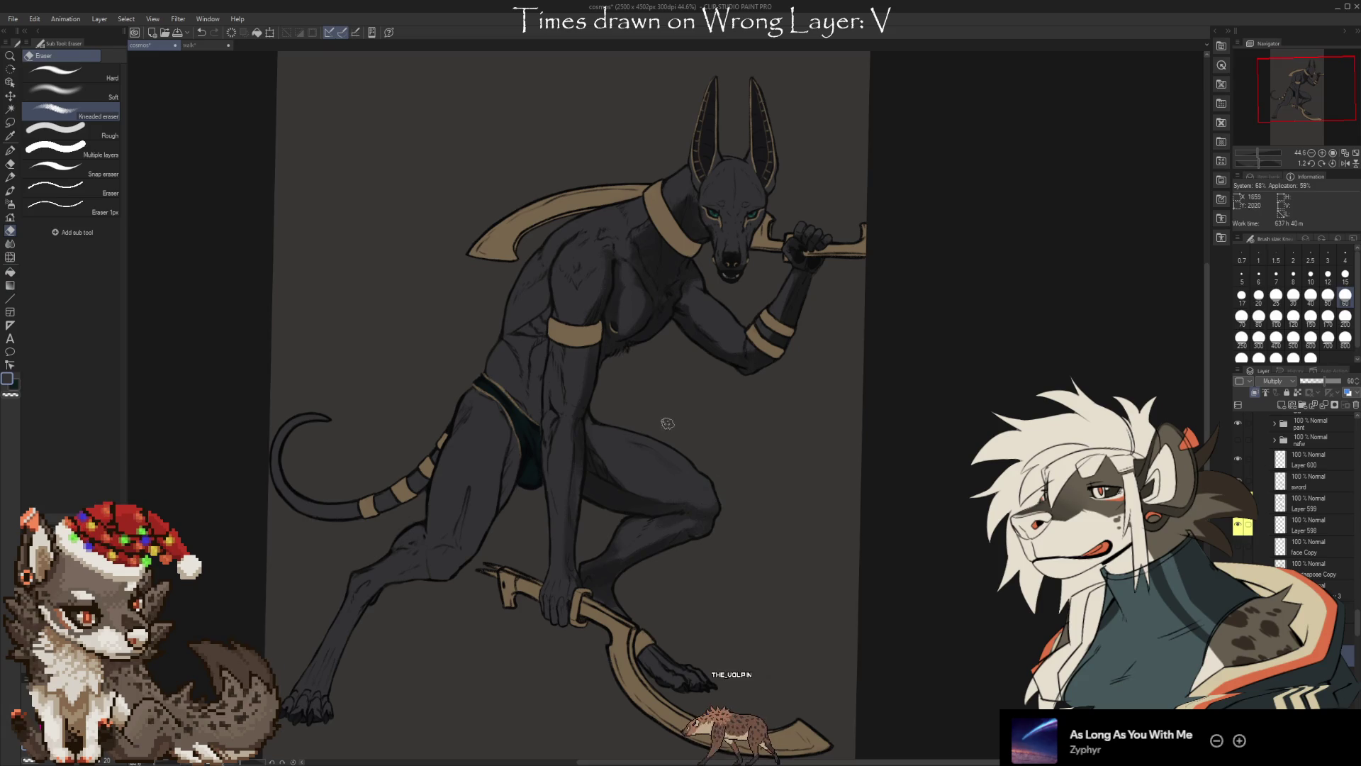
Paint lower-leg shading and erase the stray strokes on the leg
{"action": "key", "text": "b"}
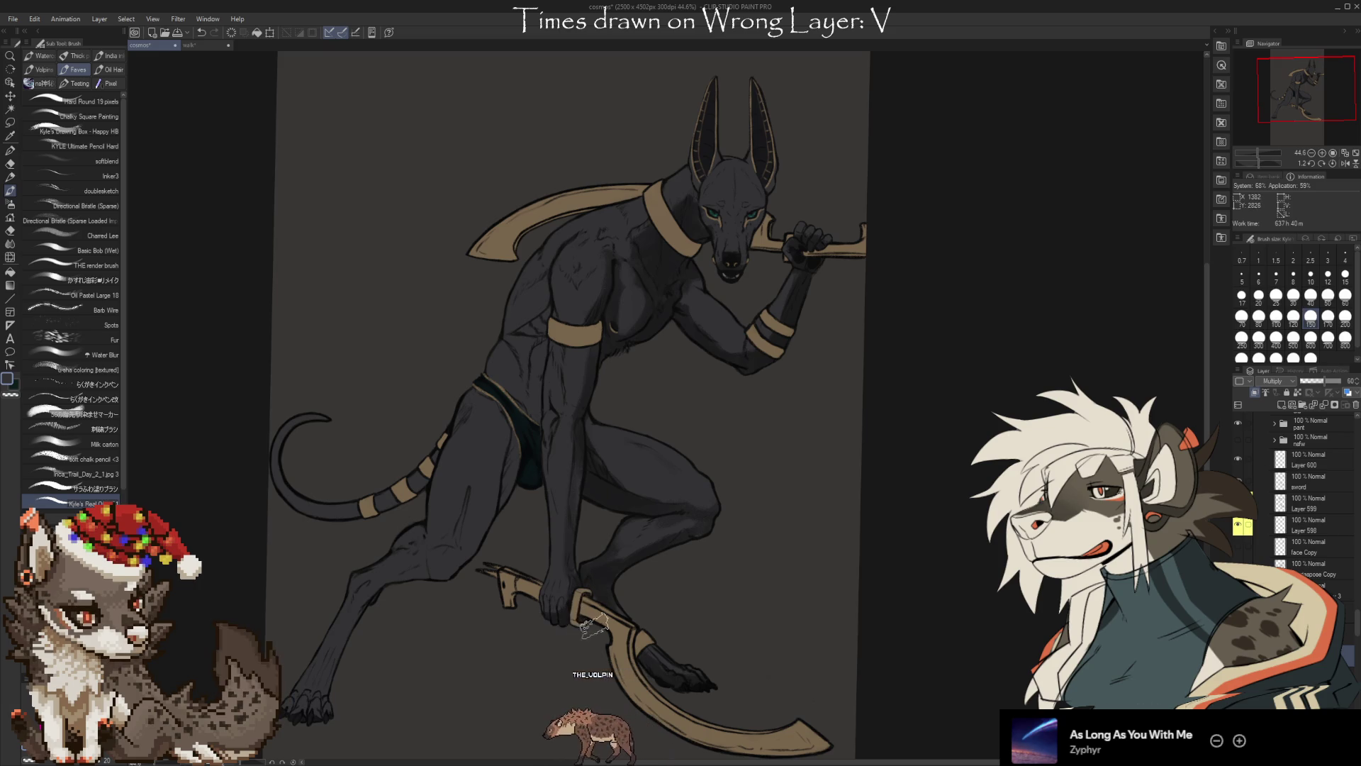
{"action": "key", "text": "e"}
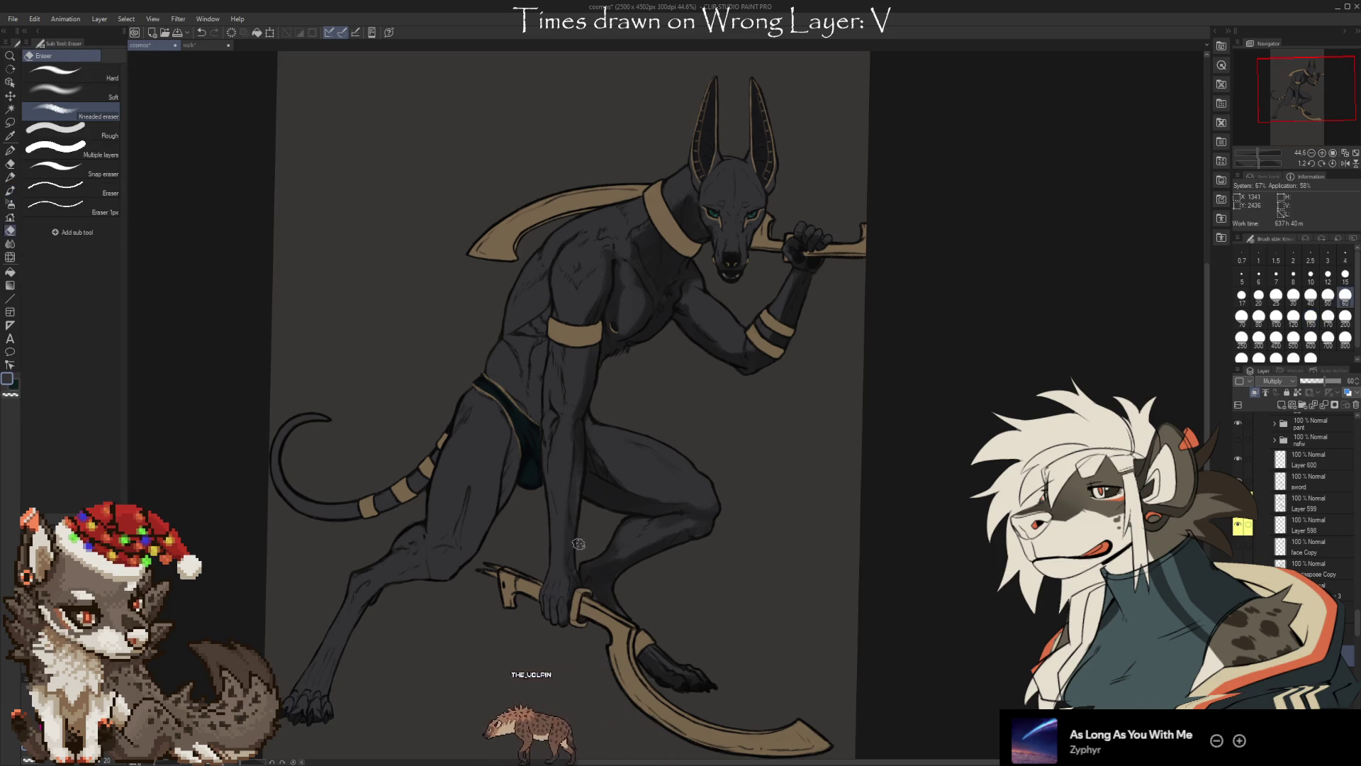
{"action": "key", "text": "b"}
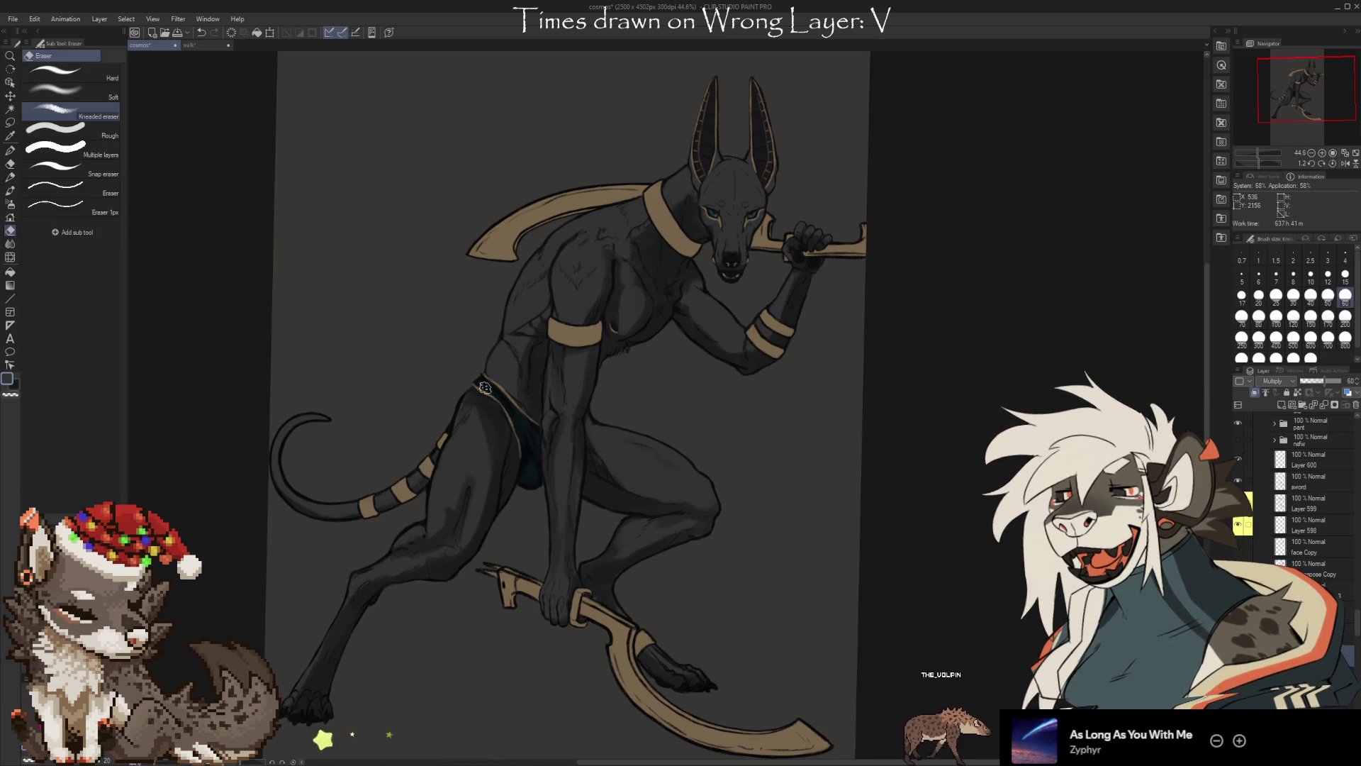
Shade the upper arm, shoulder and chest muscles, erasing and softening the excess
{"action": "key", "text": "b"}
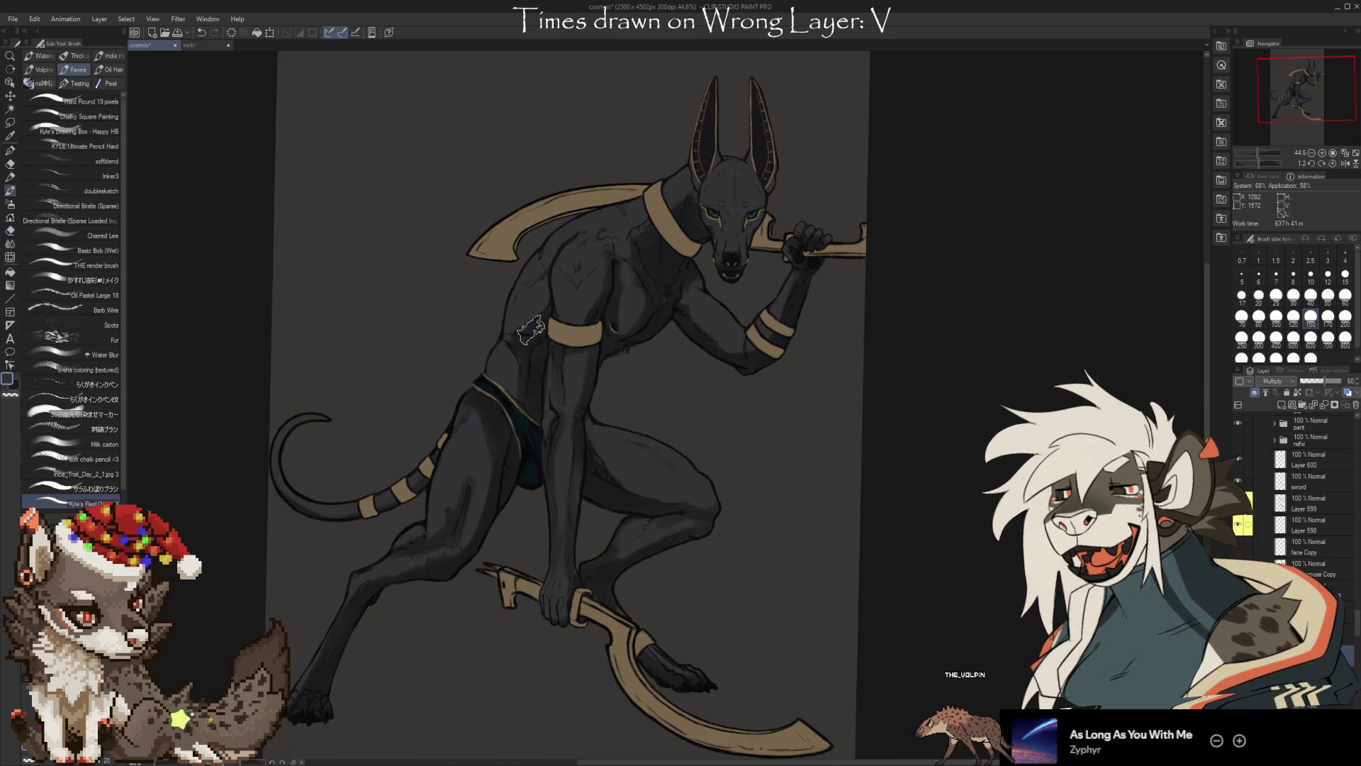
{"action": "key", "text": "e"}
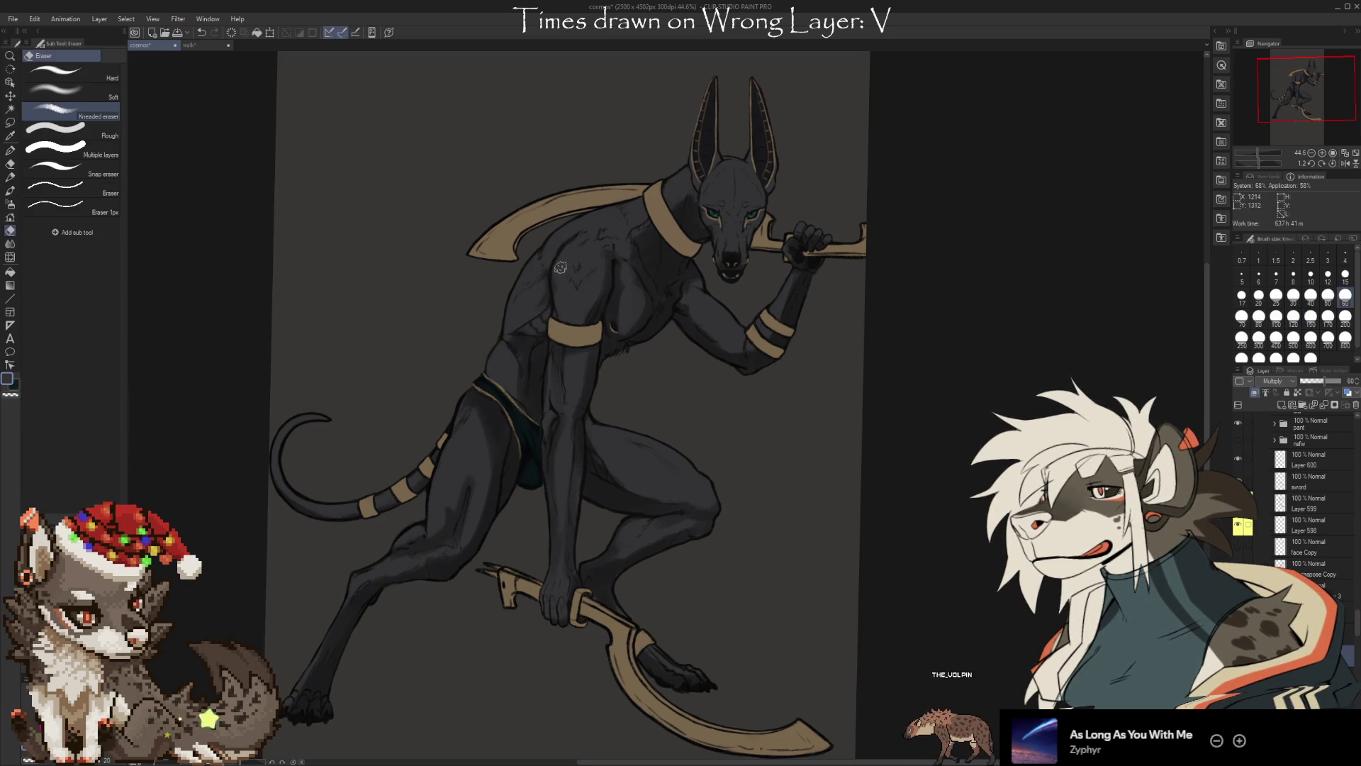
{"action": "key", "text": "b"}
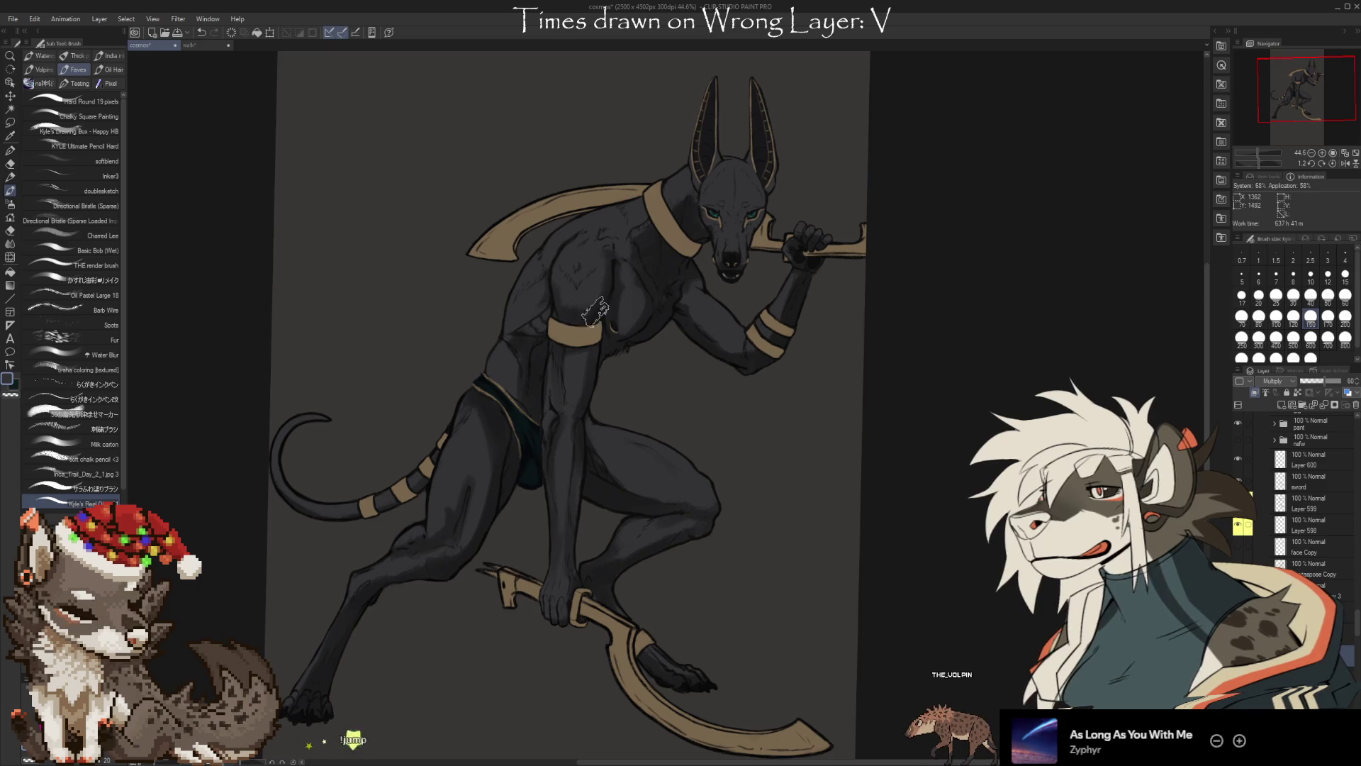
{"action": "key", "text": "e"}
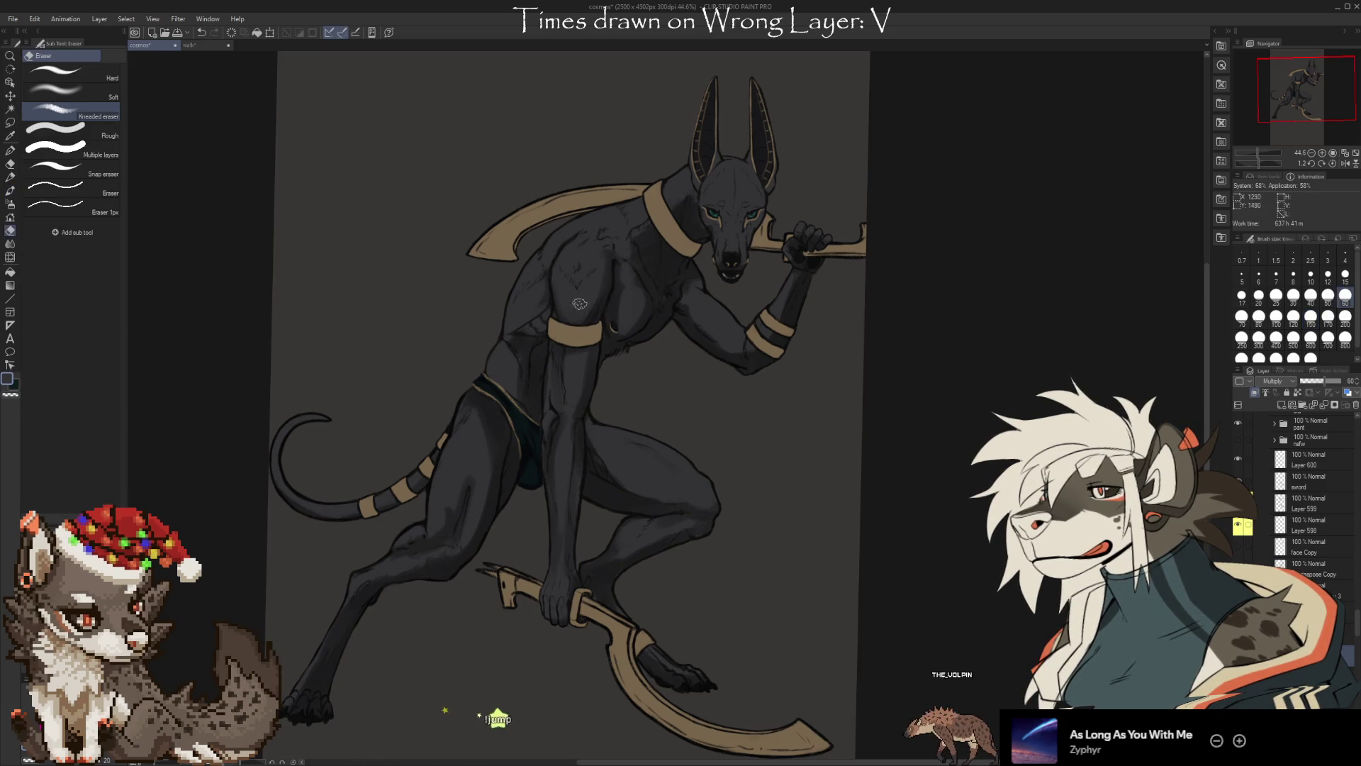
{"action": "key", "text": "b"}
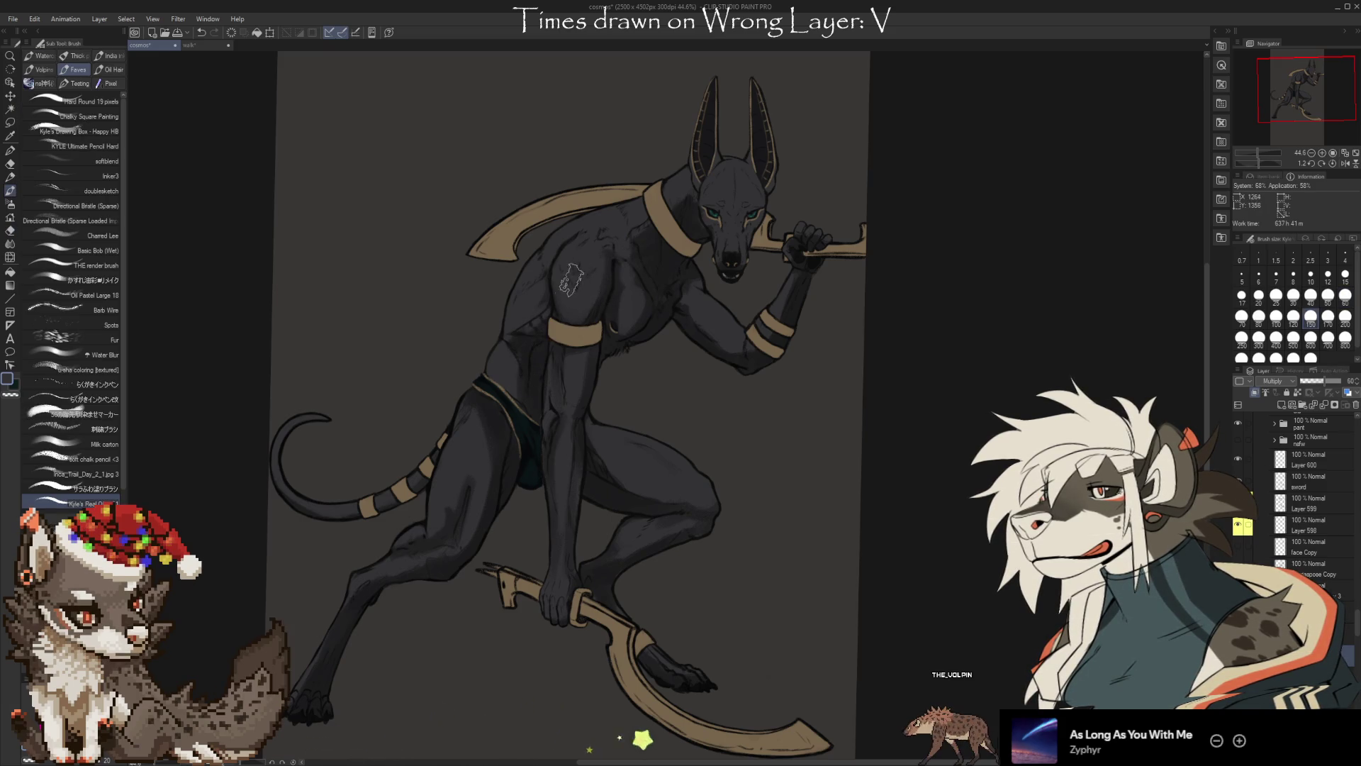
{"action": "key", "text": "e"}
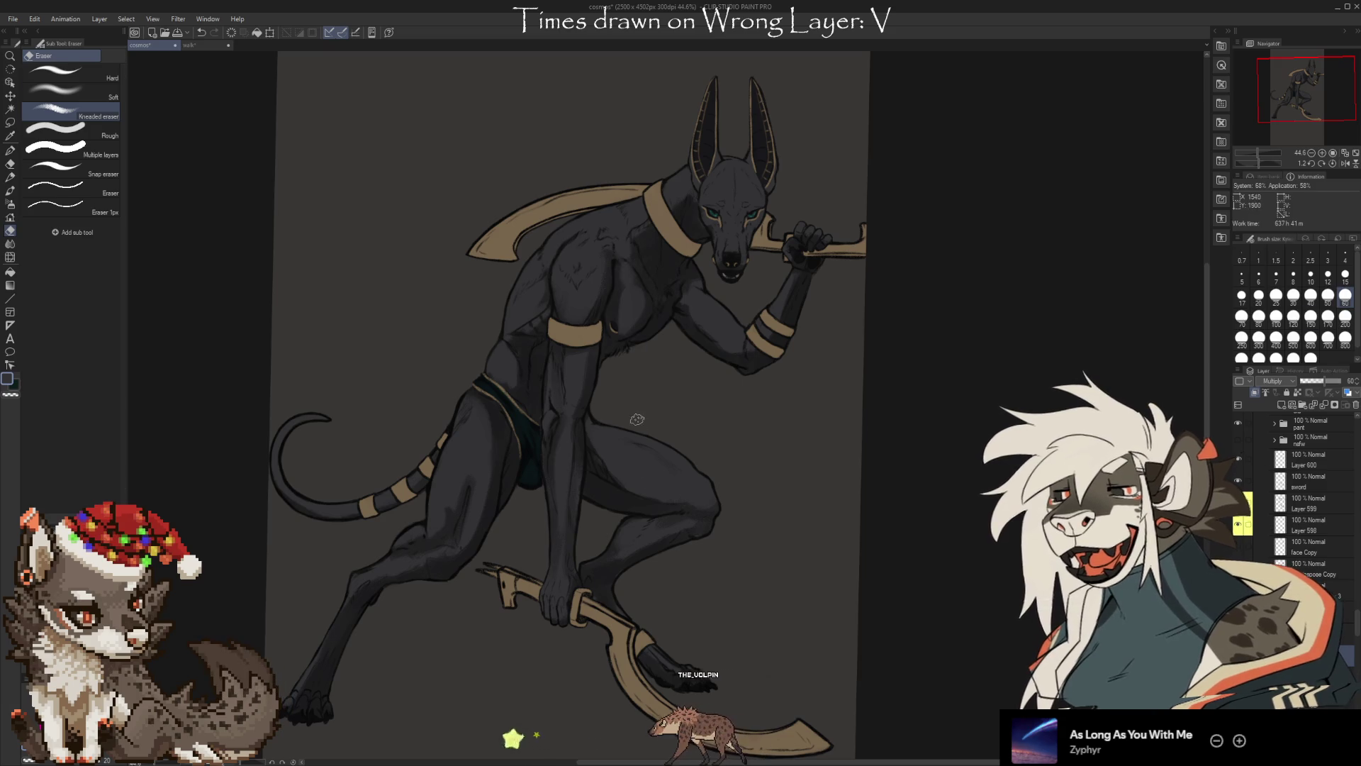
Shade the thigh with a large brush, cleaning stray marks with a smaller eraser
{"action": "key", "text": "b"}
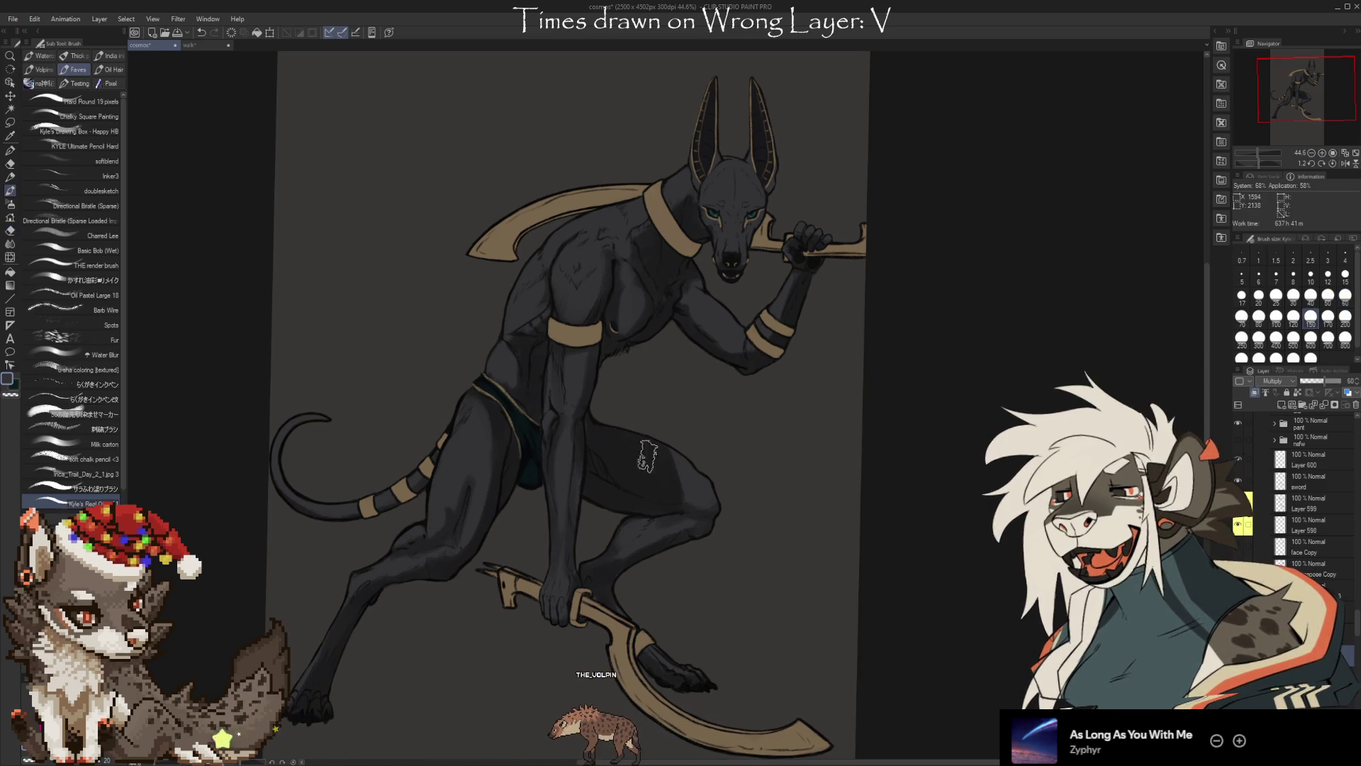
{"action": "key", "text": "e"}
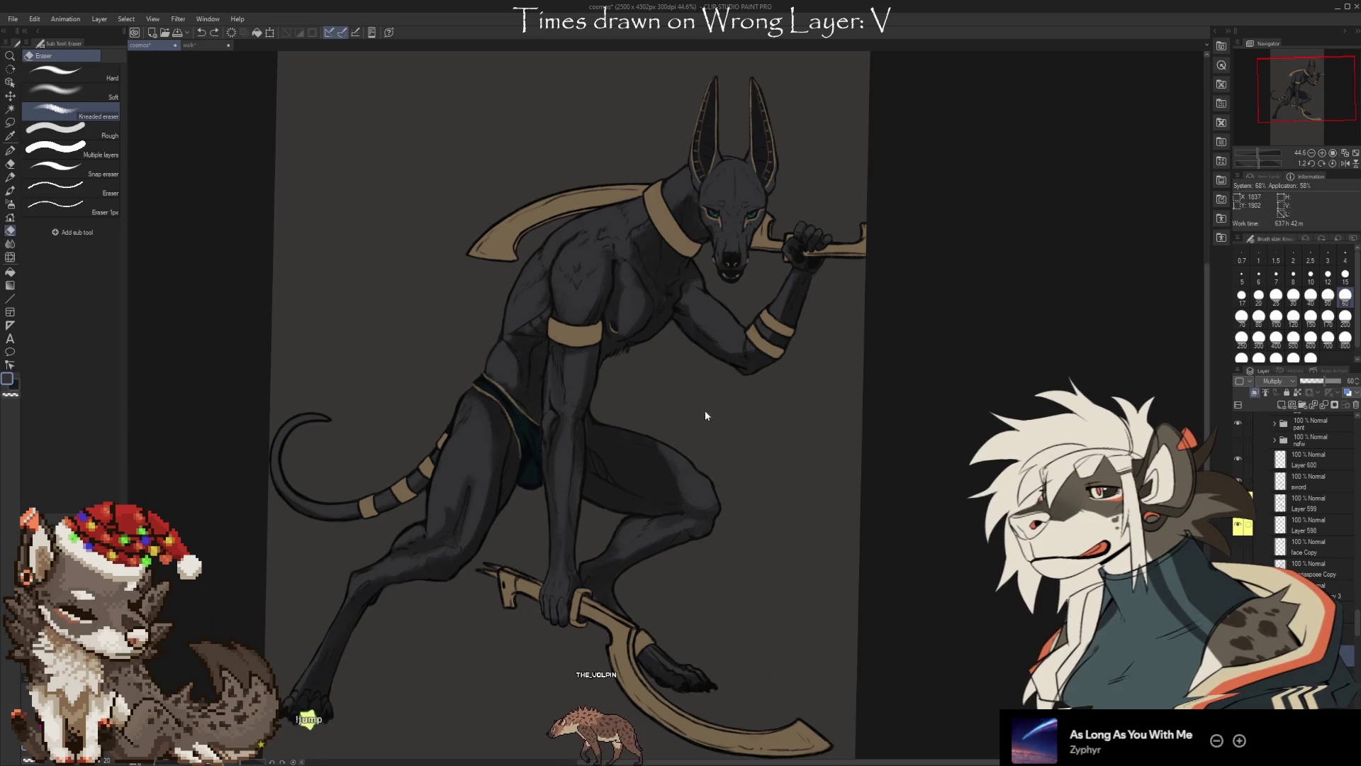
{"action": "key", "text": "b"}
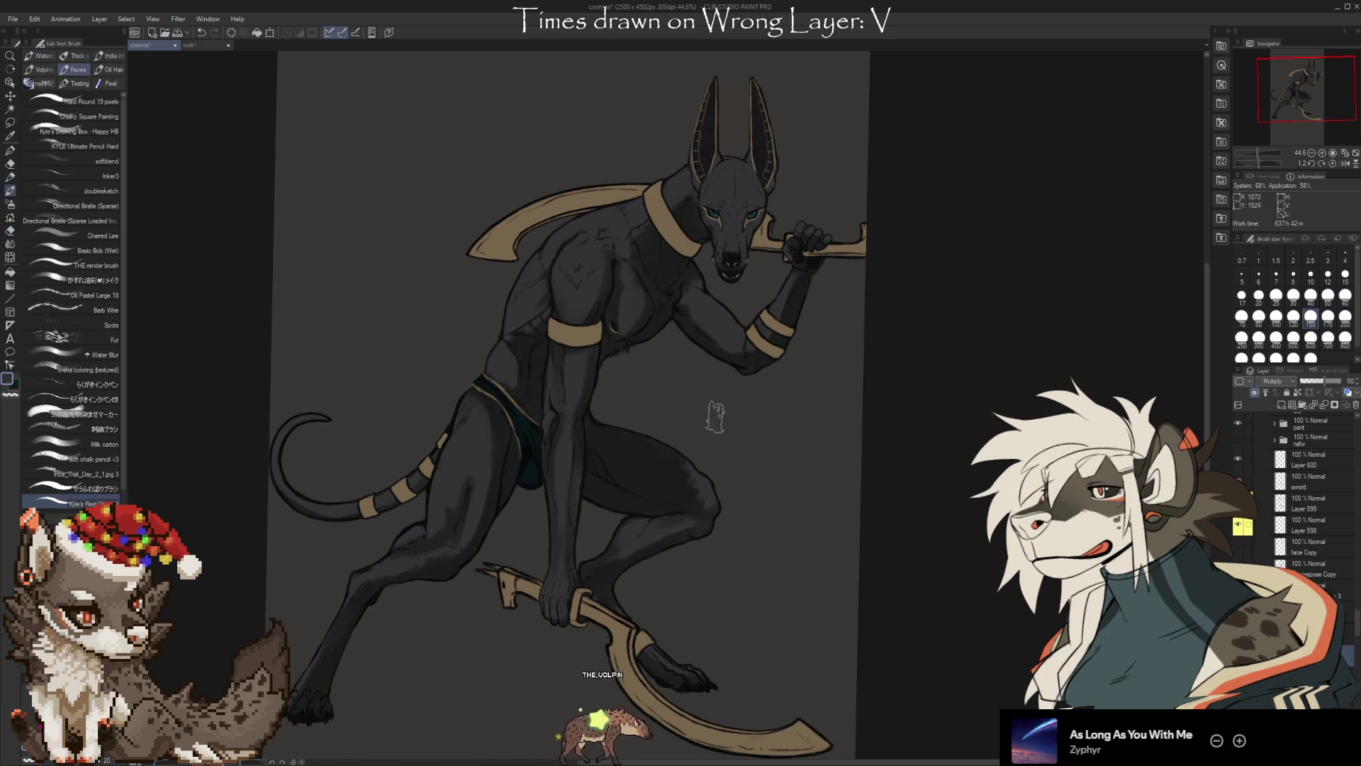
{"action": "key", "text": "e"}
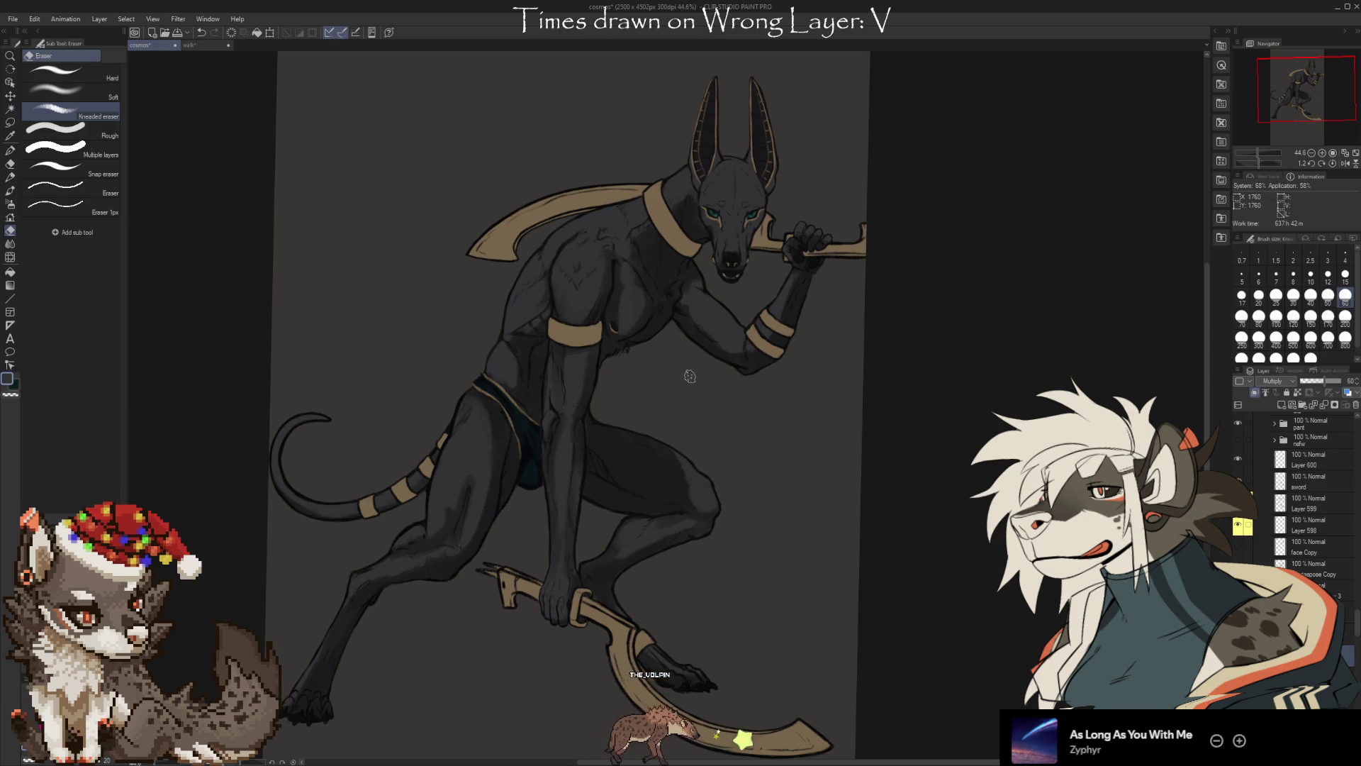
Rework the chest and body shading, erasing the excess near the chest and neck
{"action": "key", "text": "b"}
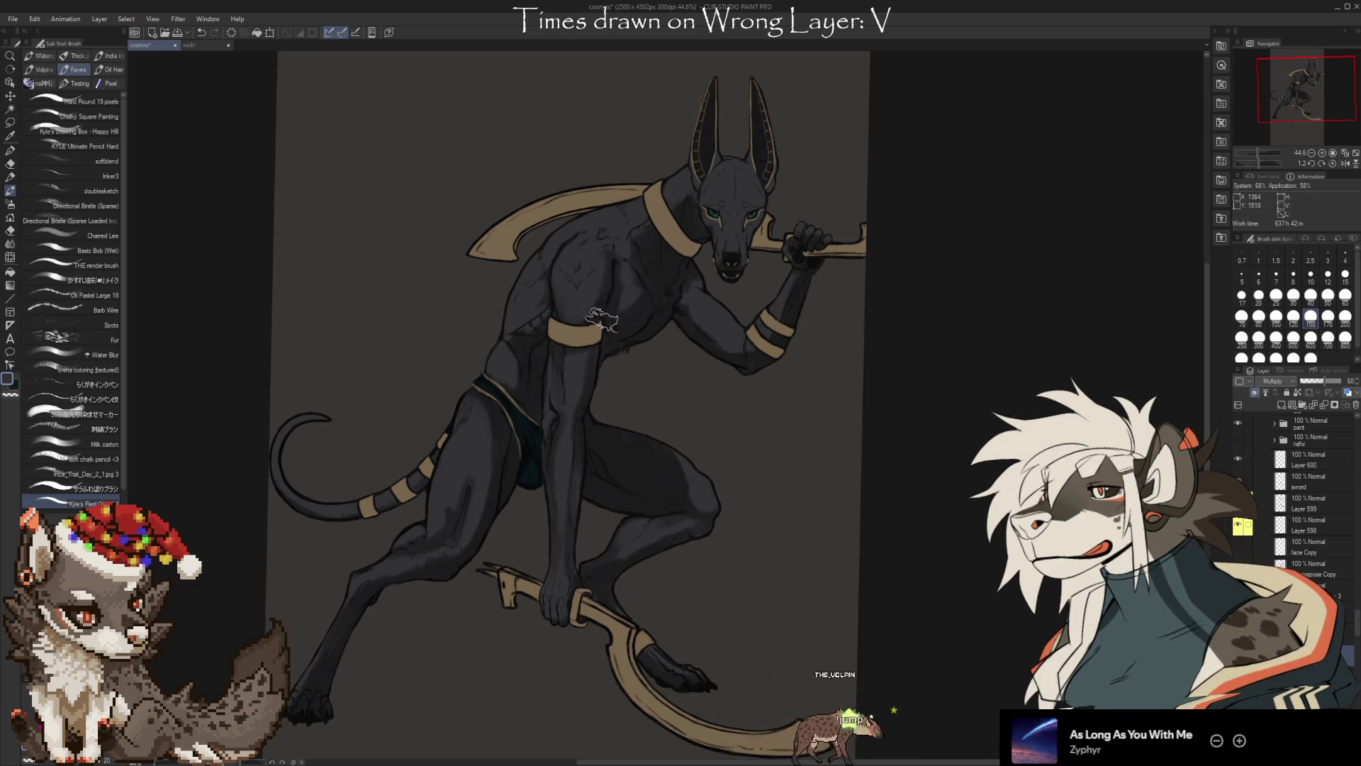
{"action": "key", "text": "e"}
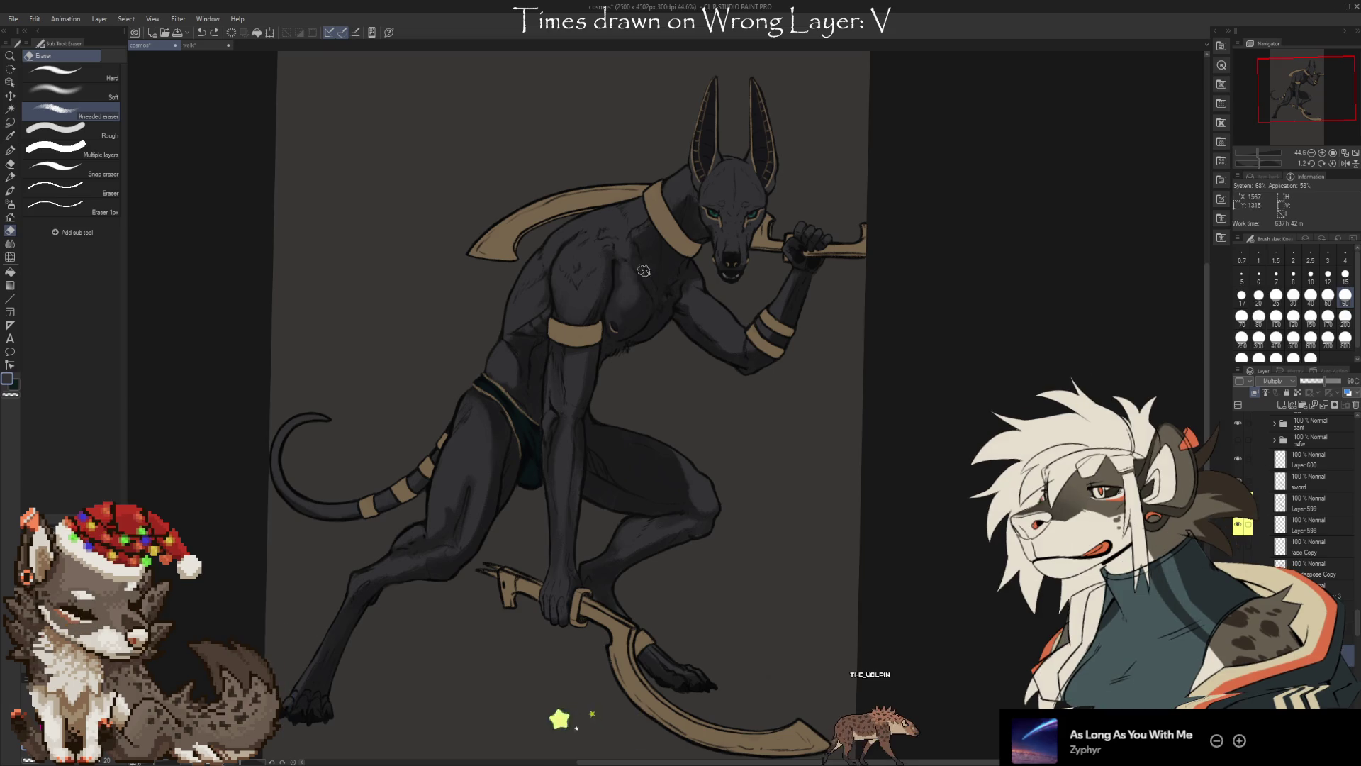
{"action": "key", "text": "b"}
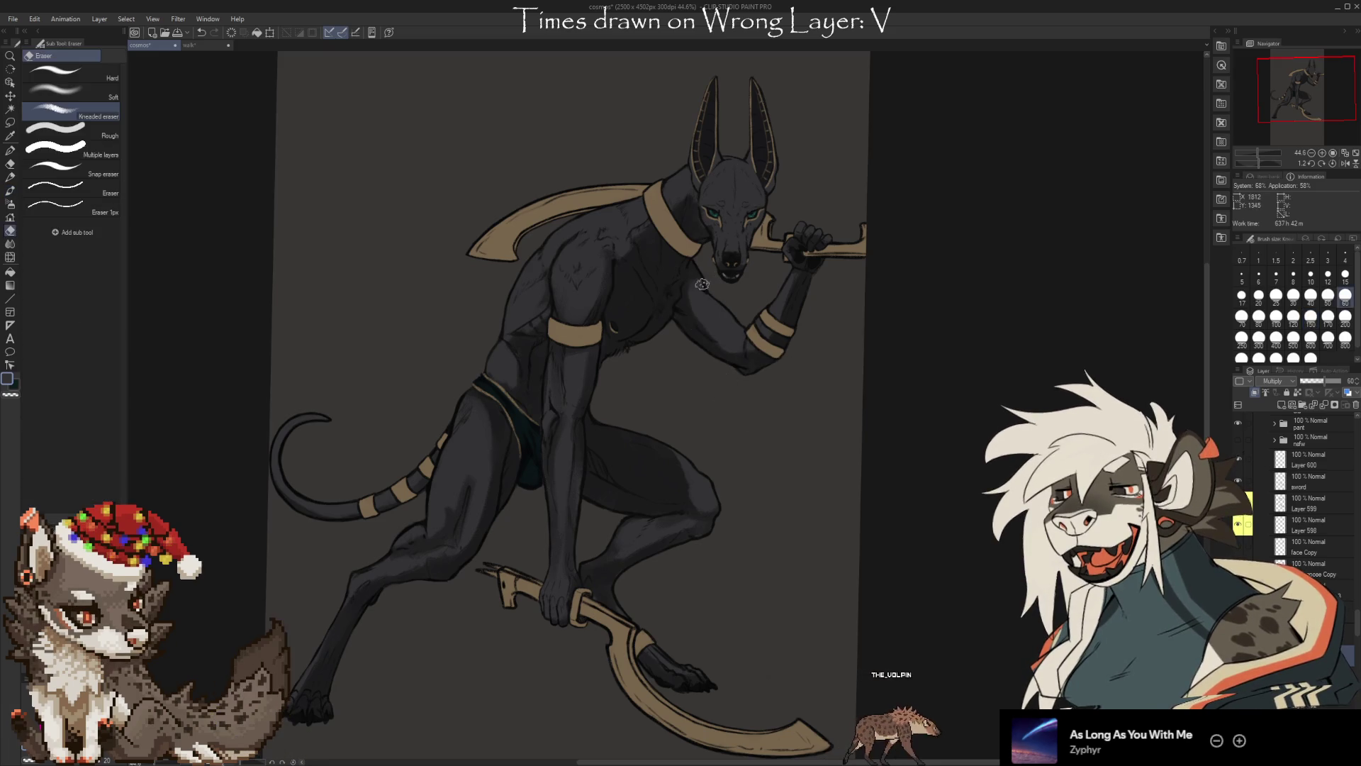
{"action": "key", "text": "e"}
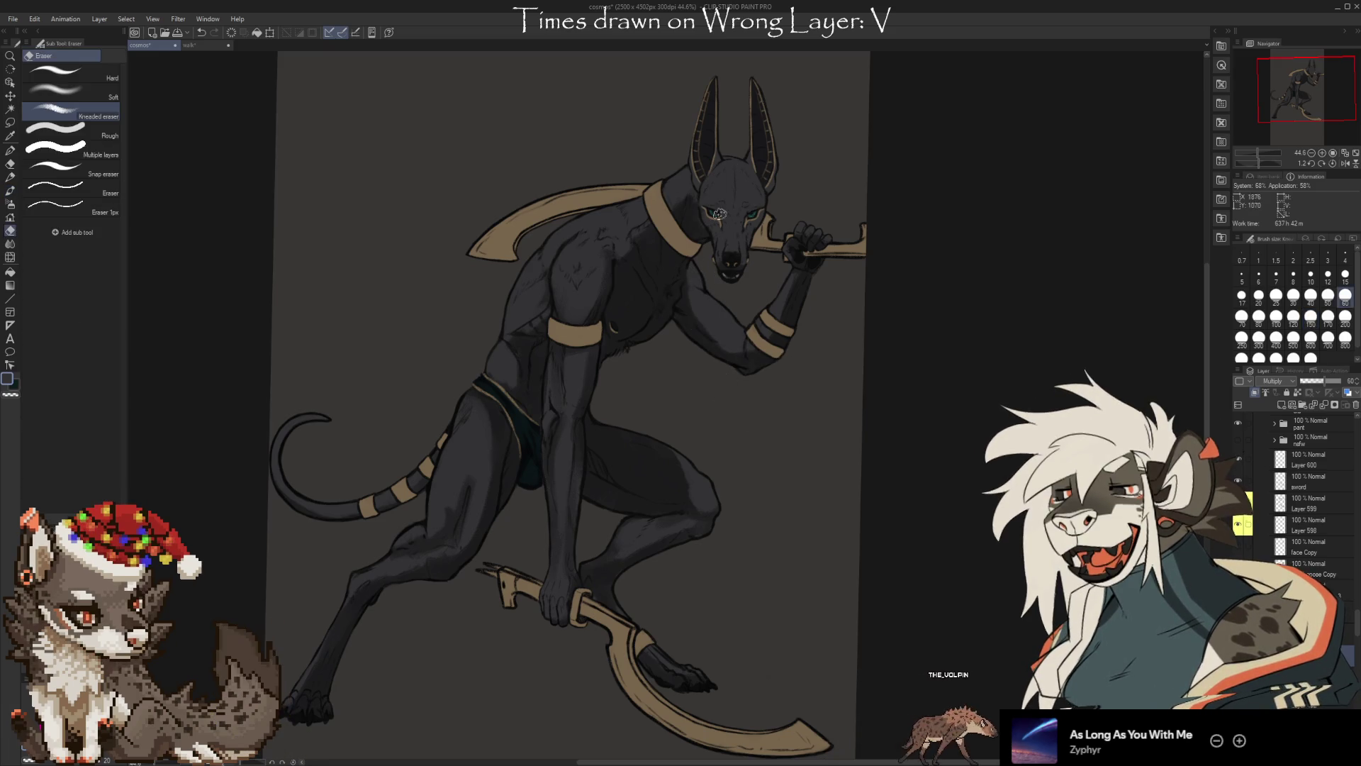
Paint and soften the face shading, cleaning up around the eye
{"action": "key", "text": "b"}
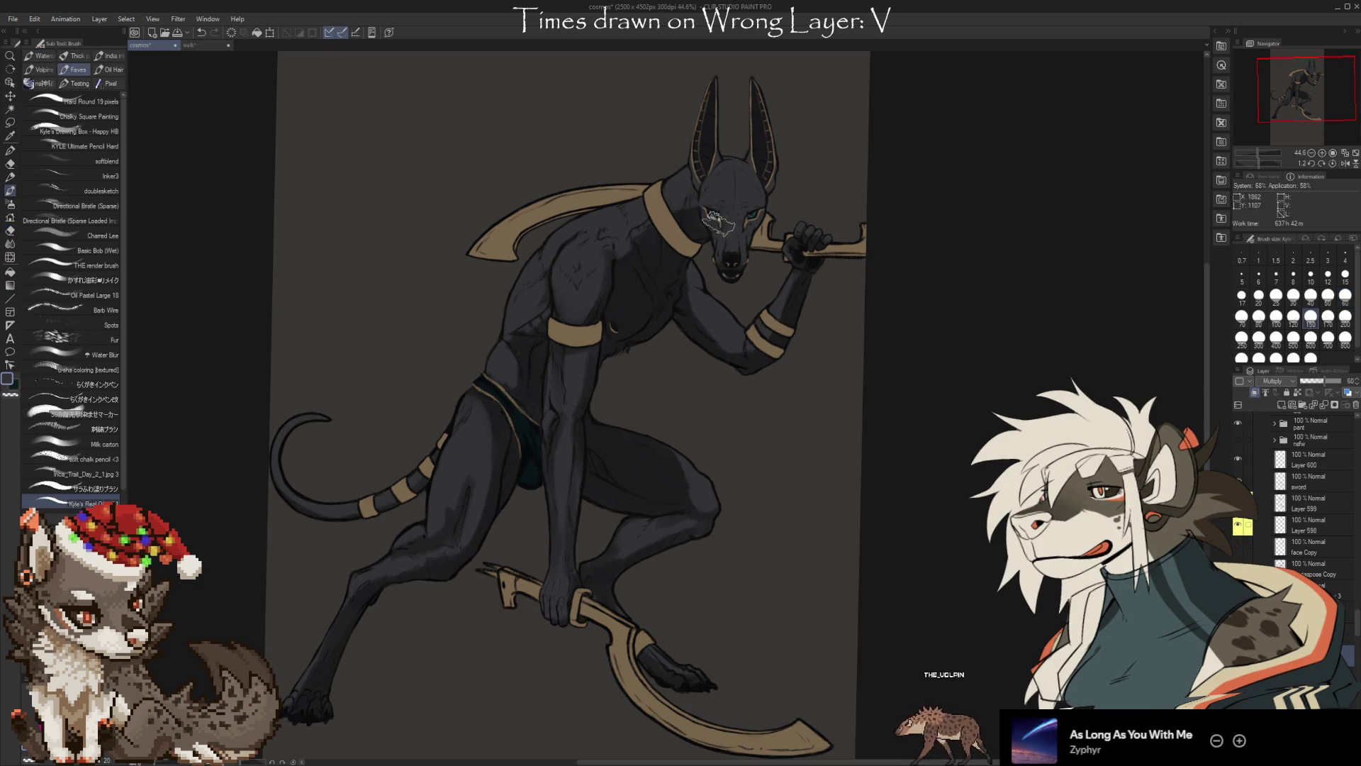
{"action": "key", "text": "e"}
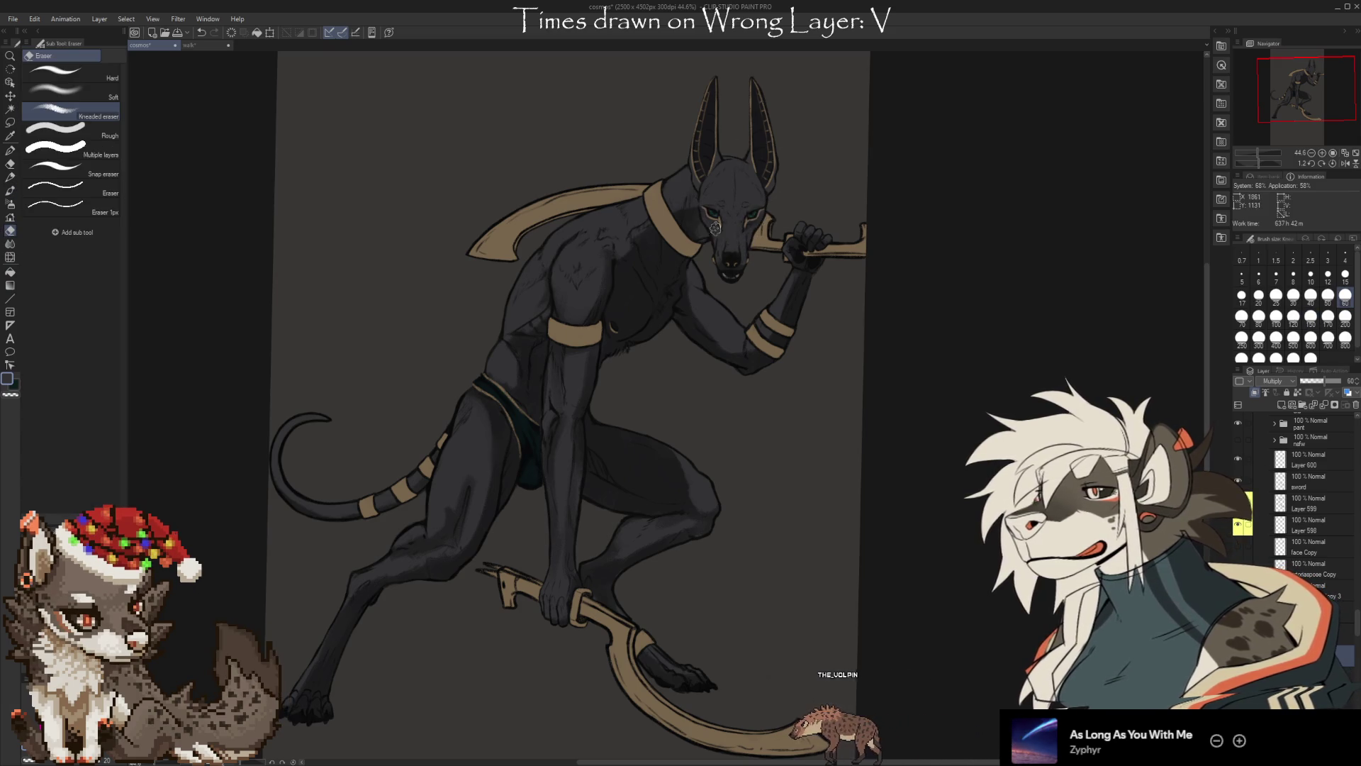
{"action": "key", "text": "b"}
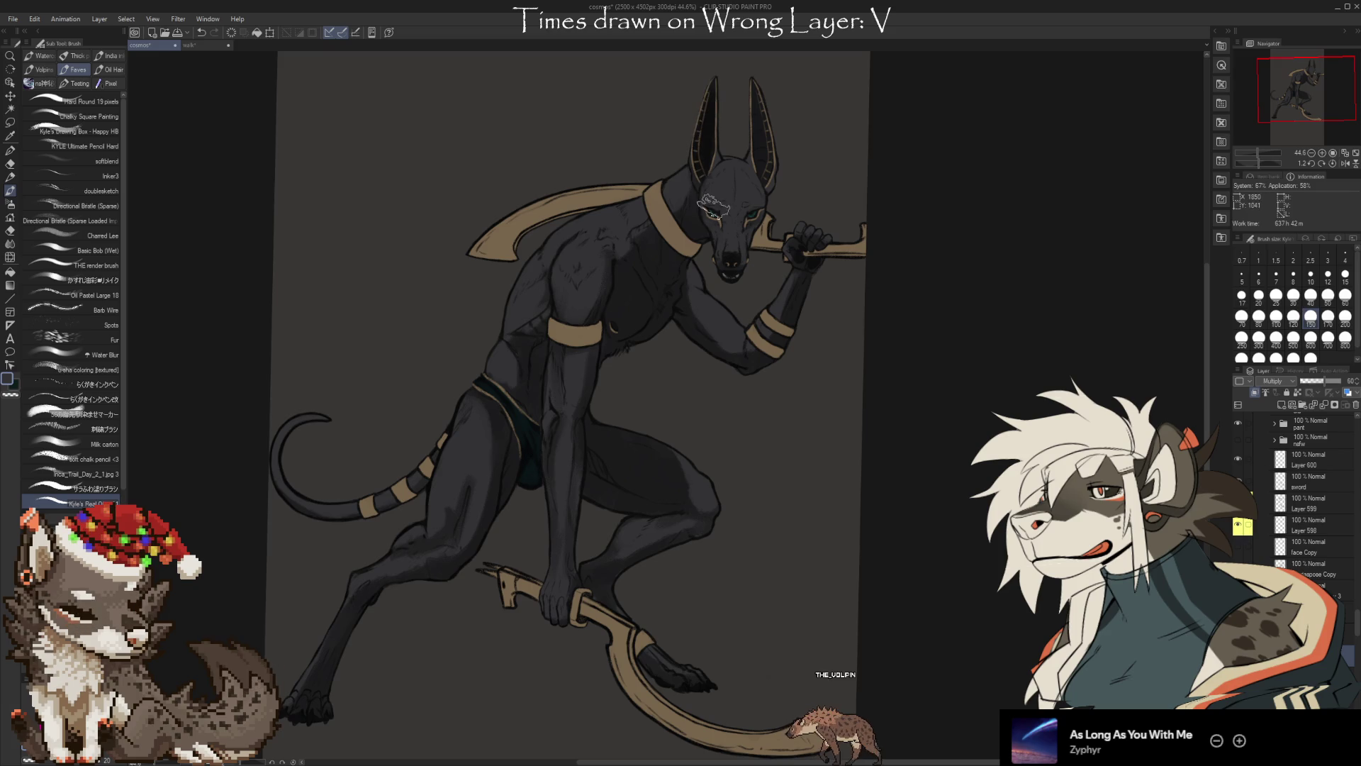
{"action": "key", "text": "e"}
Touch up the shading on the leg, knee, lower hand and thigh
{"action": "key", "text": "b"}
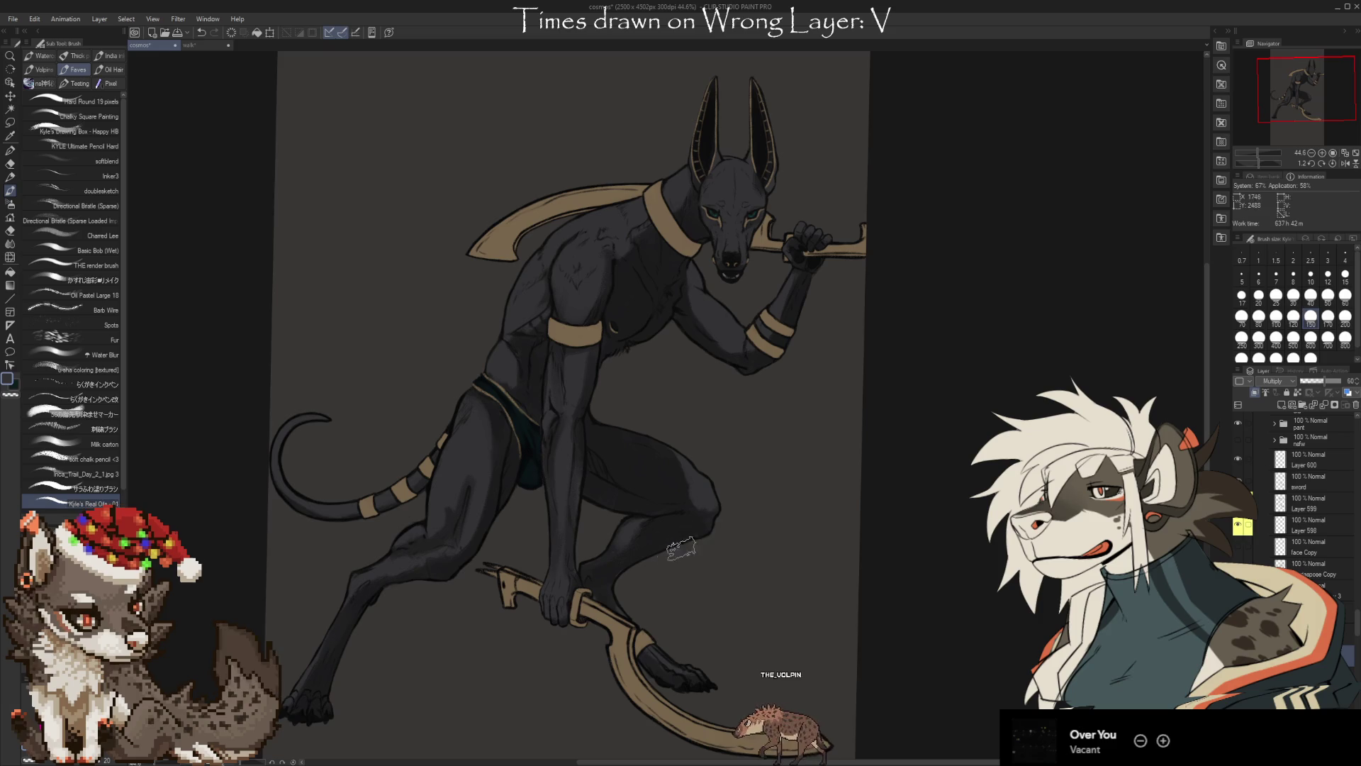
{"action": "key", "text": "e"}
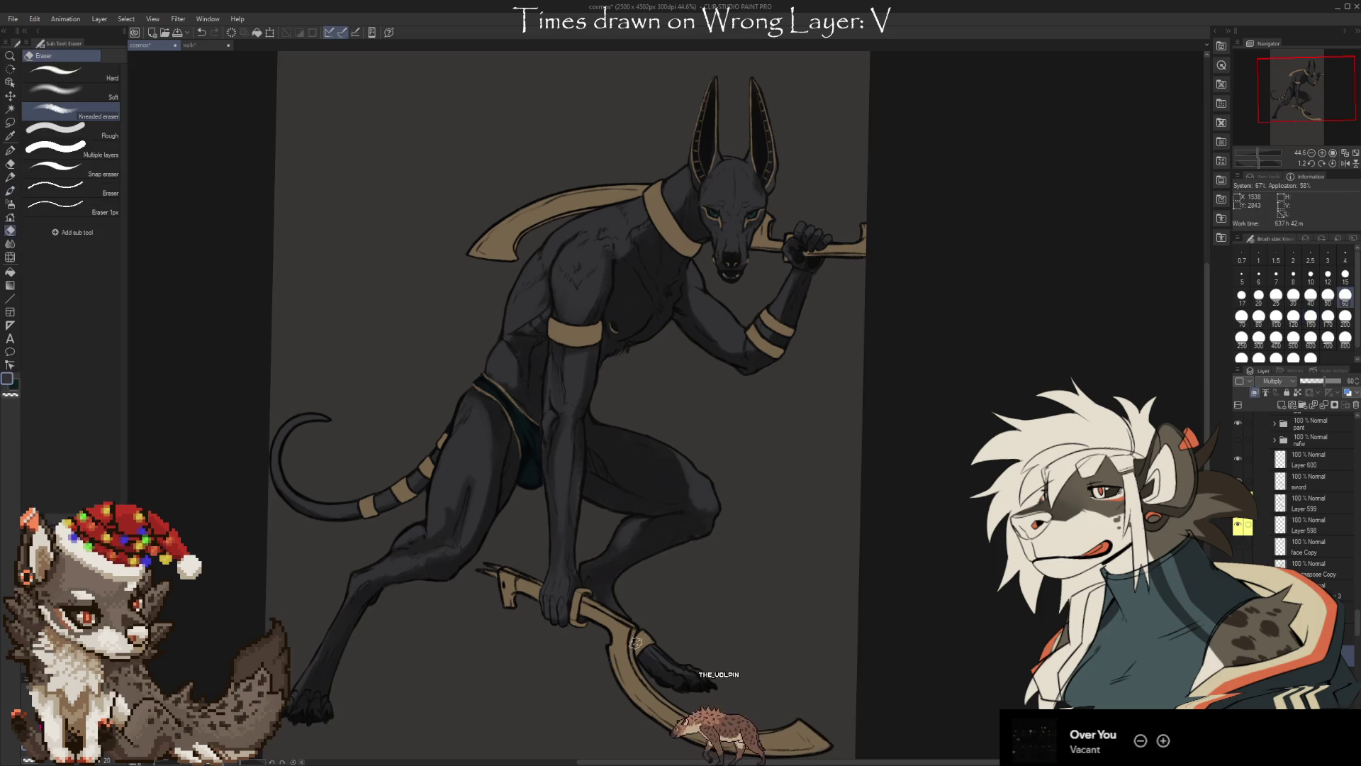
{"action": "key", "text": "b"}
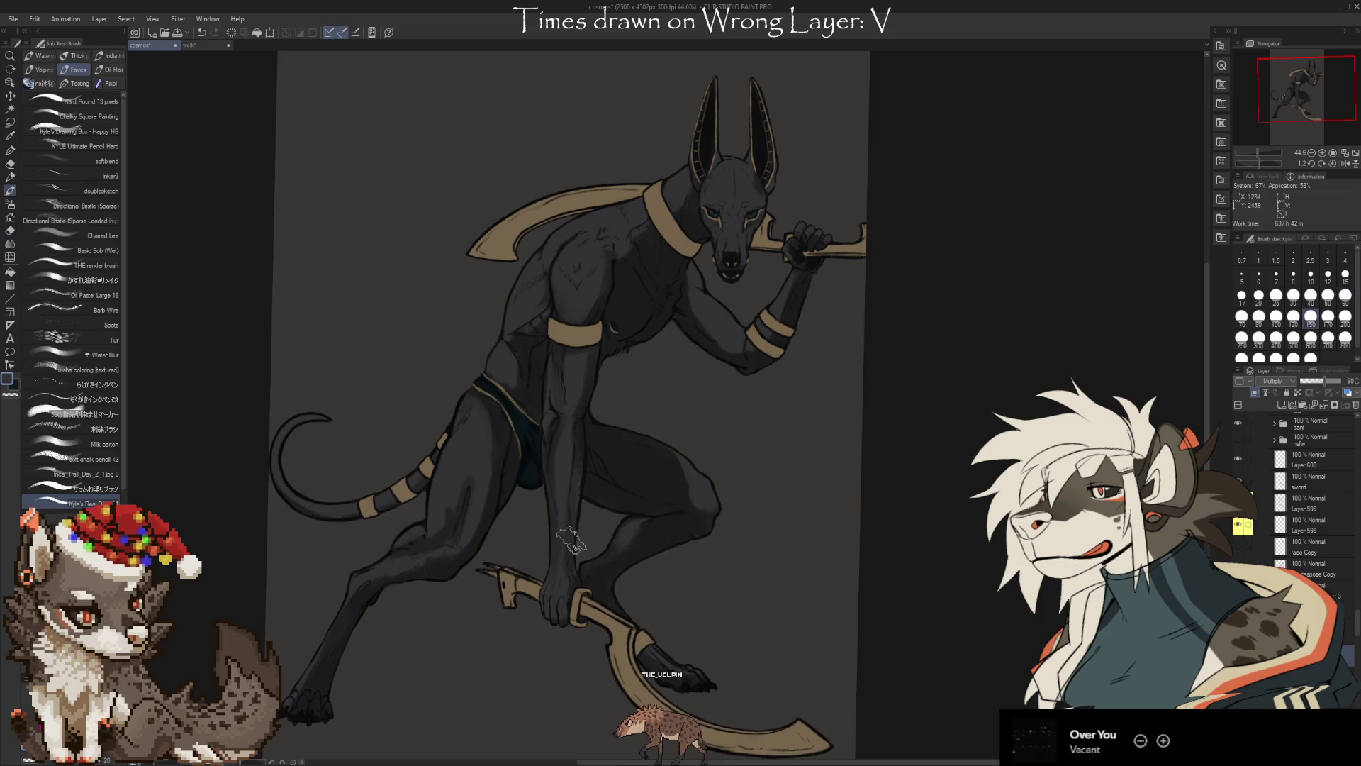
{"action": "key", "text": "e"}
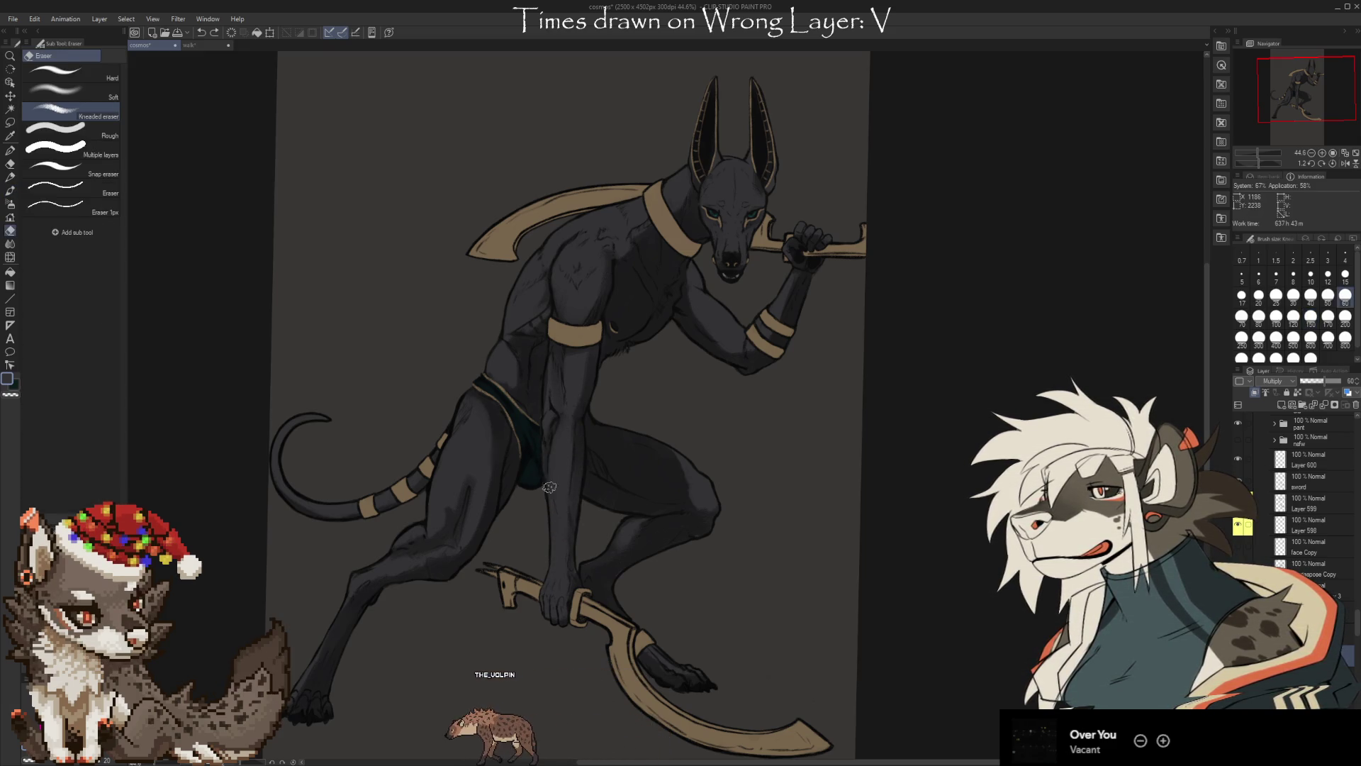
{"action": "key", "text": "b"}
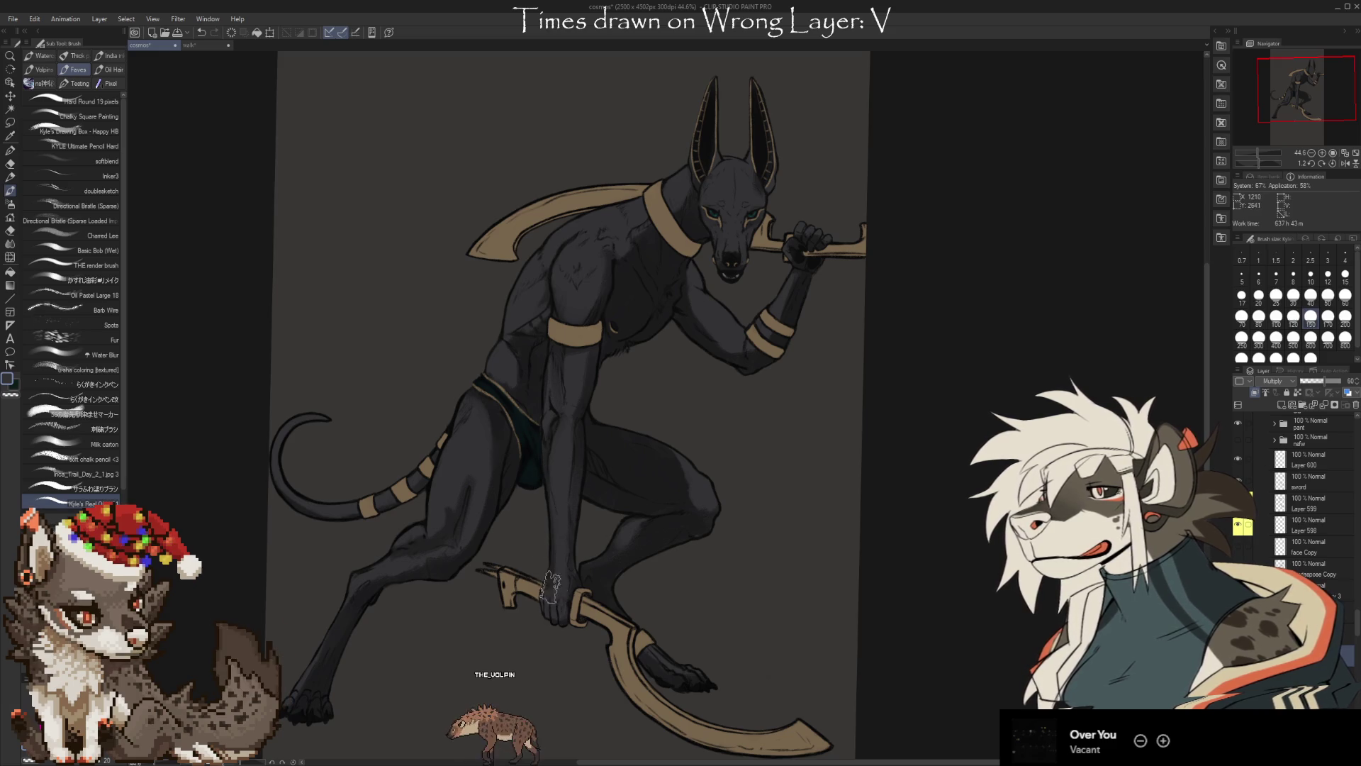
{"action": "key", "text": "e"}
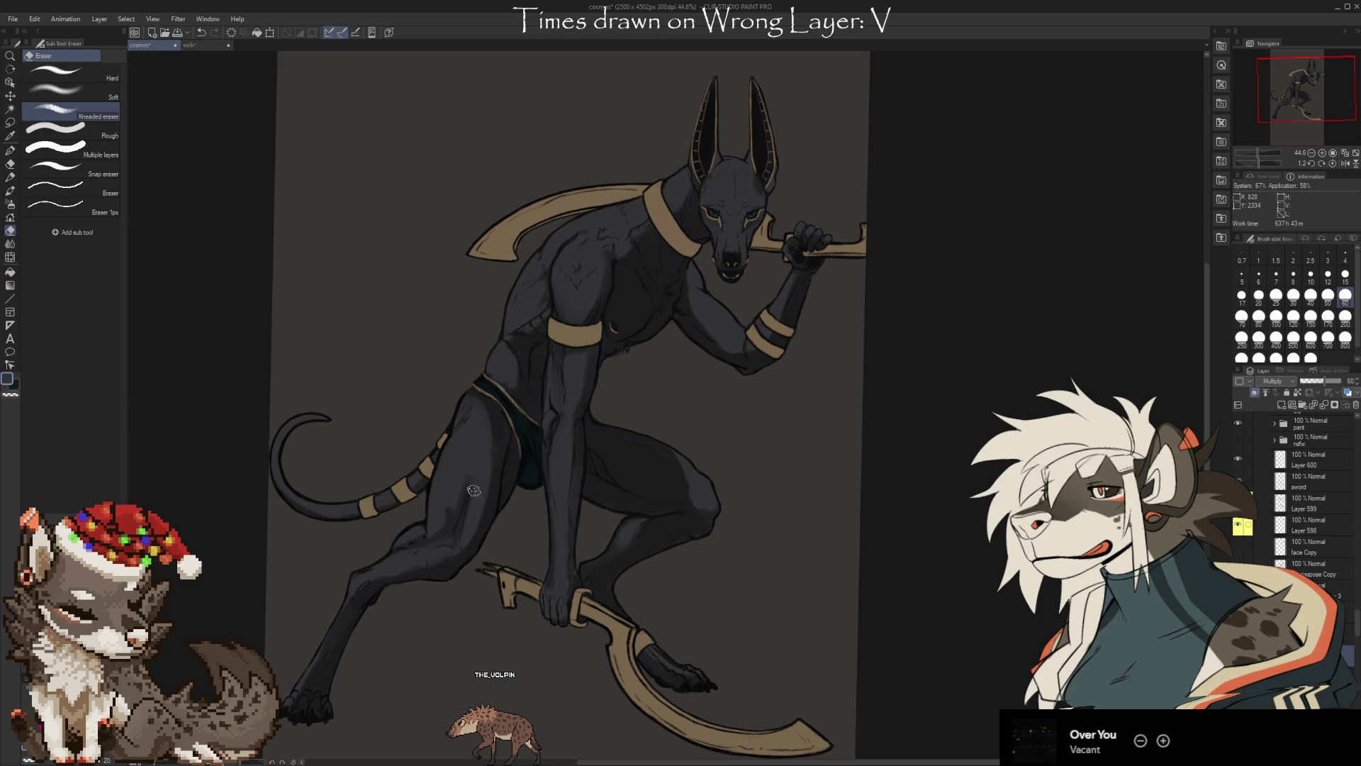
Paint and soften the hip and waist shading above the loincloth
{"action": "key", "text": "b"}
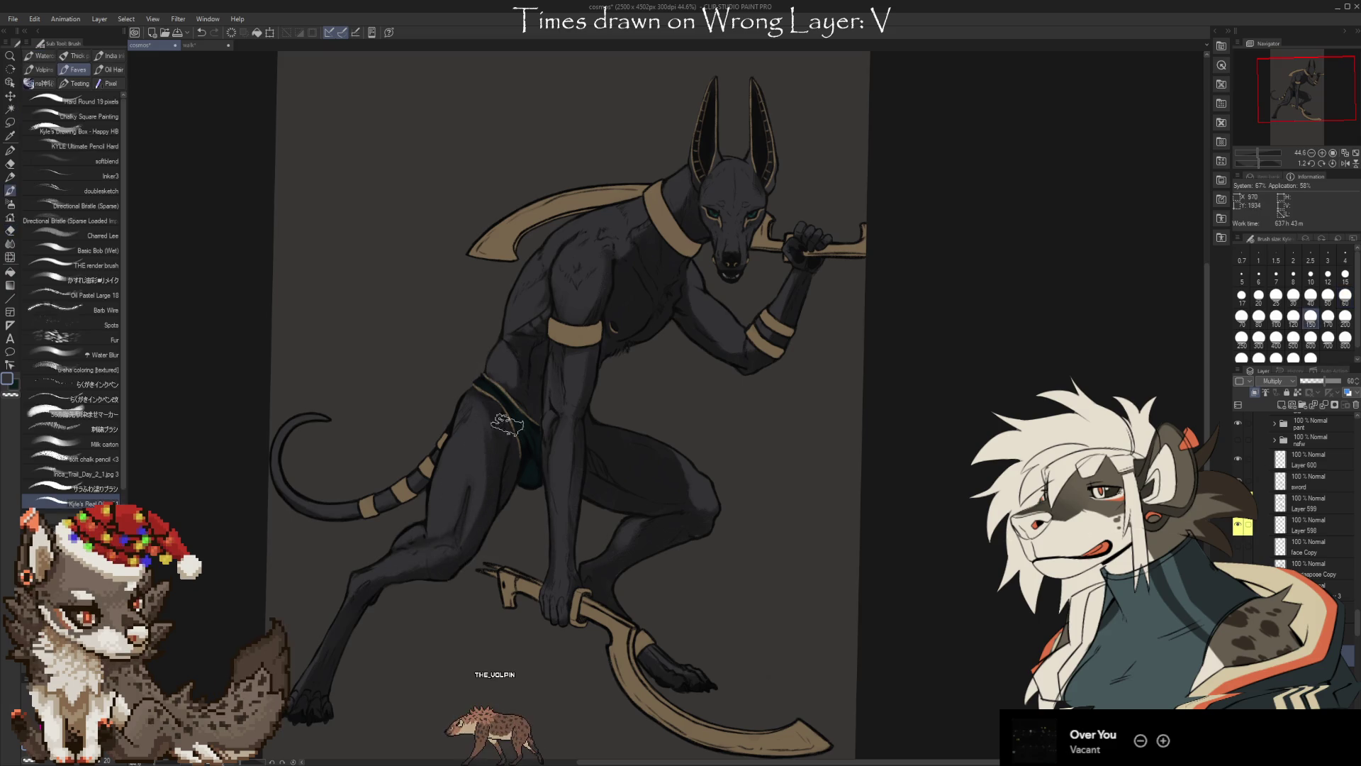
{"action": "key", "text": "e"}
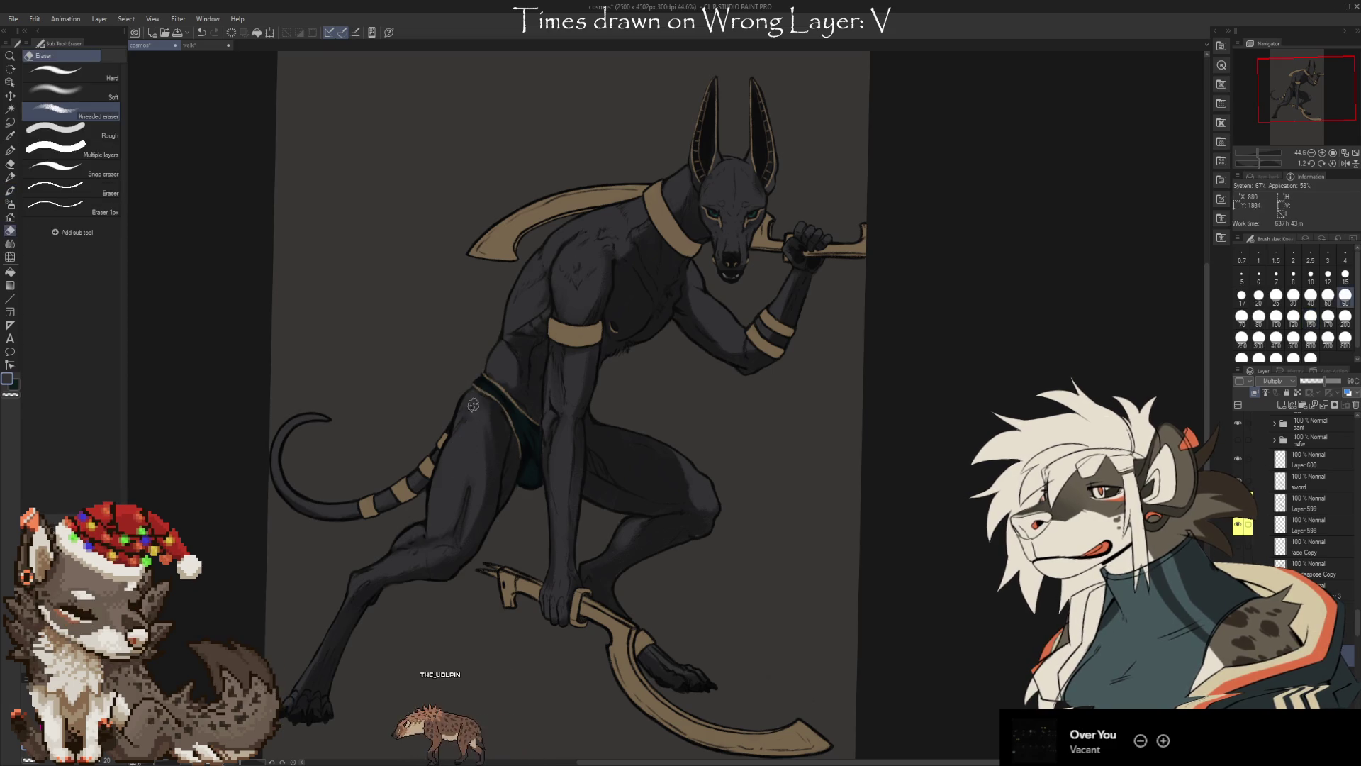
{"action": "key", "text": "b"}
{"action": "key", "text": "e"}
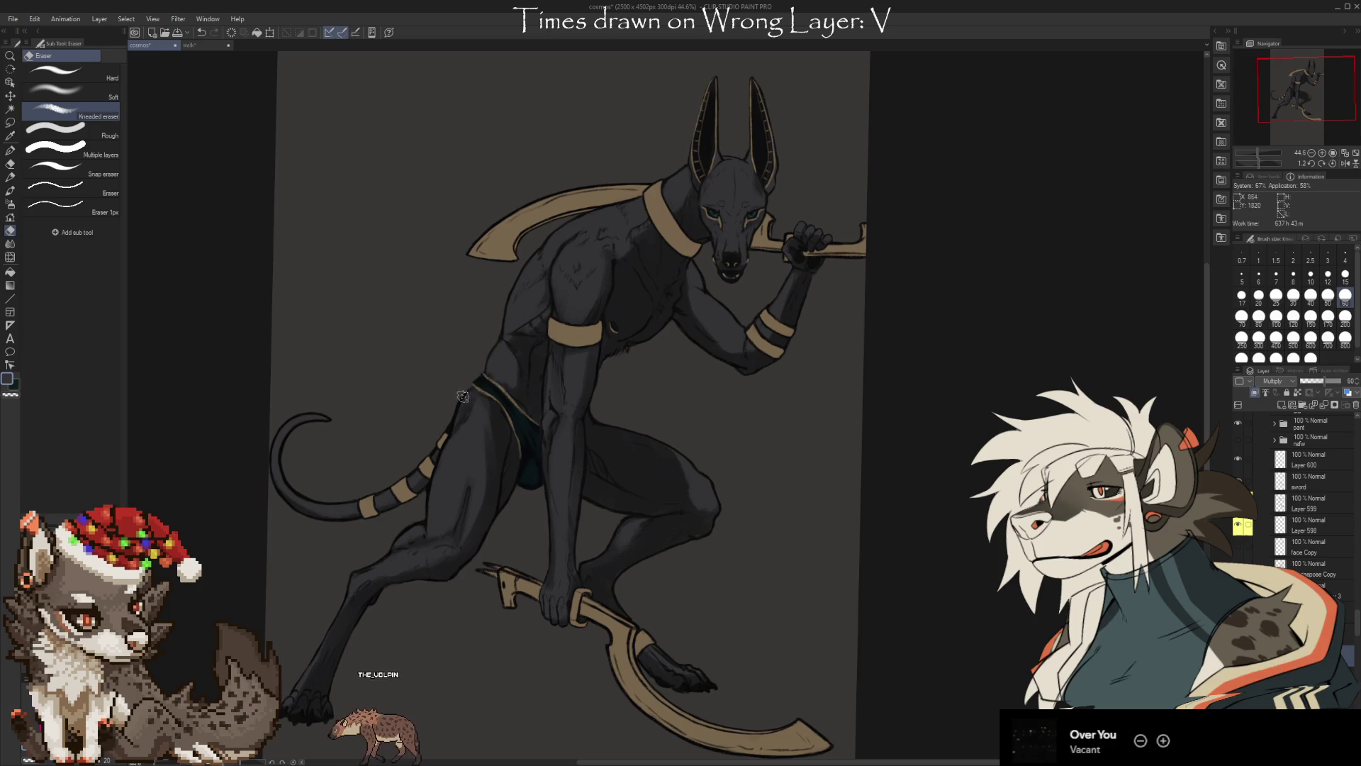
{"action": "key", "text": "b"}
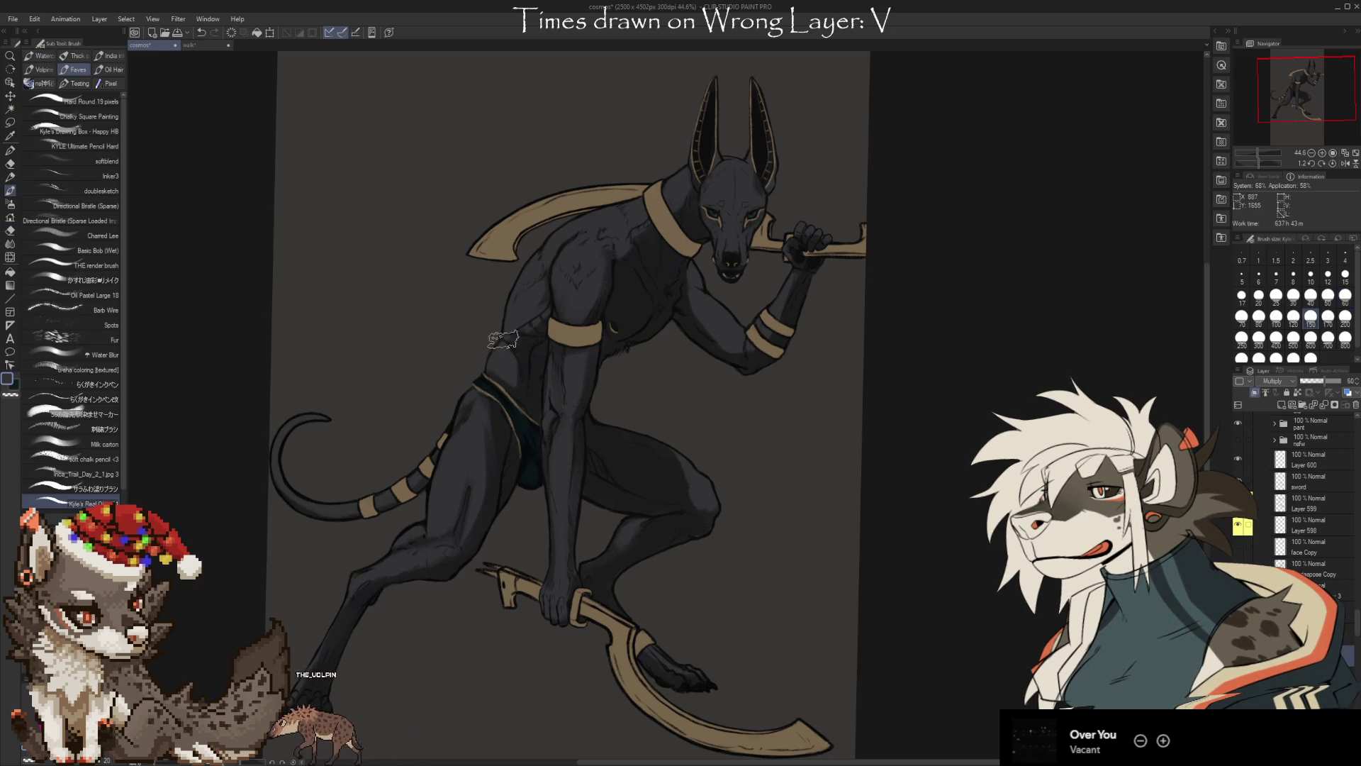
{"action": "key", "text": "e"}
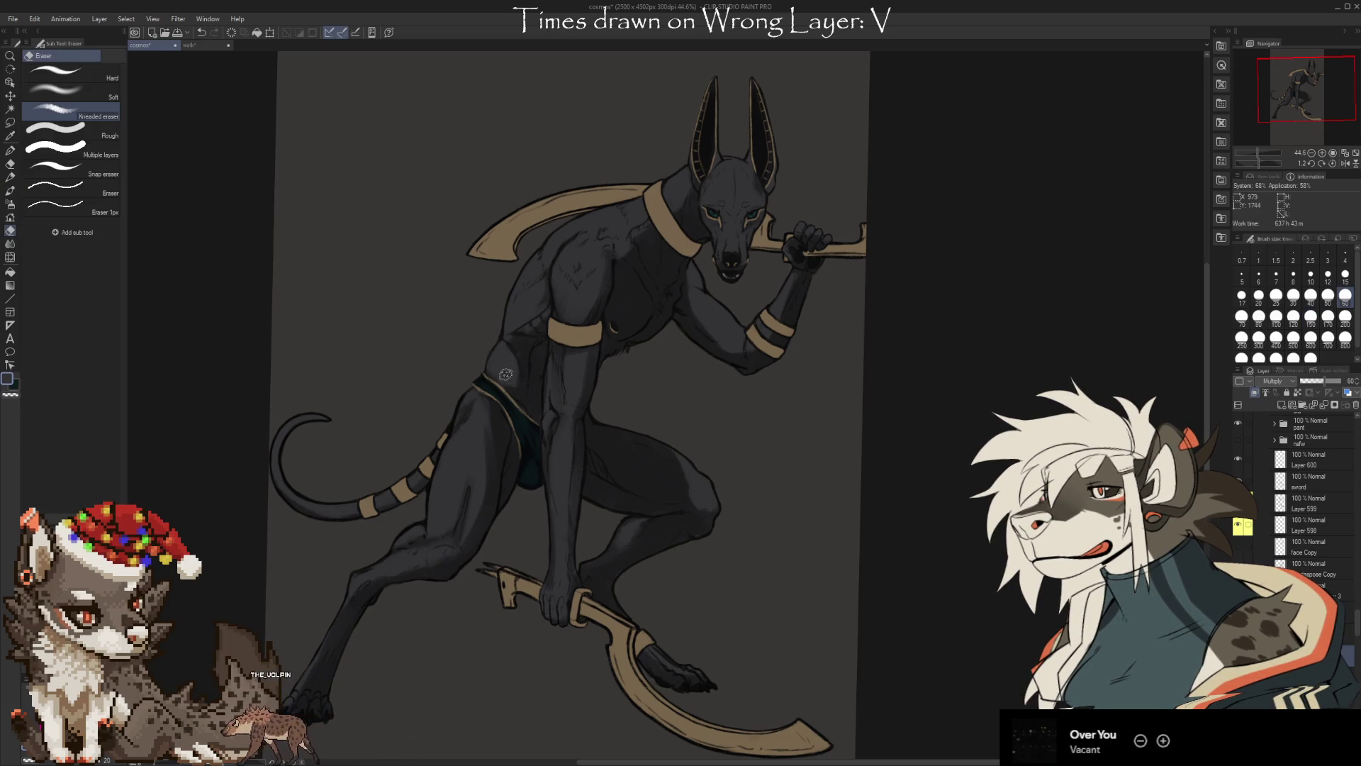
{"action": "scroll", "coordinate": [860, 462], "scroll_direction": "down", "scroll_amount": 2}
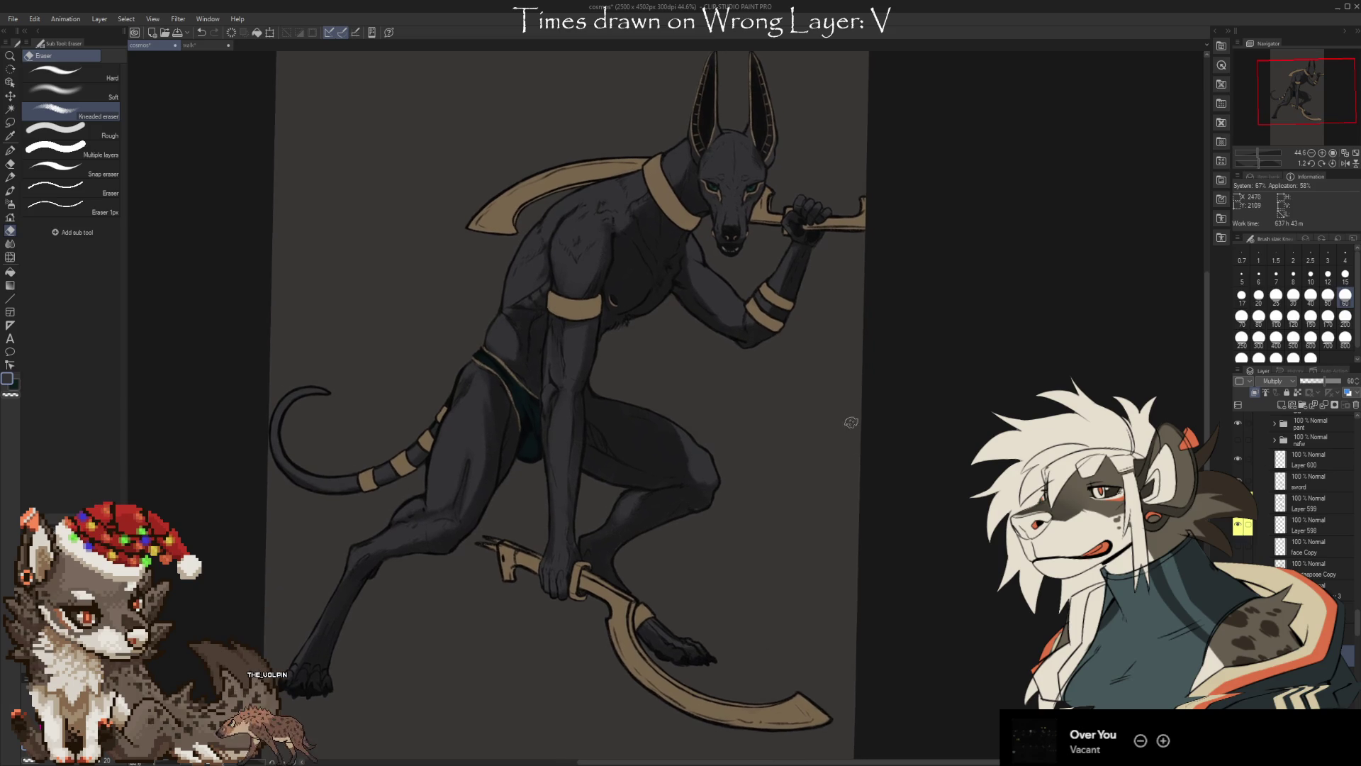
Rework the chest and upper-arm shading, shrinking the eraser to 30 for finer cleanup
{"action": "key", "text": "b"}
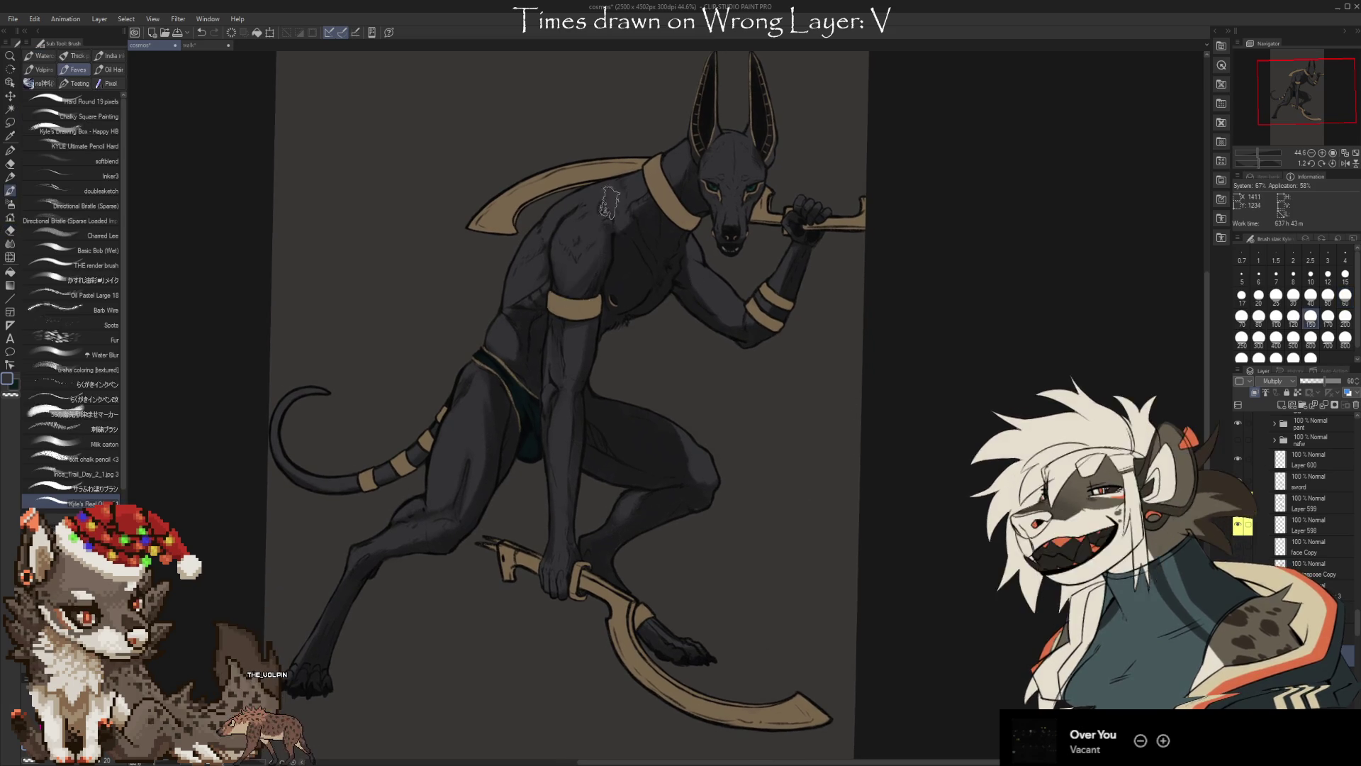
{"action": "key", "text": "e"}
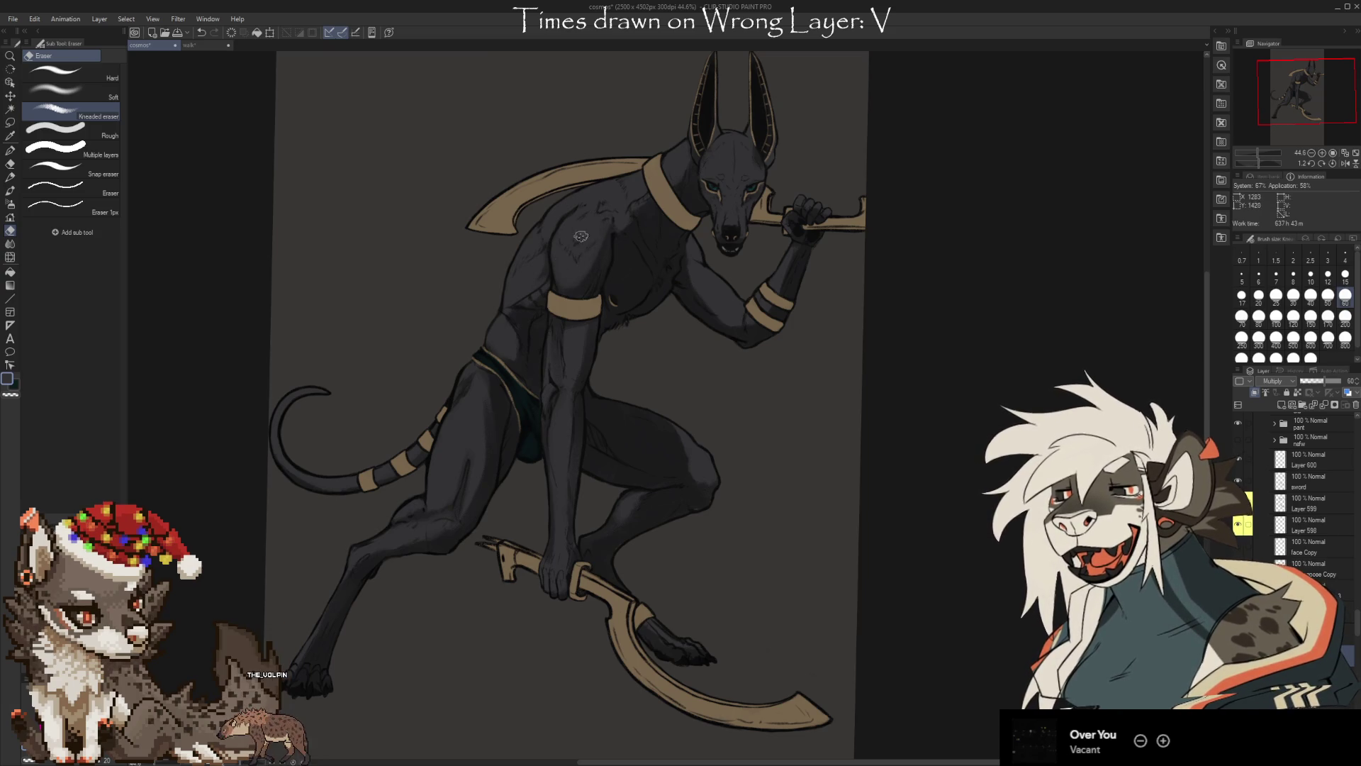
{"action": "key", "text": "b"}
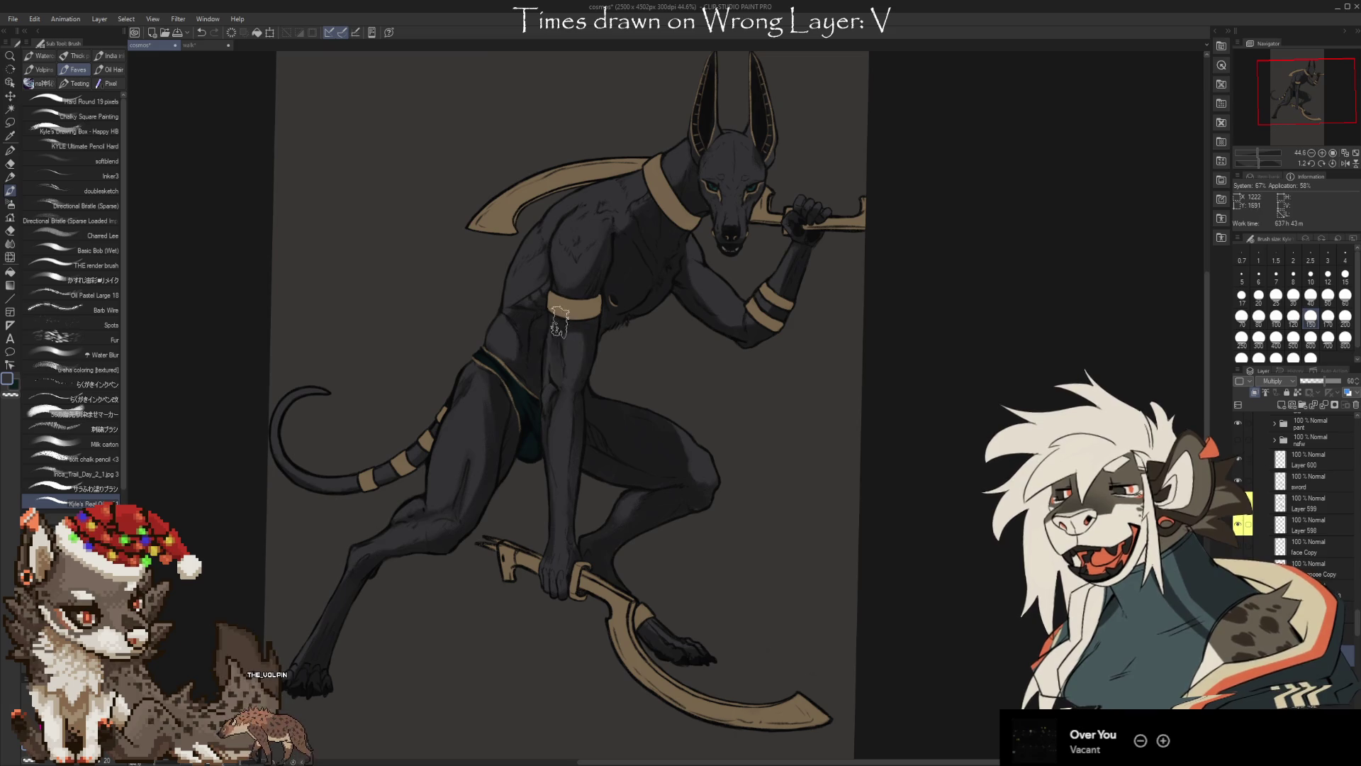
{"action": "key", "text": "e"}
{"action": "key", "text": "bracketleft"}
{"action": "key", "text": "bracketleft"}
{"action": "key", "text": "bracketleft"}
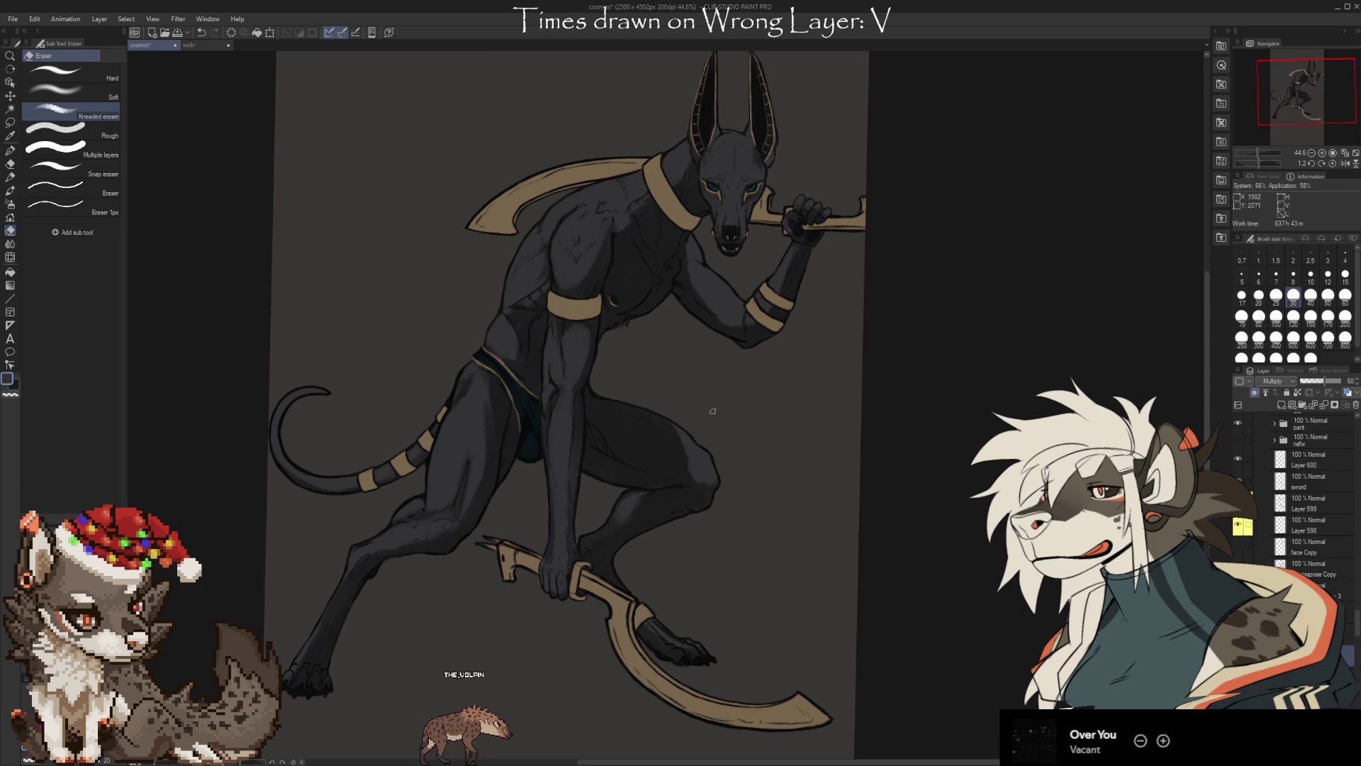
{"action": "key", "text": "b"}
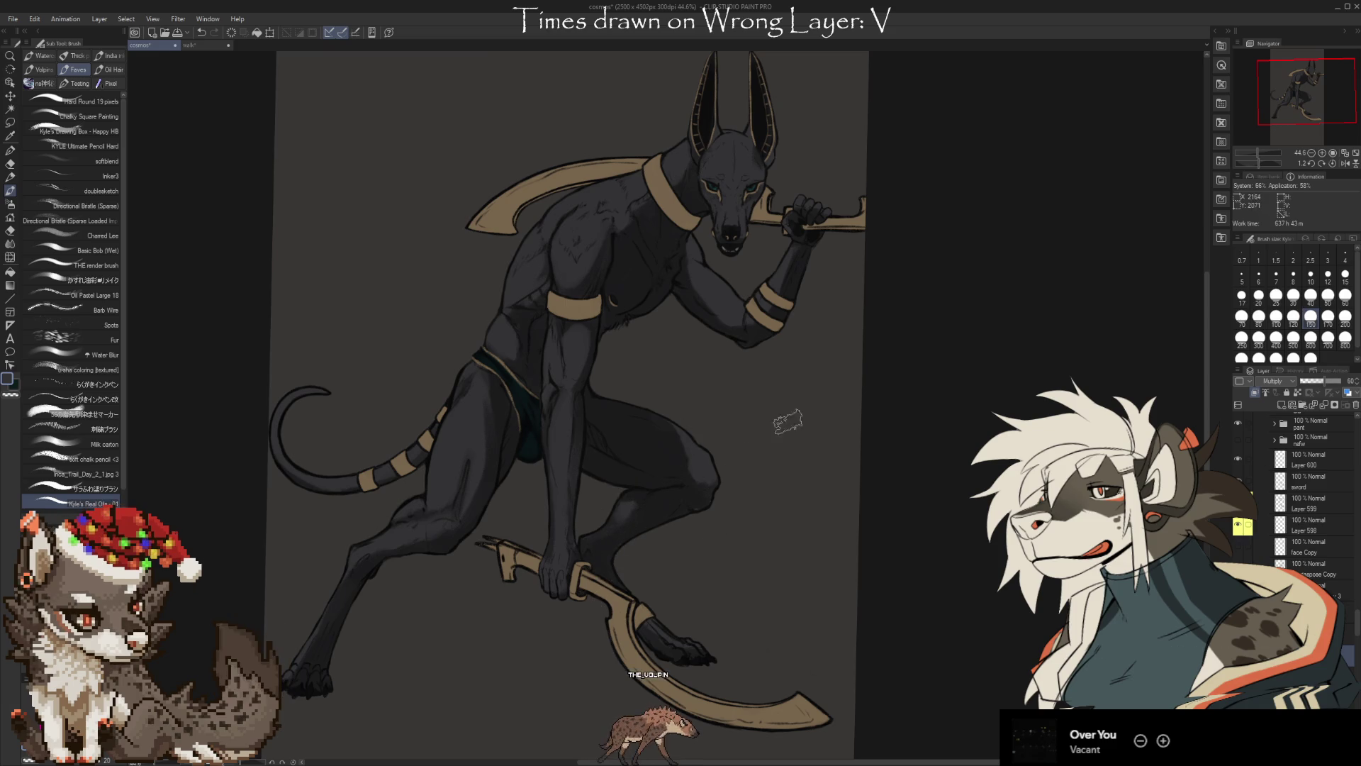
{"action": "left_click_drag", "start_coordinate": [906, 450], "coordinate": [930, 435]}
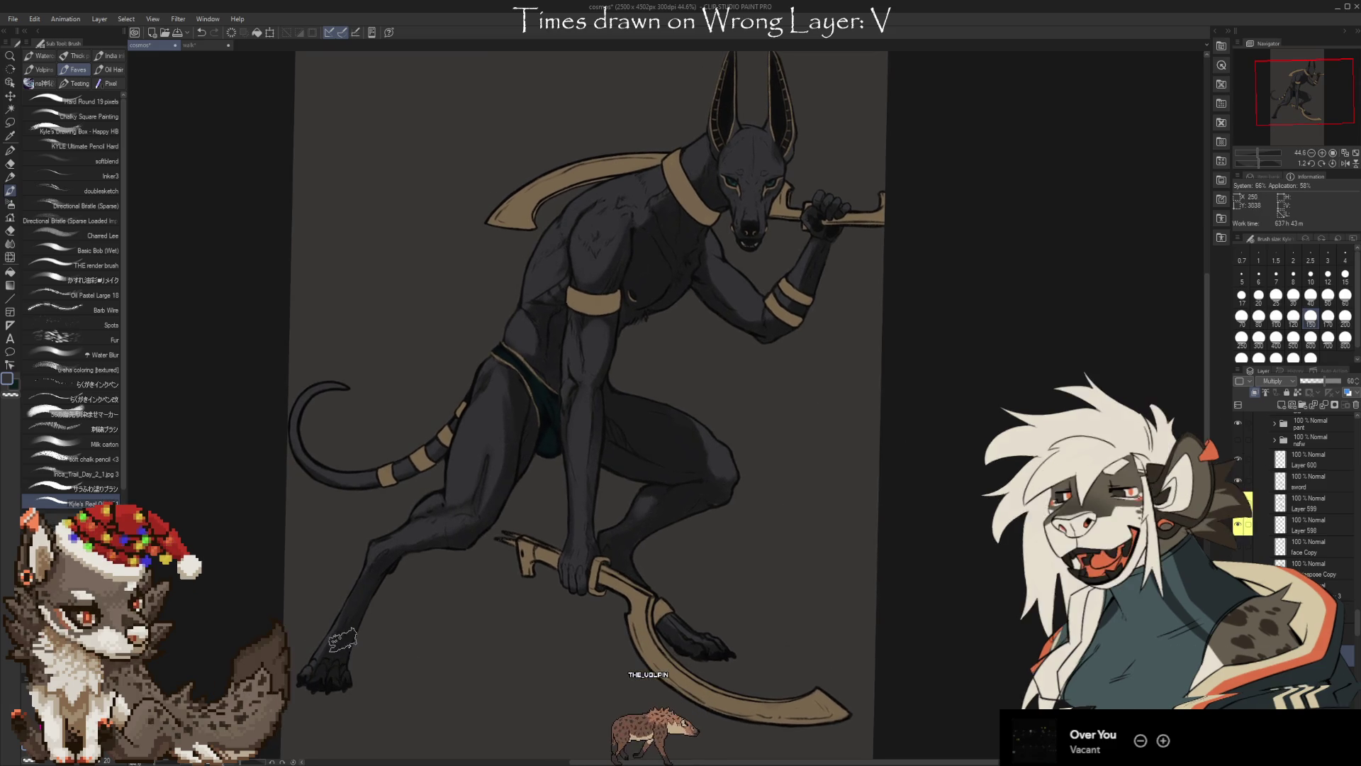
Clean the leg shading and repaint the clawed foot and knee shading
{"action": "key", "text": "e"}
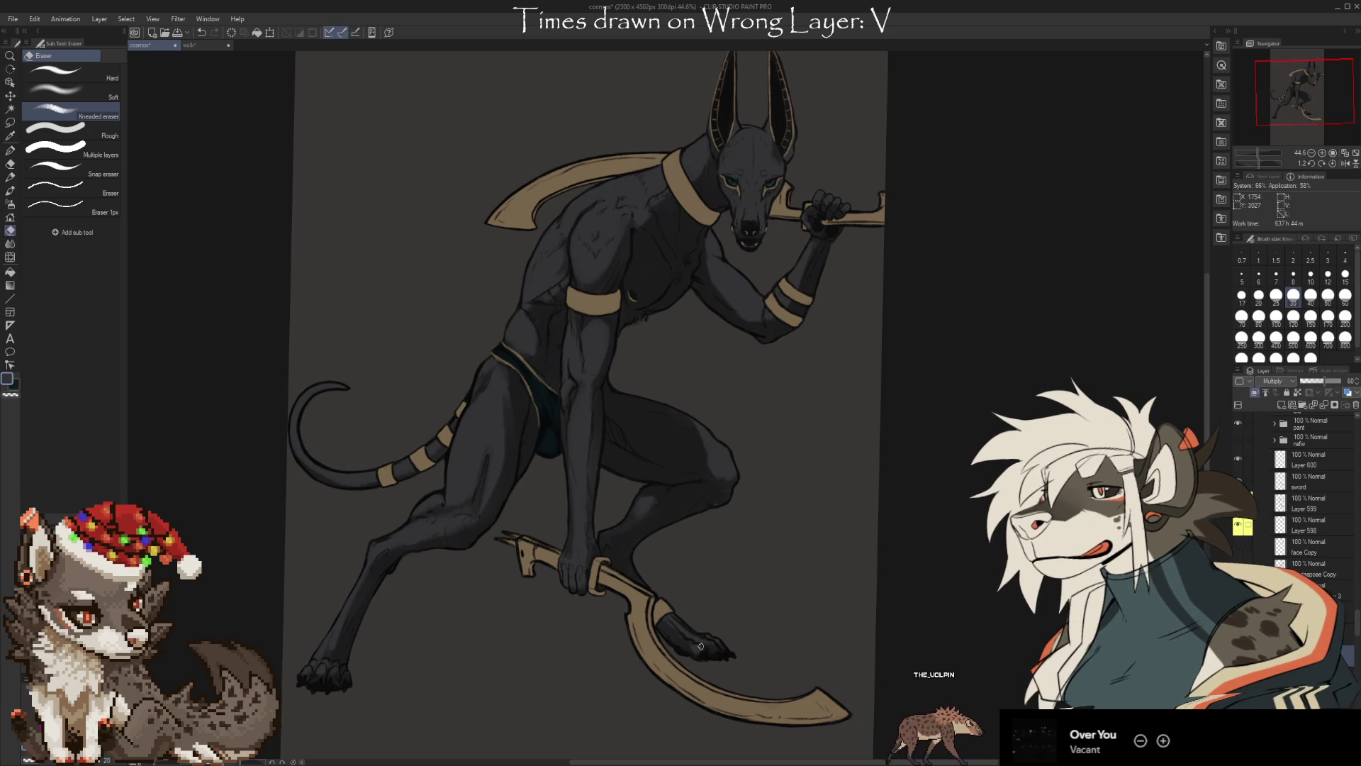
{"action": "key", "text": "b"}
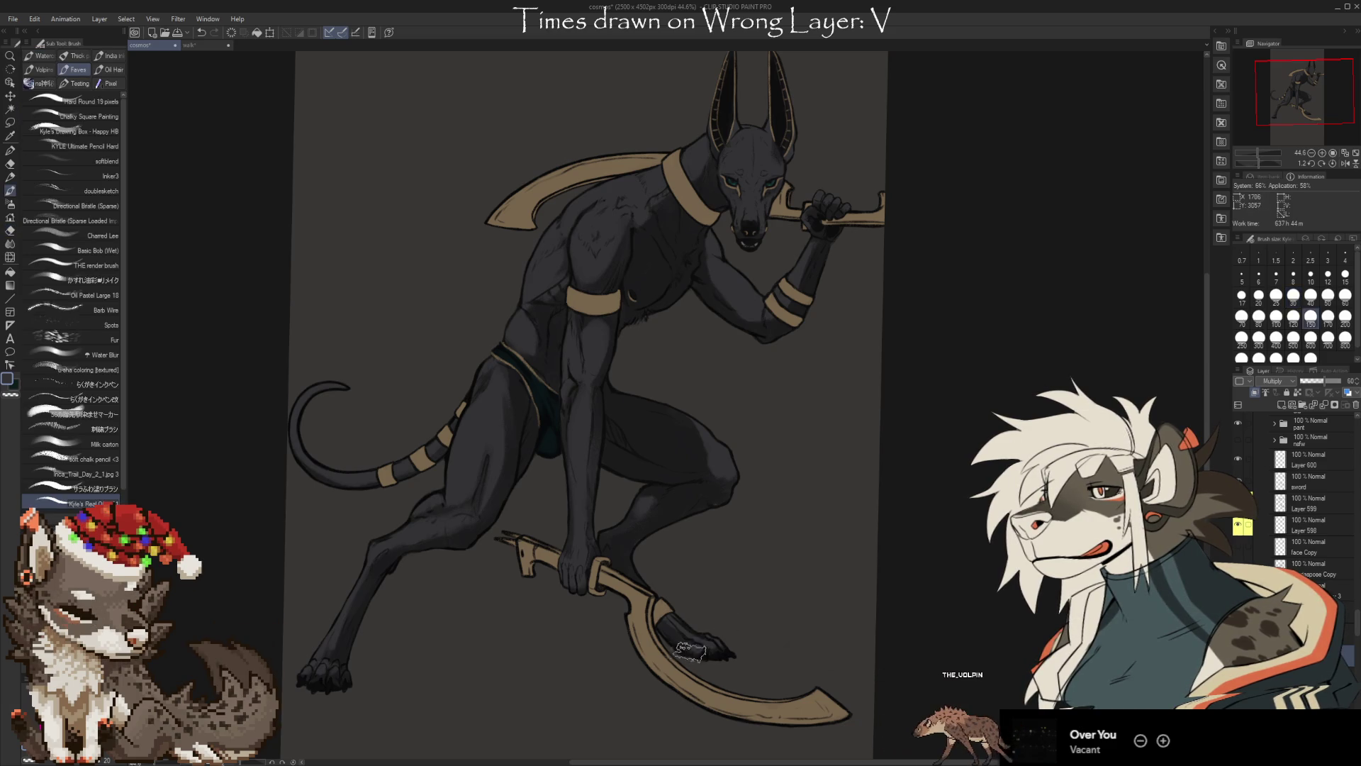
{"action": "key", "text": "e"}
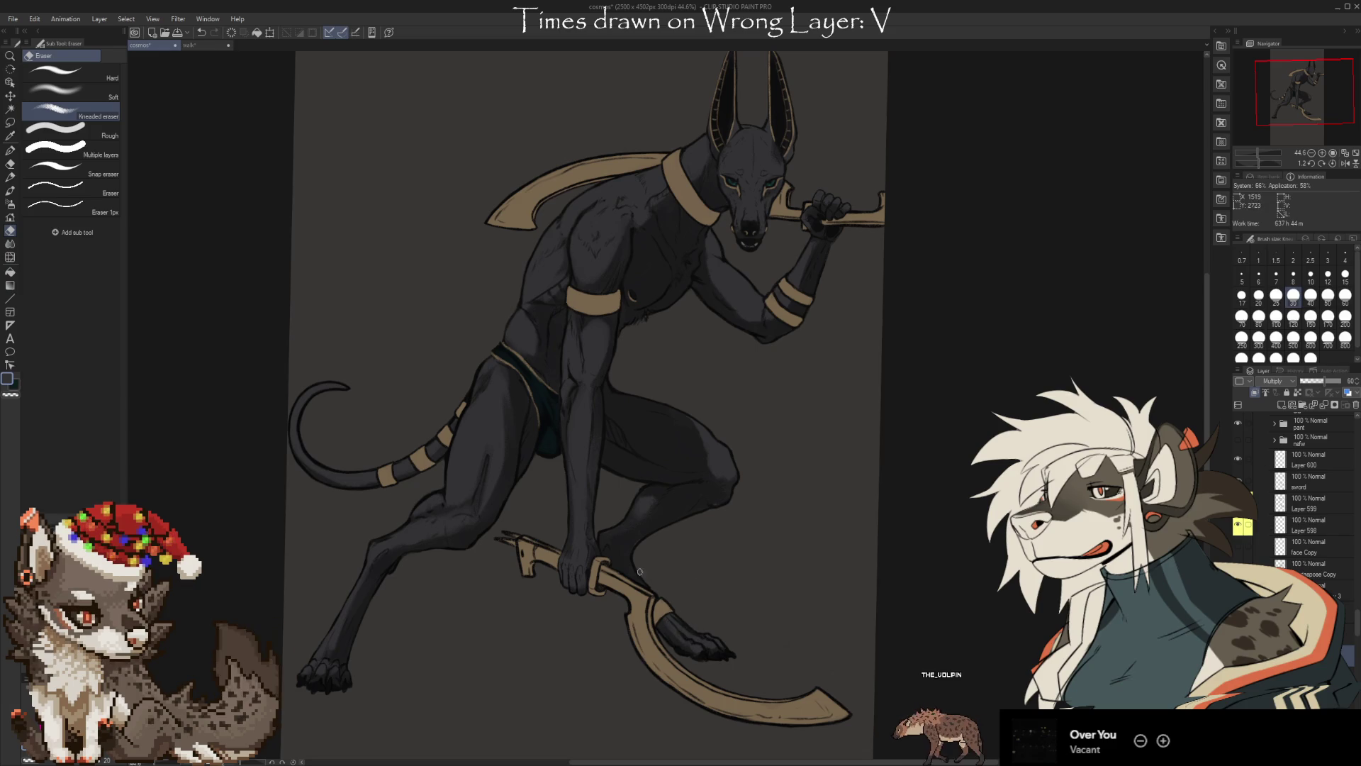
{"action": "key", "text": "b"}
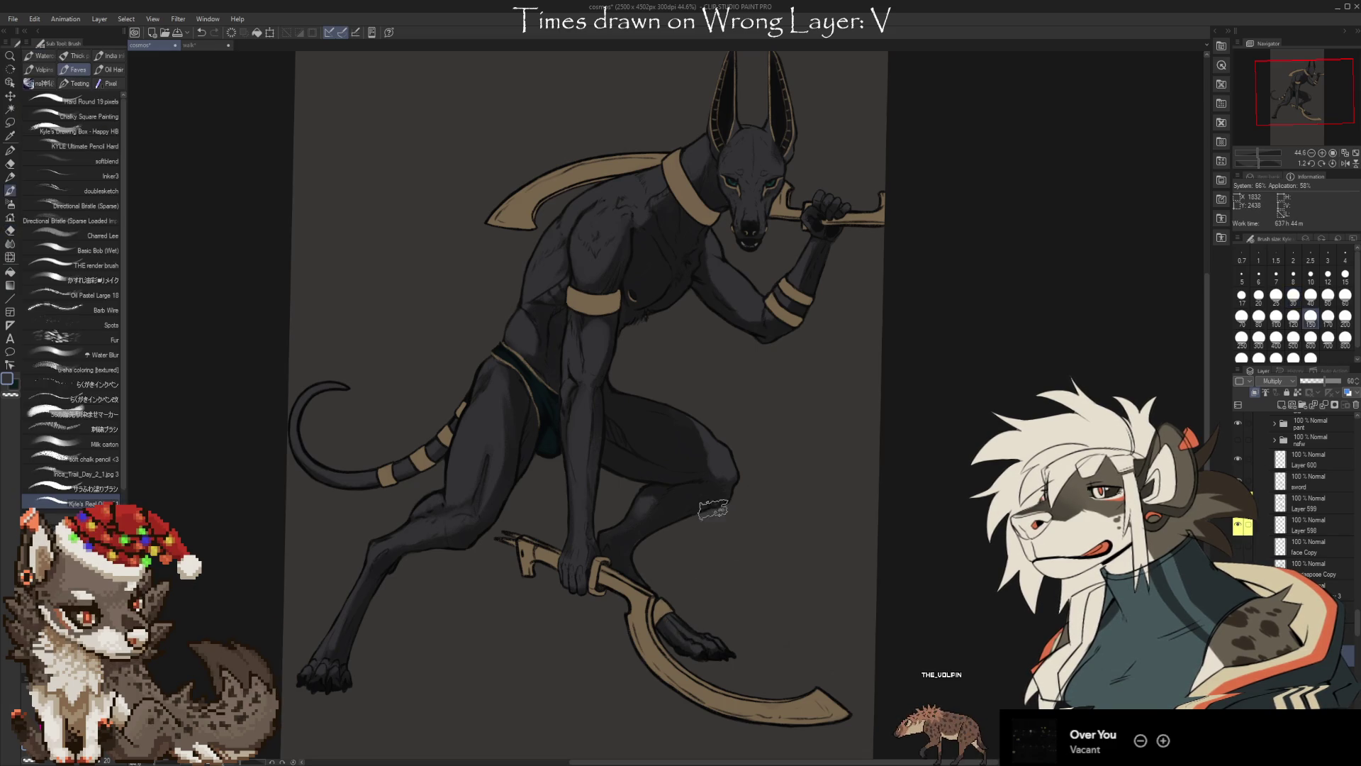
{"action": "left_click_drag", "start_coordinate": [851, 435], "coordinate": [833, 463]}
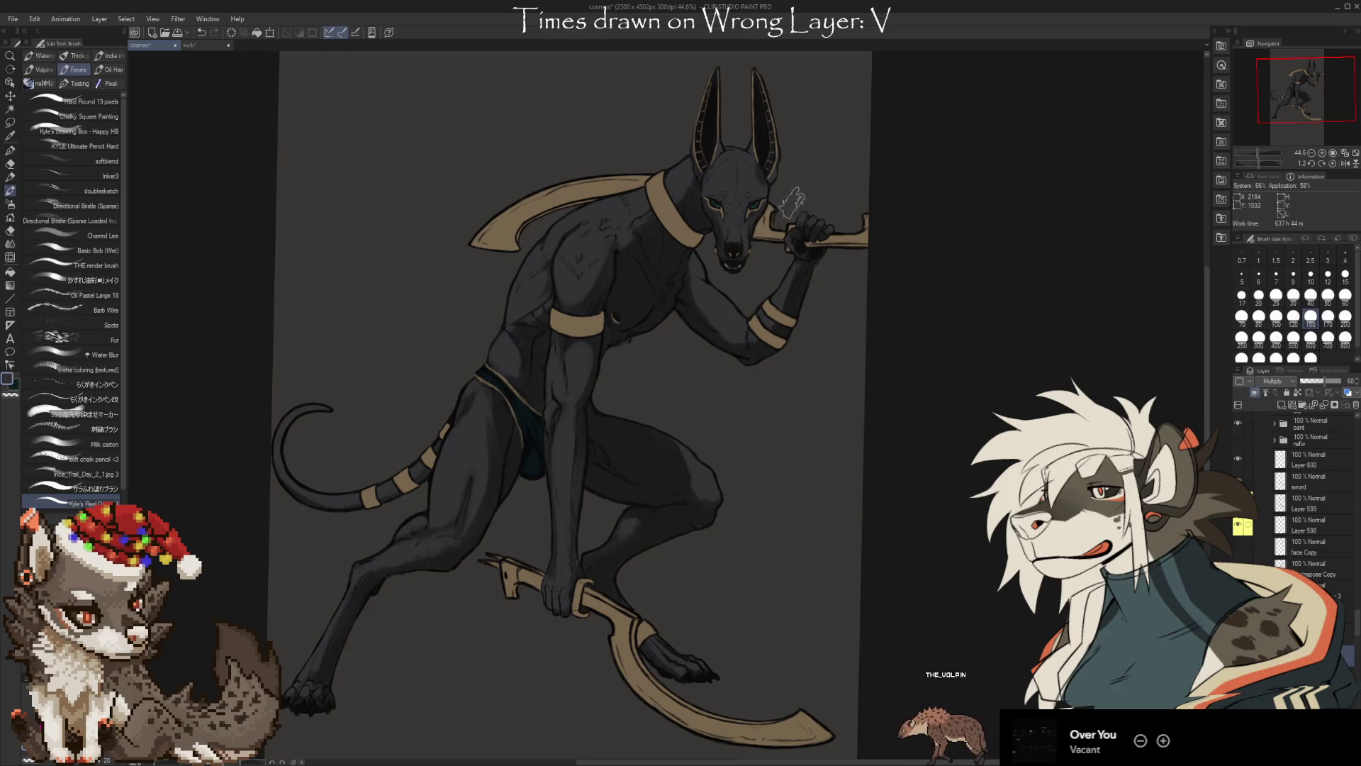
Paint and erase the fur shading around the ear and head
{"action": "key", "text": "e"}
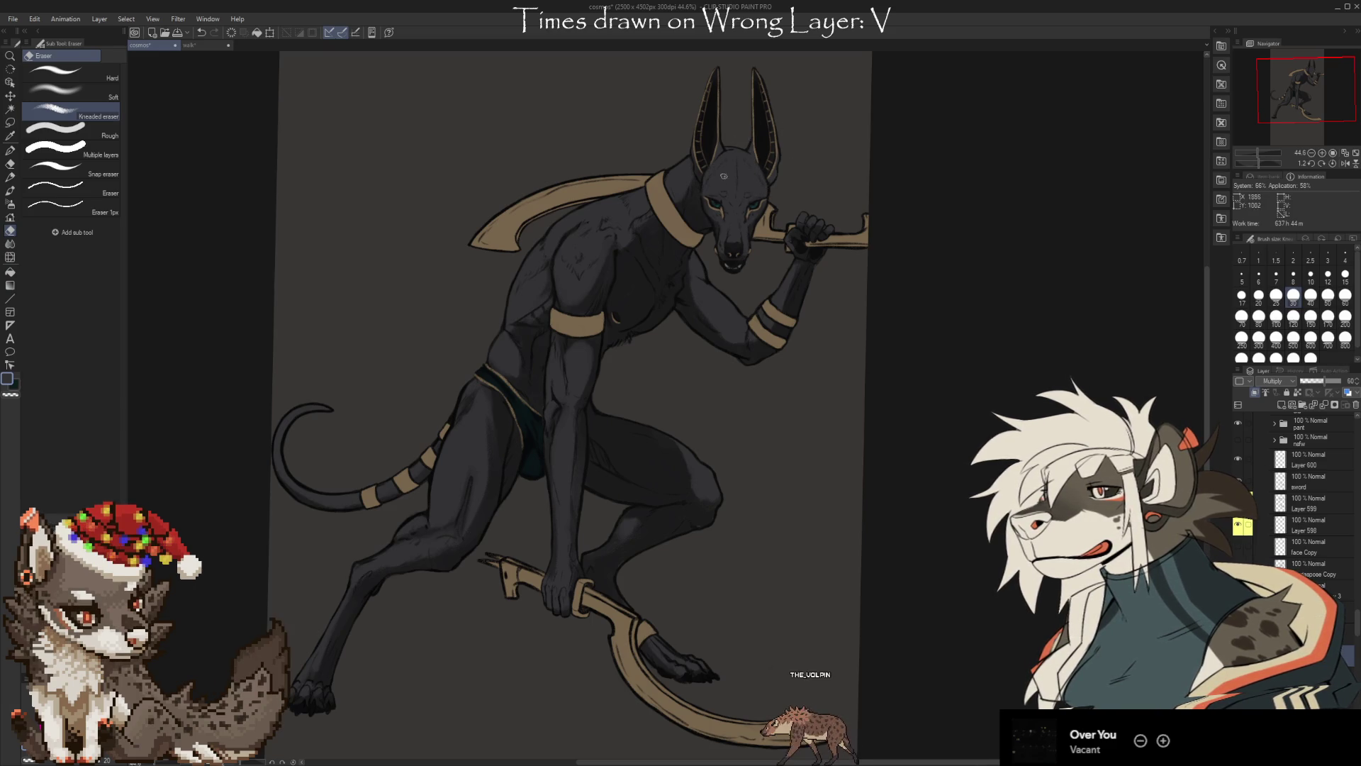
{"action": "key", "text": "b"}
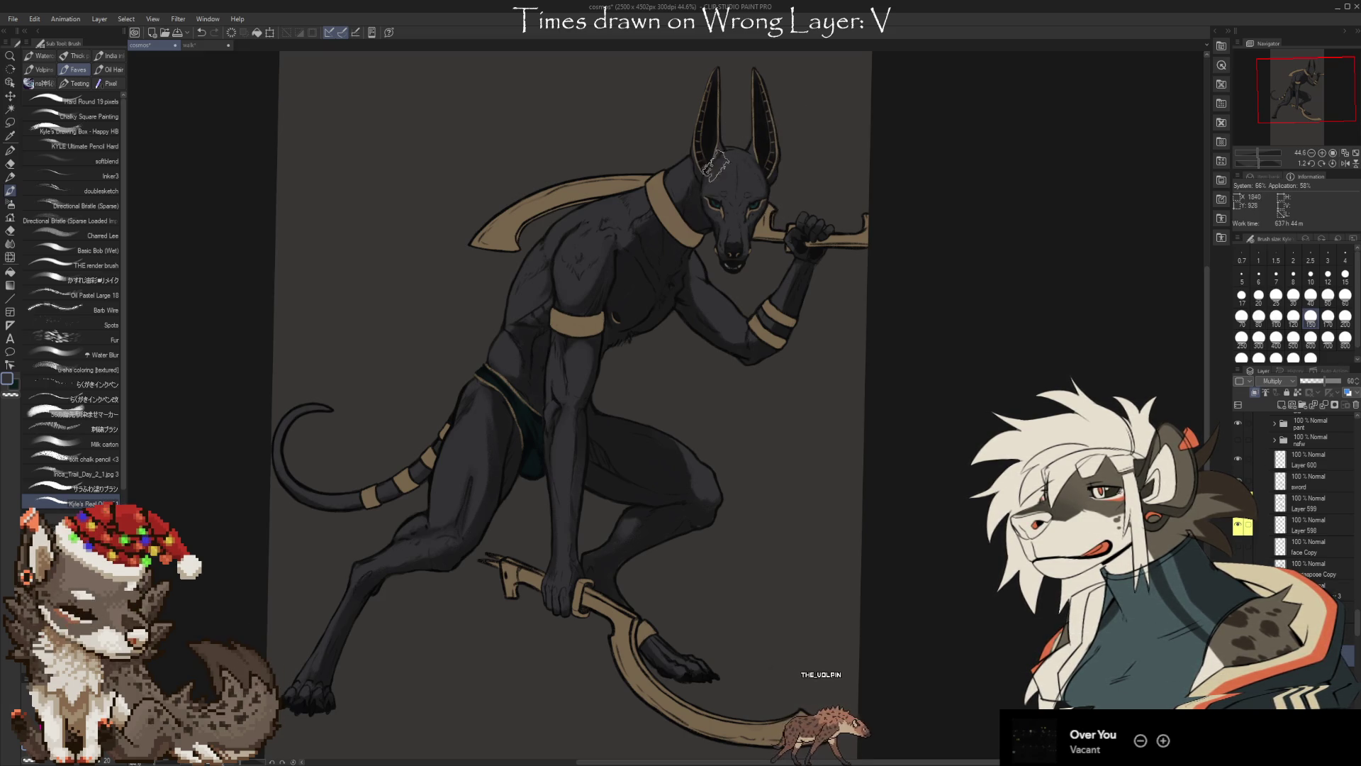
{"action": "key", "text": "e"}
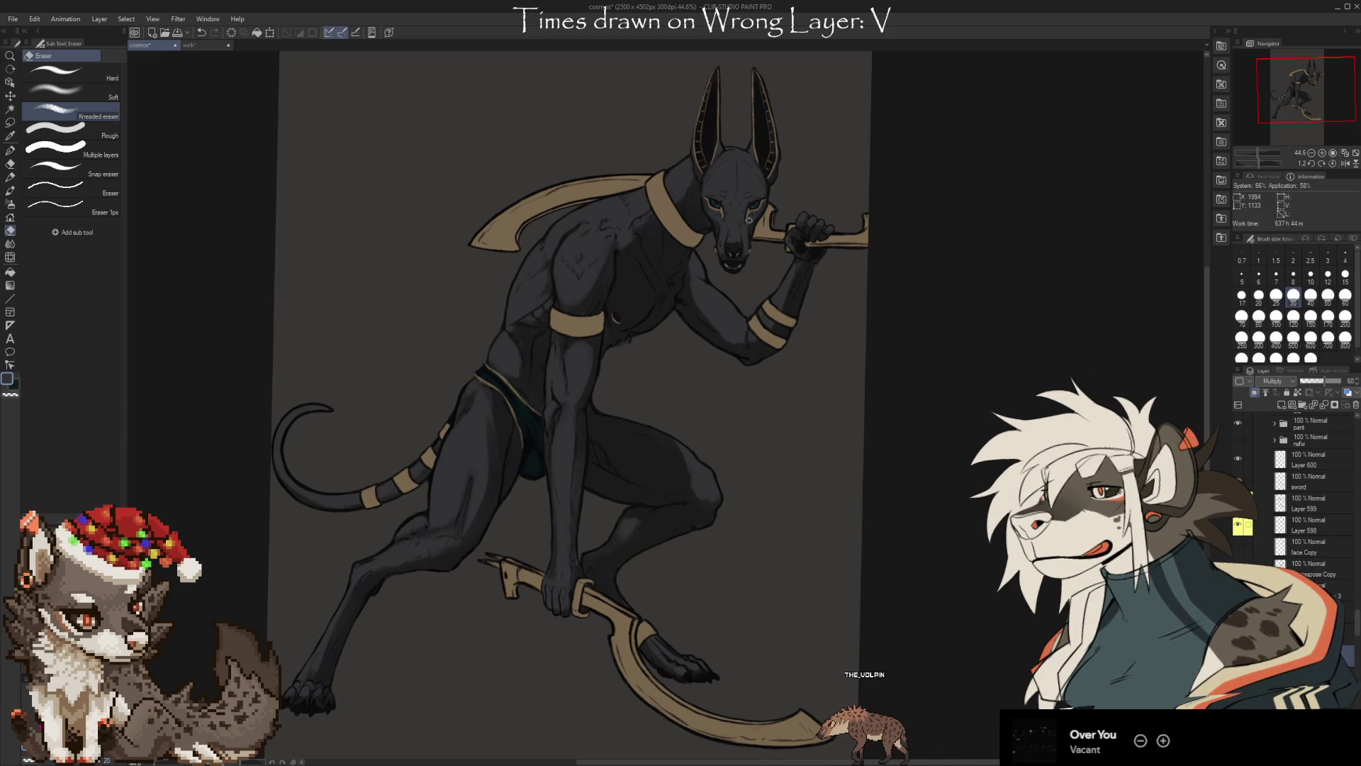
{"action": "key", "text": "b"}
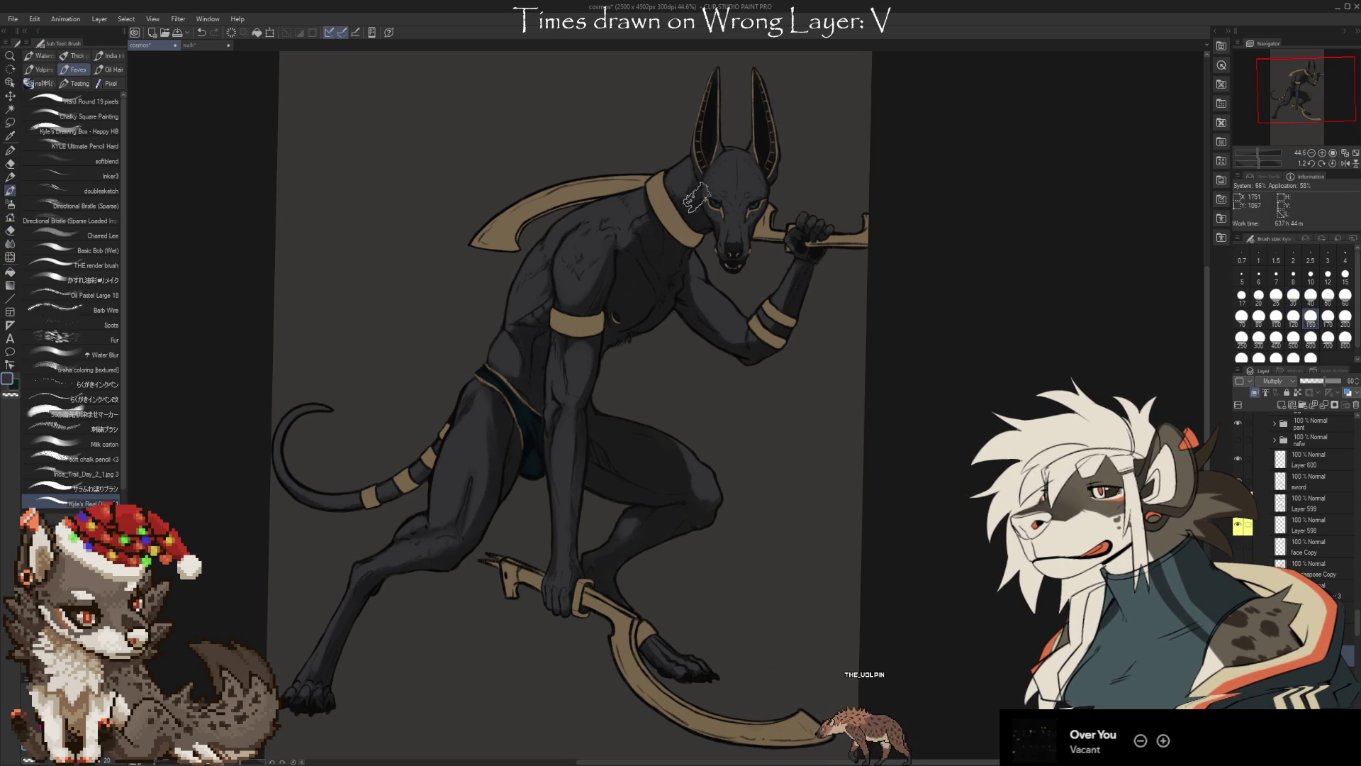
{"action": "key", "text": "e"}
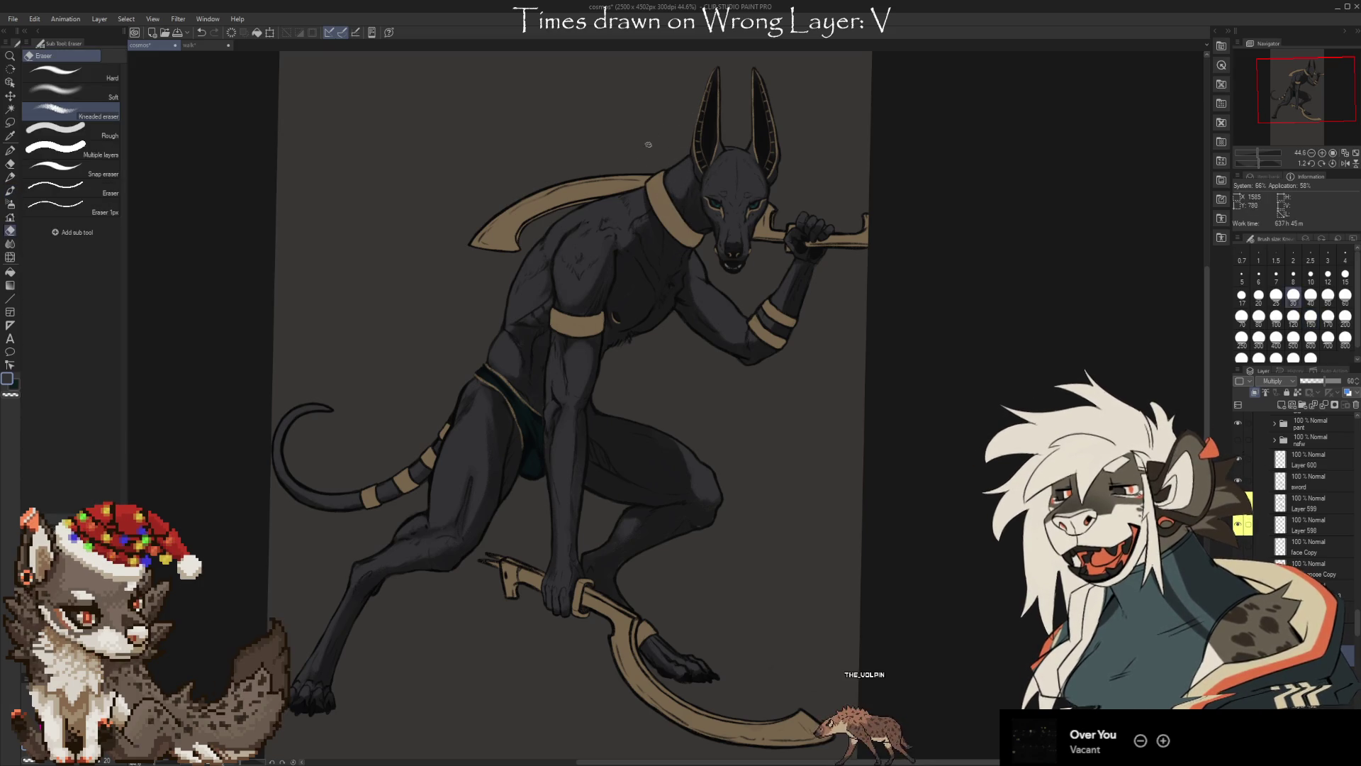
Shade the neck, erasing the excess strokes
{"action": "key", "text": "b"}
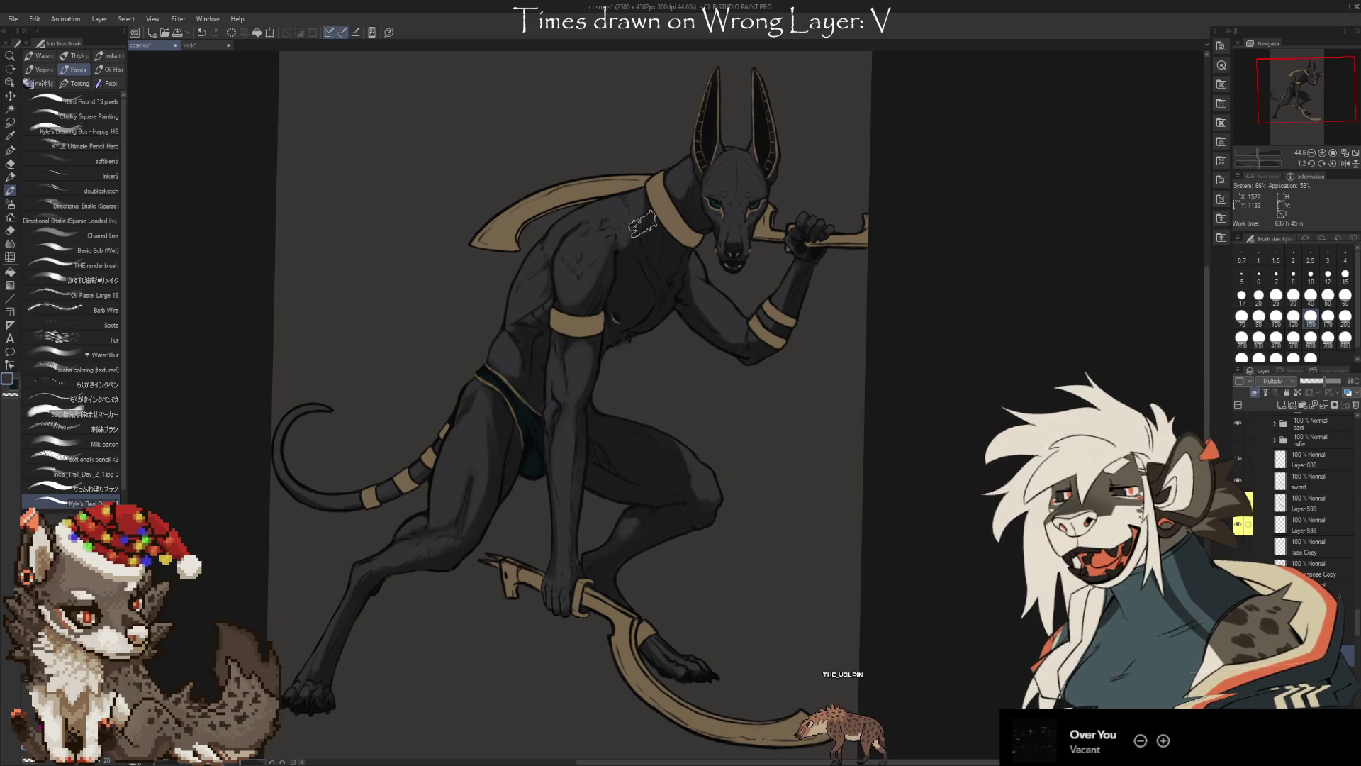
{"action": "key", "text": "e"}
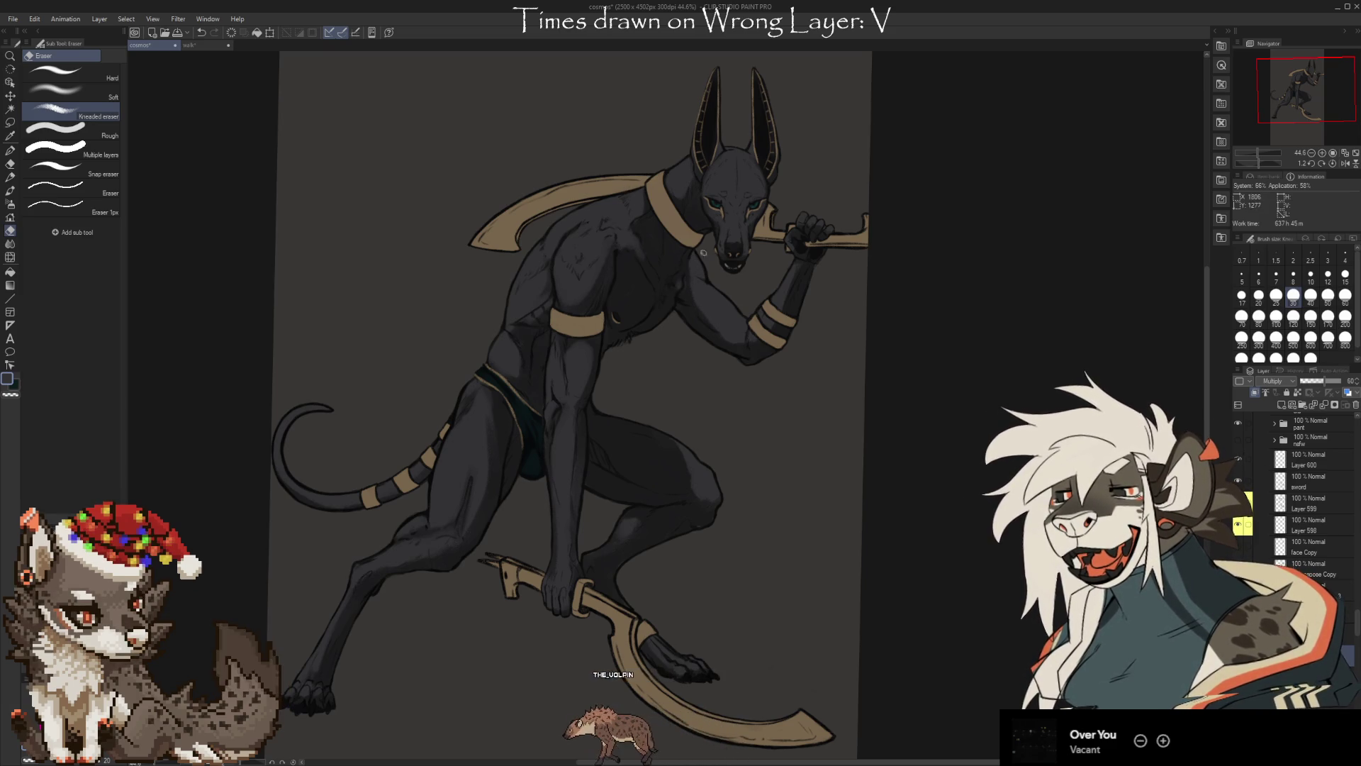
{"action": "key", "text": "b"}
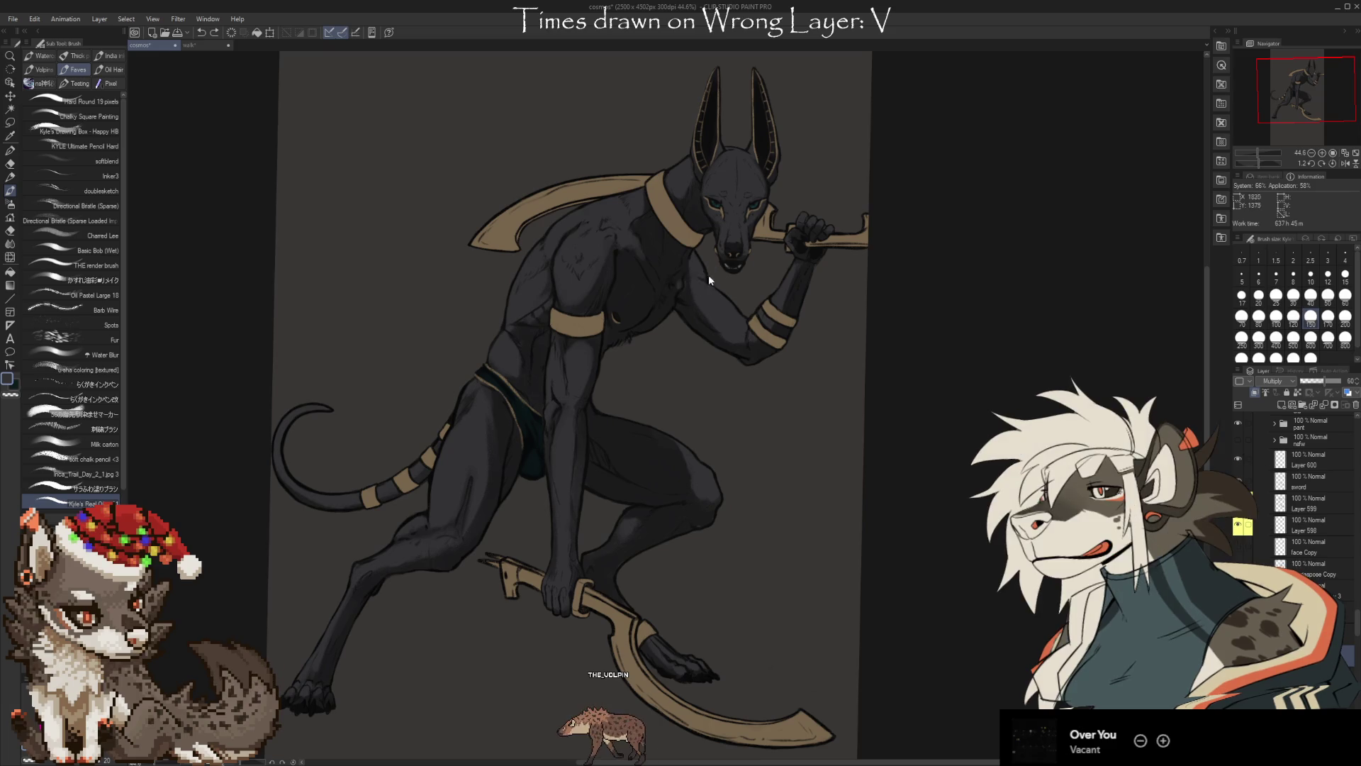
{"action": "key", "text": "e"}
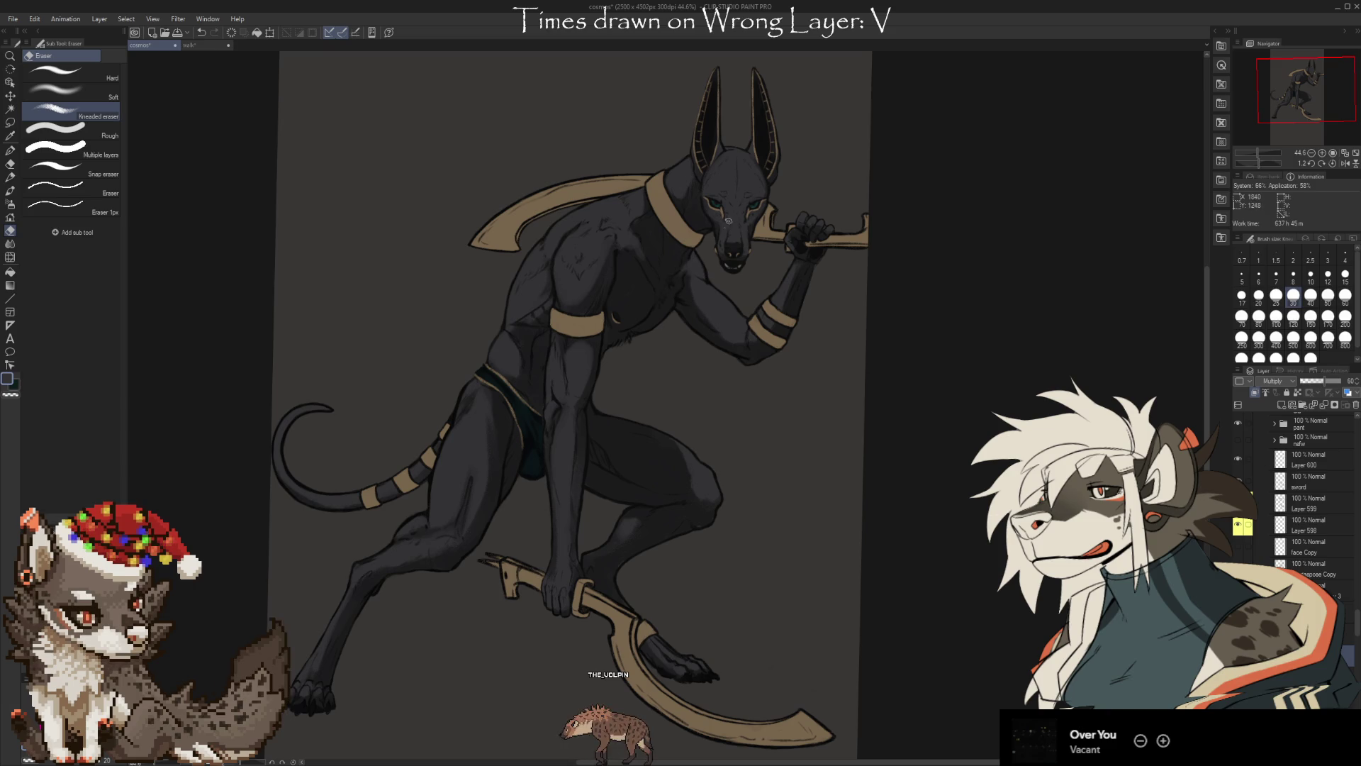
{"action": "scroll", "coordinate": [878, 400], "scroll_direction": "up", "scroll_amount": 1}
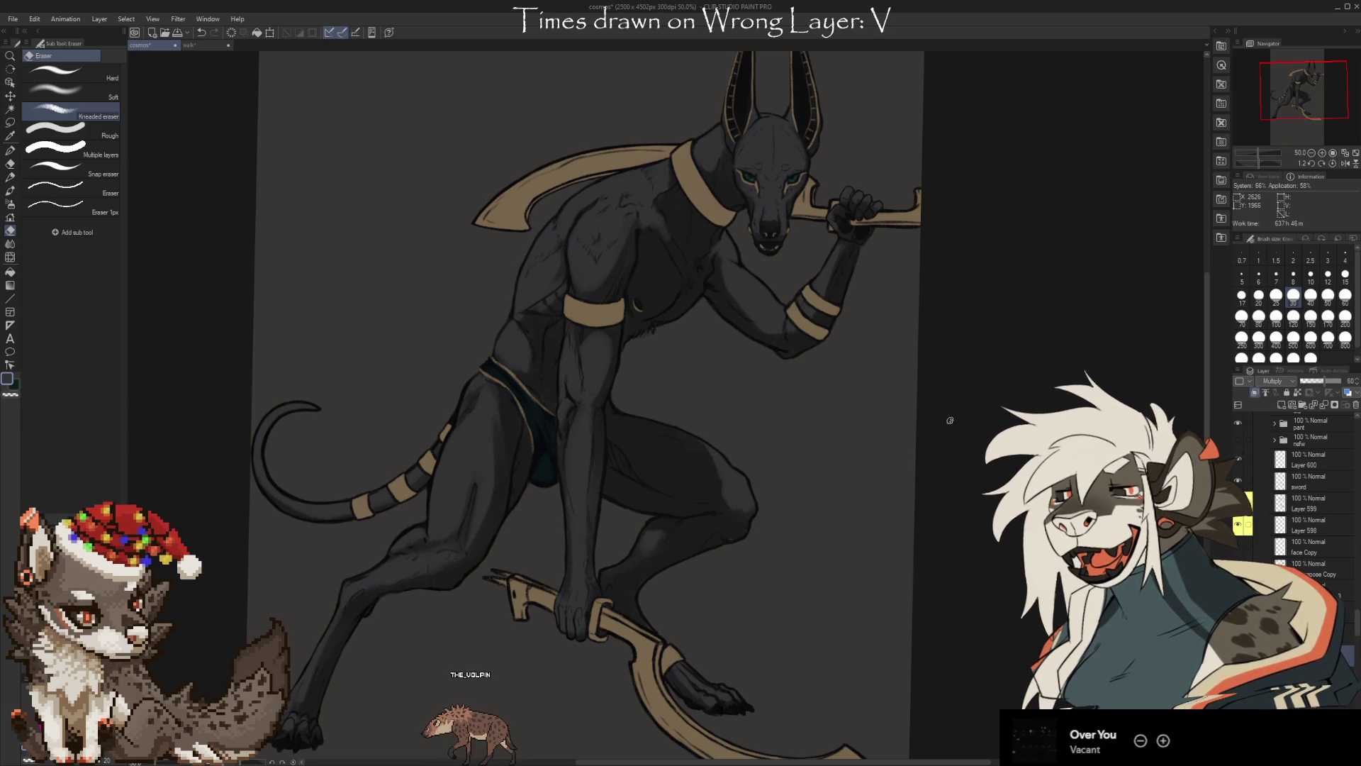
Save the Anubis painting with Ctrl+S
{"action": "key", "text": "ctrl+s"}
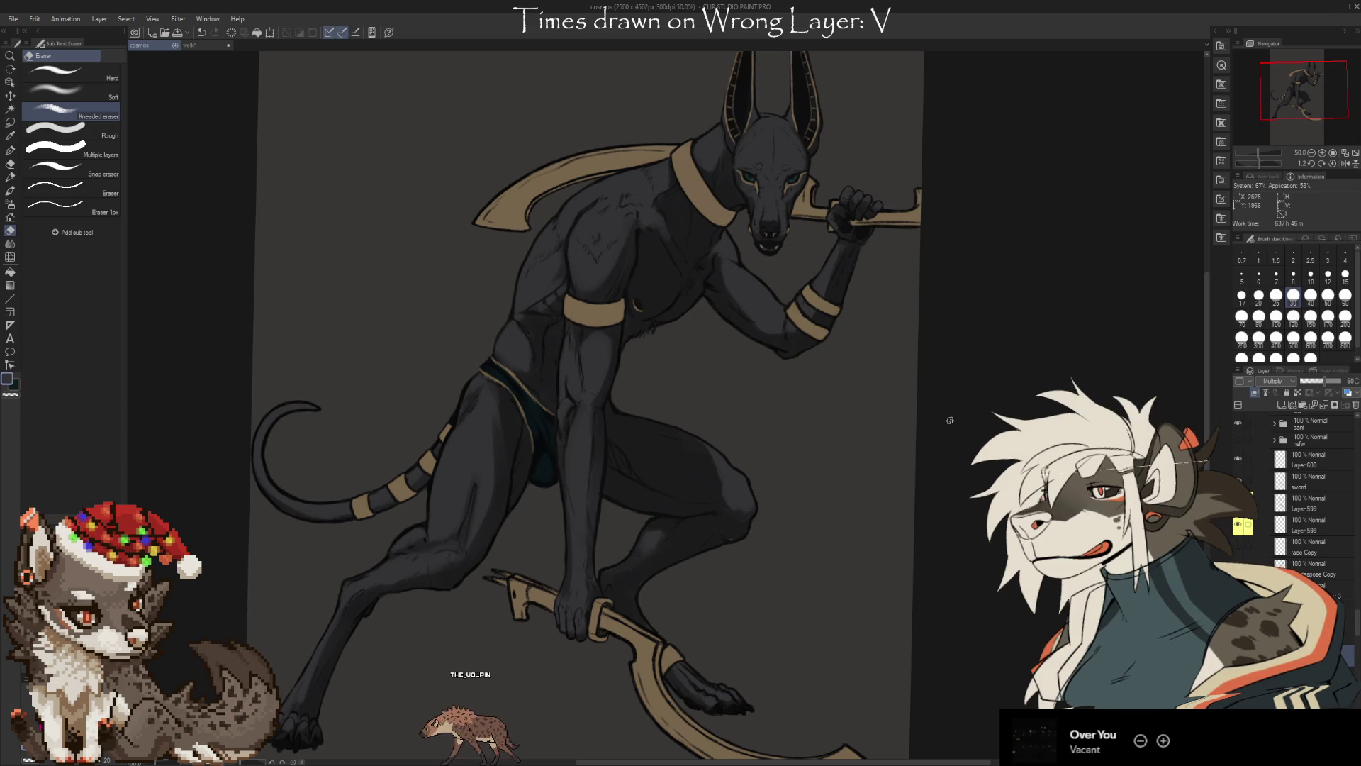
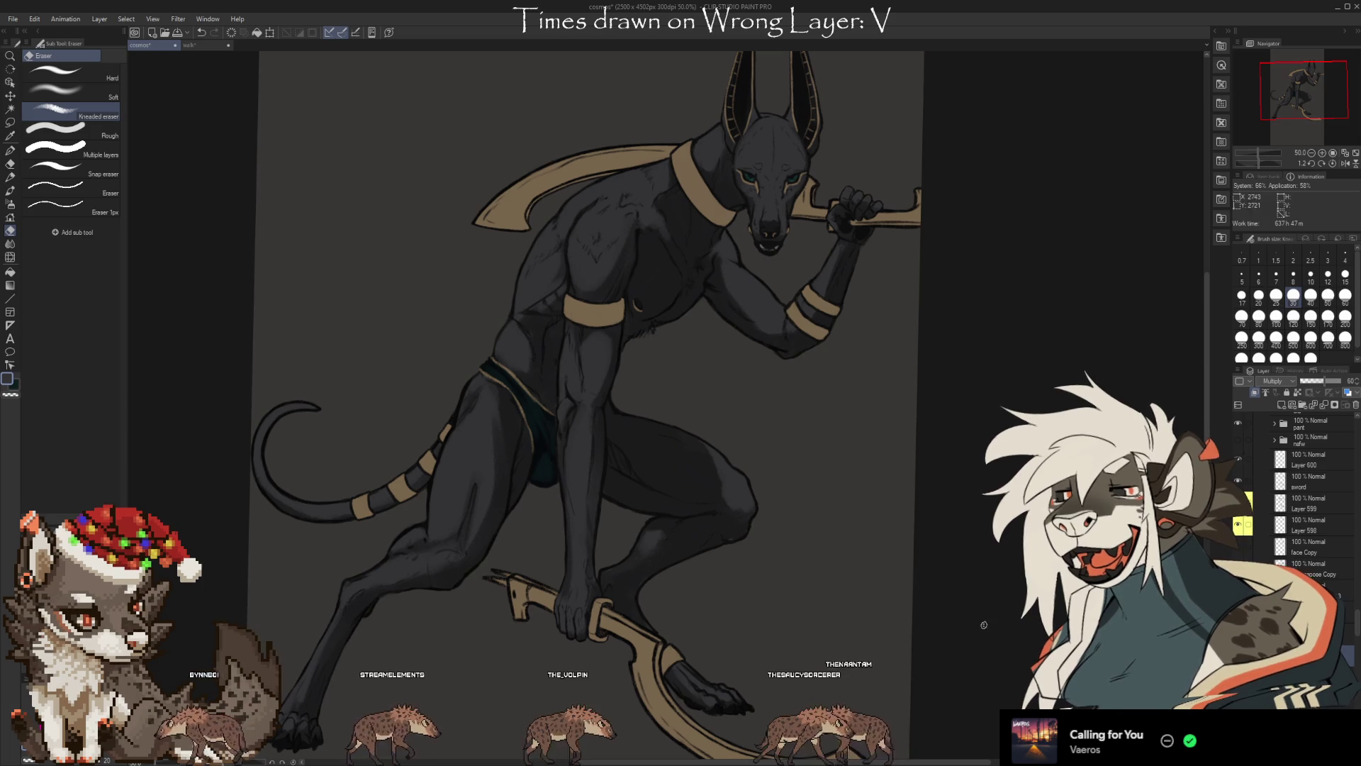
Hide and then restore the multiply shading layer to compare the figure with and without it
{"action": "left_click_drag", "start_coordinate": [567, 354], "coordinate": [551, 337]}
{"action": "left_click", "coordinate": [1291, 434]}
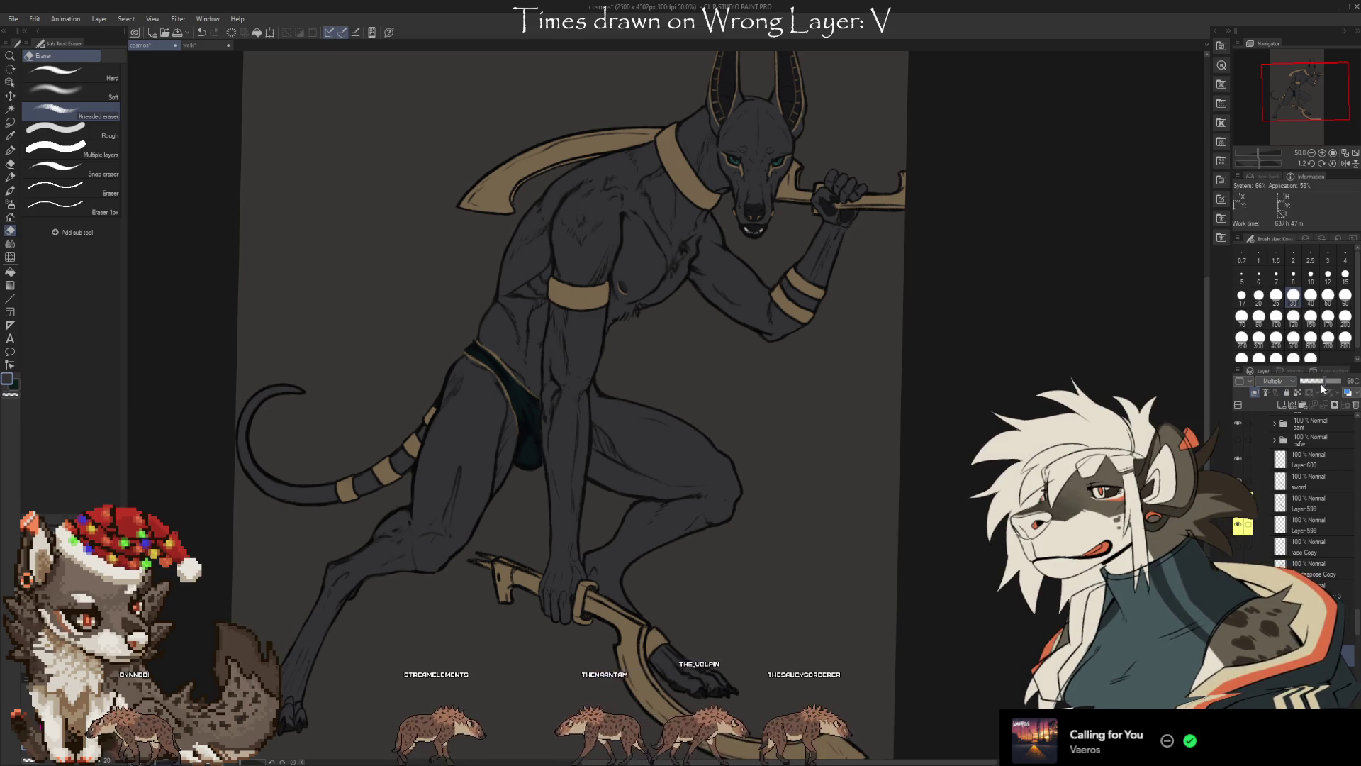
{"action": "left_click", "coordinate": [1238, 502]}
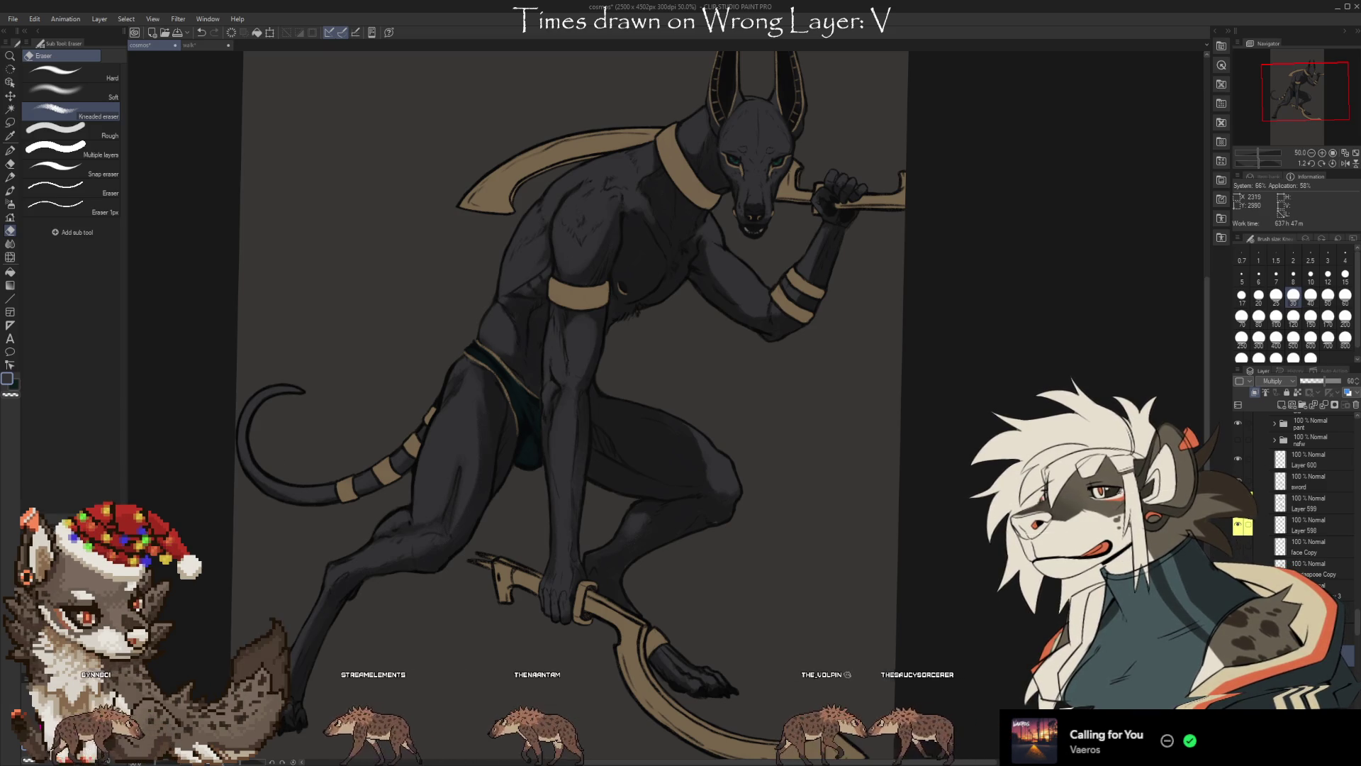
{"action": "mouse_move", "coordinate": [866, 654]}
{"action": "left_mouse_down"}
{"action": "mouse_move", "coordinate": [899, 631]}
{"action": "mouse_move", "coordinate": [877, 643]}
{"action": "mouse_move", "coordinate": [875, 628]}
{"action": "left_mouse_up"}
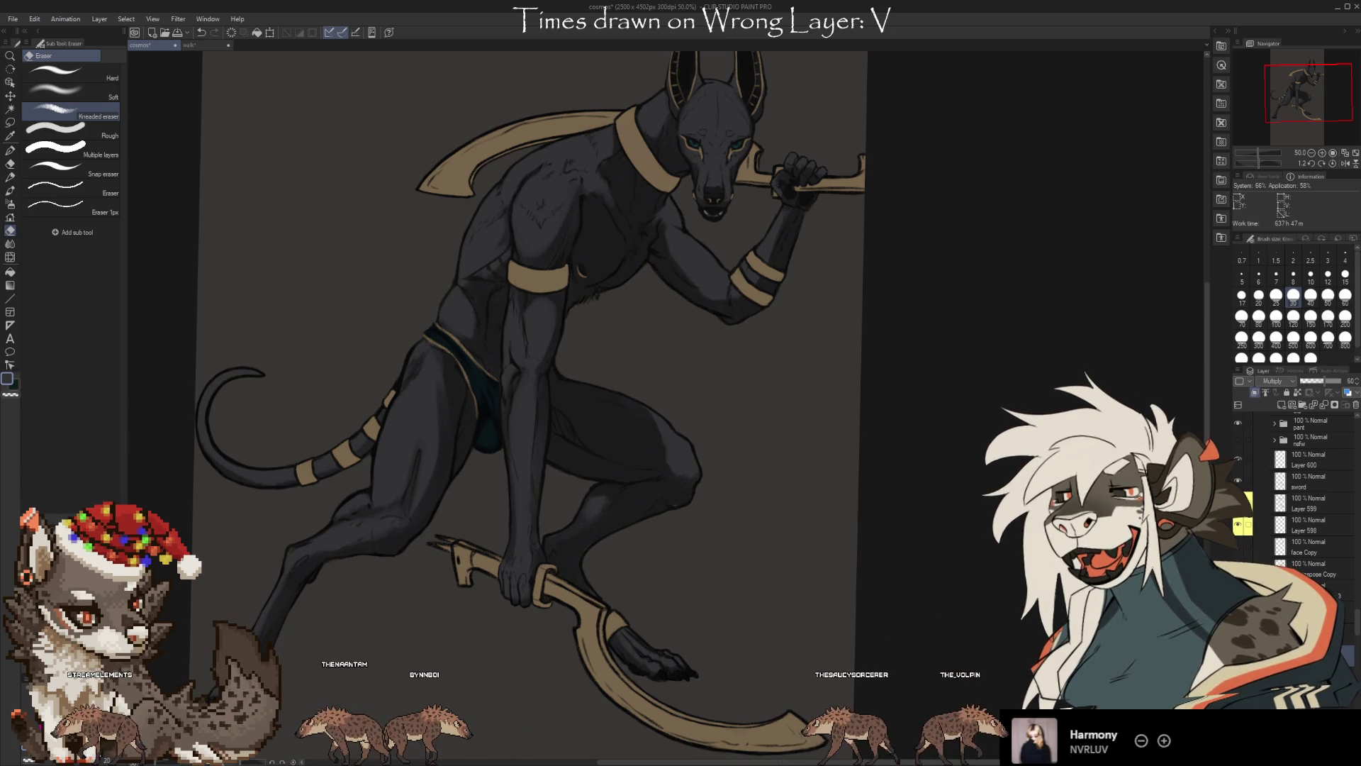
Paint dark shading on the torso and erase stray marks, alternating Brush and Kneaded Eraser
{"action": "key", "text": "b"}
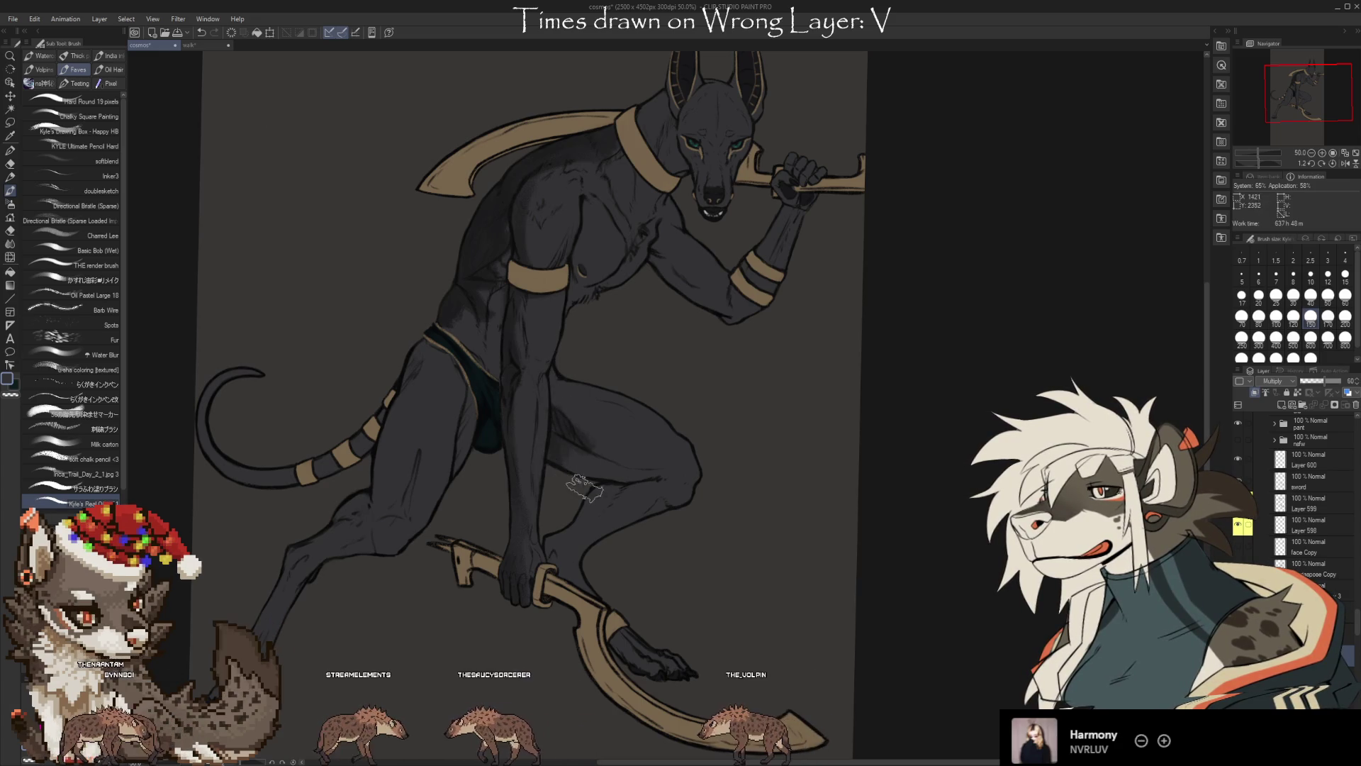
{"action": "key", "text": "e"}
{"action": "key", "text": "b"}
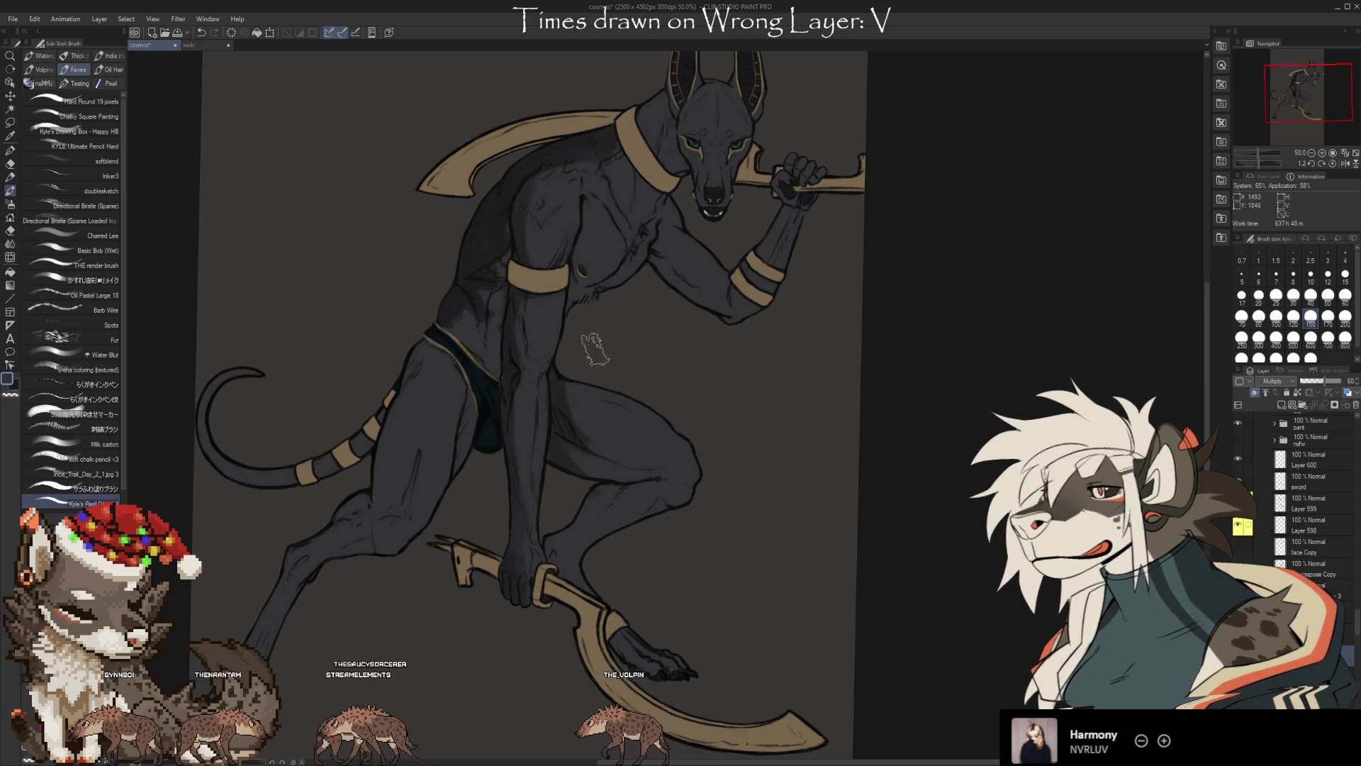
{"action": "key", "text": "e"}
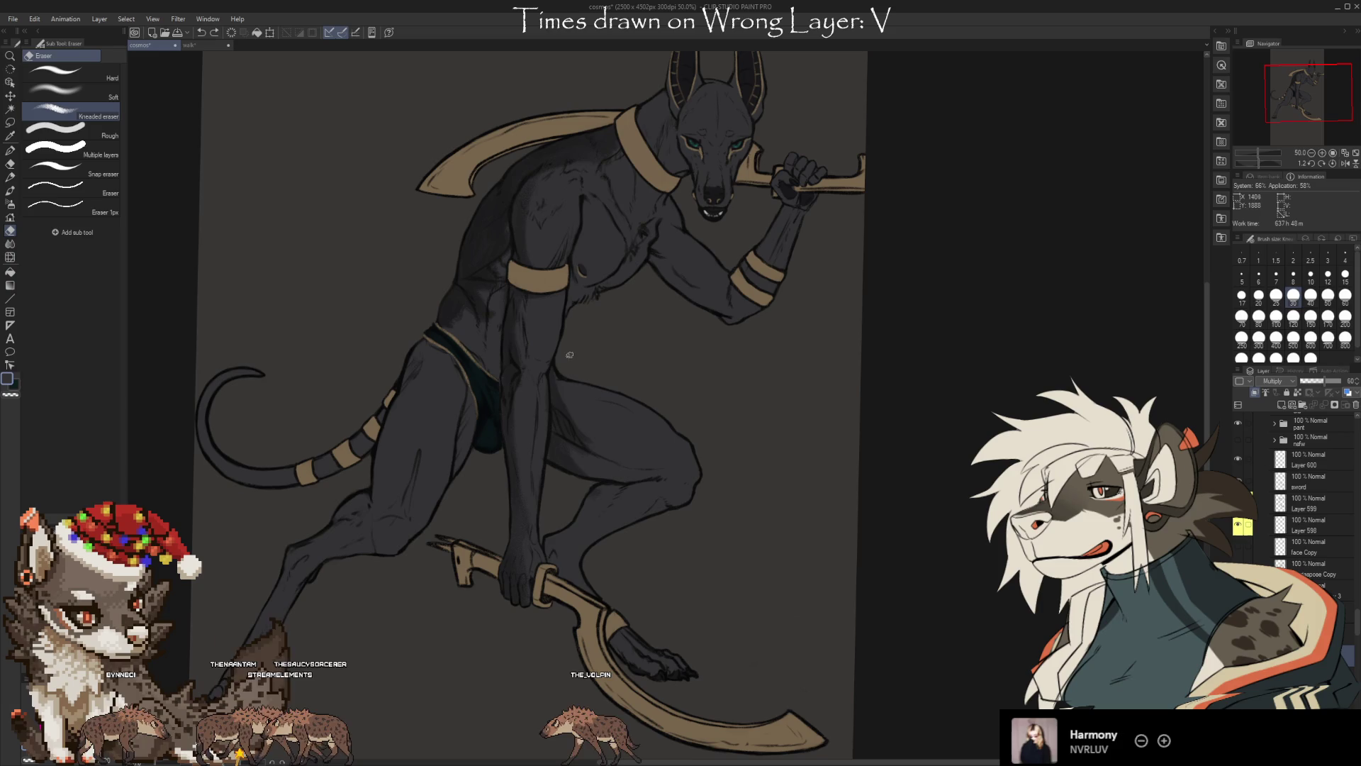
{"action": "key", "text": "b"}
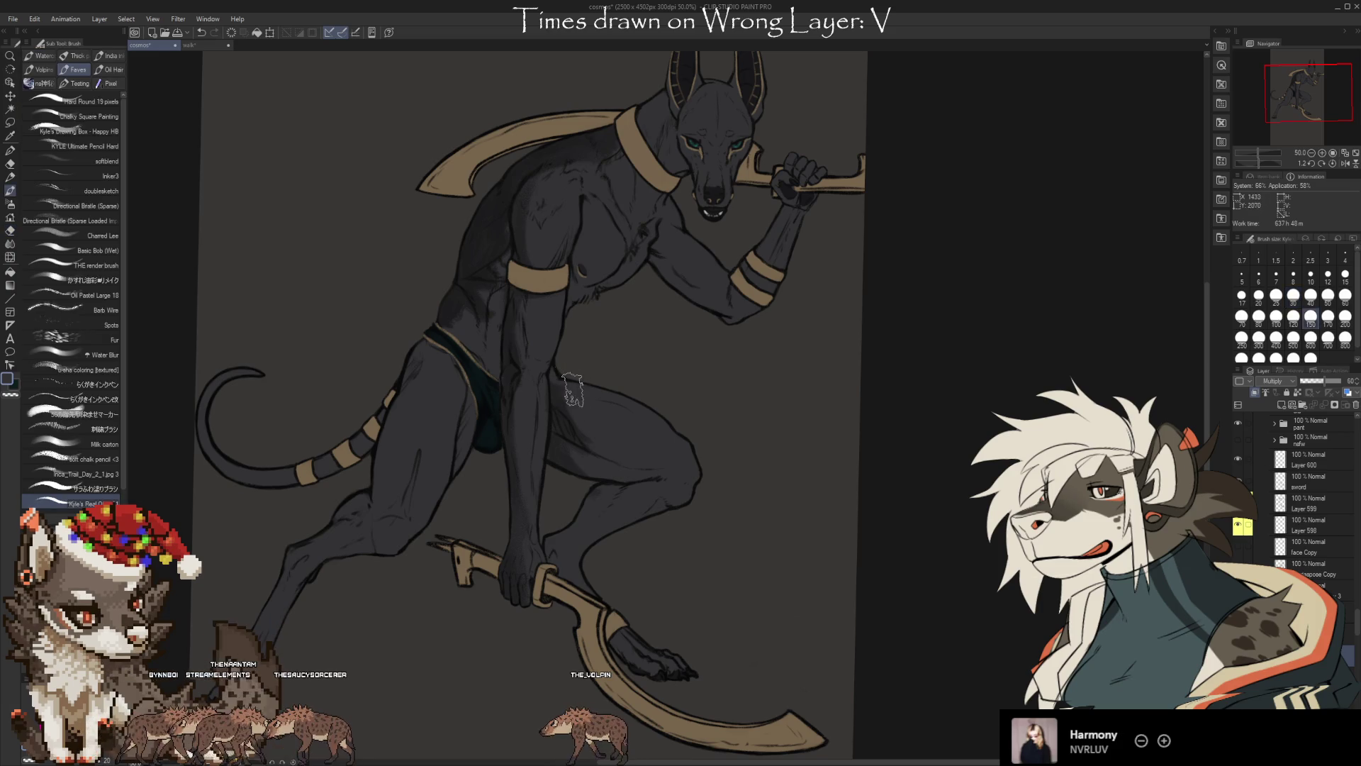
{"action": "key", "text": "e"}
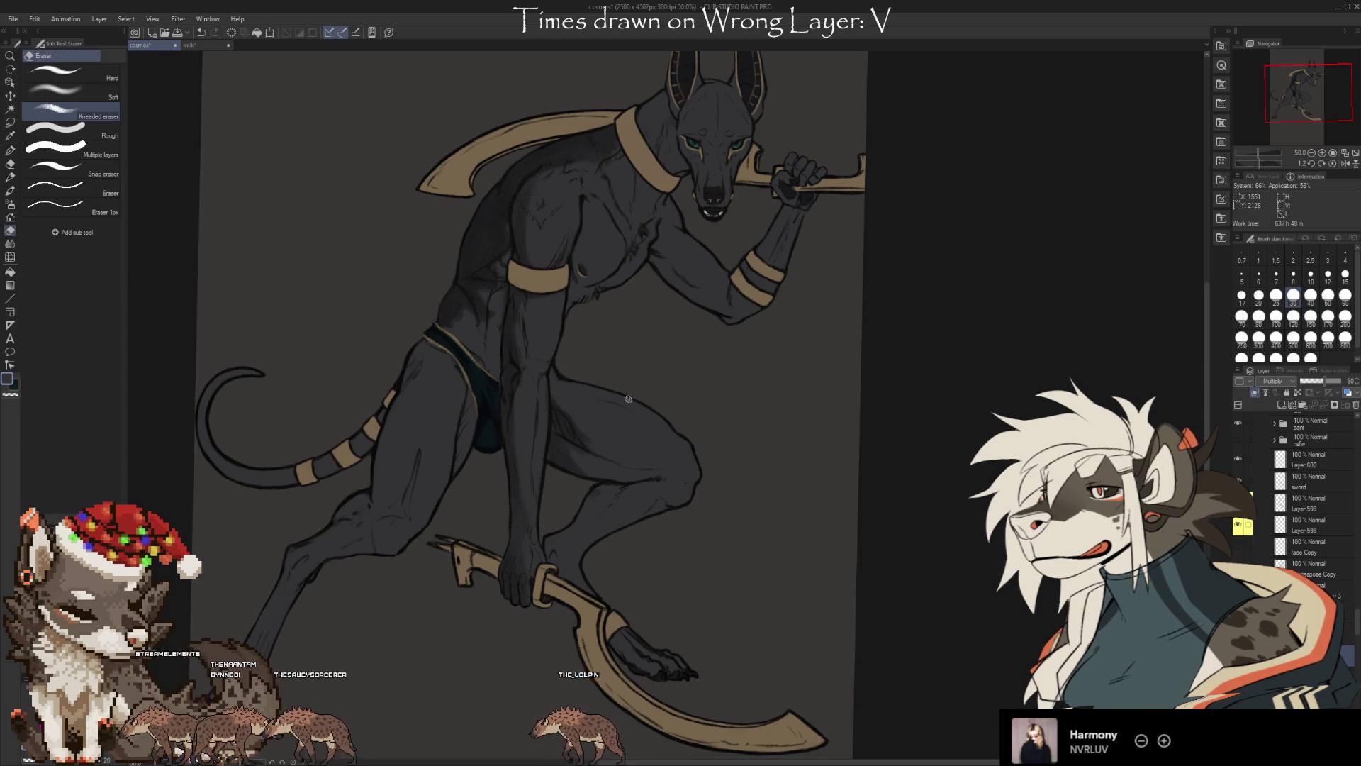
{"action": "key", "text": "b"}
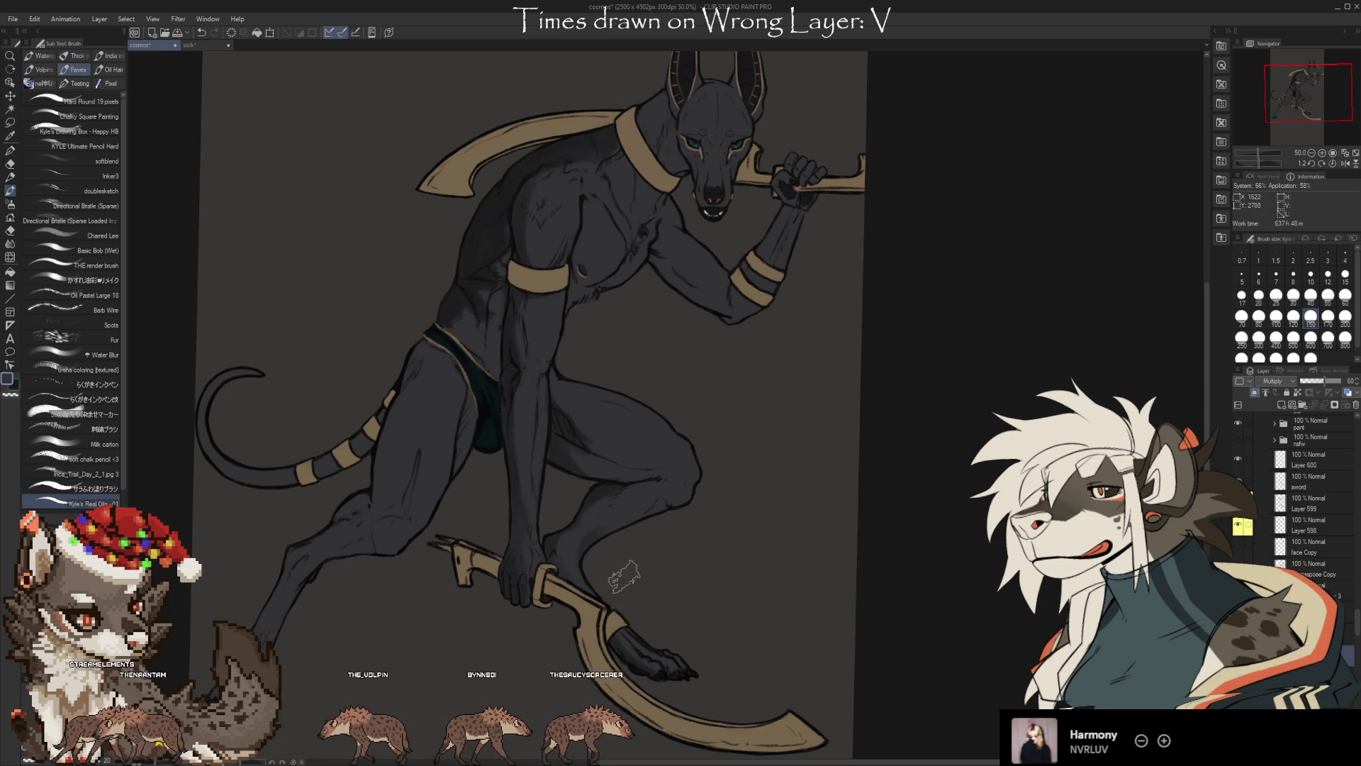
{"action": "key", "text": "e"}
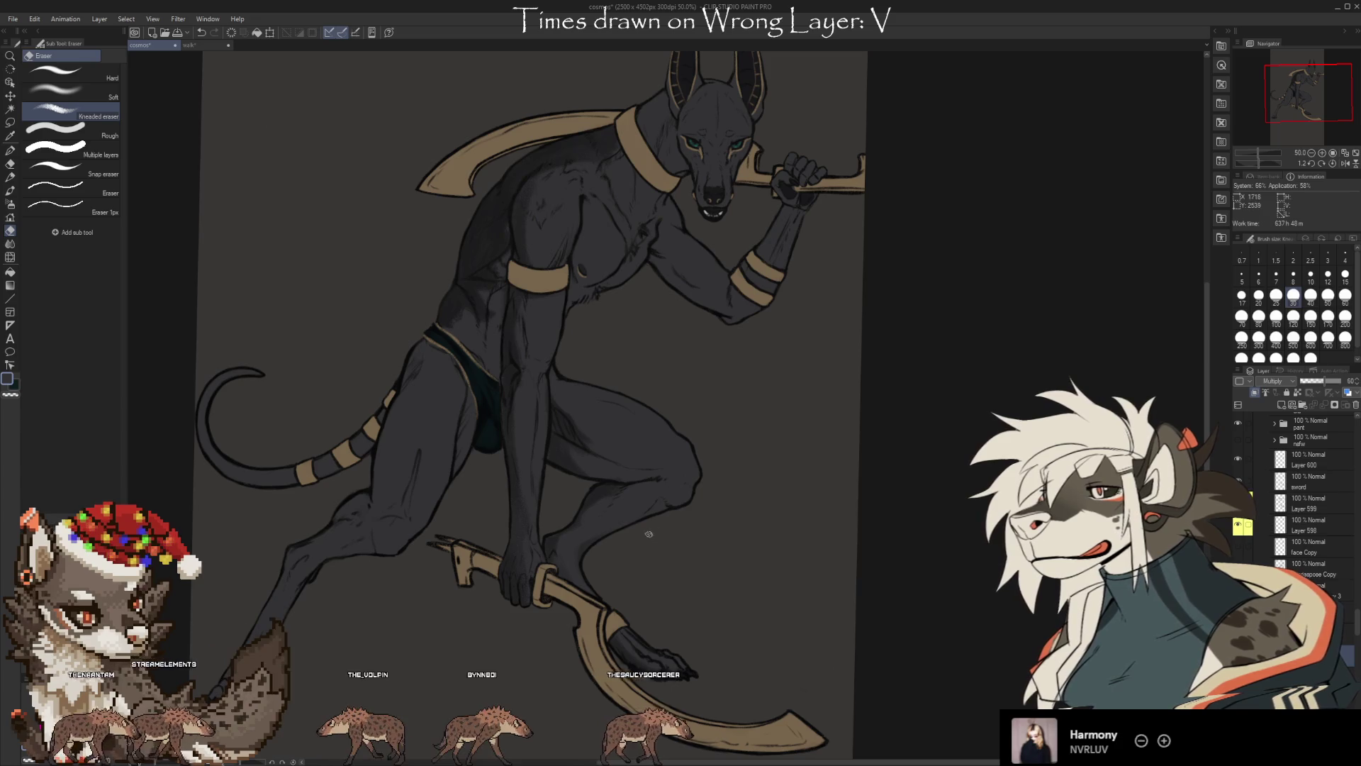
{"action": "key", "text": "b"}
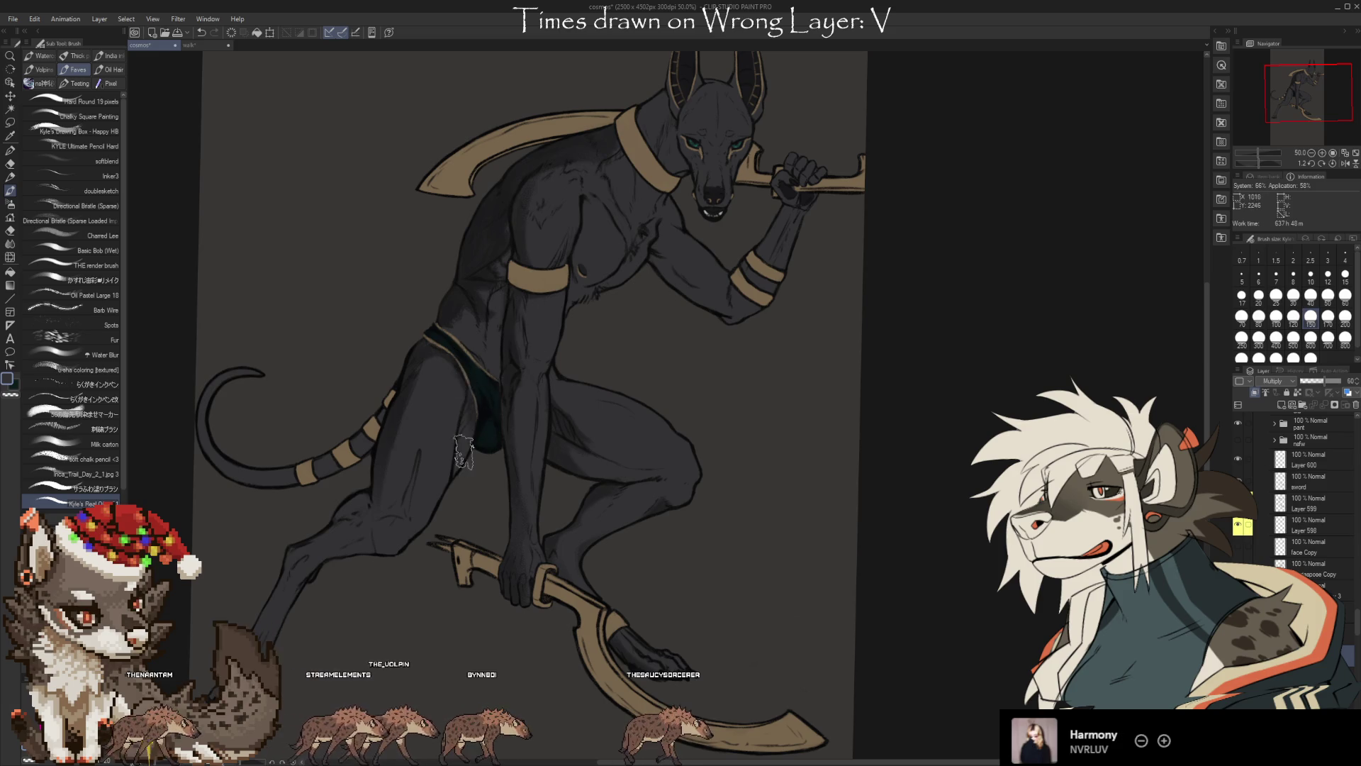
{"action": "key", "text": "e"}
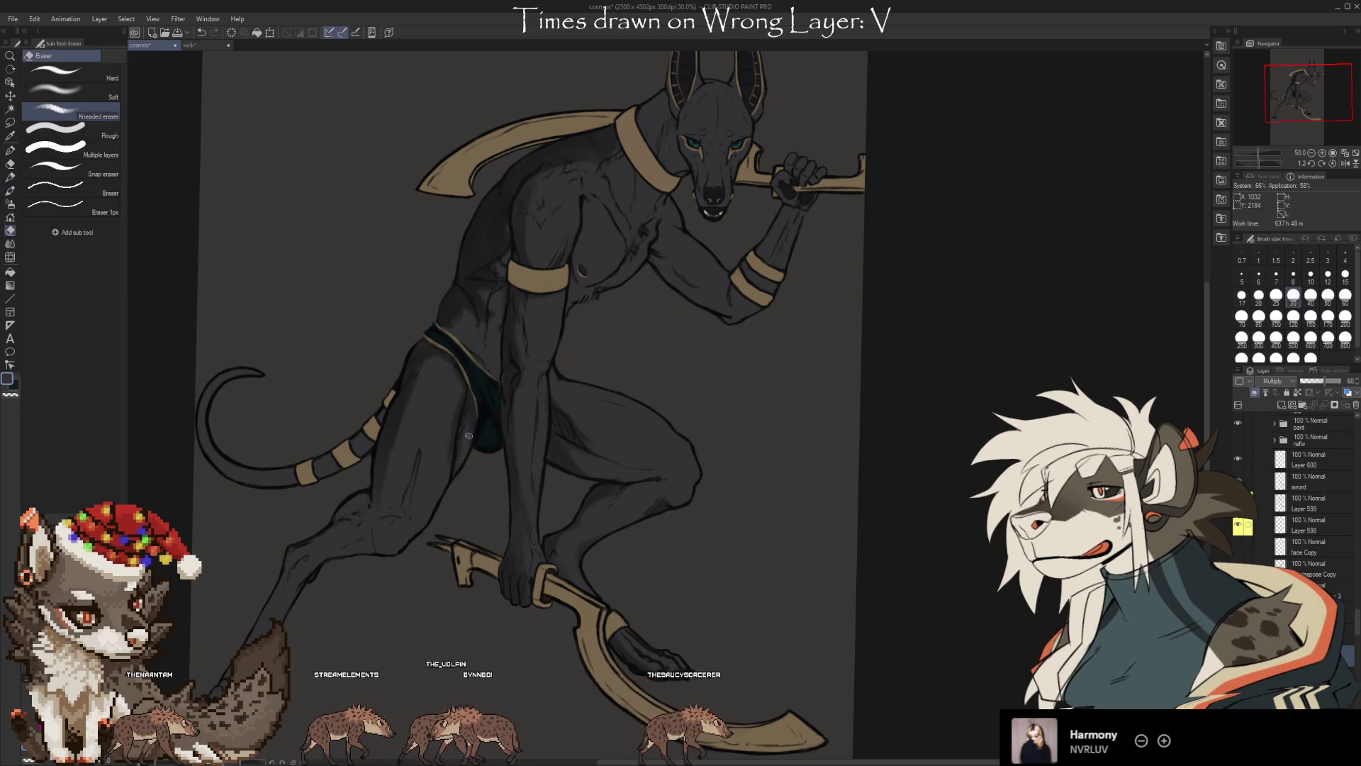
{"action": "key", "text": "b"}
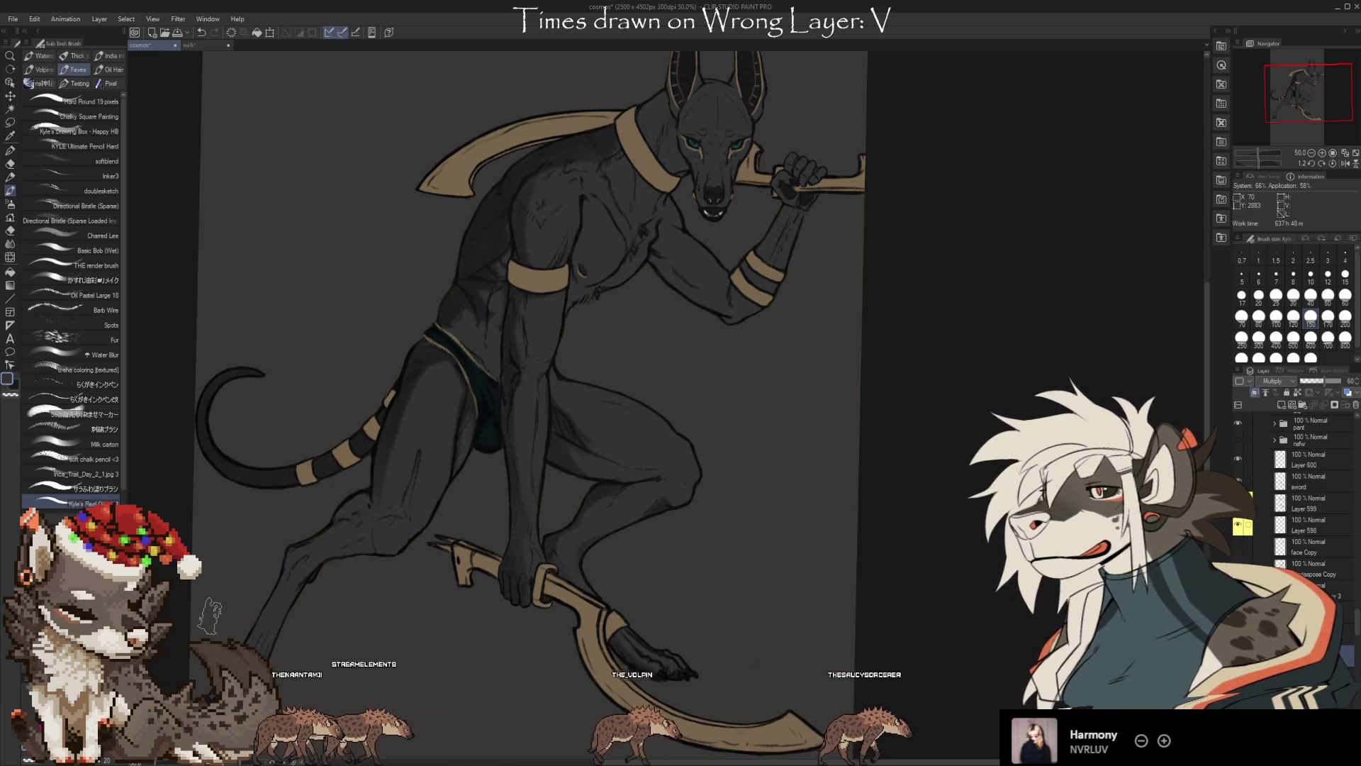
Spray soft shading around the knee and thigh, then trim it with the eraser
{"action": "key", "text": "b"}
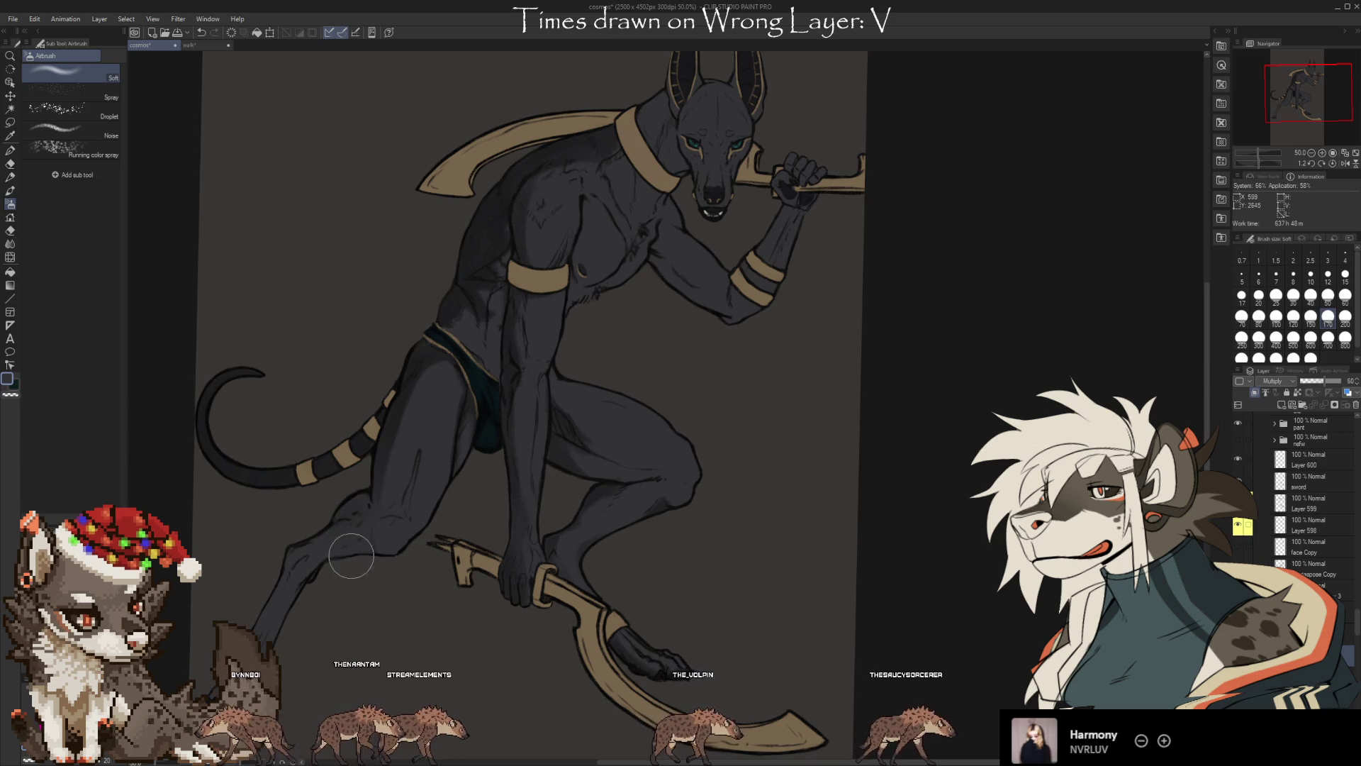
{"action": "key", "text": "b"}
{"action": "key", "text": "b"}
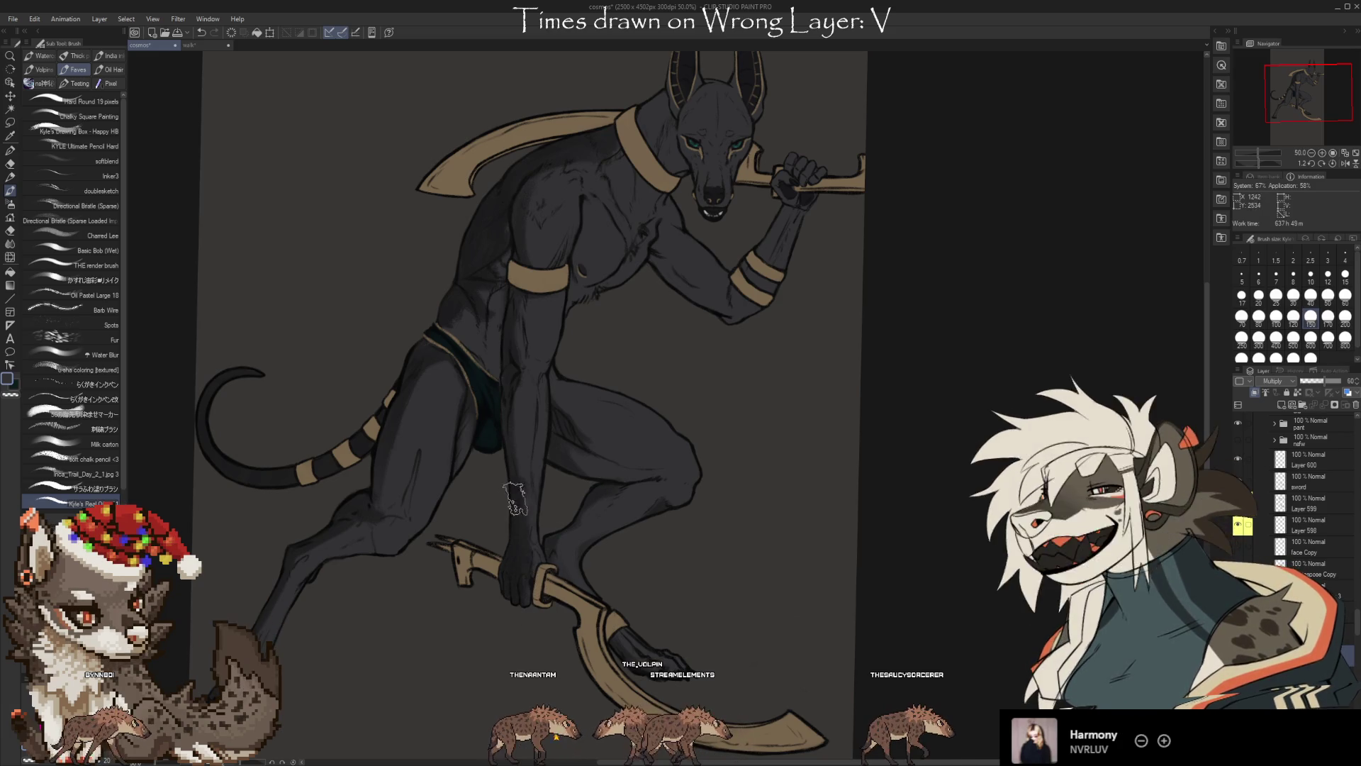
{"action": "key", "text": "e"}
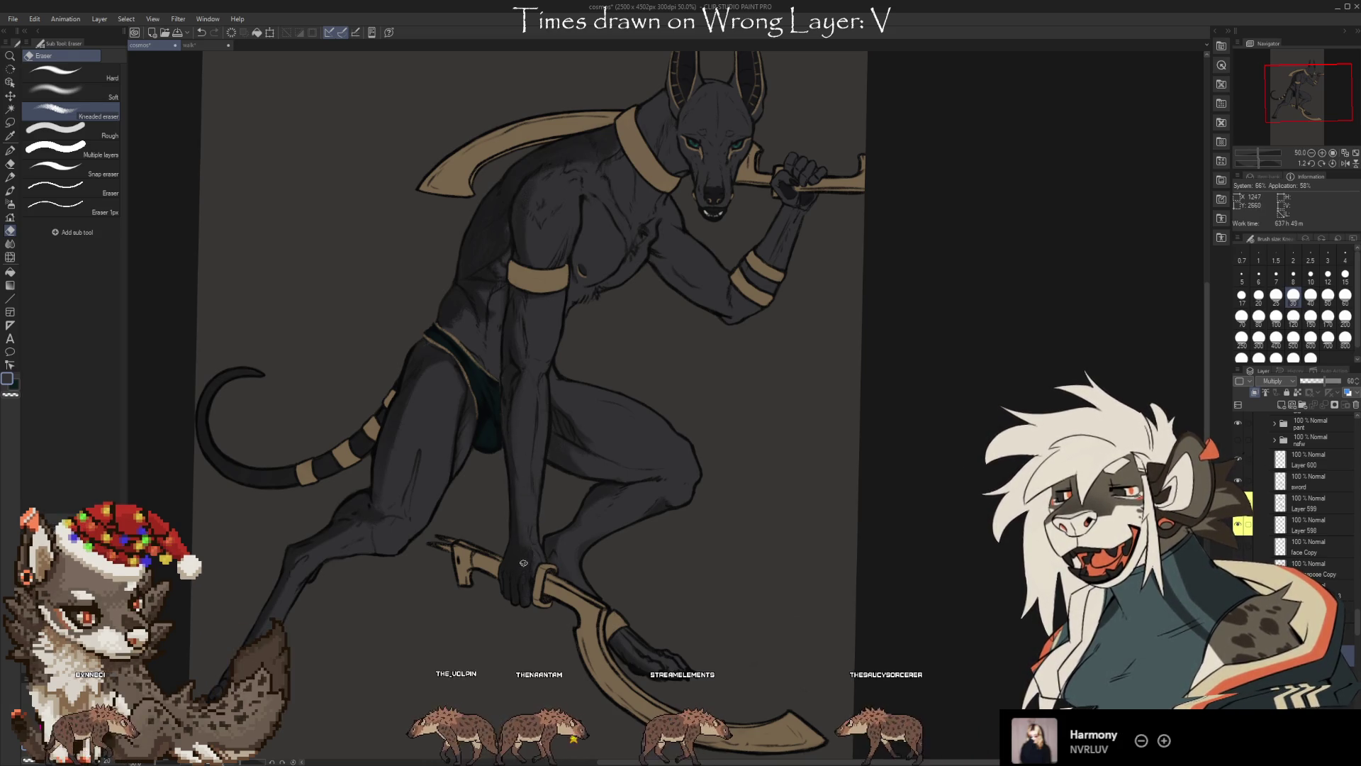
{"action": "key", "text": "b"}
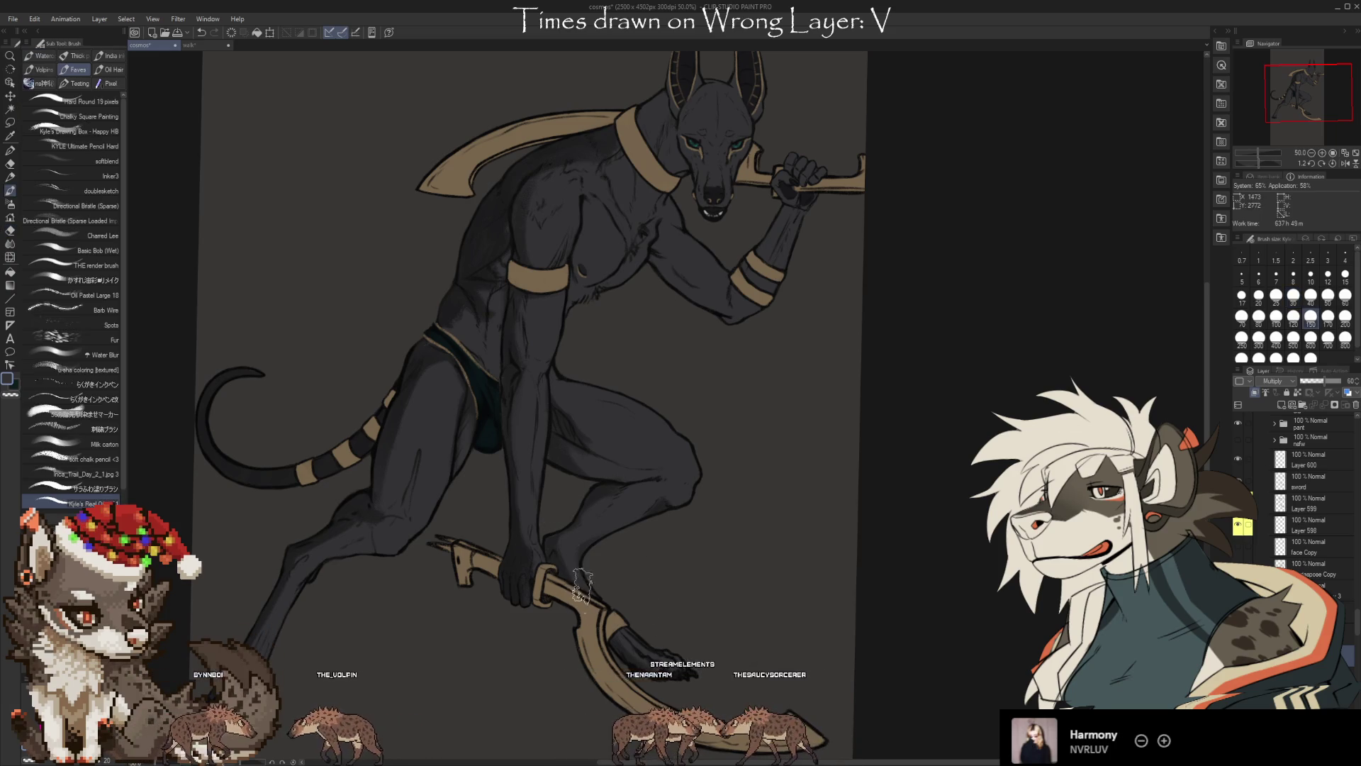
{"action": "key", "text": "e"}
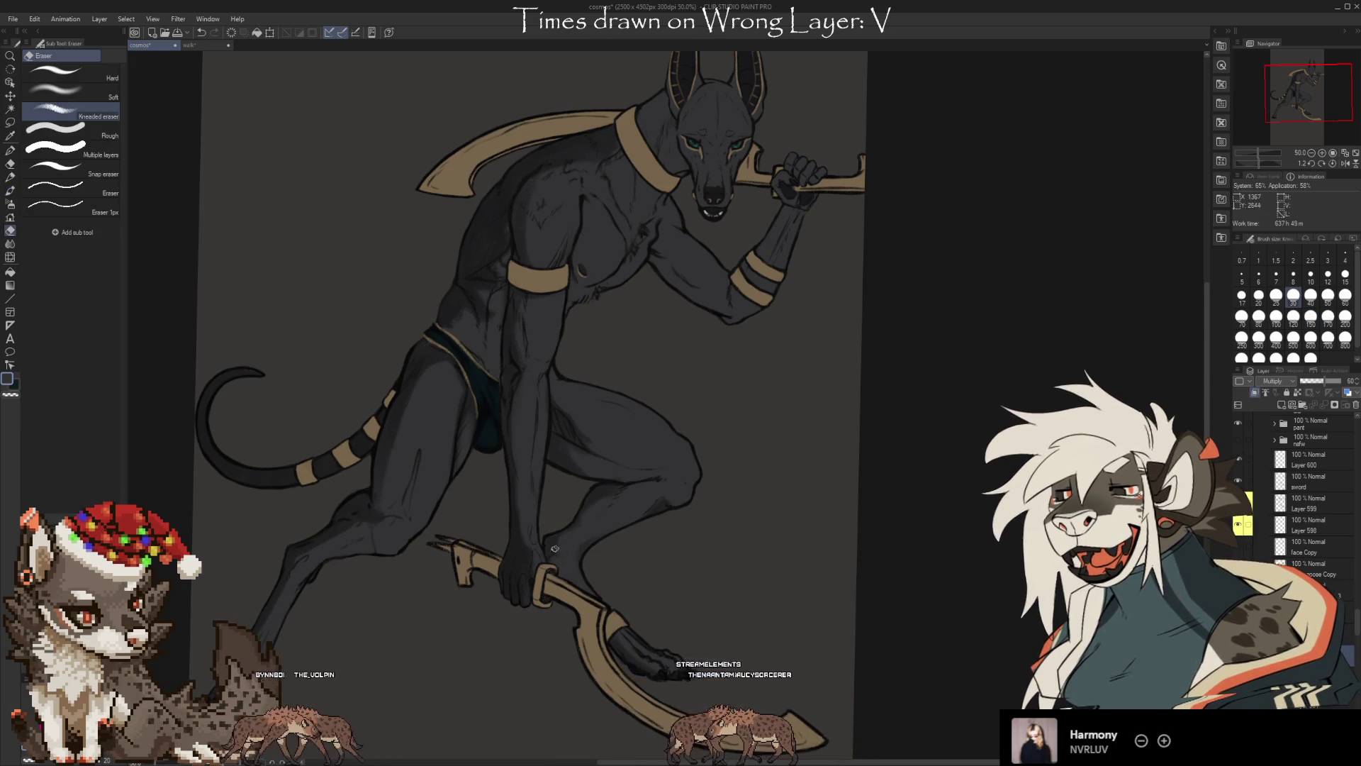
{"action": "key", "text": "b"}
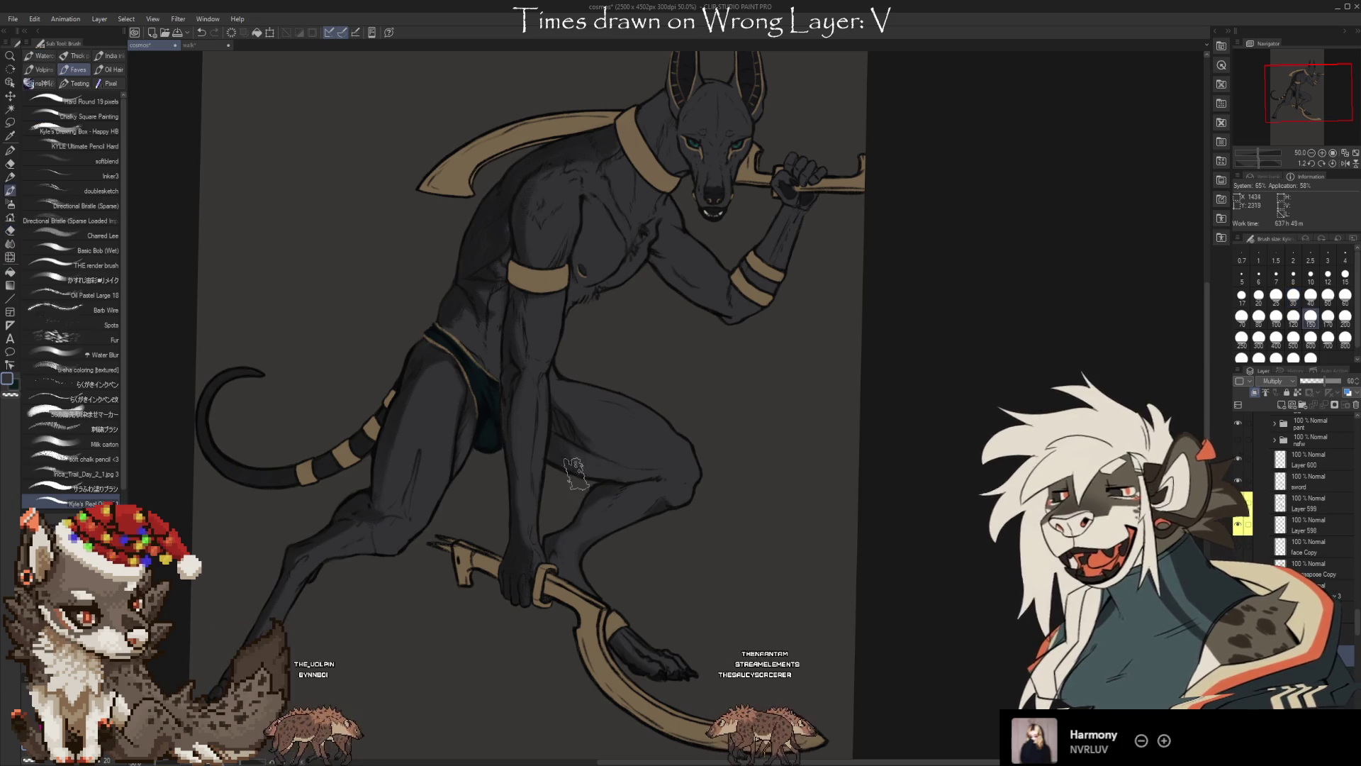
{"action": "key", "text": "e"}
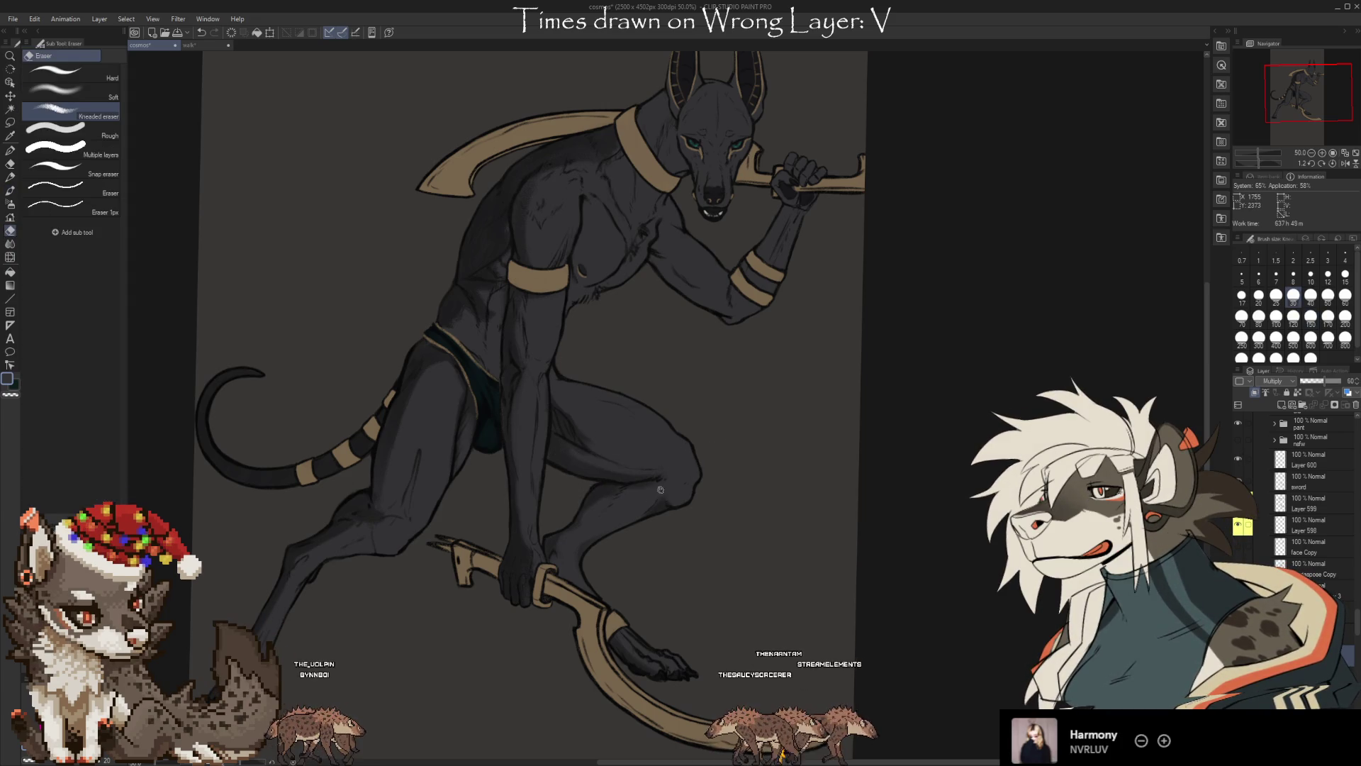
{"action": "key", "text": "b"}
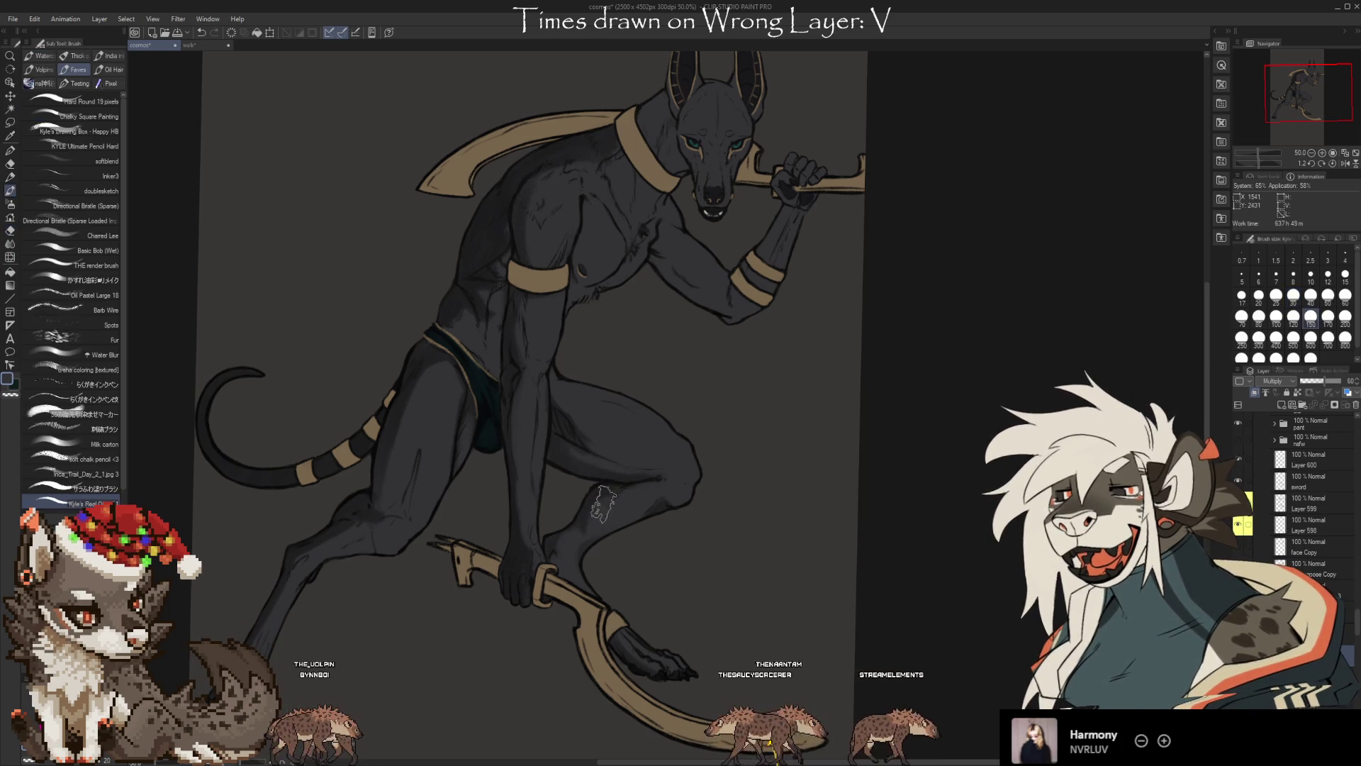
{"action": "key", "text": "e"}
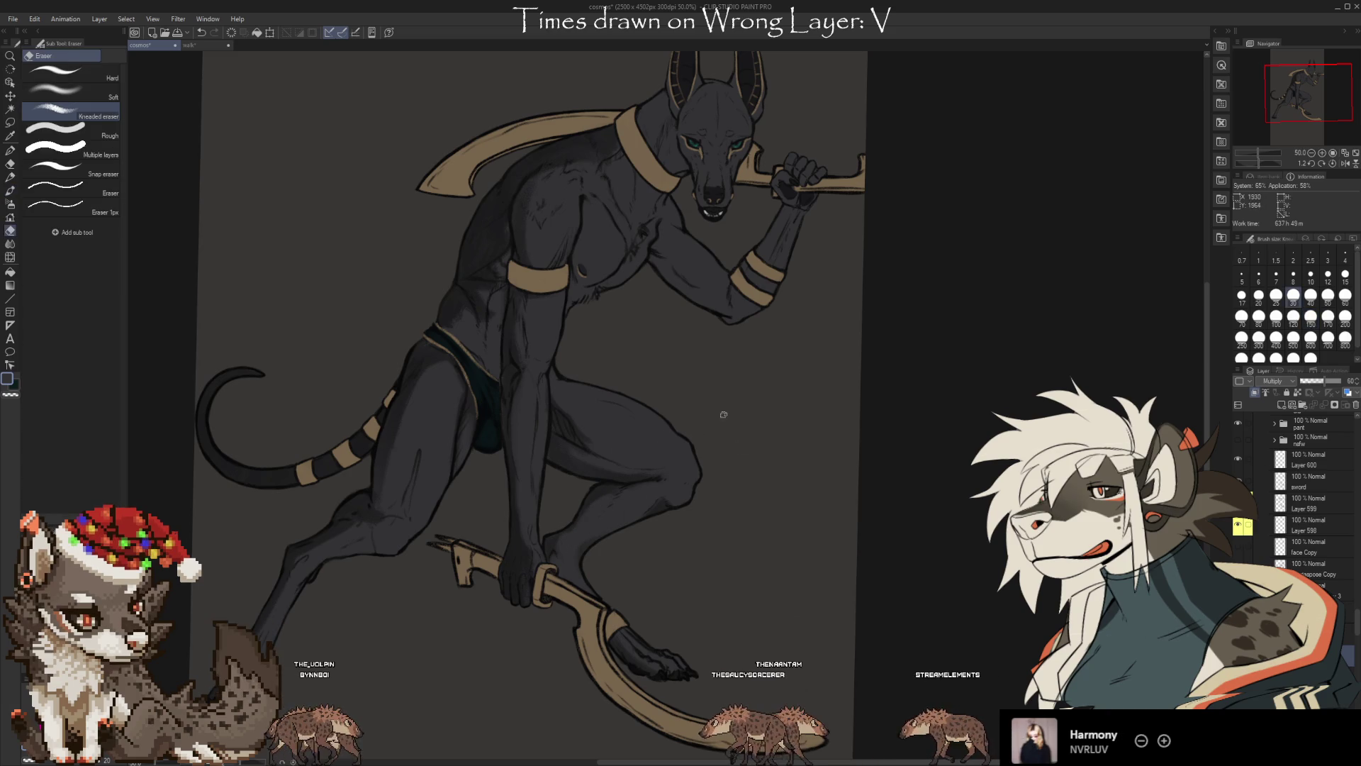
{"action": "left_click_drag", "start_coordinate": [721, 407], "coordinate": [719, 435]}
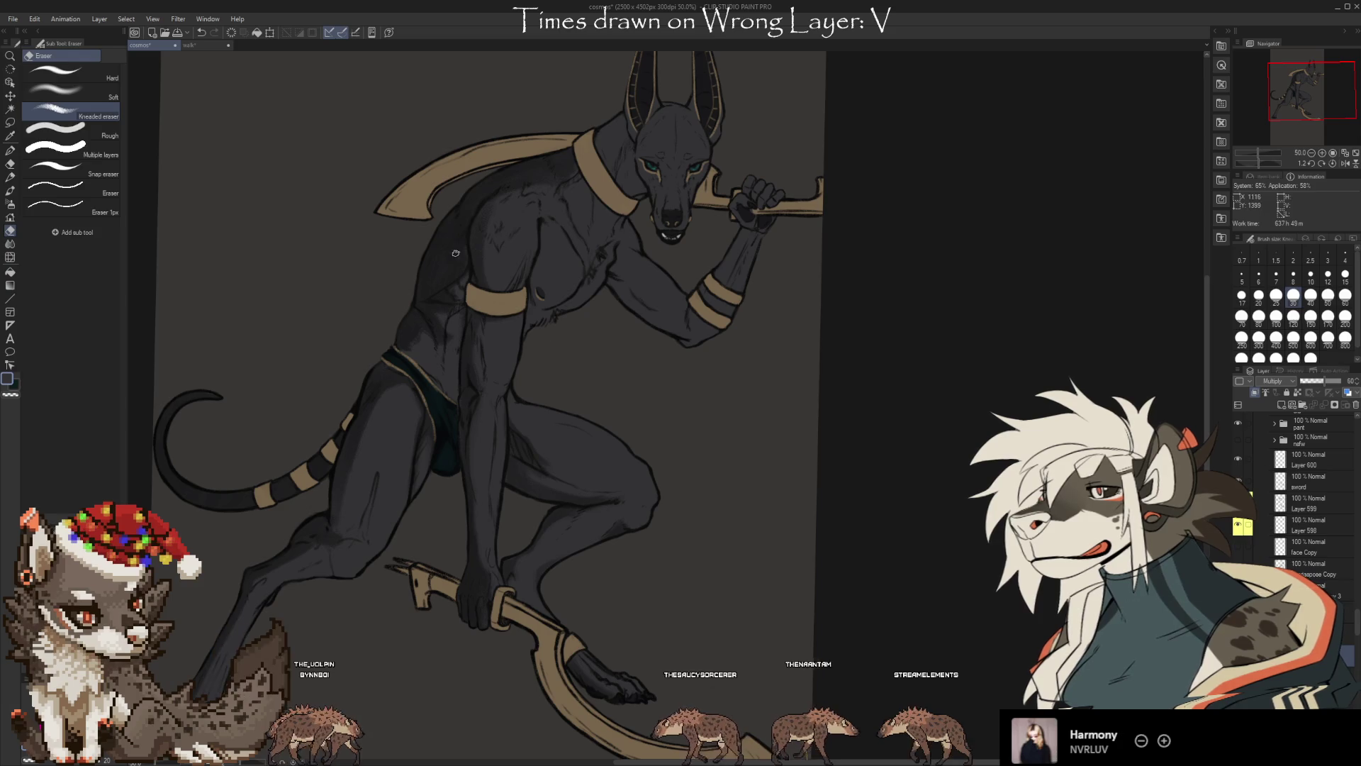
Brush and erase dark shading around the Anubis hip and chest
{"action": "key", "text": "b"}
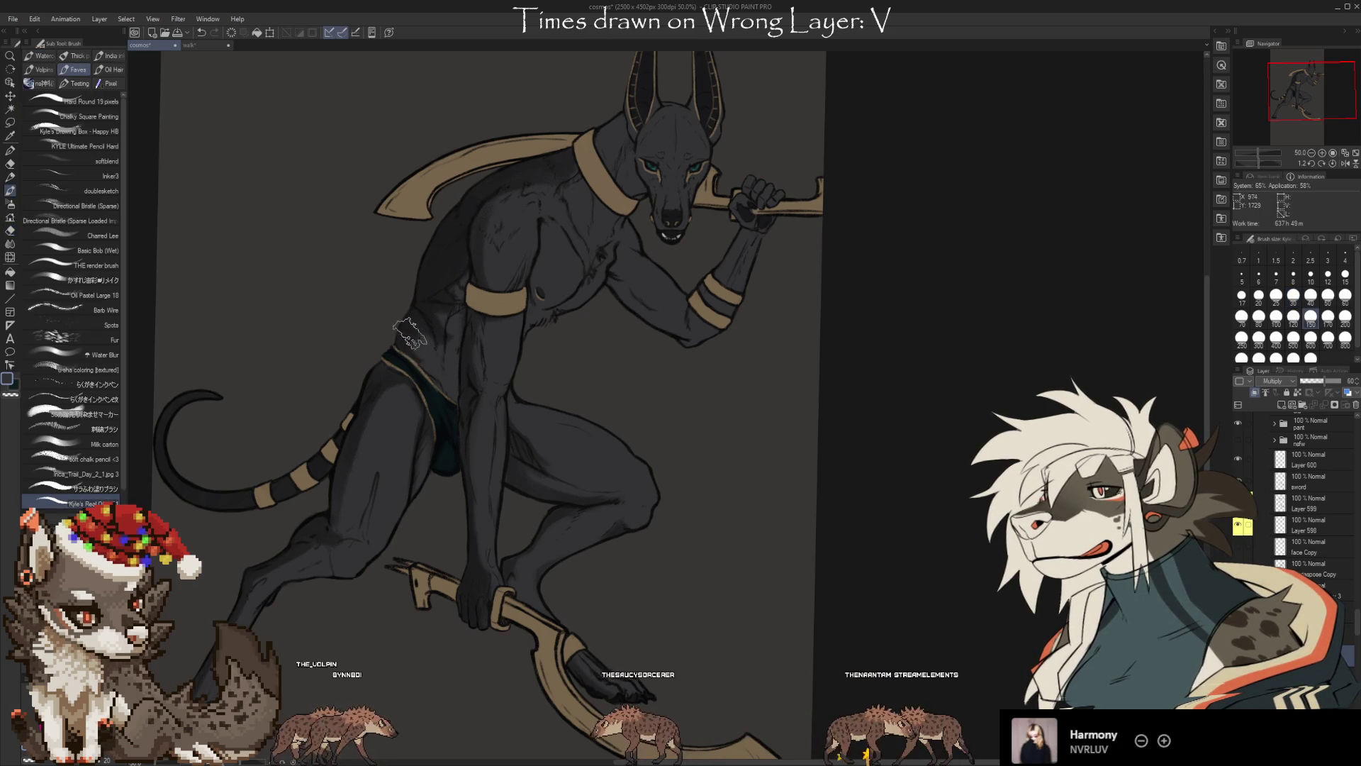
{"action": "key", "text": "e"}
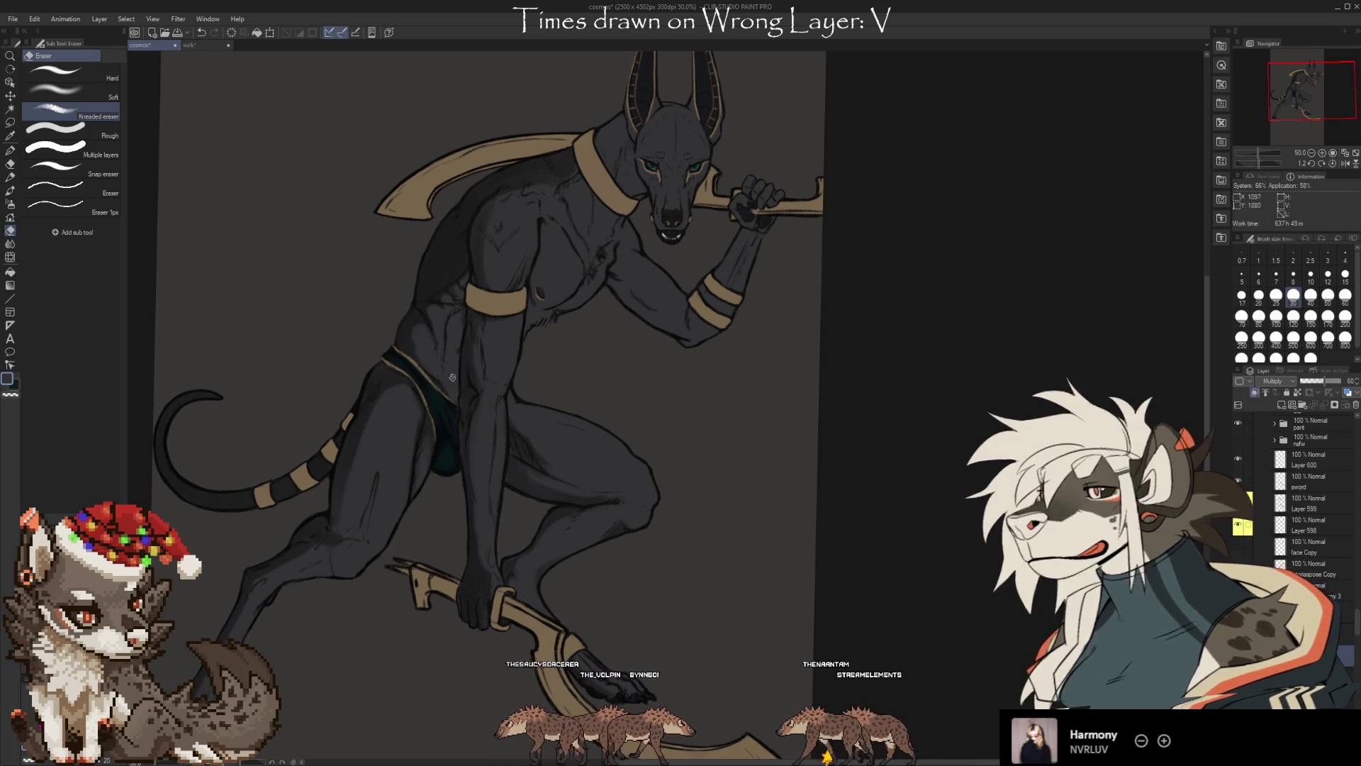
{"action": "key", "text": "b"}
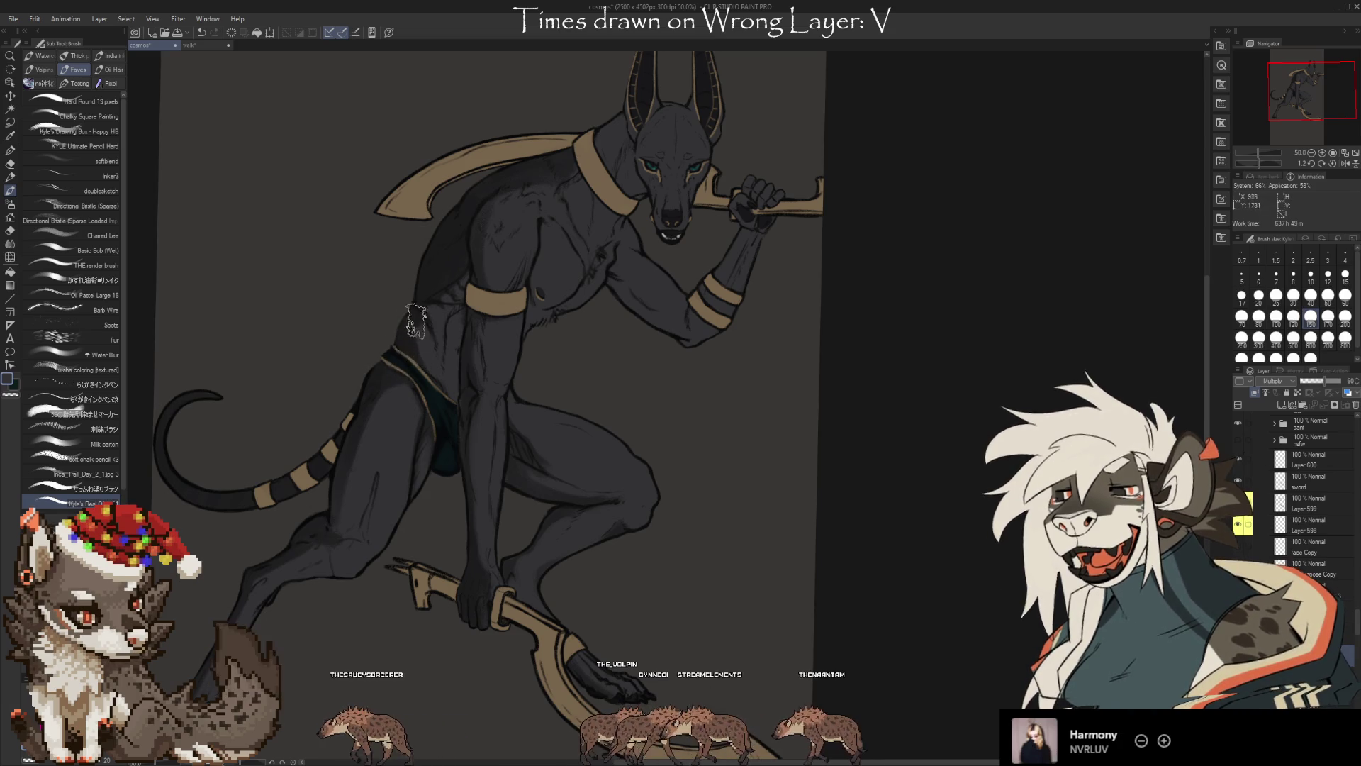
{"action": "scroll", "coordinate": [496, 354], "scroll_direction": "up", "scroll_amount": 2}
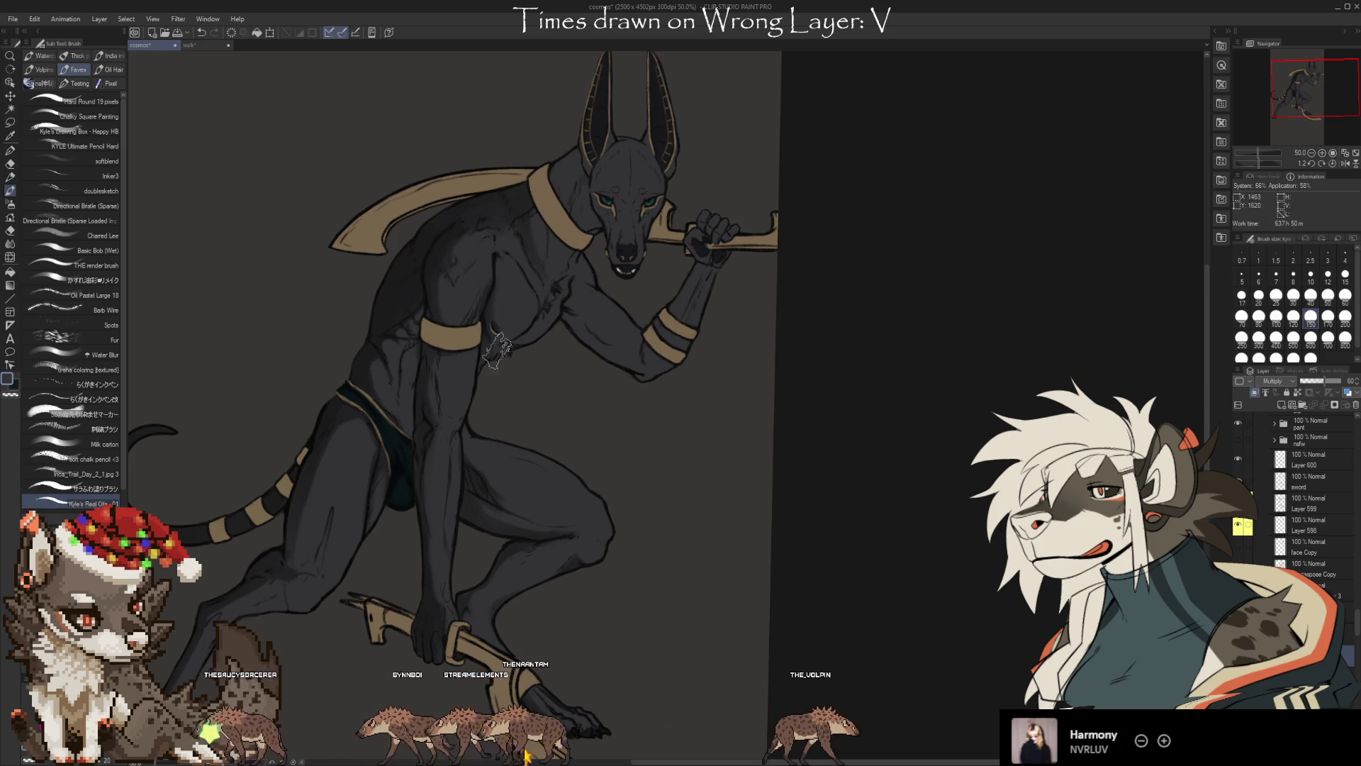
Refine dark shading on the forearm, head, ears and muzzle with brush and eraser
{"action": "key", "text": "e"}
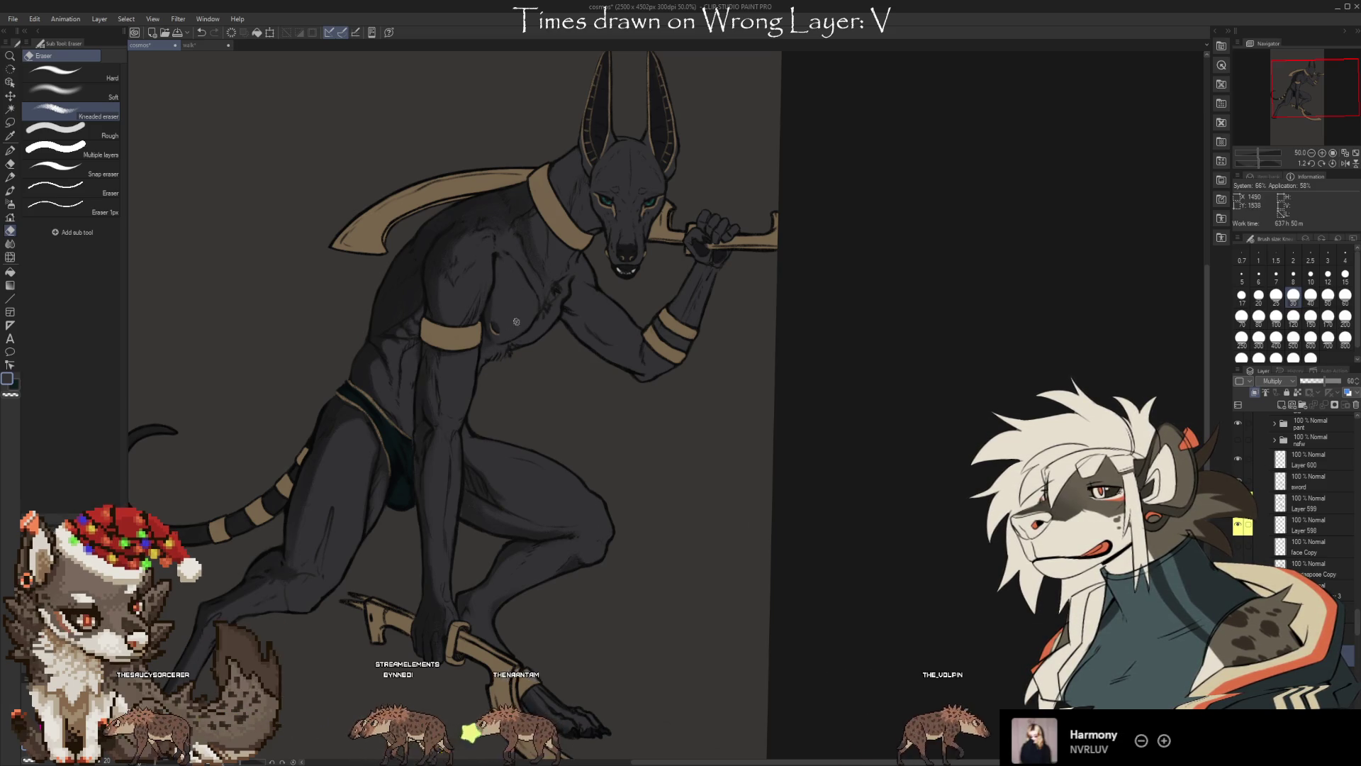
{"action": "key", "text": "b"}
{"action": "key", "text": "e"}
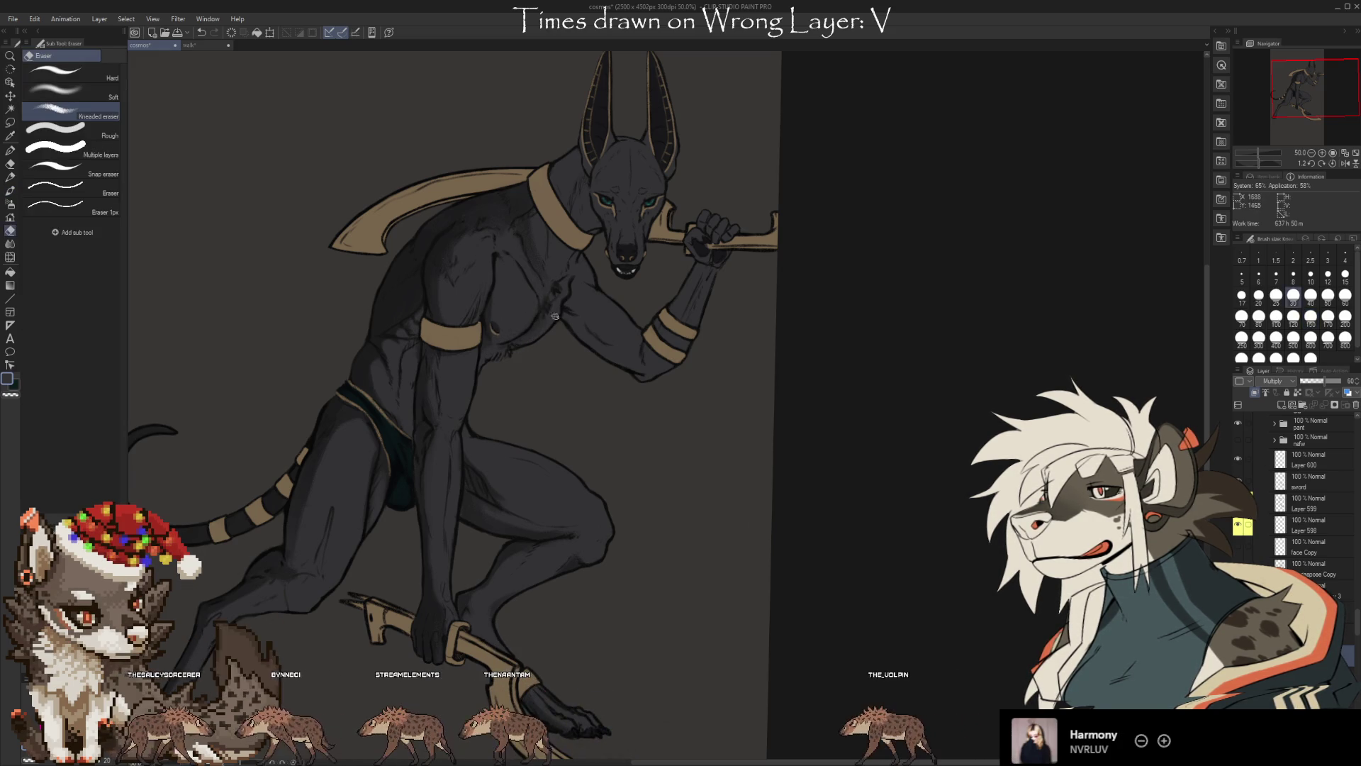
{"action": "key", "text": "b"}
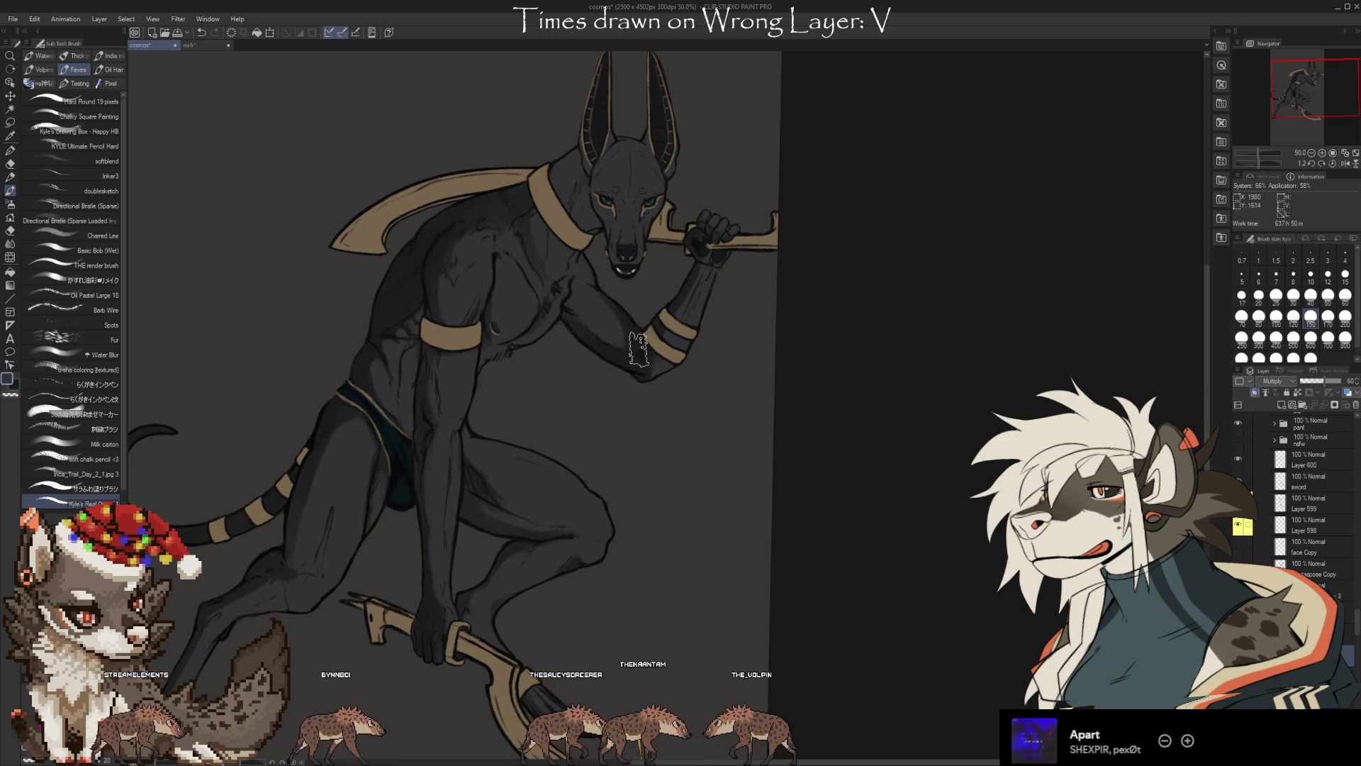
{"action": "key", "text": "e"}
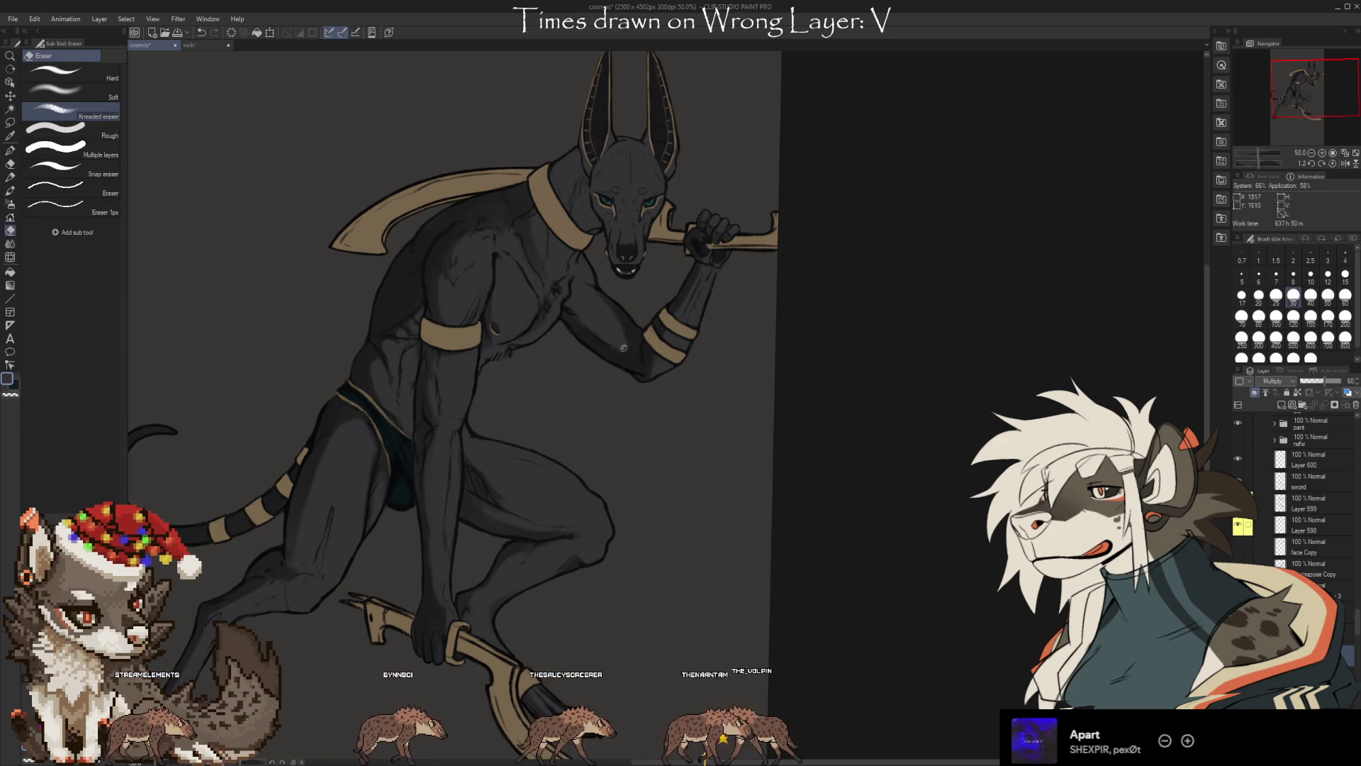
{"action": "key", "text": "b"}
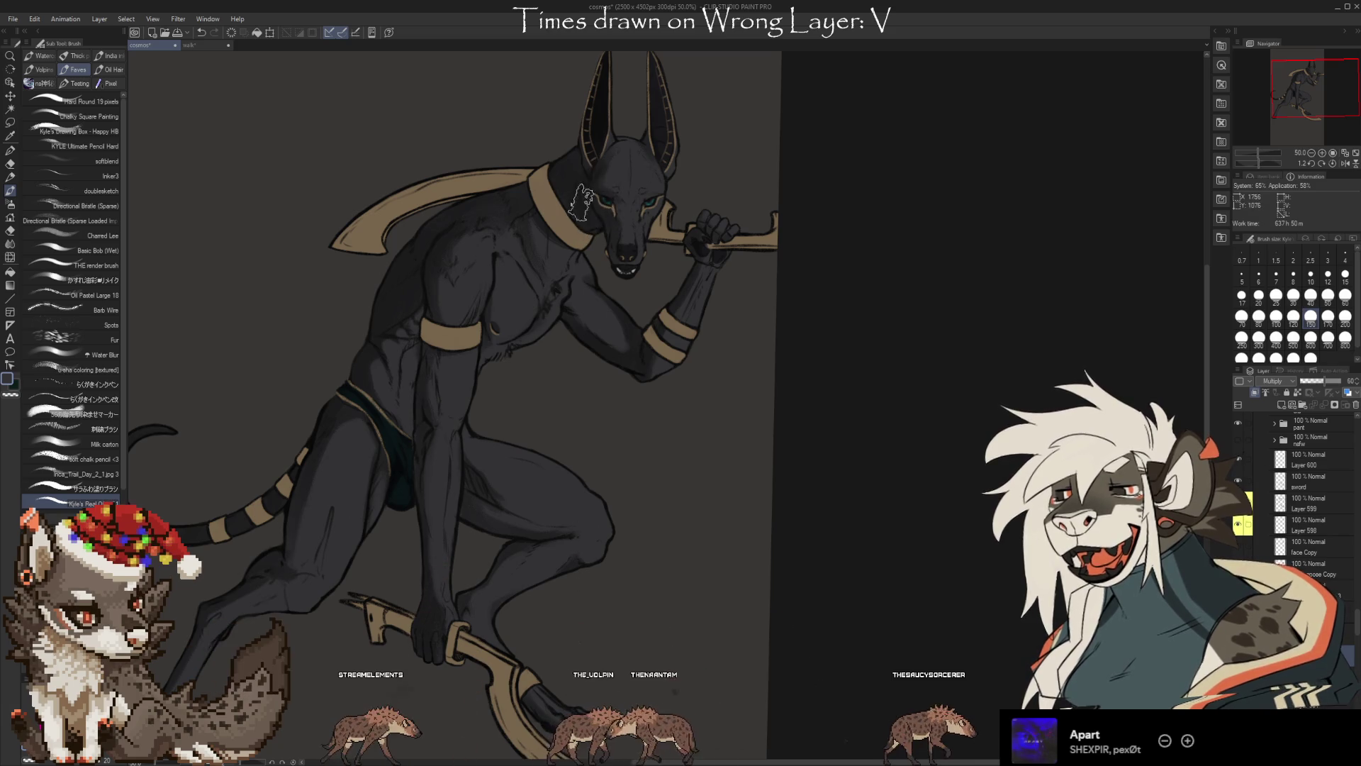
Add more soft airbrush shading and erase touch-ups, then recentre the Anubis figure
{"action": "key", "text": "e"}
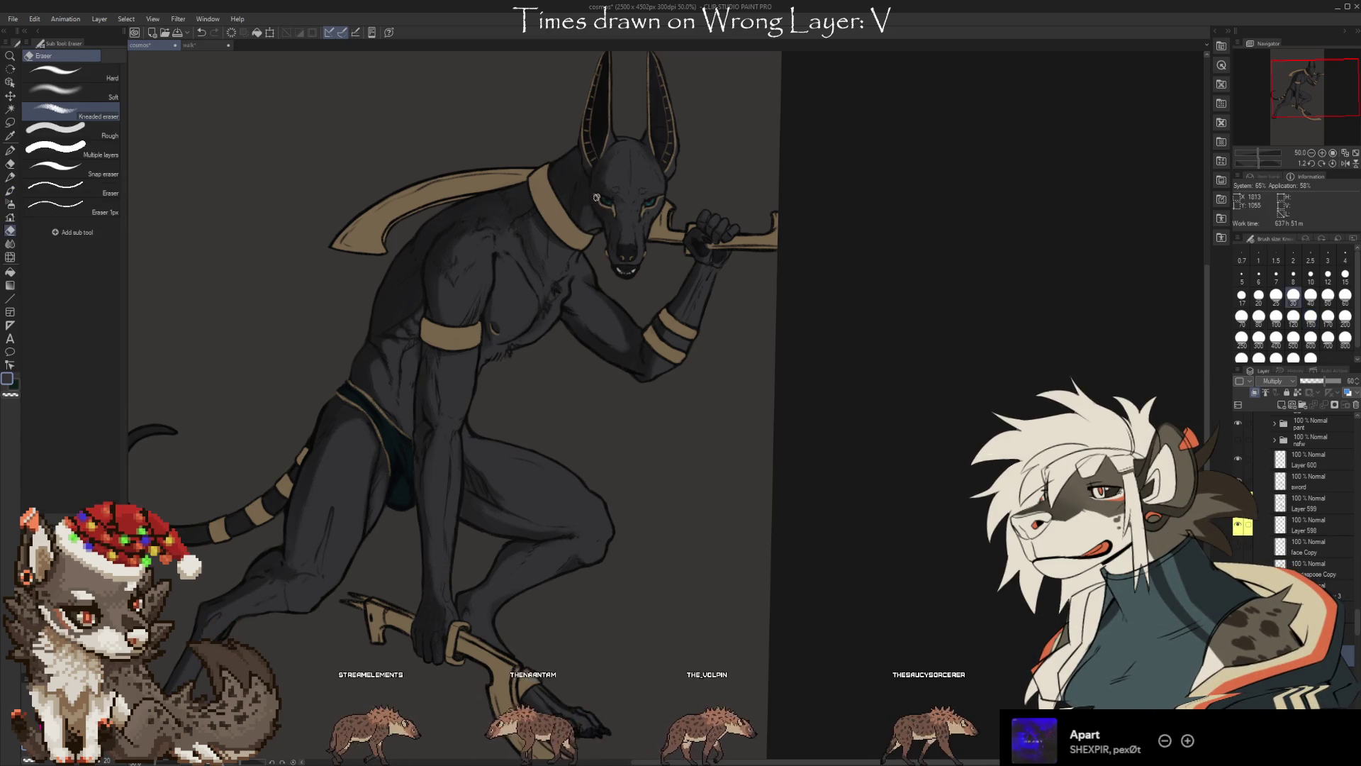
{"action": "key", "text": "b"}
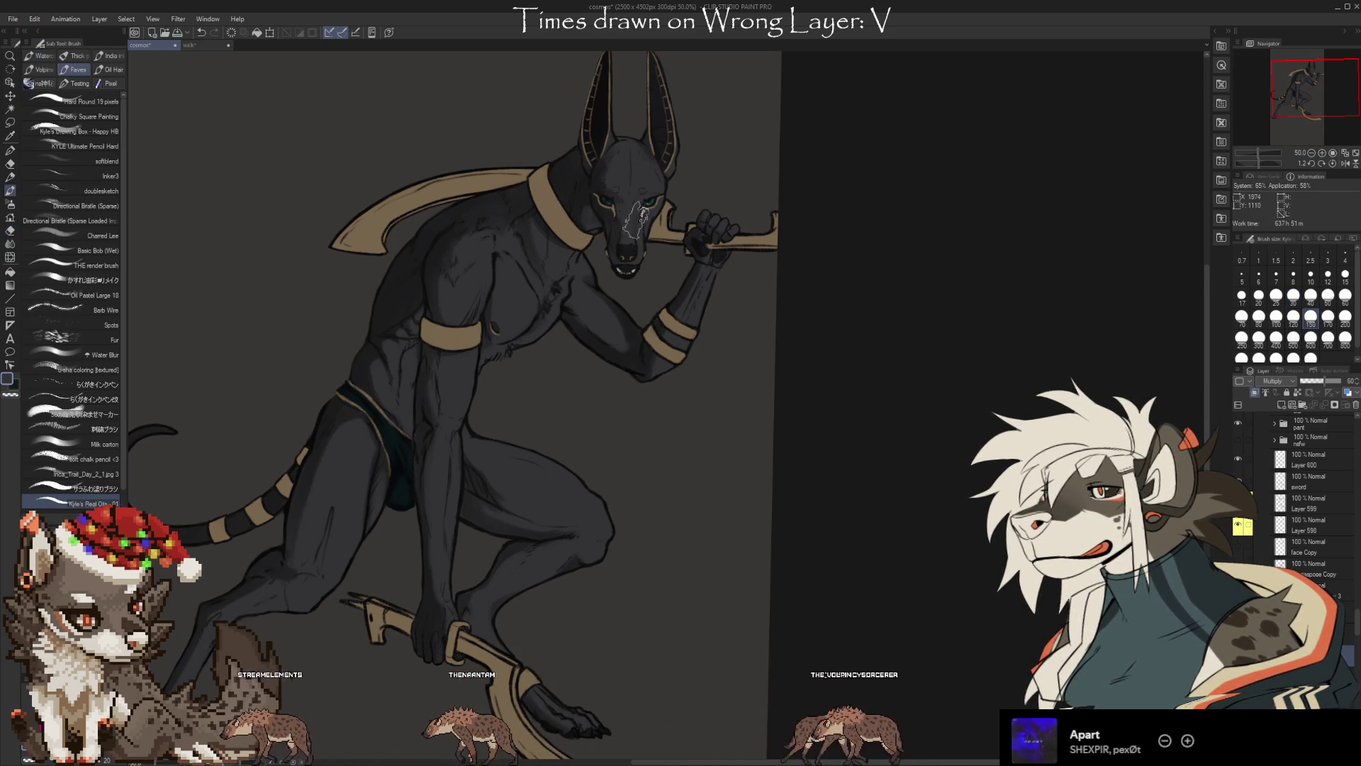
{"action": "key", "text": "b"}
{"action": "key", "text": "b"}
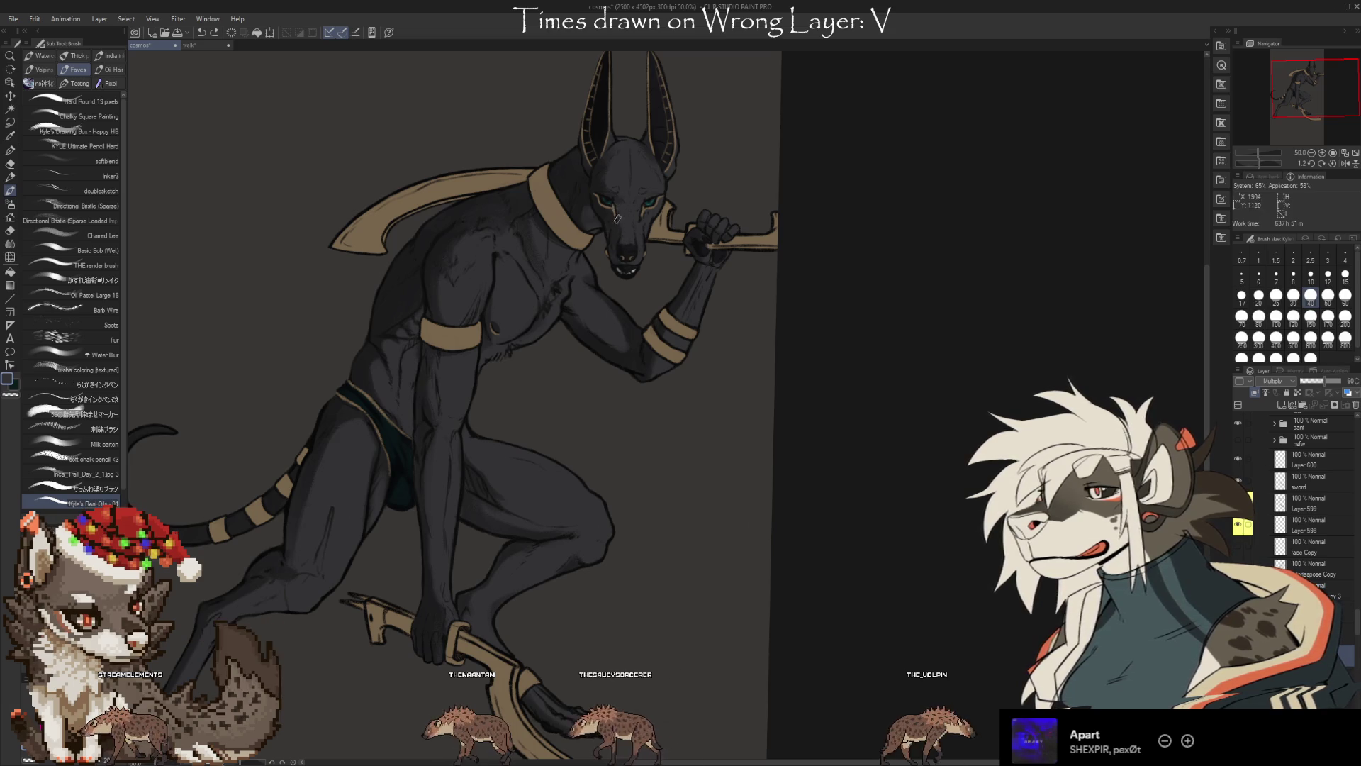
{"action": "key", "text": "e"}
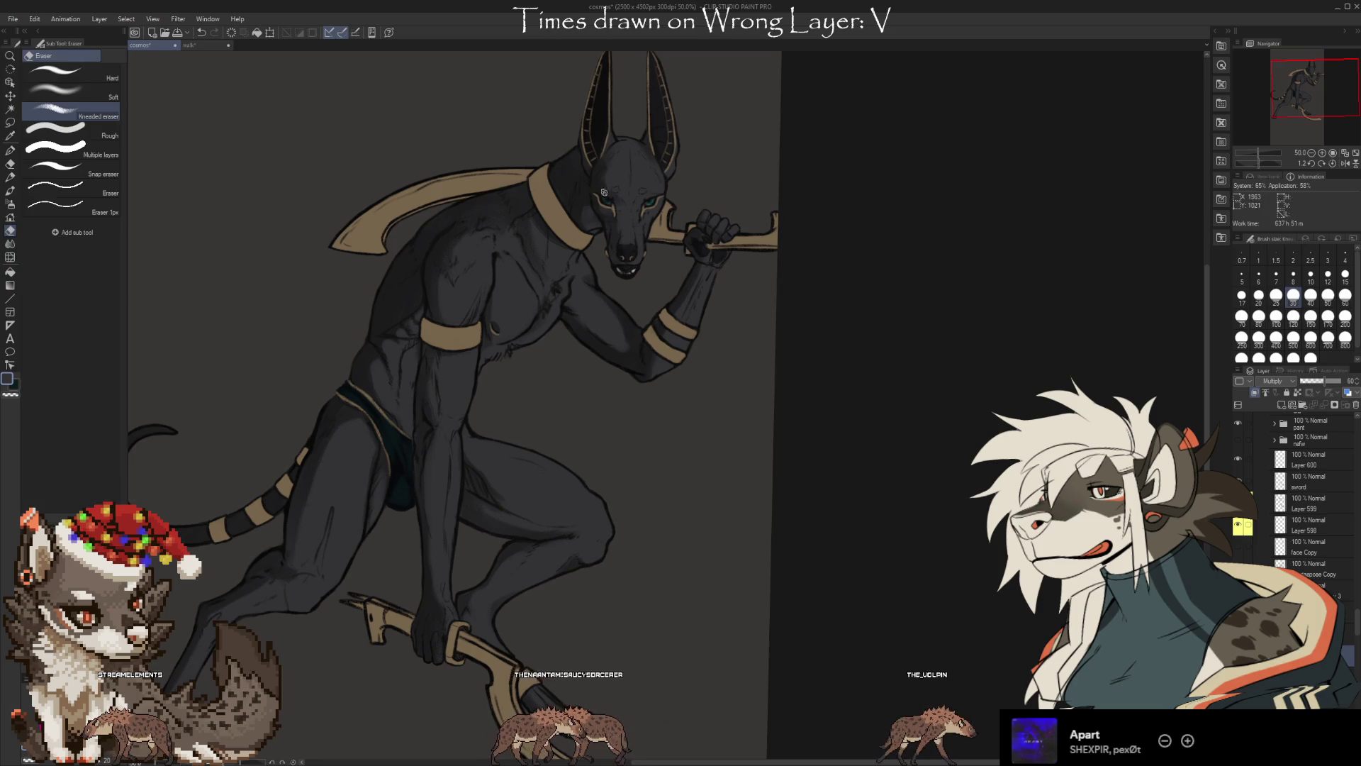
{"action": "key", "text": "b"}
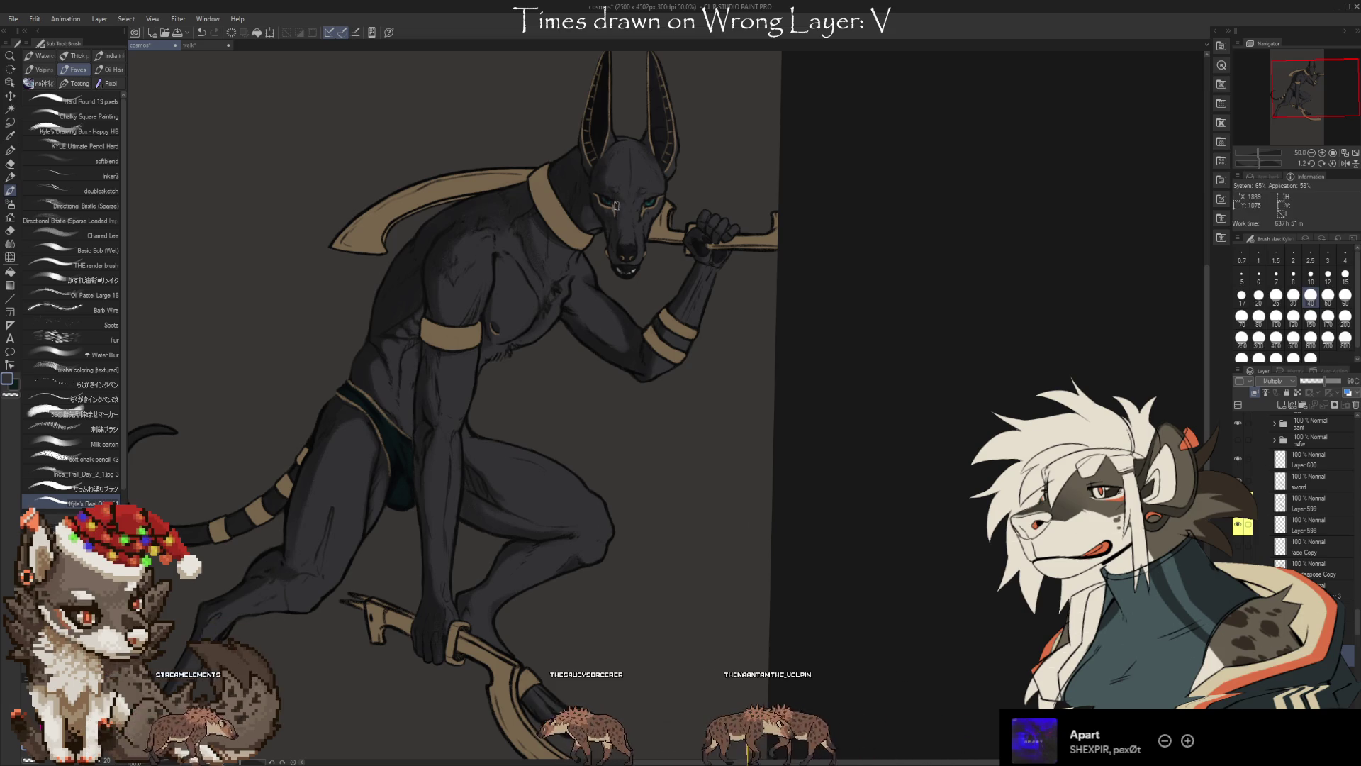
{"action": "key", "text": "e"}
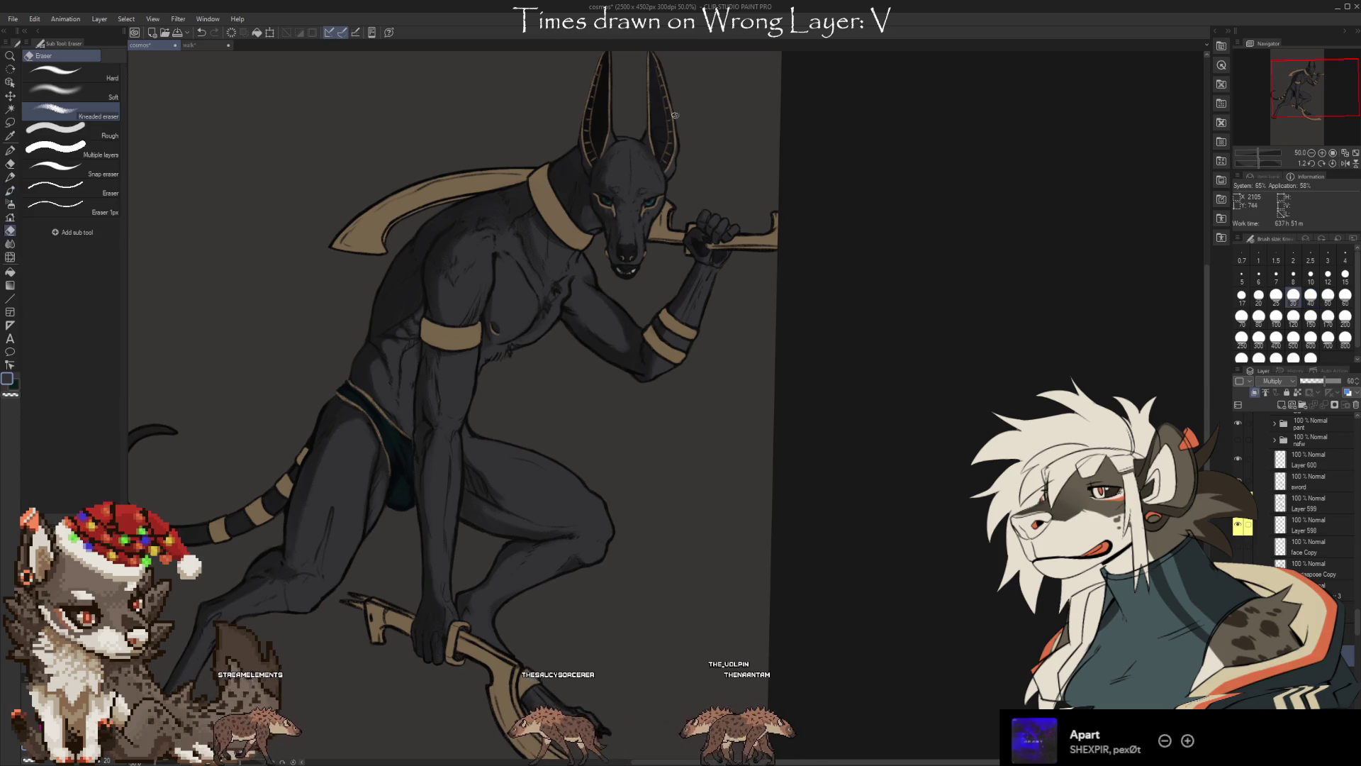
{"action": "key", "text": "b"}
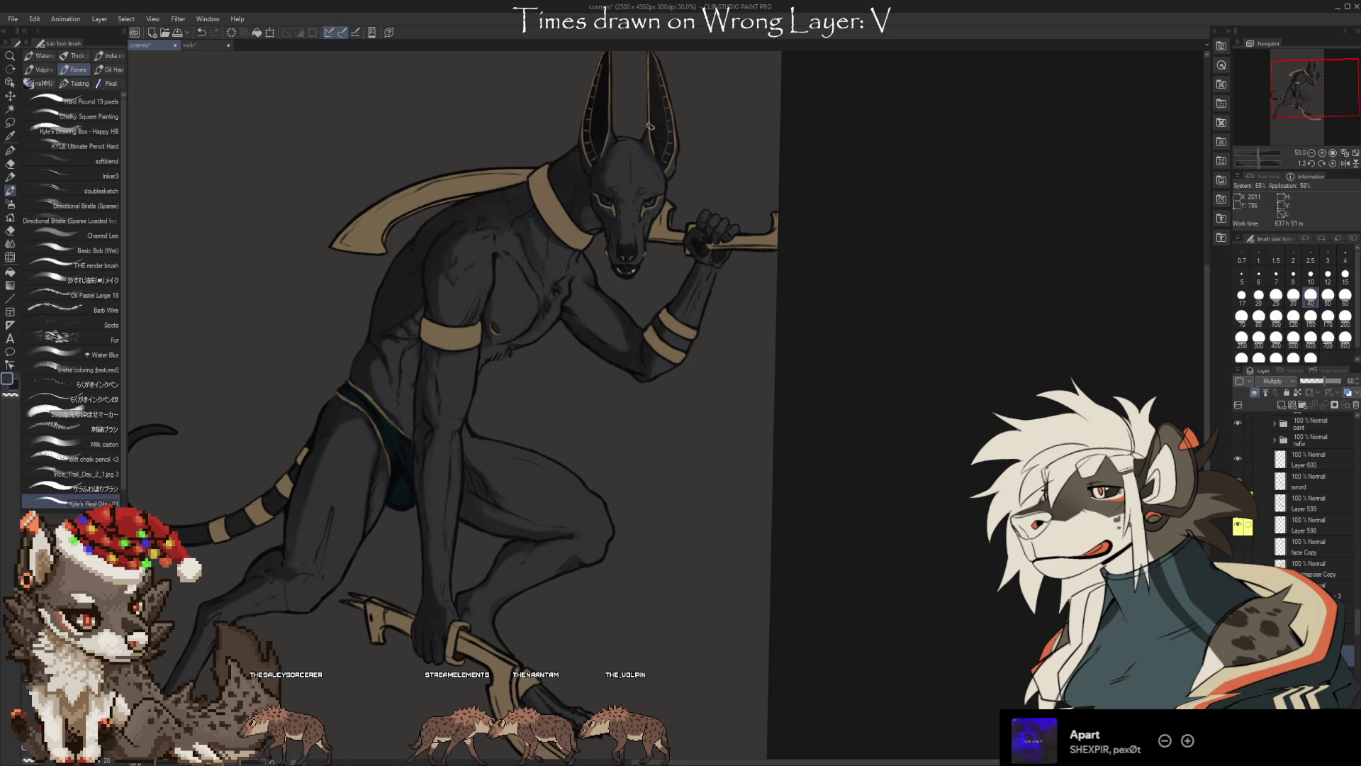
{"action": "key", "text": "e"}
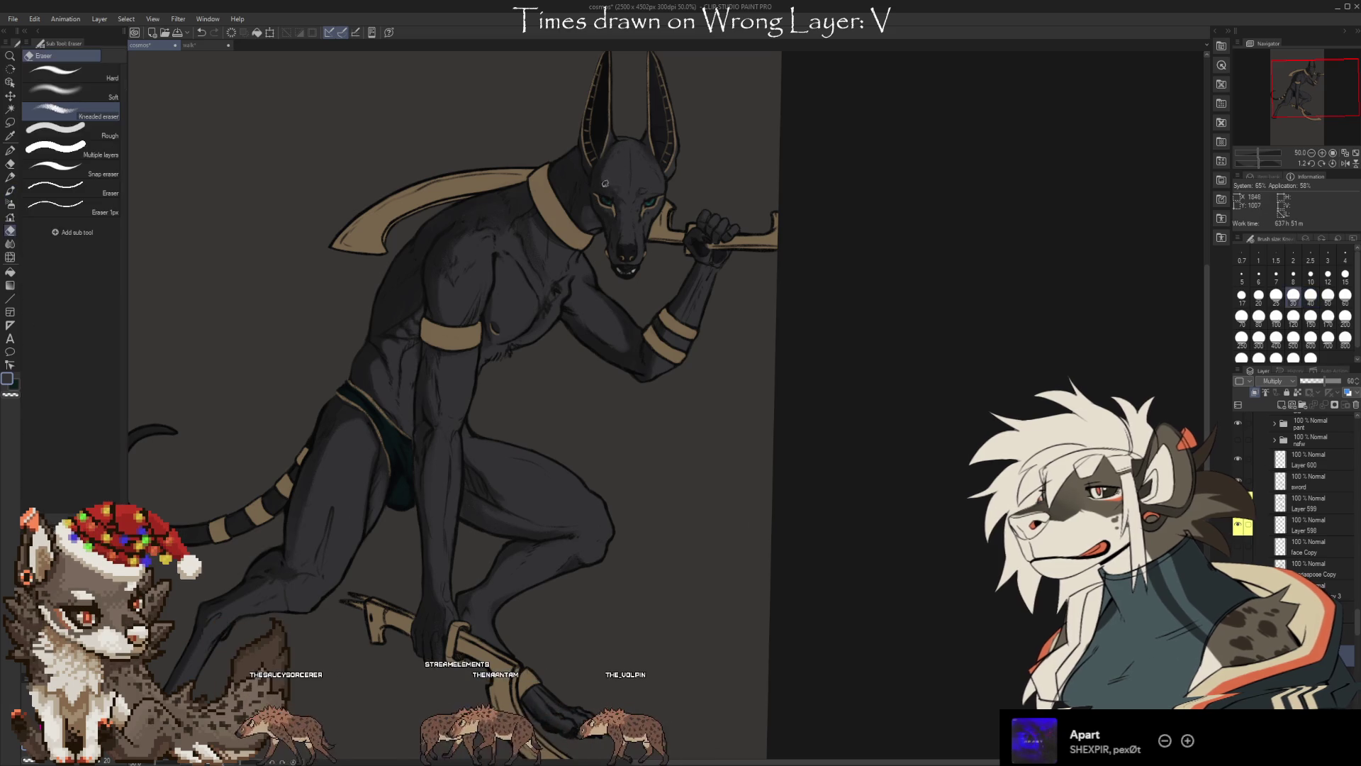
{"action": "key", "text": "b"}
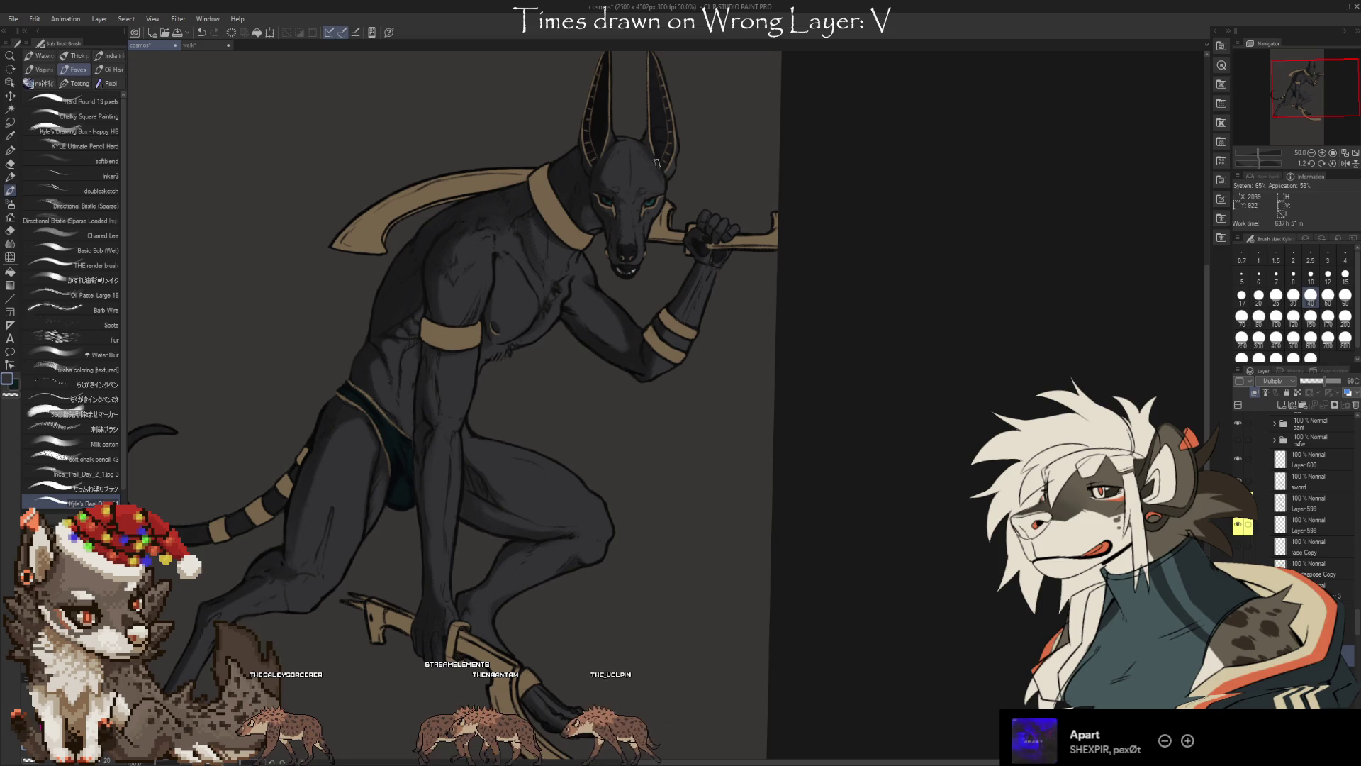
{"action": "key", "text": "e"}
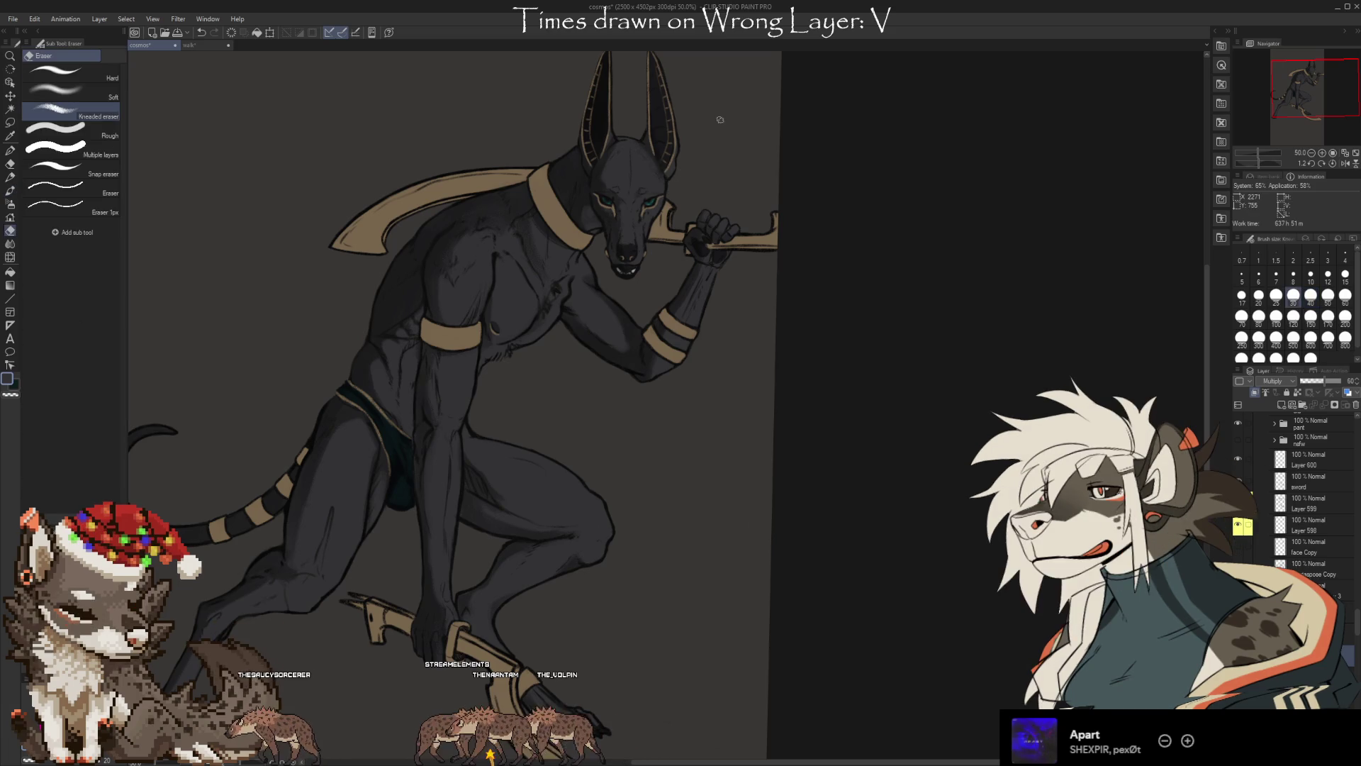
{"action": "left_click_drag", "start_coordinate": [875, 541], "coordinate": [957, 566]}
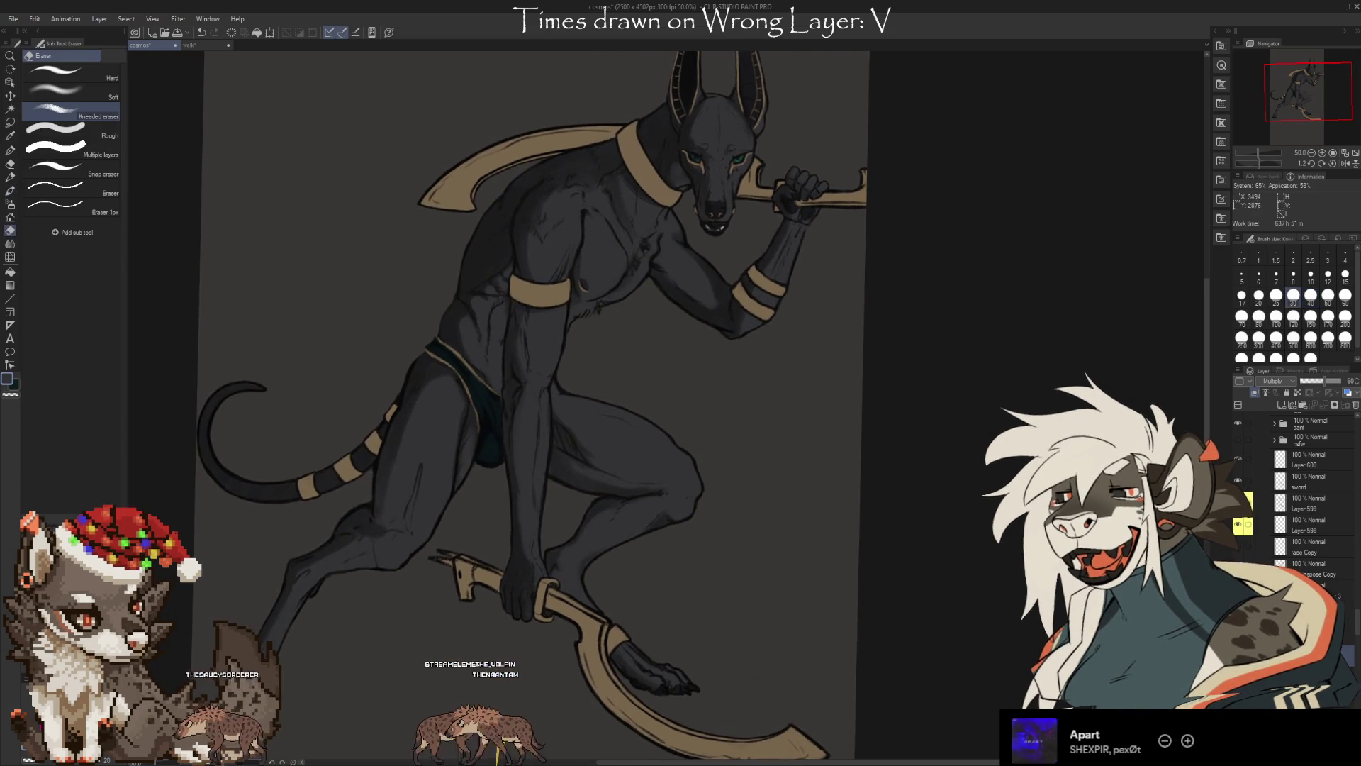
Compare versions with undo/redo, ending with the sketchy torso and leg shading undone
{"action": "key", "text": "ctrl+z"}
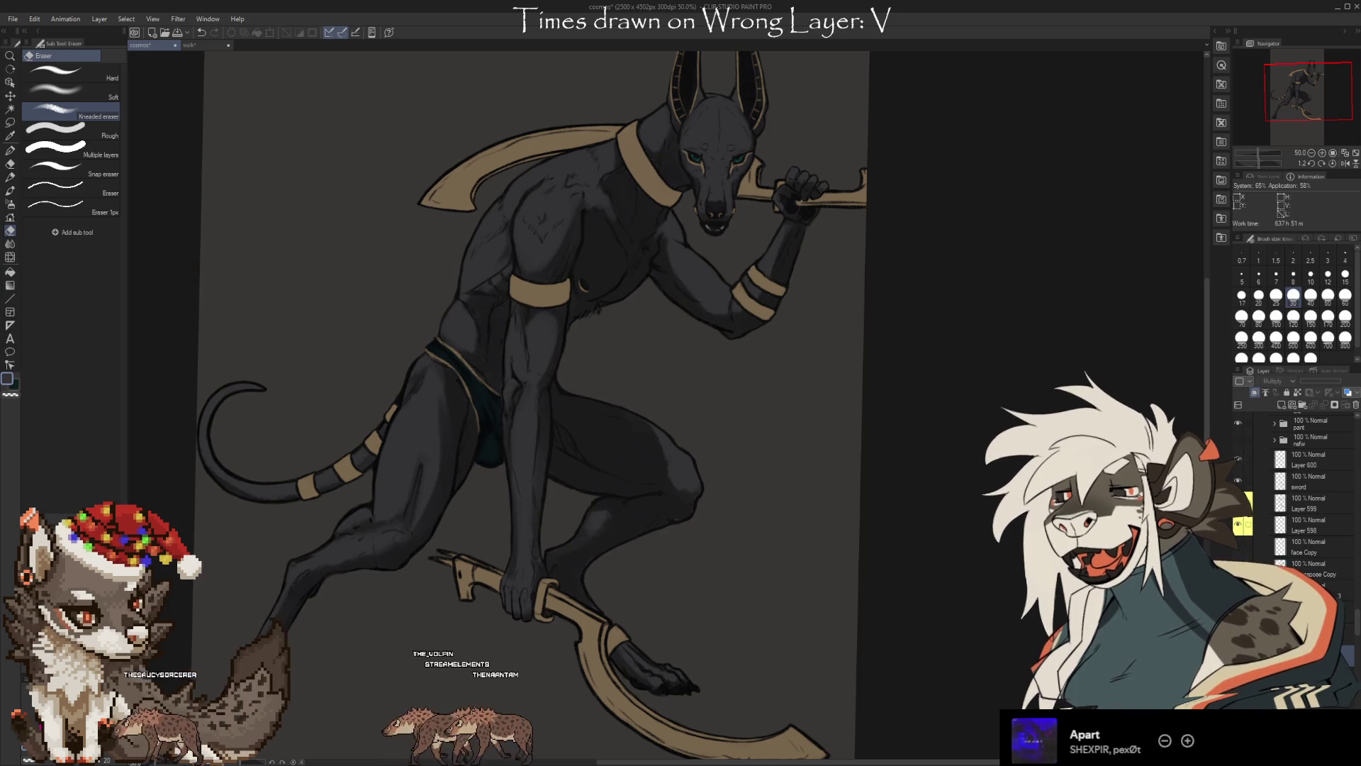
{"action": "key", "text": "ctrl+y"}
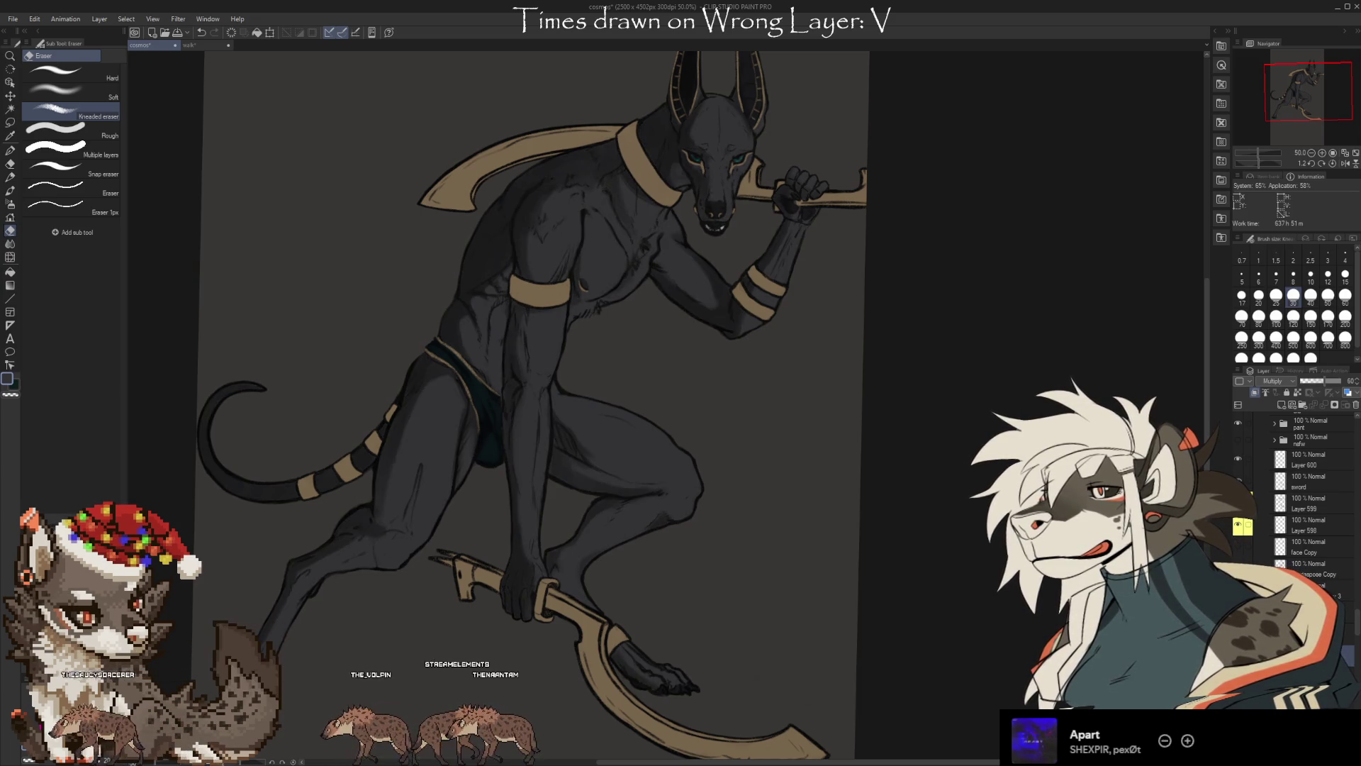
{"action": "key", "text": "ctrl+z"}
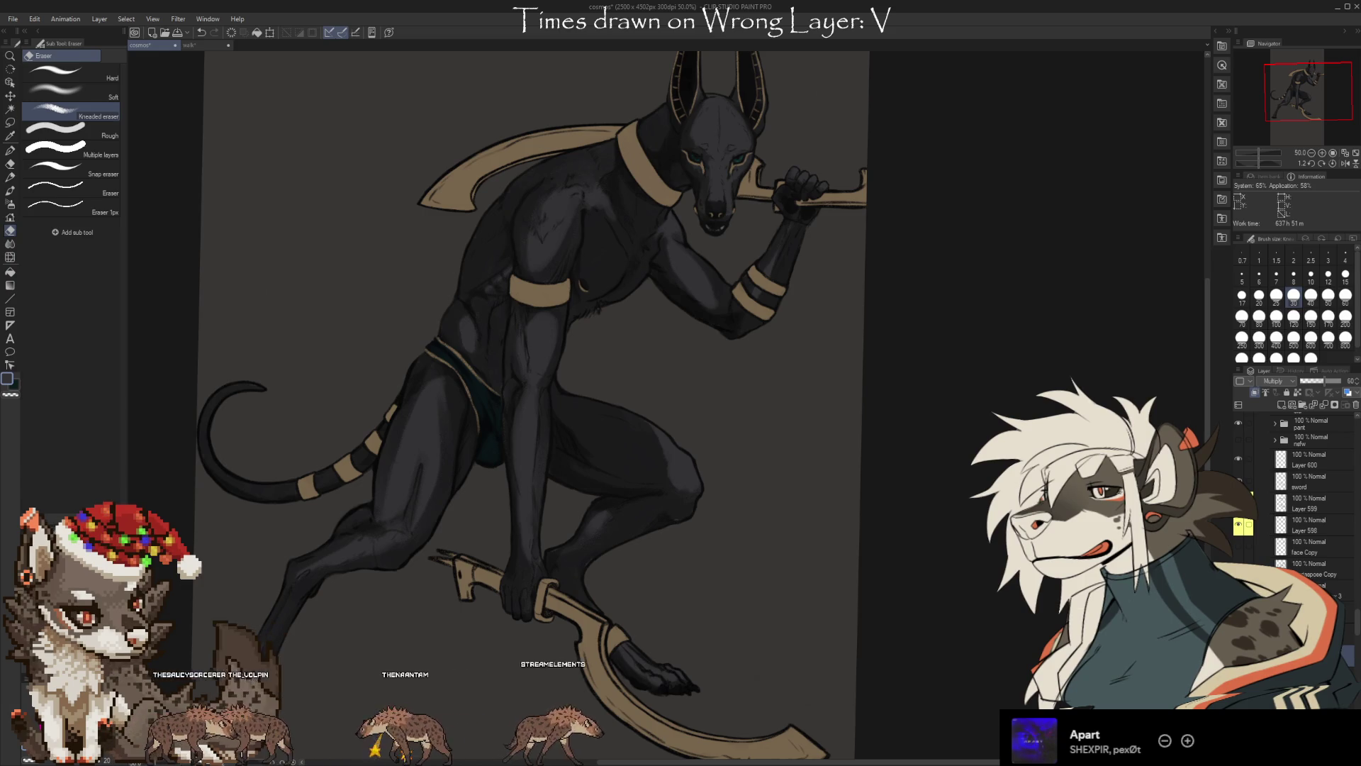
{"action": "key", "text": "ctrl+z"}
{"action": "key", "text": "ctrl+z"}
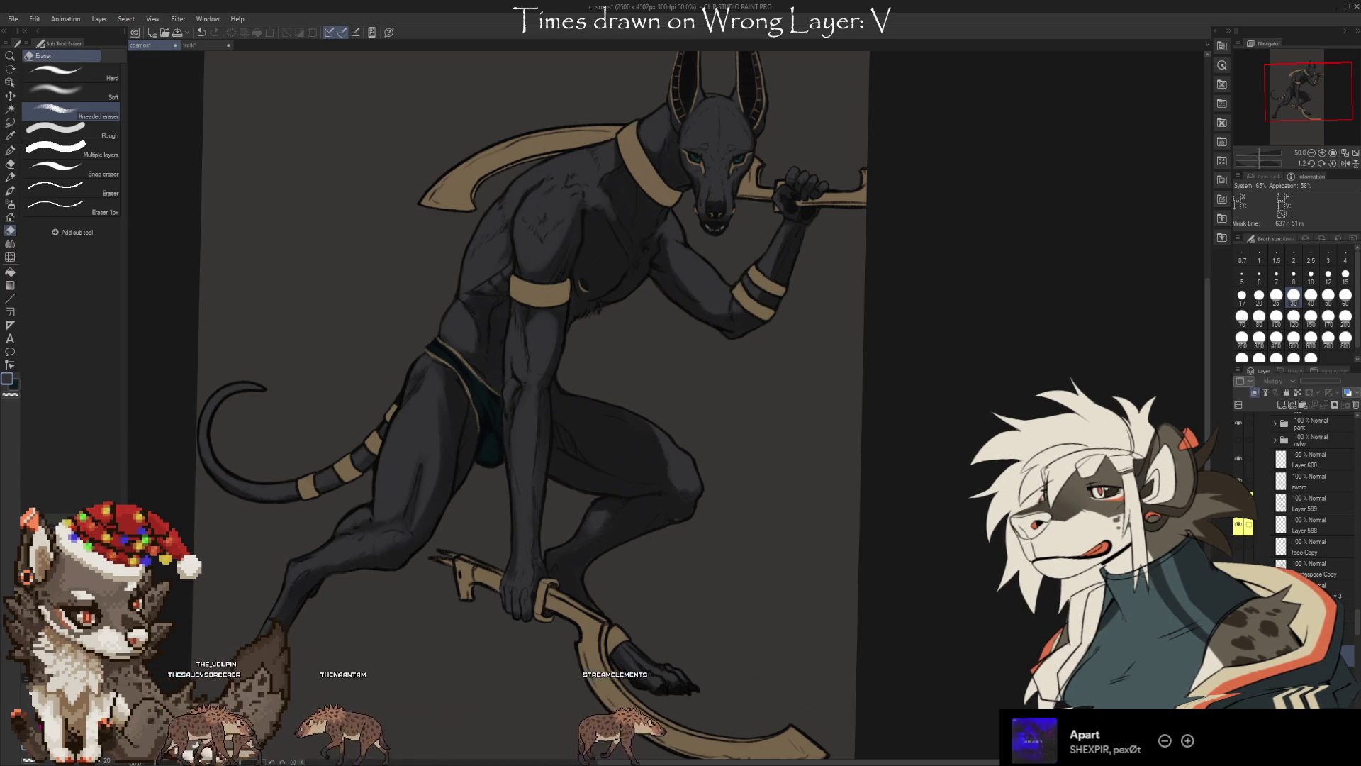
{"action": "key", "text": "ctrl+y"}
{"action": "key", "text": "ctrl+y"}
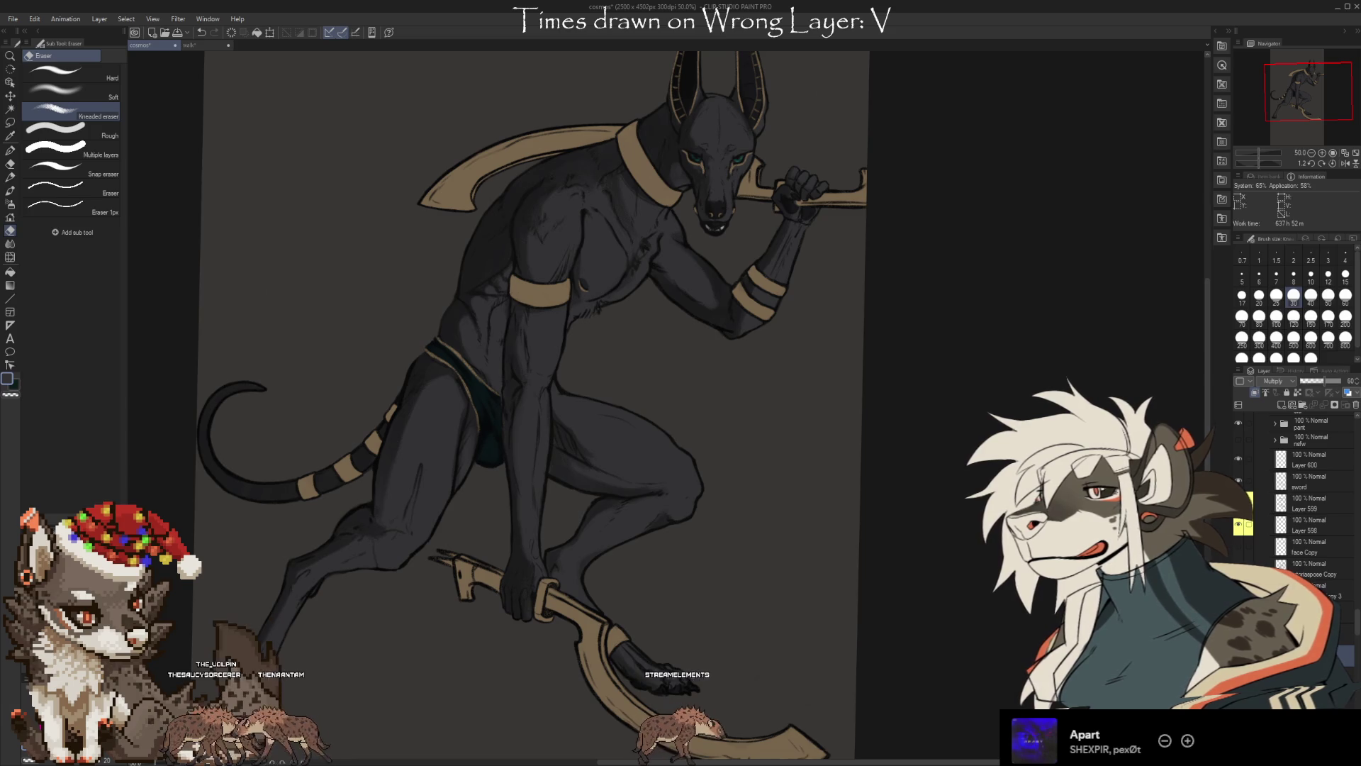
{"action": "key", "text": "ctrl+z"}
{"action": "key", "text": "ctrl+z"}
{"action": "key", "text": "ctrl+y"}
{"action": "key", "text": "ctrl+y"}
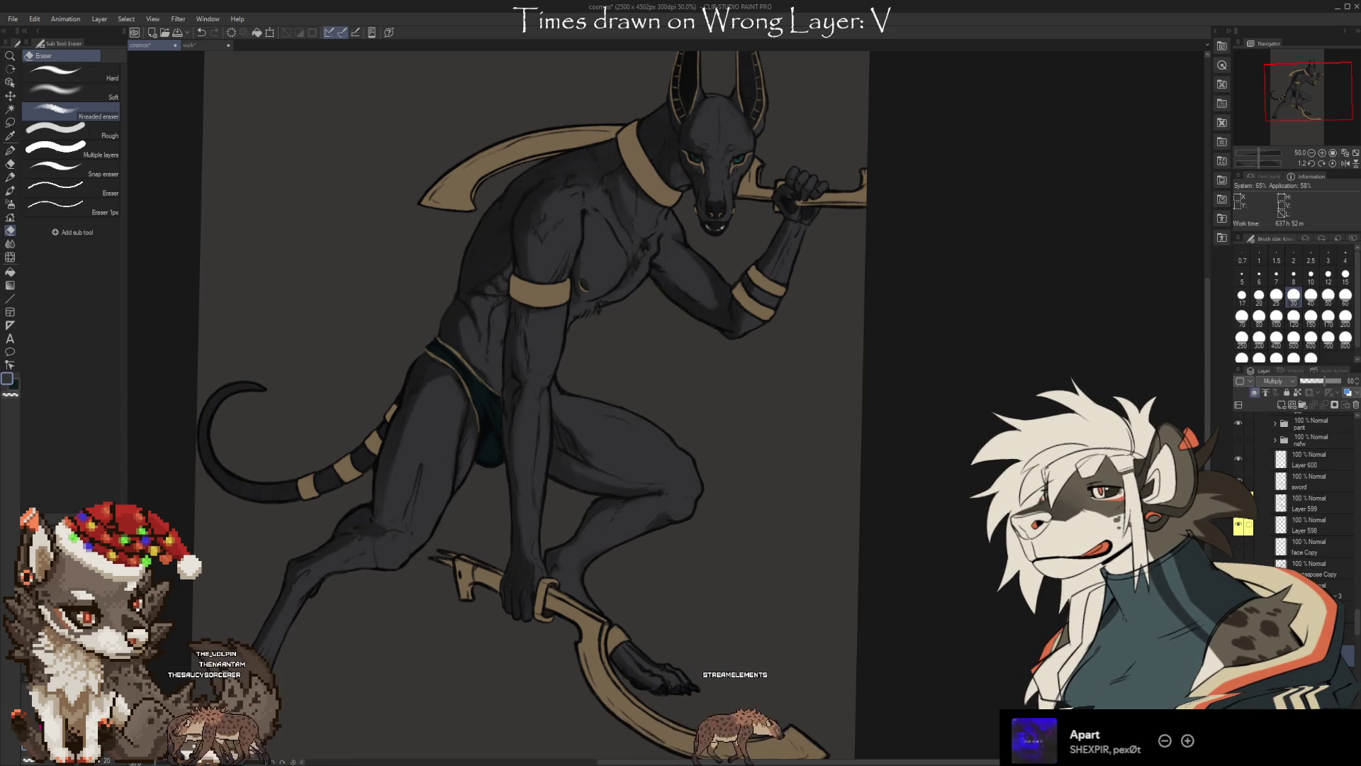
{"action": "key", "text": "ctrl+z"}
{"action": "key", "text": "ctrl+z"}
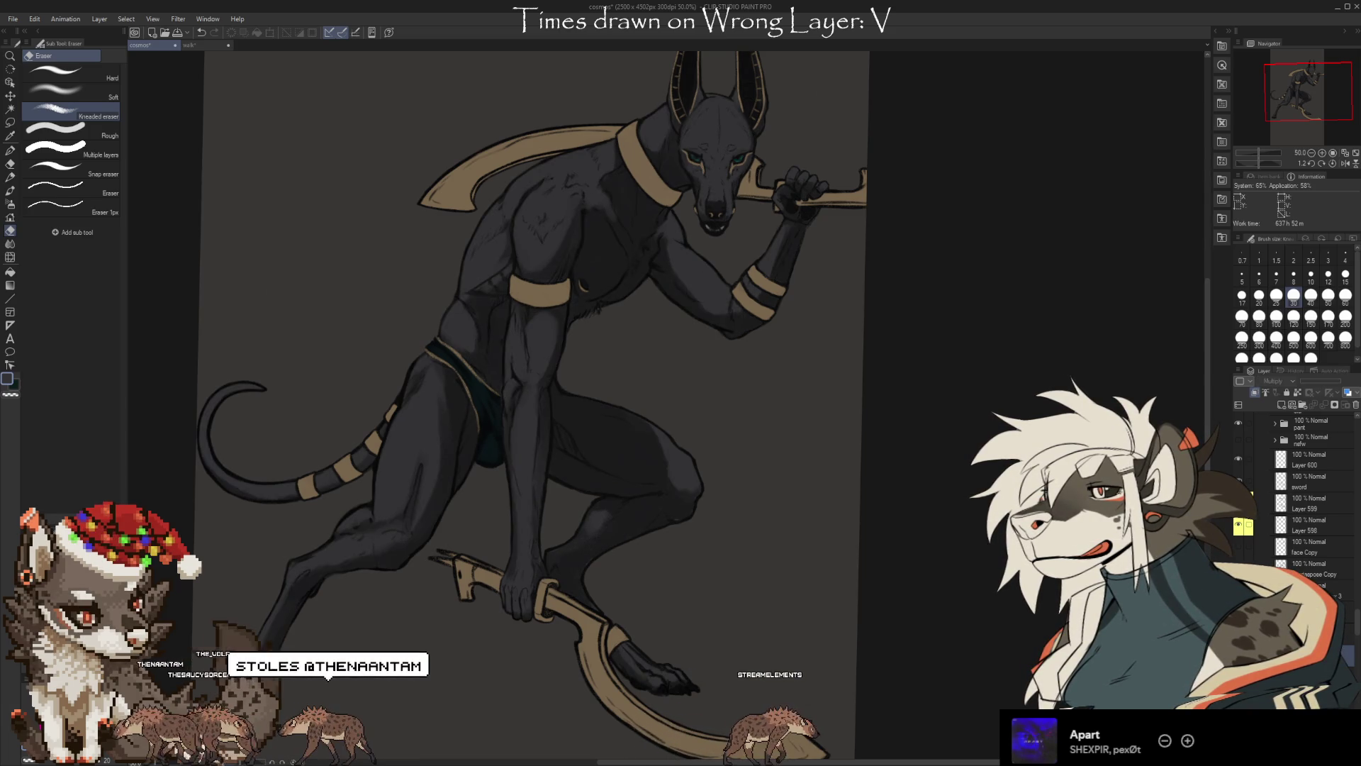
{"action": "key", "text": "ctrl+z"}
{"action": "key", "text": "ctrl+y"}
{"action": "key", "text": "ctrl+y"}
{"action": "key", "text": "ctrl+z"}
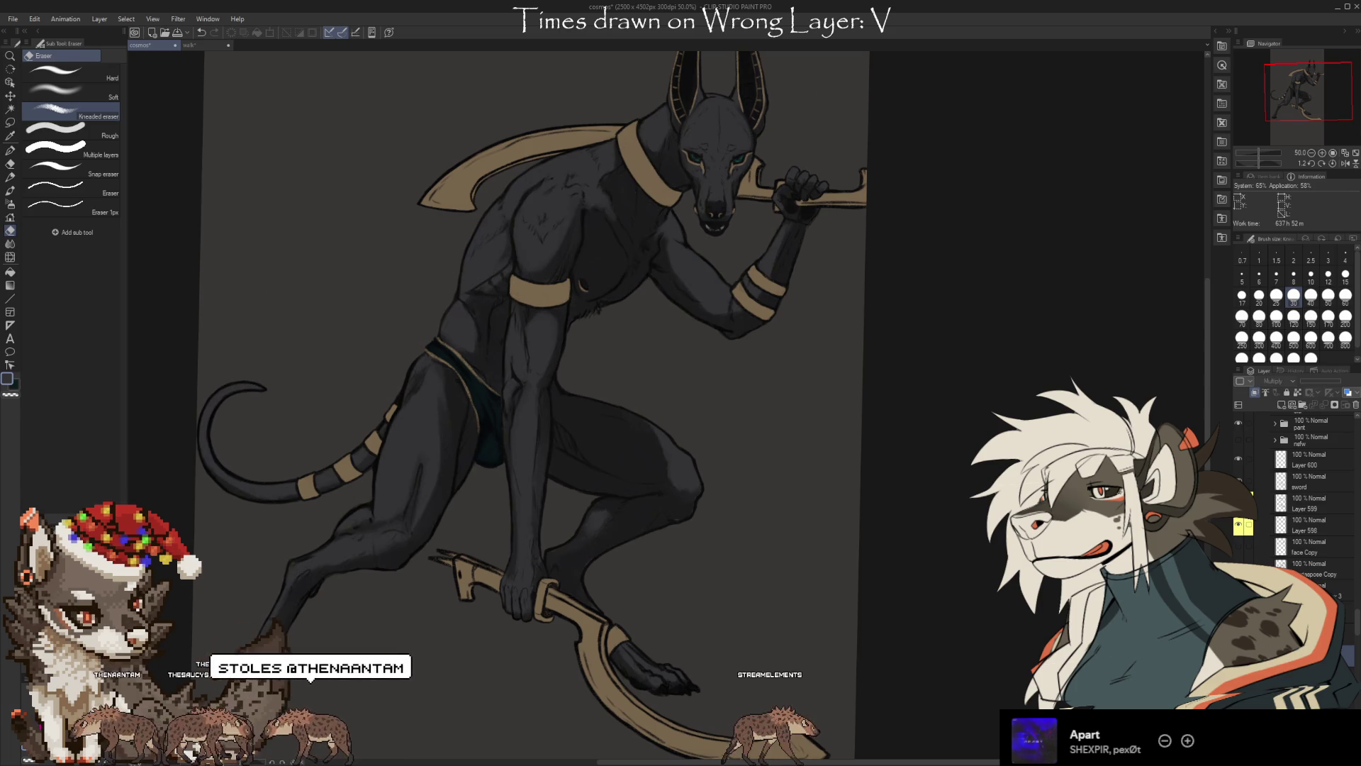
{"action": "key", "text": "ctrl+z"}
{"action": "key", "text": "ctrl+z"}
{"action": "key", "text": "ctrl+y"}
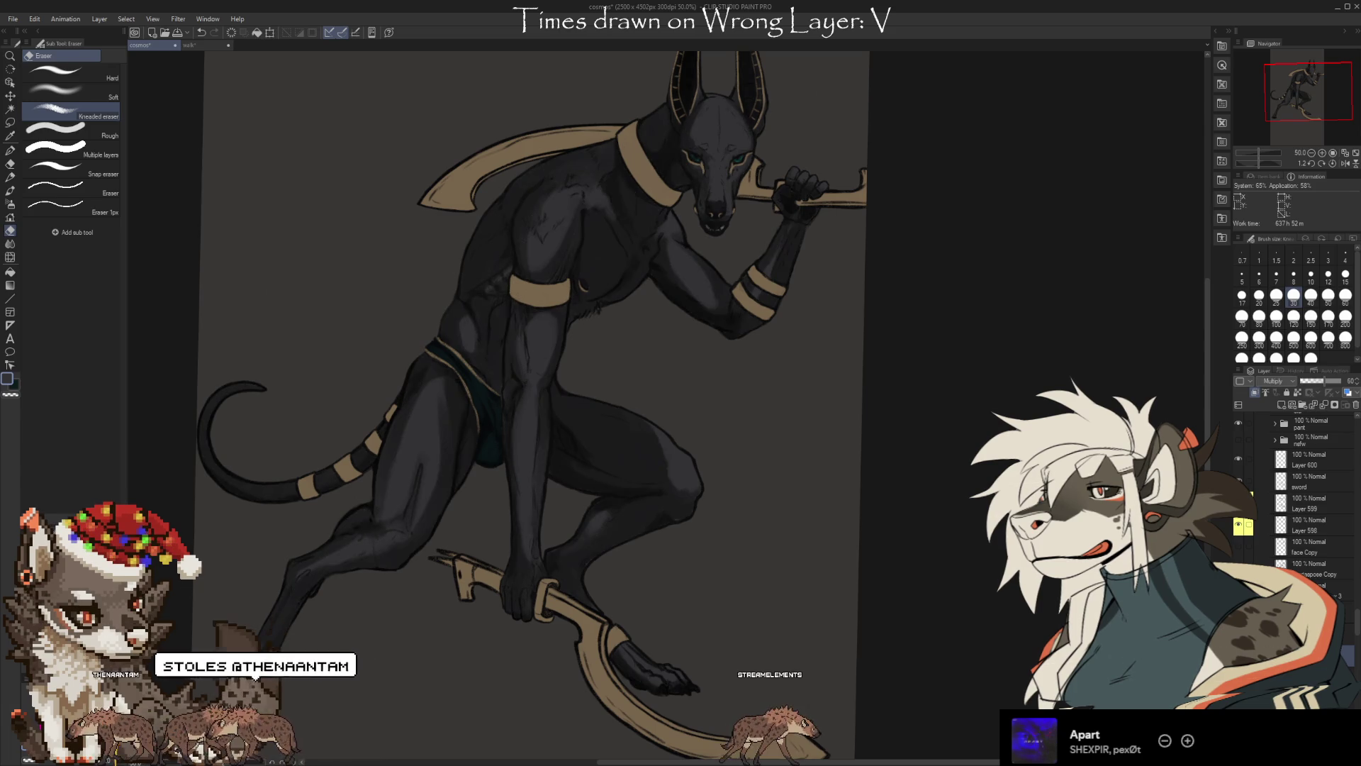
{"action": "key", "text": "ctrl+y"}
{"action": "key", "text": "ctrl+y"}
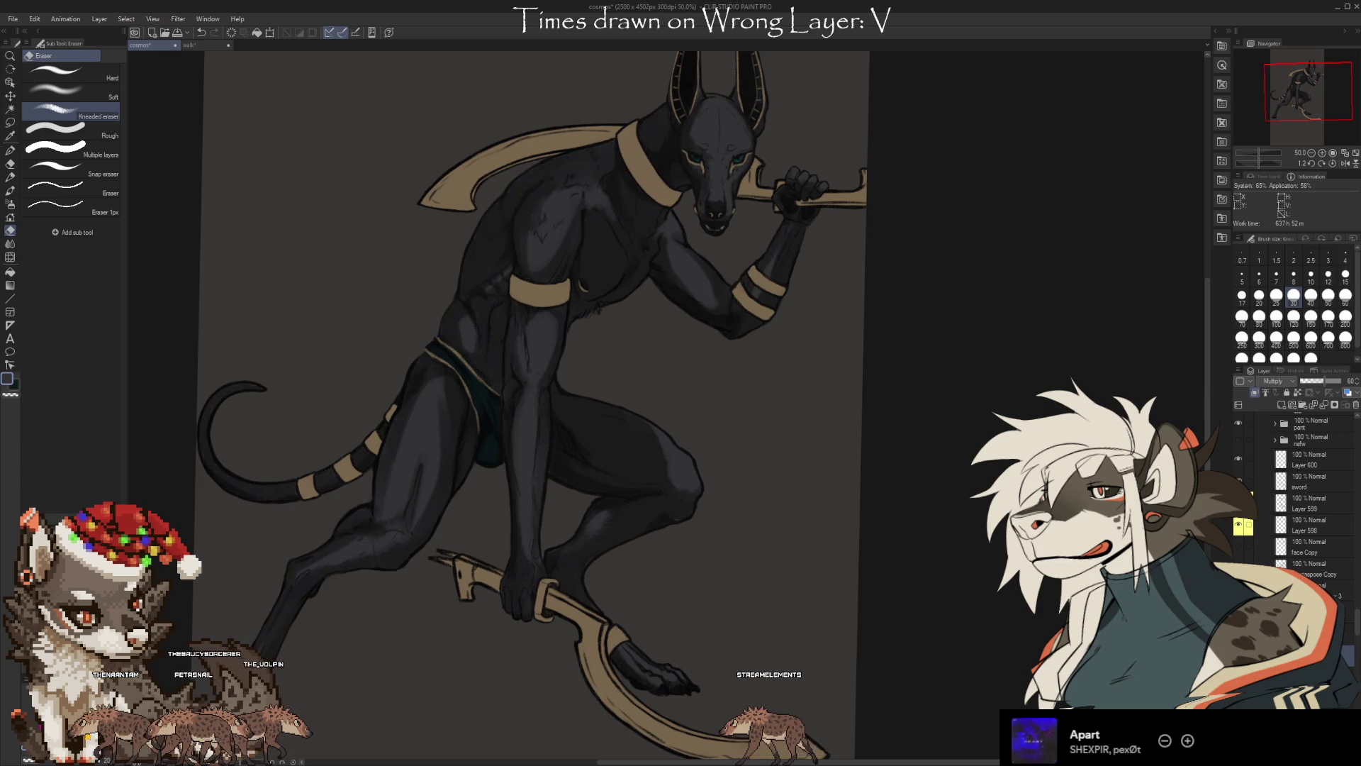
{"action": "key", "text": "ctrl+z"}
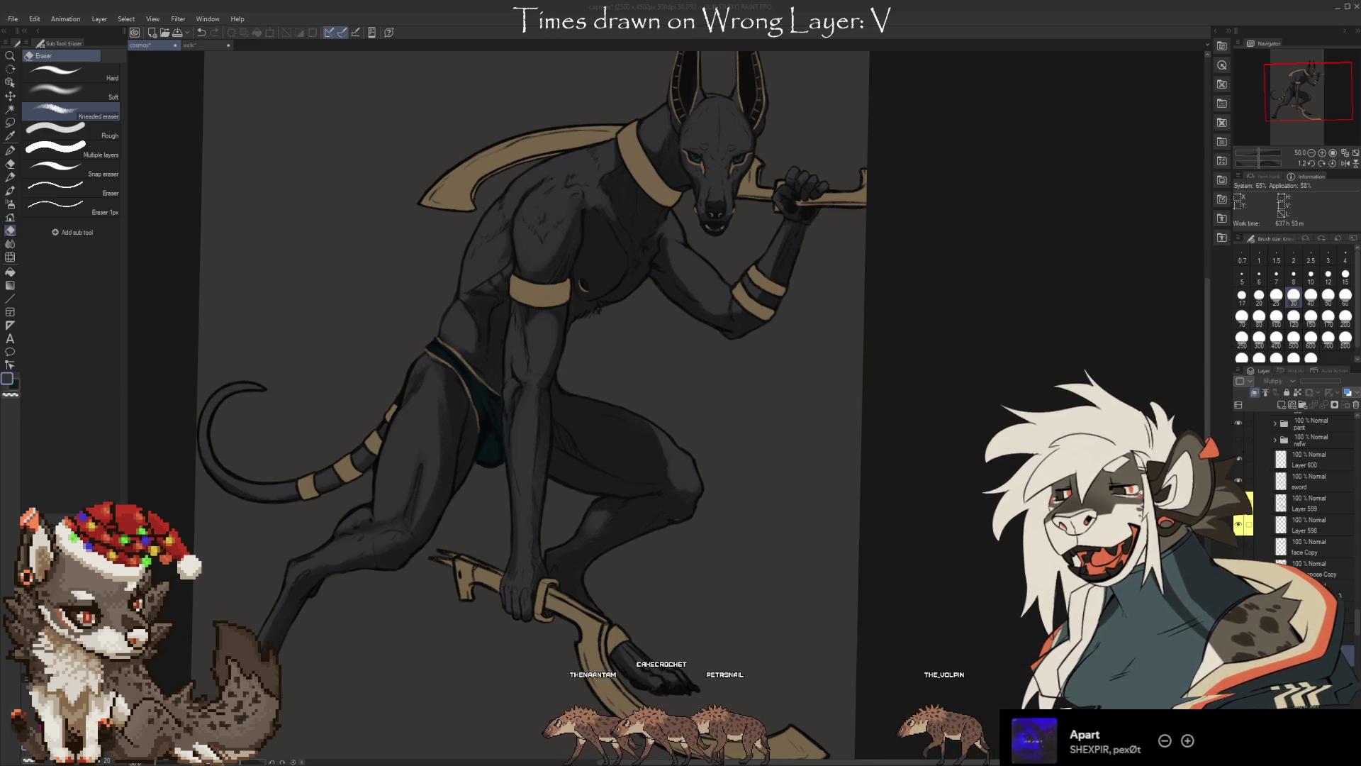
{"action": "scroll", "coordinate": [532, 589], "scroll_direction": "up", "scroll_amount": 5}
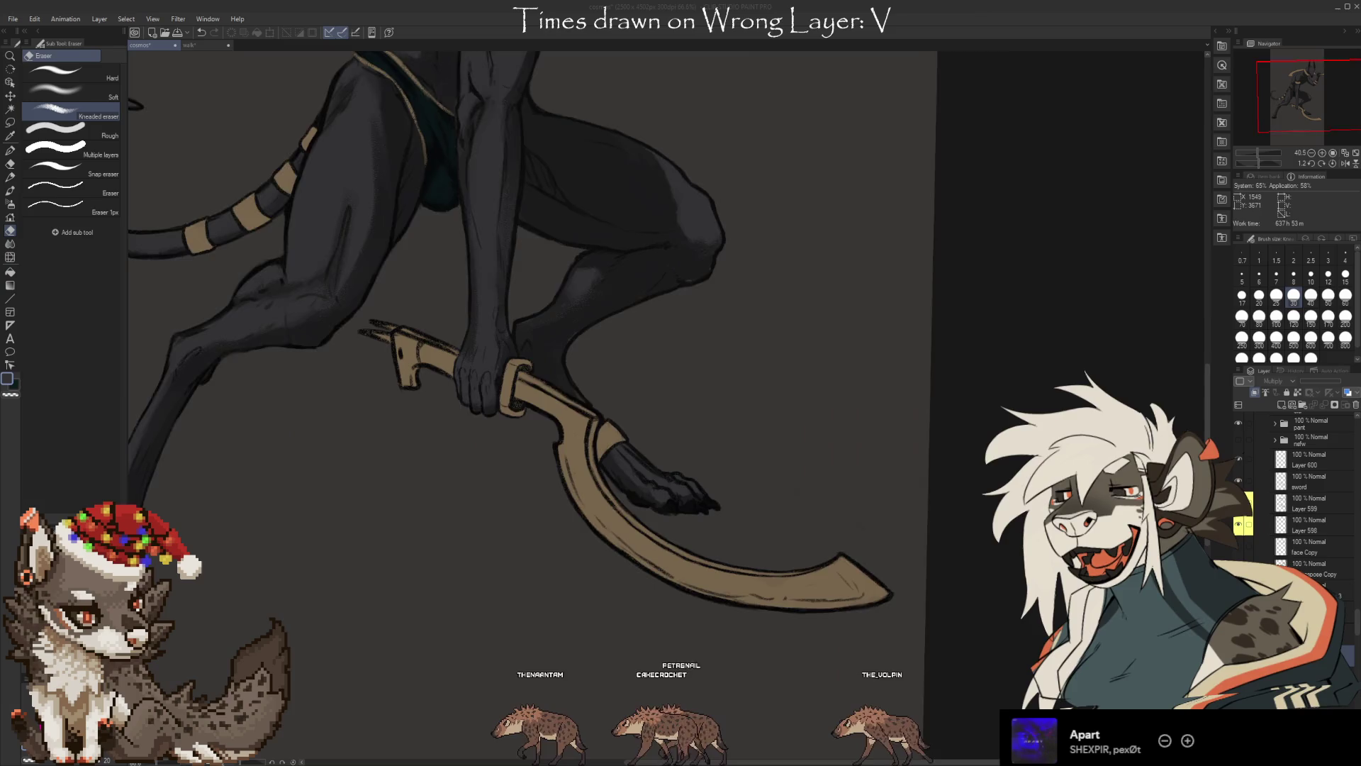
{"action": "left_click_drag", "start_coordinate": [638, 319], "coordinate": [503, 287]}
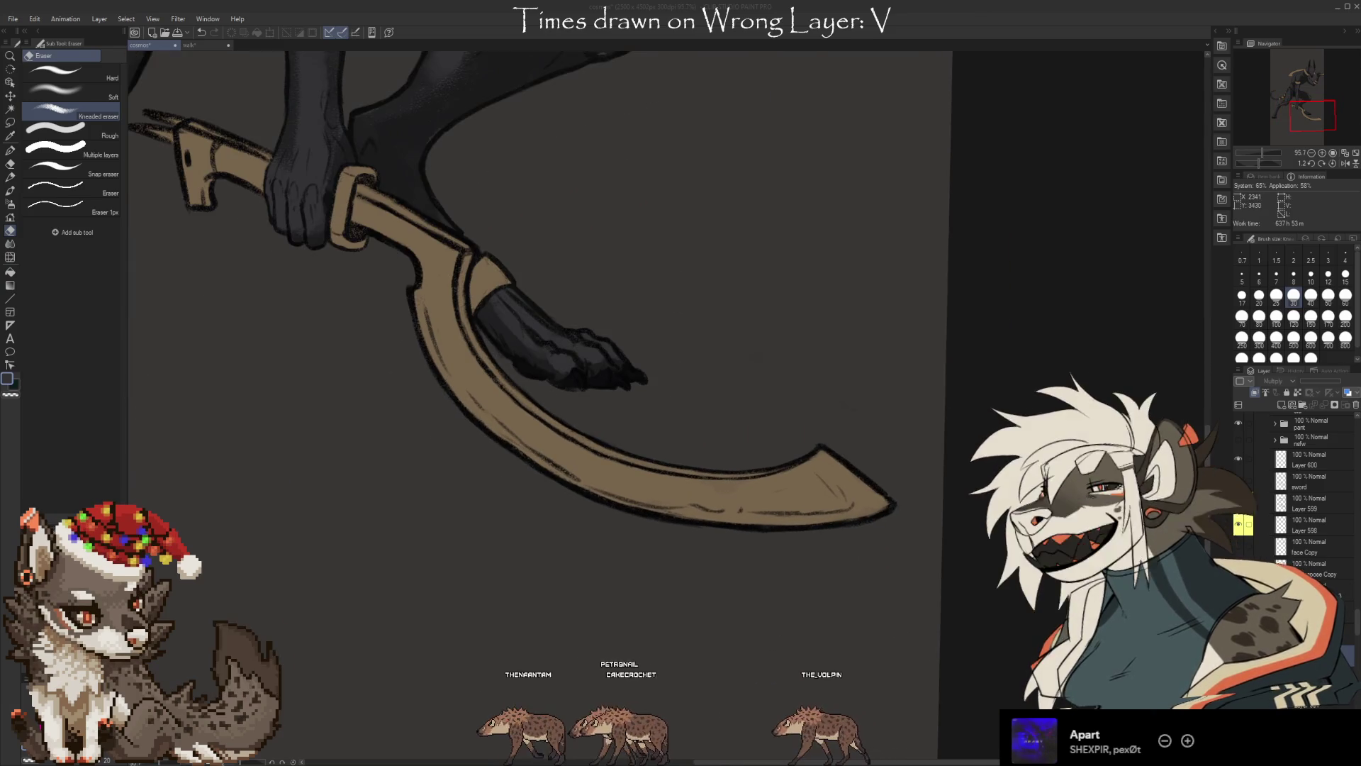
{"action": "scroll", "coordinate": [837, 496], "scroll_direction": "down", "scroll_amount": 1}
{"action": "left_click", "coordinate": [826, 505]}
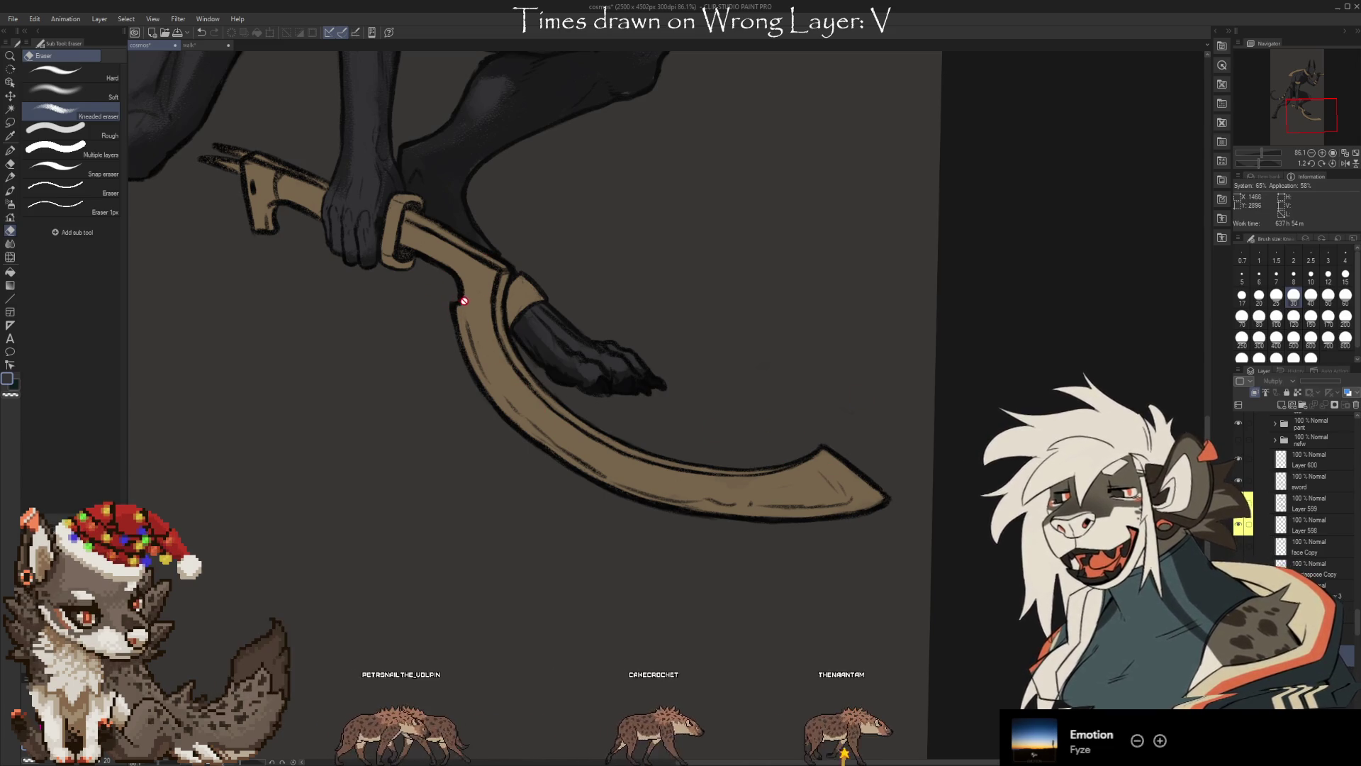
{"action": "scroll", "coordinate": [860, 619], "scroll_direction": "down", "scroll_amount": 2}
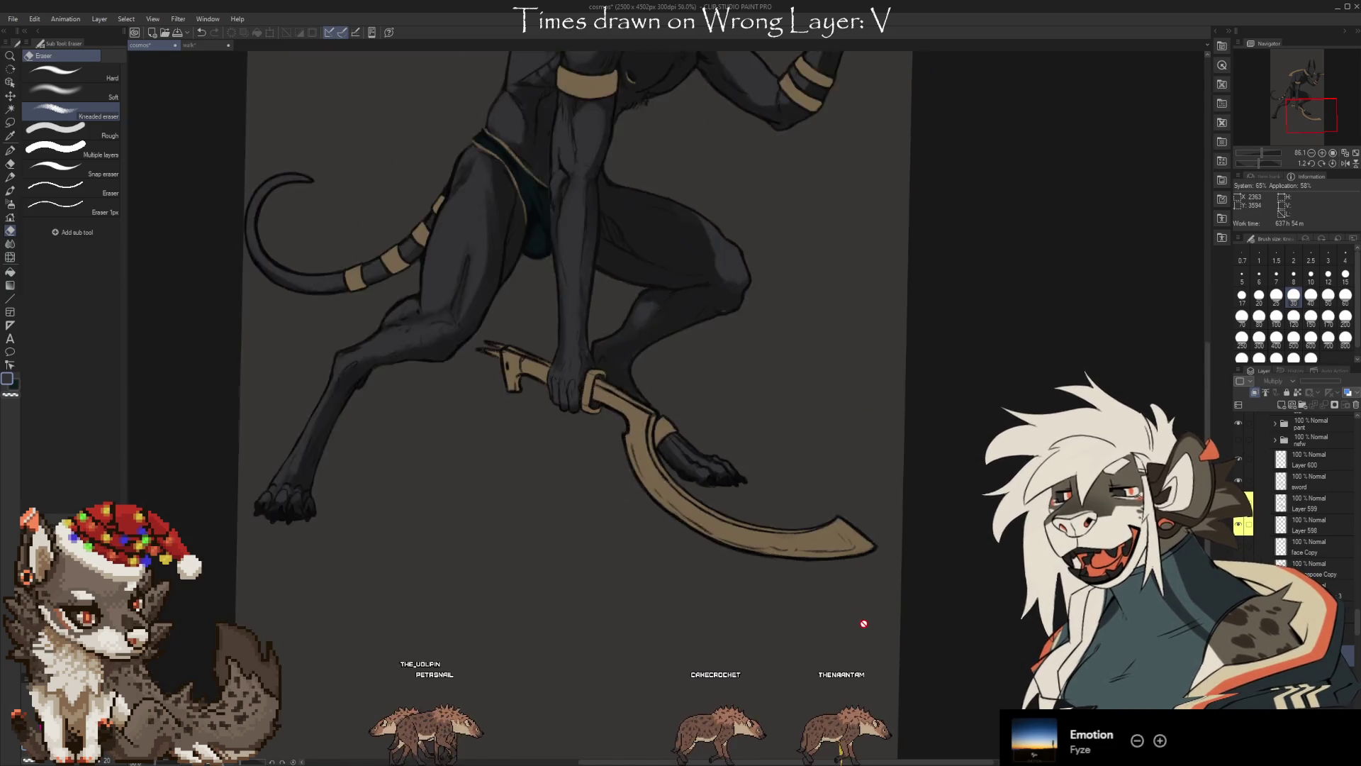
{"action": "scroll", "coordinate": [861, 618], "scroll_direction": "down", "scroll_amount": 2}
{"action": "scroll", "coordinate": [737, 307], "scroll_direction": "up", "scroll_amount": 2}
{"action": "scroll", "coordinate": [737, 307], "scroll_direction": "up", "scroll_amount": 2}
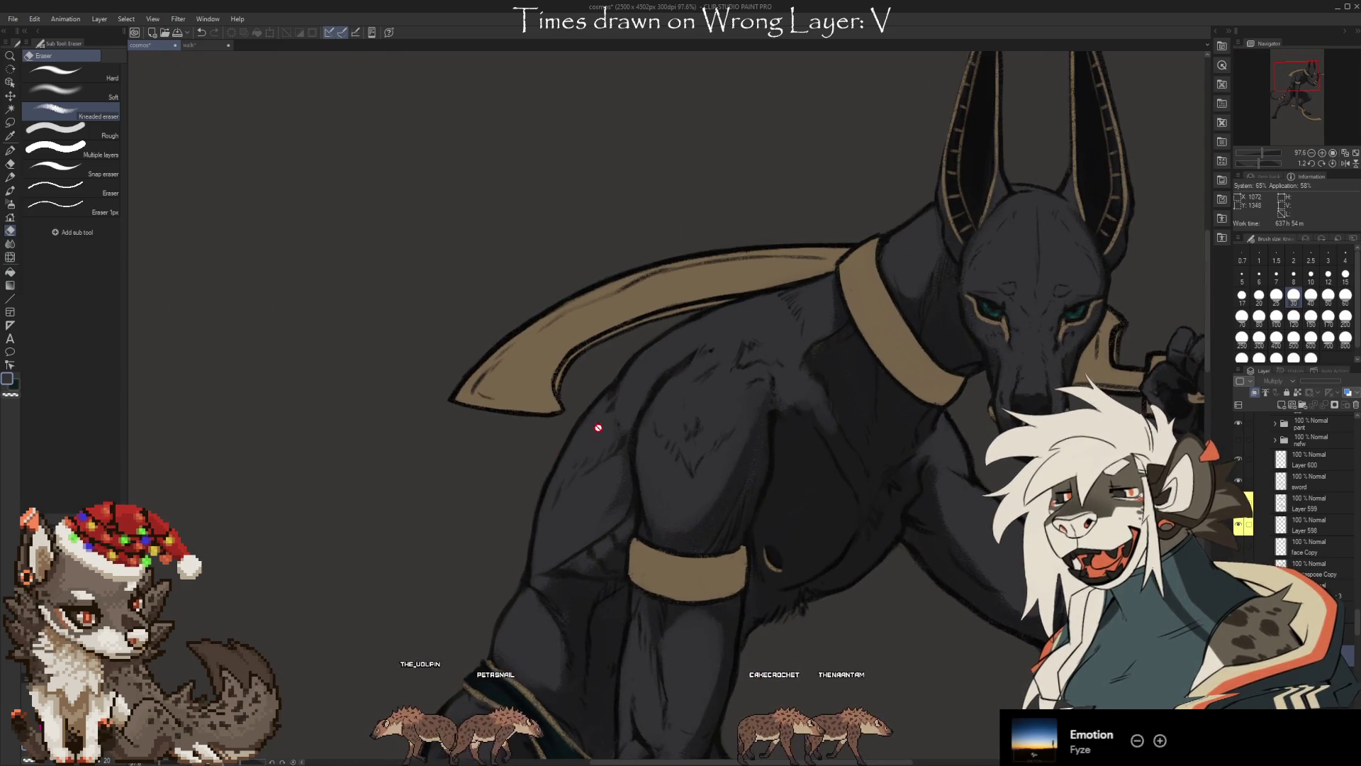
{"action": "scroll", "coordinate": [685, 423], "scroll_direction": "down", "scroll_amount": 1}
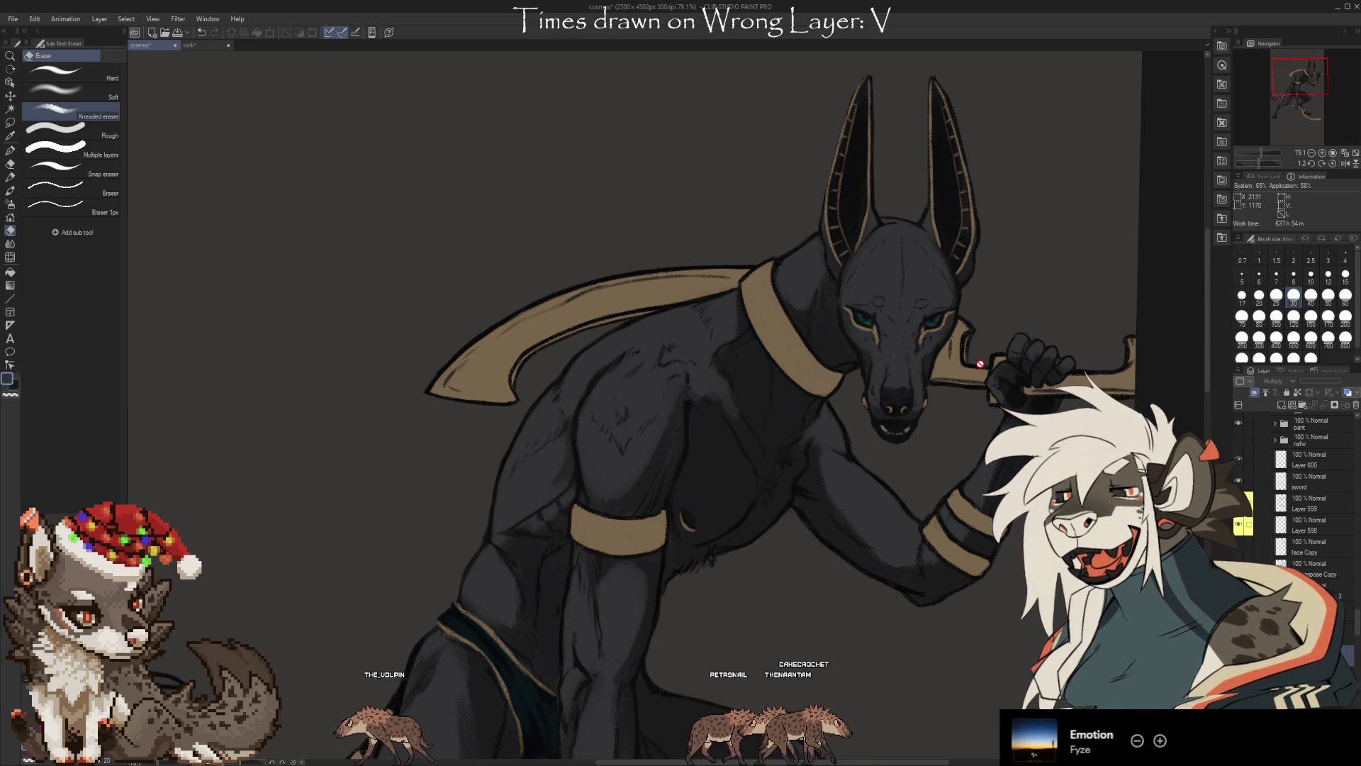
{"action": "scroll", "coordinate": [609, 377], "scroll_direction": "down", "scroll_amount": 3}
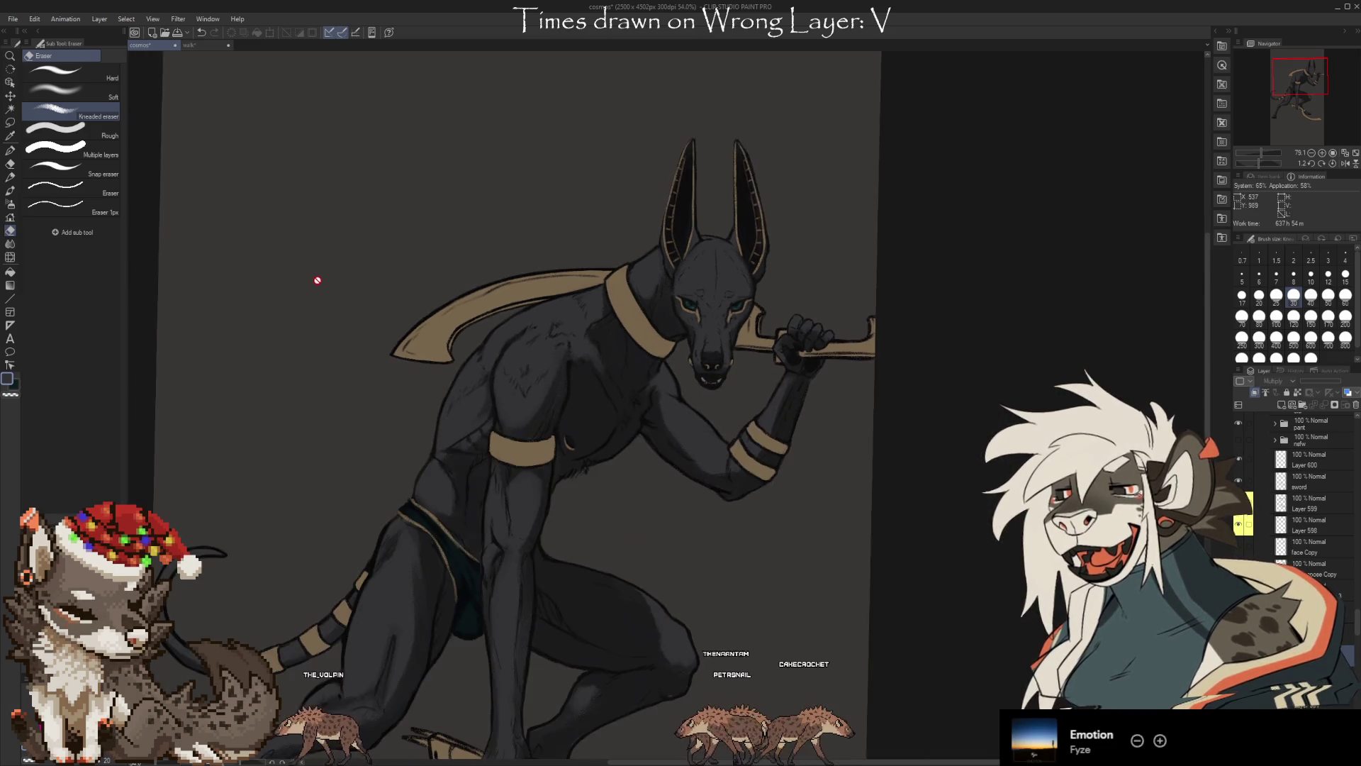
{"action": "scroll", "coordinate": [742, 382], "scroll_direction": "up", "scroll_amount": 3}
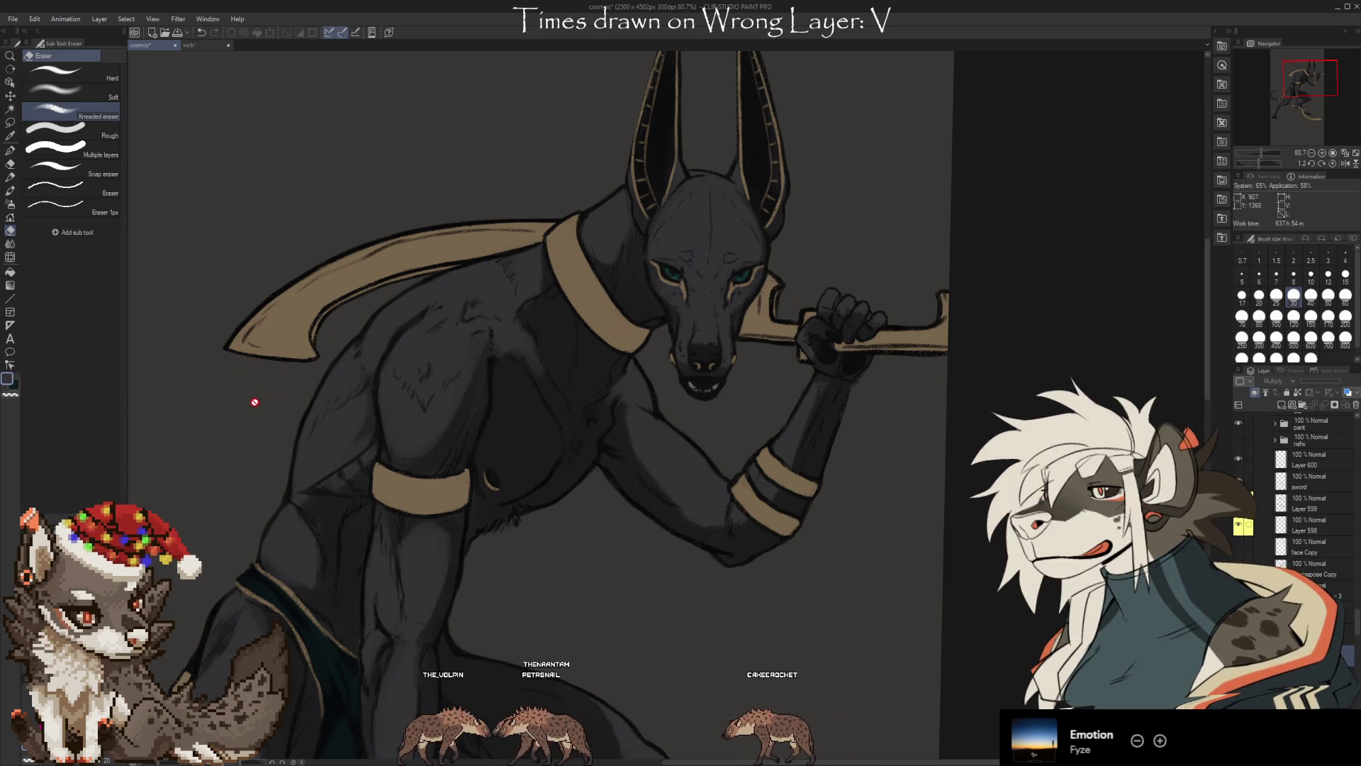
{"action": "scroll", "coordinate": [766, 171], "scroll_direction": "down", "scroll_amount": 1}
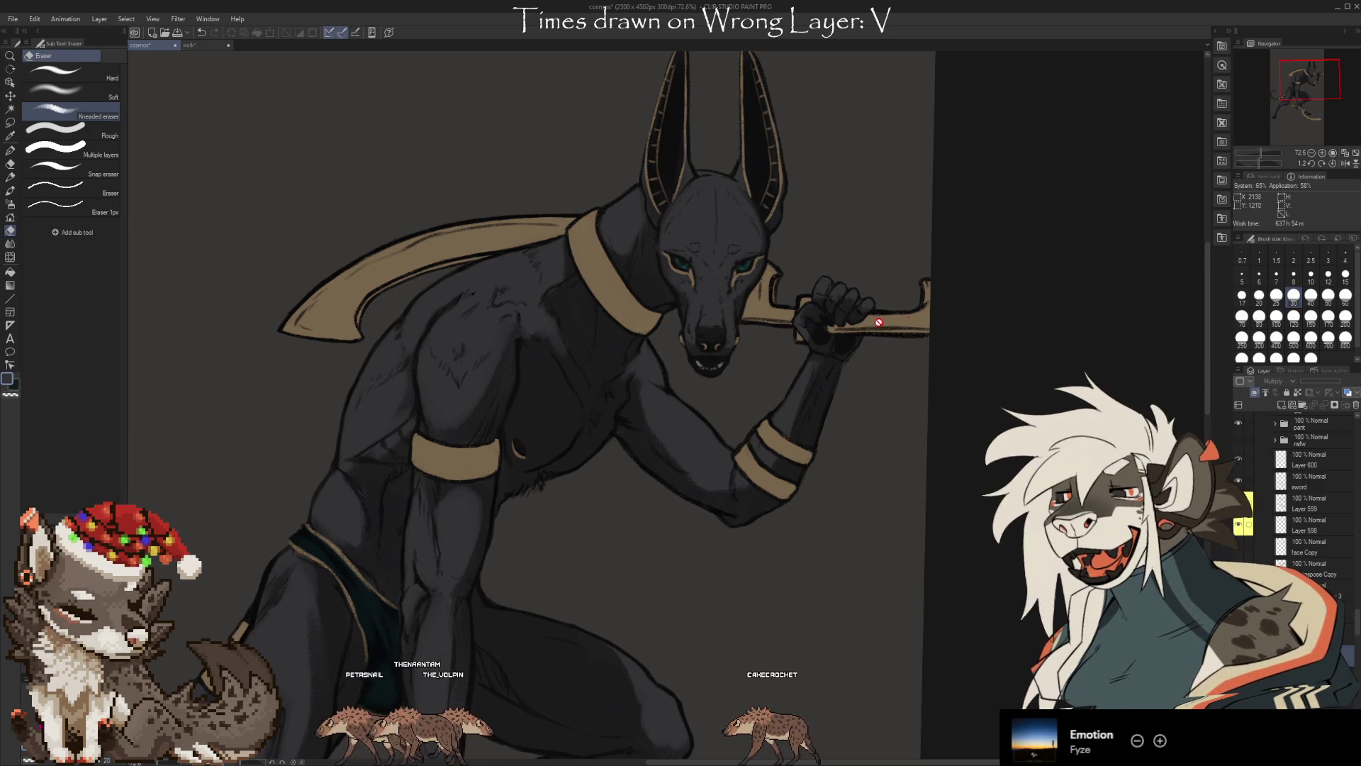
{"action": "scroll", "coordinate": [658, 132], "scroll_direction": "down", "scroll_amount": 2}
Zoom out to the whole figure and toggle a shading layer's visibility to darken the body
{"action": "scroll", "coordinate": [708, 113], "scroll_direction": "down", "scroll_amount": 1}
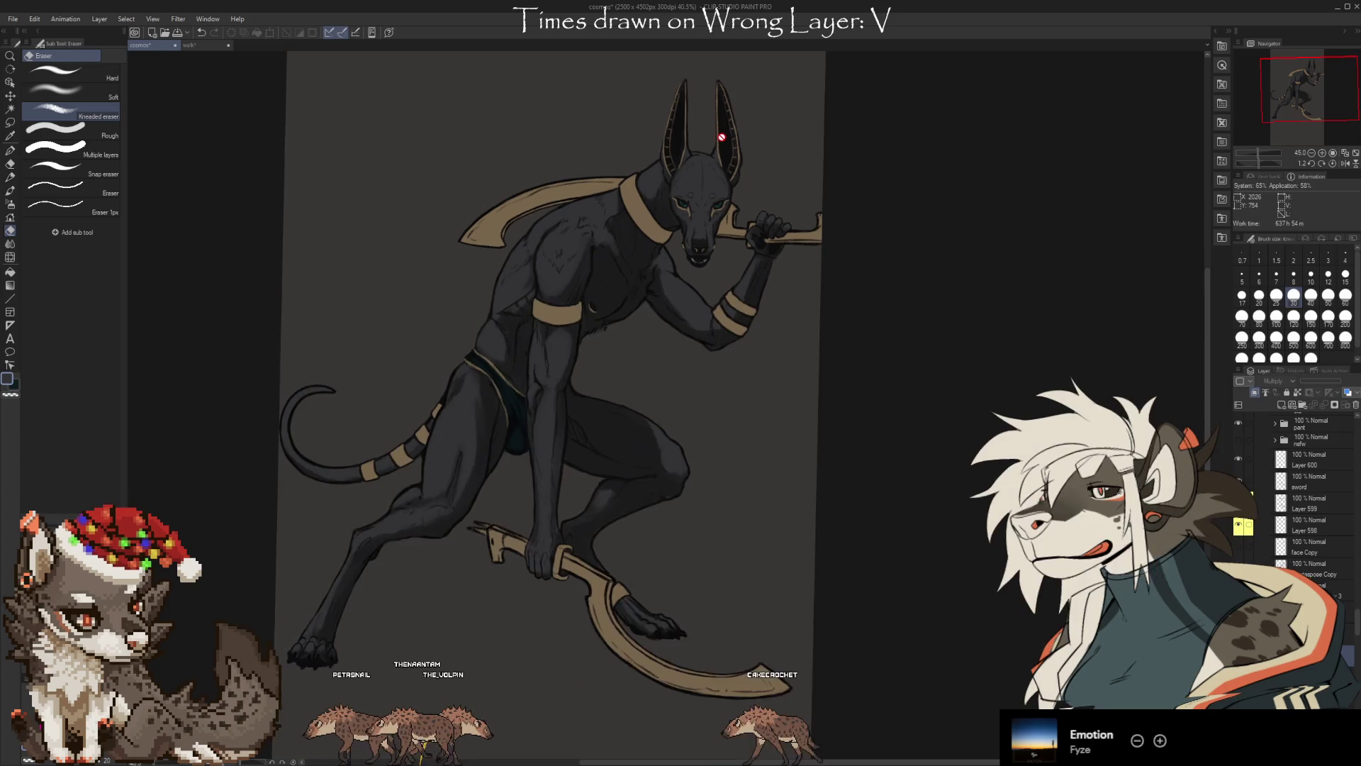
{"action": "scroll", "coordinate": [723, 152], "scroll_direction": "down", "scroll_amount": 1}
{"action": "scroll", "coordinate": [483, 110], "scroll_direction": "down", "scroll_amount": 1}
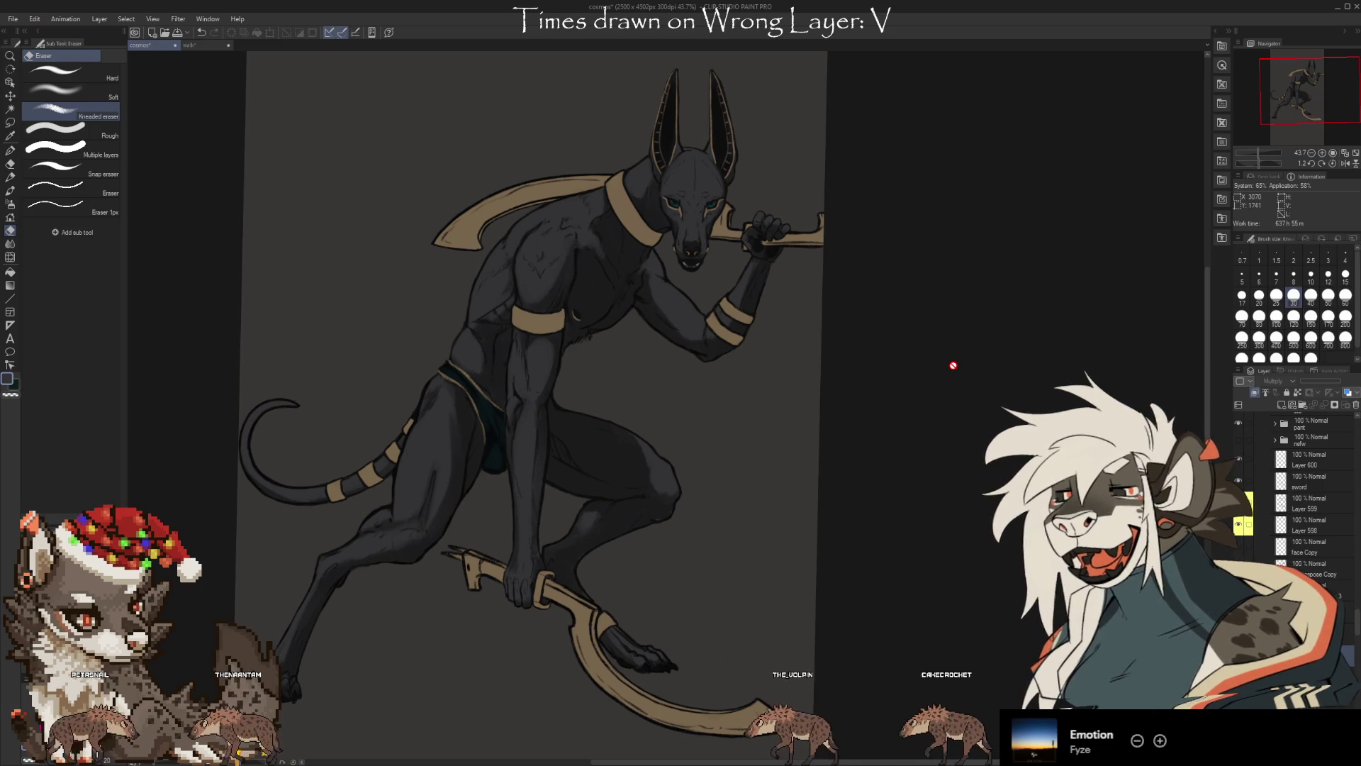
{"action": "left_click", "coordinate": [1239, 480]}
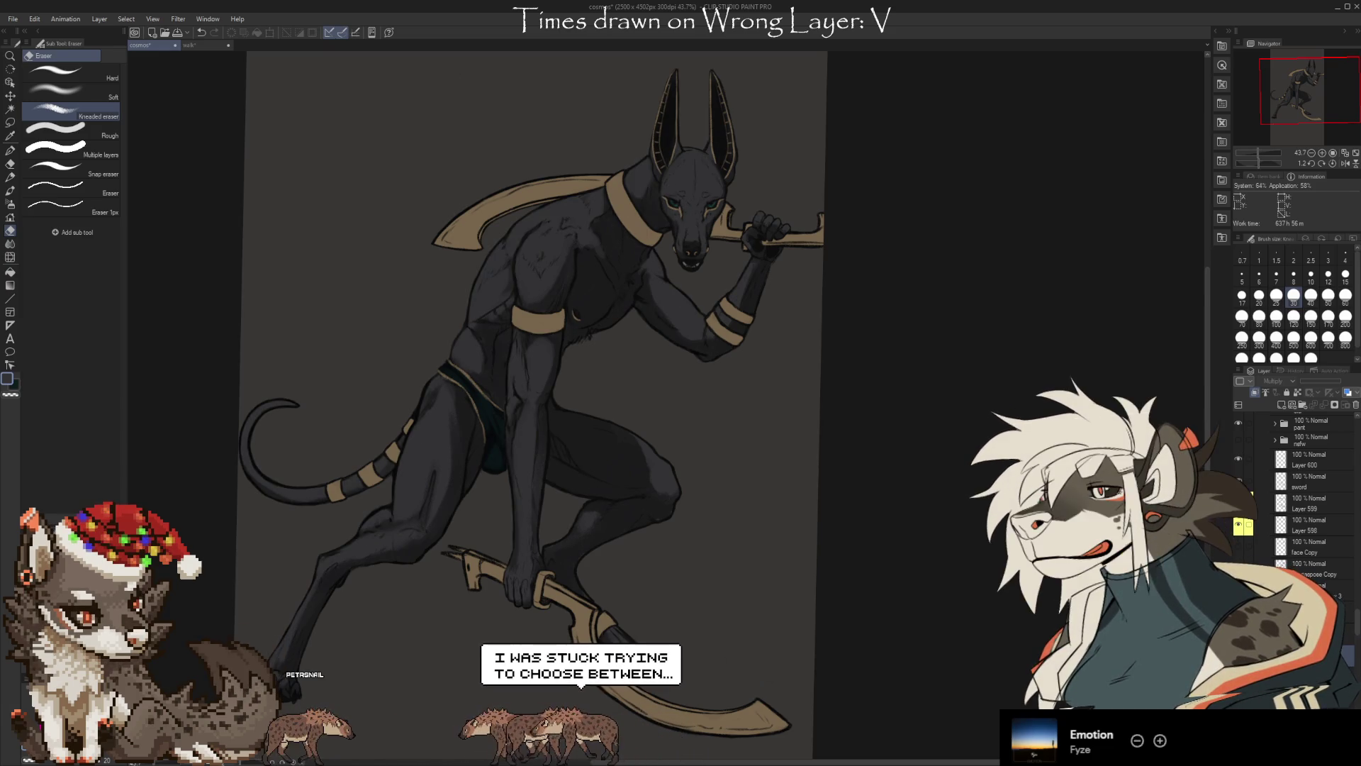
{"action": "scroll", "coordinate": [1312, 496], "scroll_direction": "down", "scroll_amount": 5}
{"action": "scroll", "coordinate": [1311, 497], "scroll_direction": "down", "scroll_amount": 5}
{"action": "scroll", "coordinate": [1312, 496], "scroll_direction": "down", "scroll_amount": 5}
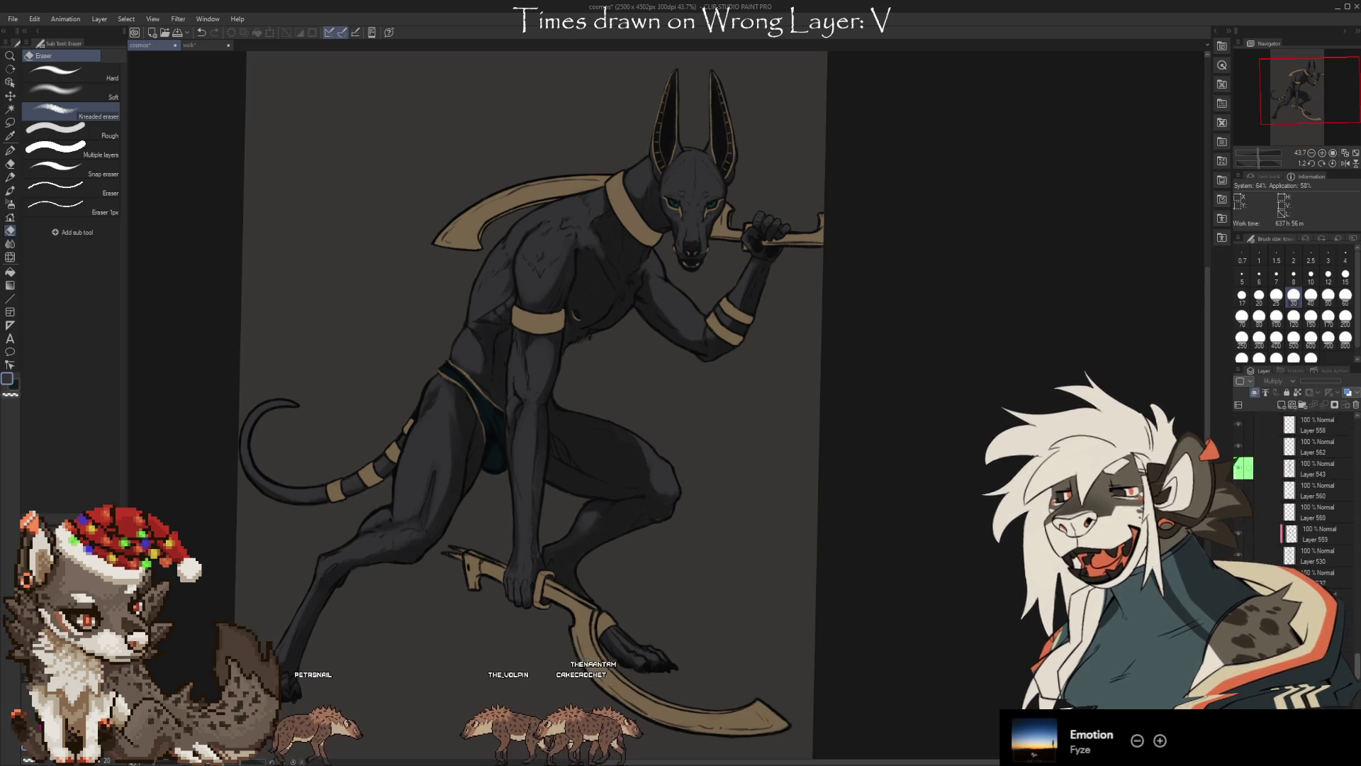
{"action": "scroll", "coordinate": [1312, 496], "scroll_direction": "down", "scroll_amount": 3}
{"action": "scroll", "coordinate": [1312, 496], "scroll_direction": "down", "scroll_amount": 3}
{"action": "scroll", "coordinate": [1312, 496], "scroll_direction": "down", "scroll_amount": 3}
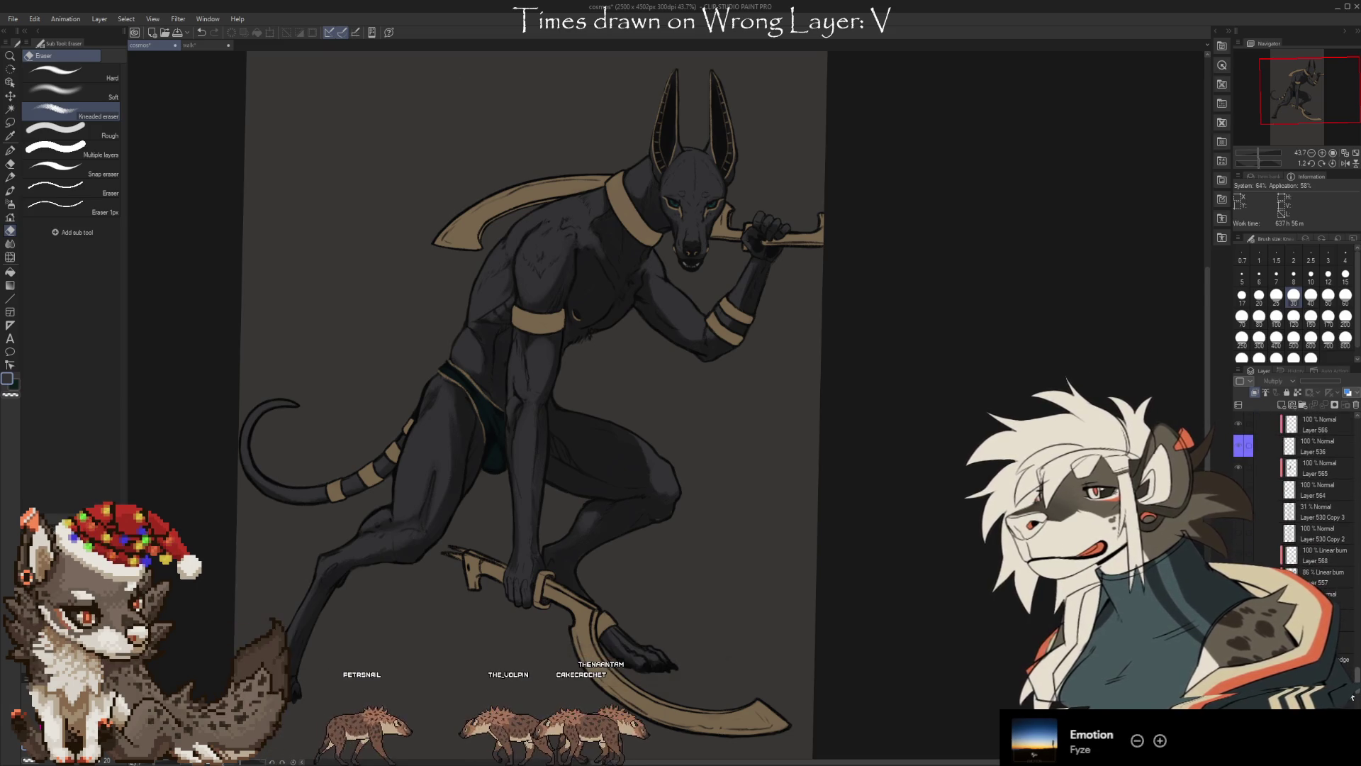
{"action": "scroll", "coordinate": [1312, 497], "scroll_direction": "down", "scroll_amount": 1}
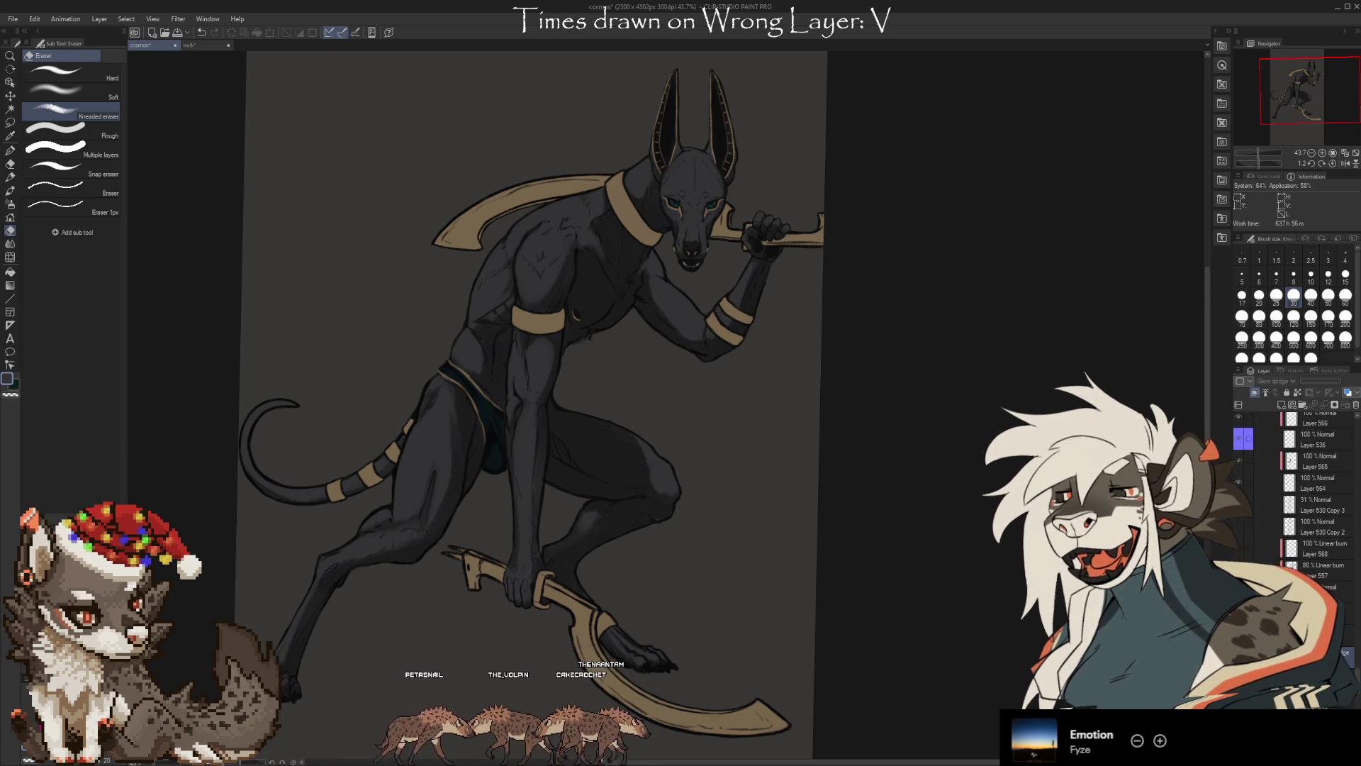
{"action": "scroll", "coordinate": [1312, 496], "scroll_direction": "down", "scroll_amount": 2}
{"action": "scroll", "coordinate": [1312, 497], "scroll_direction": "down", "scroll_amount": 2}
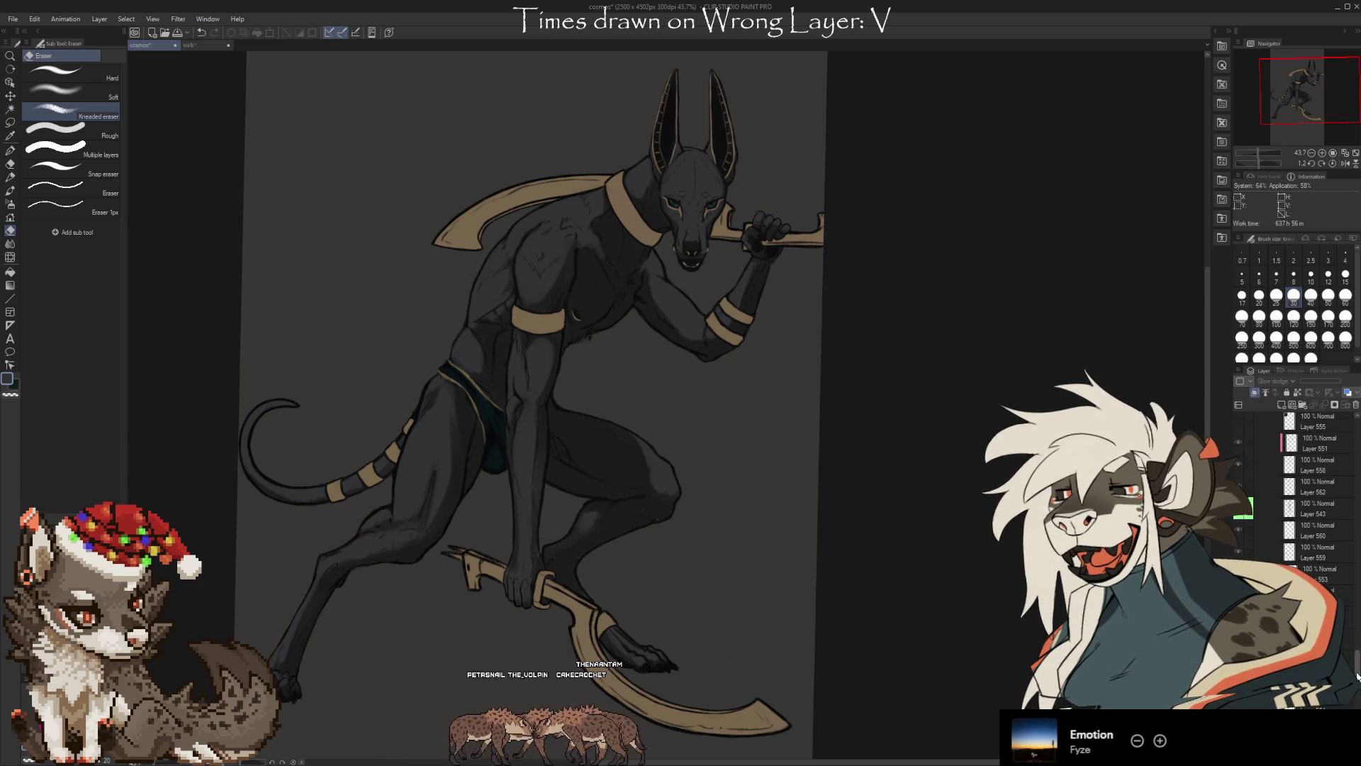
{"action": "scroll", "coordinate": [1312, 496], "scroll_direction": "down", "scroll_amount": 2}
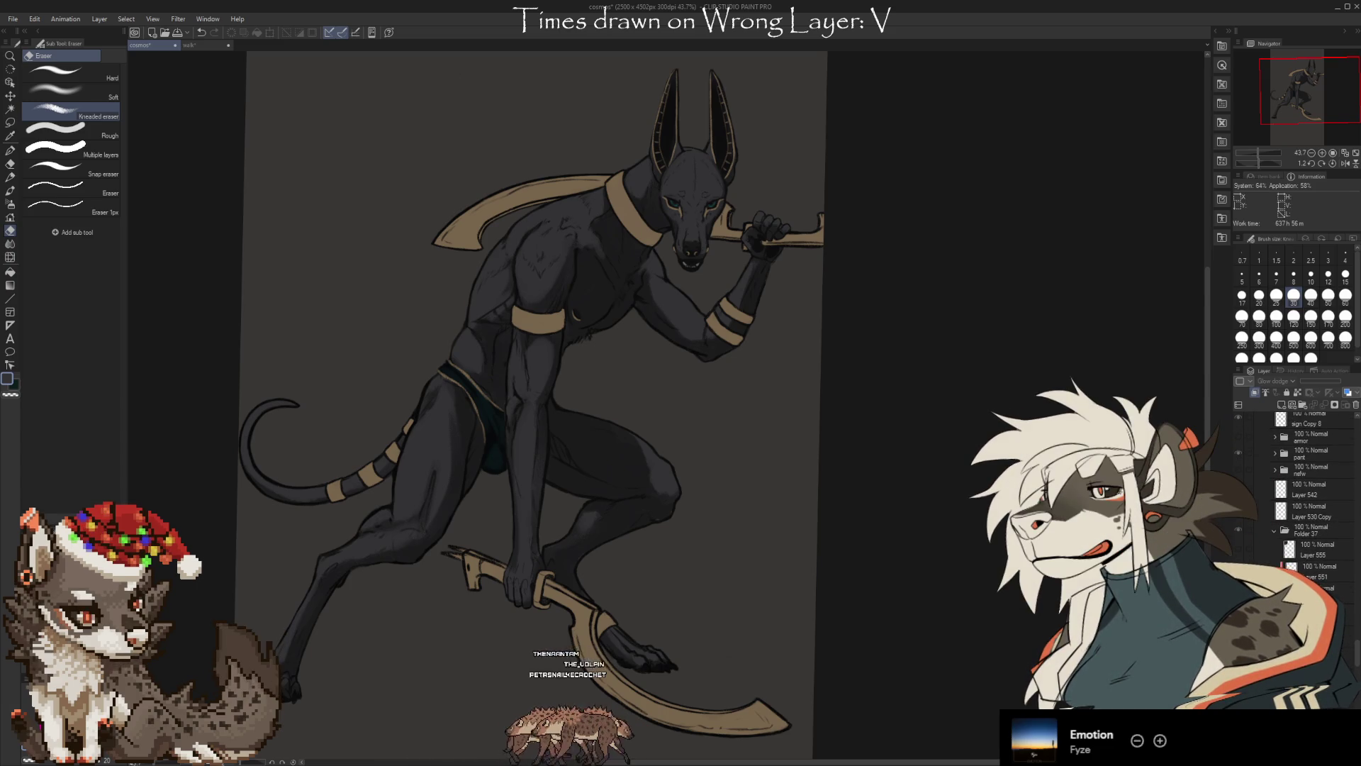
{"action": "scroll", "coordinate": [1358, 640], "scroll_direction": "up", "scroll_amount": 5}
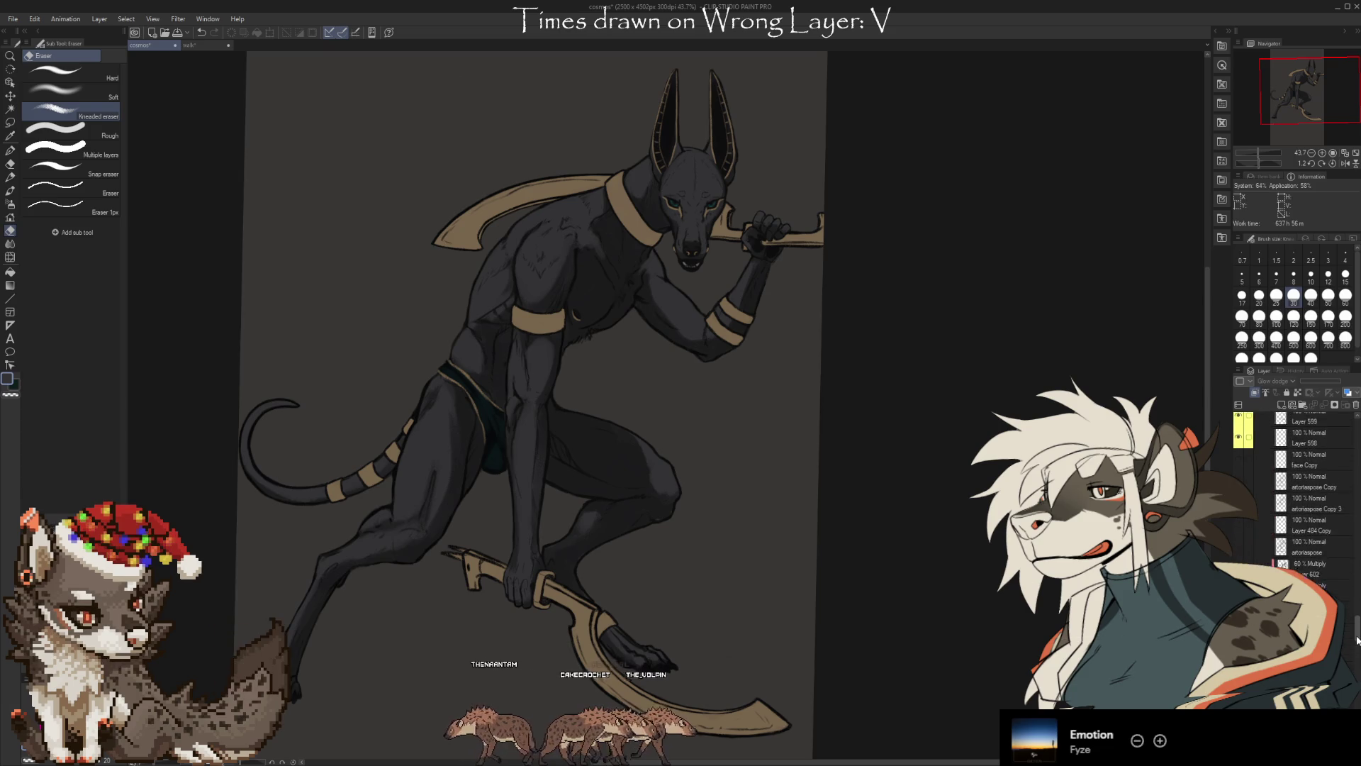
{"action": "scroll", "coordinate": [1357, 640], "scroll_direction": "down", "scroll_amount": 3}
{"action": "scroll", "coordinate": [1355, 653], "scroll_direction": "down", "scroll_amount": 2}
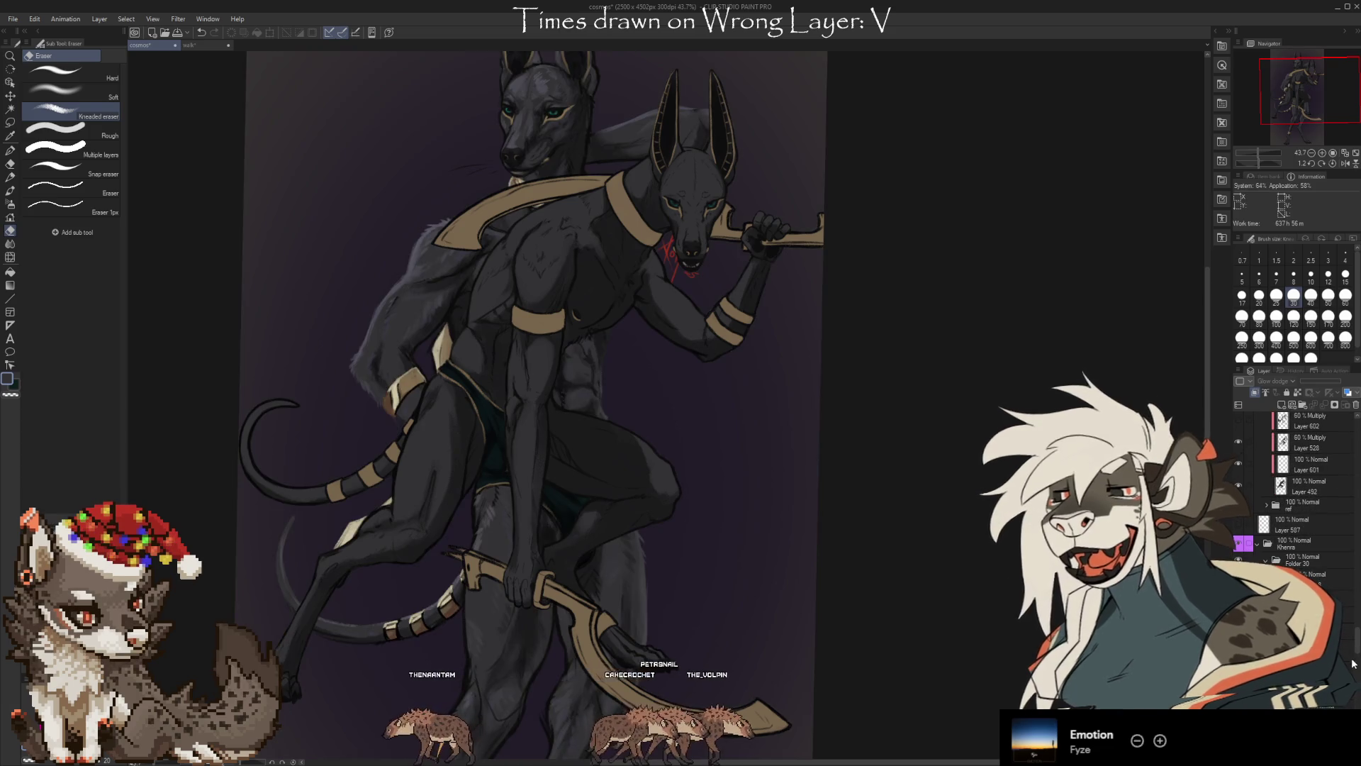
{"action": "scroll", "coordinate": [1353, 663], "scroll_direction": "down", "scroll_amount": 2}
{"action": "scroll", "coordinate": [1352, 663], "scroll_direction": "down", "scroll_amount": 2}
{"action": "scroll", "coordinate": [1353, 663], "scroll_direction": "down", "scroll_amount": 2}
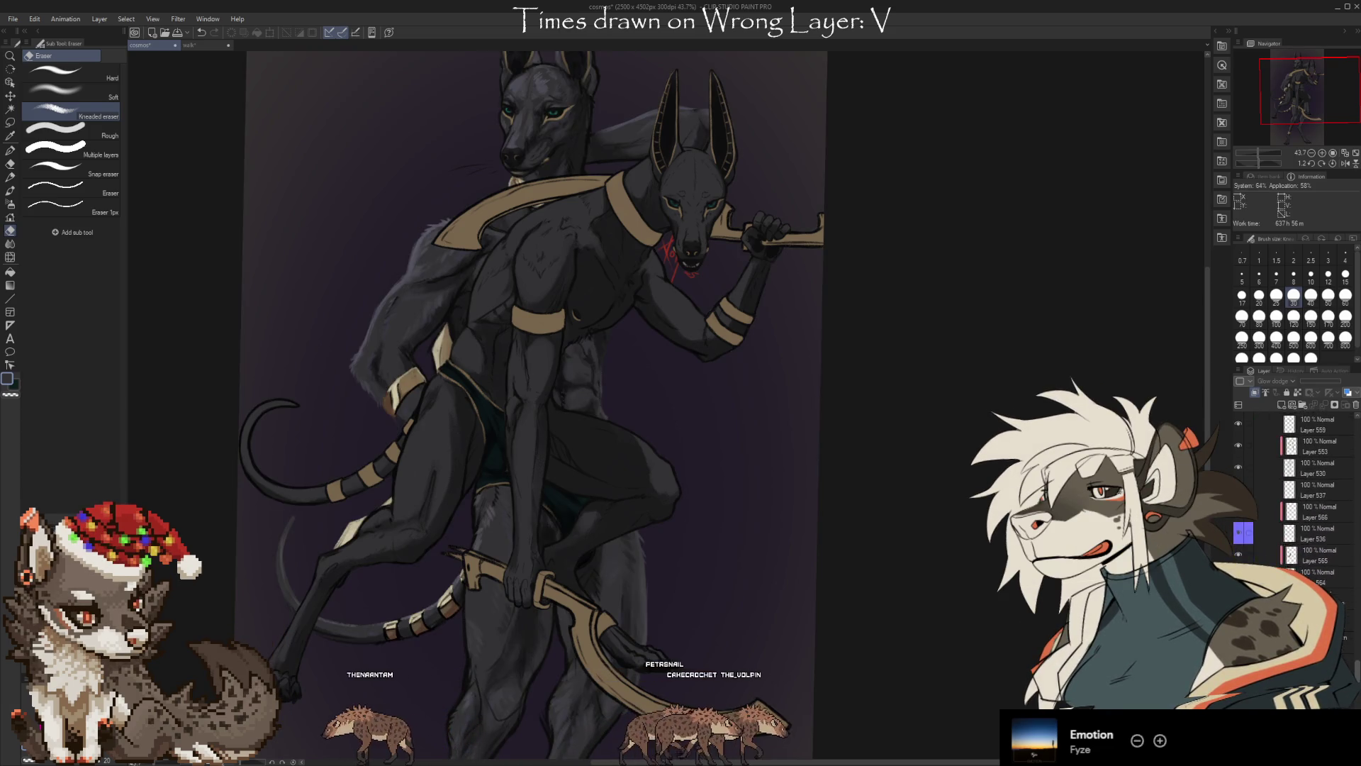
{"action": "scroll", "coordinate": [1352, 663], "scroll_direction": "down", "scroll_amount": 3}
{"action": "scroll", "coordinate": [1352, 663], "scroll_direction": "down", "scroll_amount": 2}
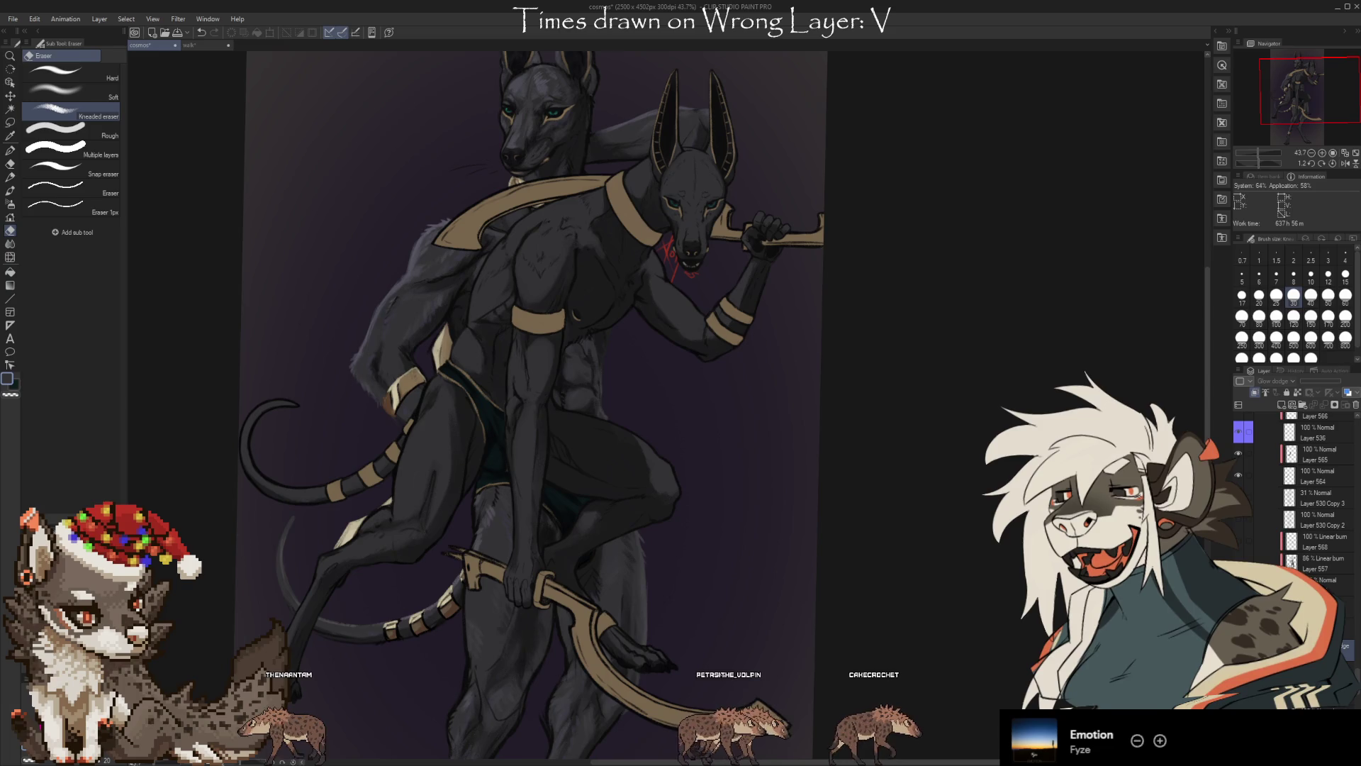
{"action": "scroll", "coordinate": [1312, 496], "scroll_direction": "down", "scroll_amount": 3}
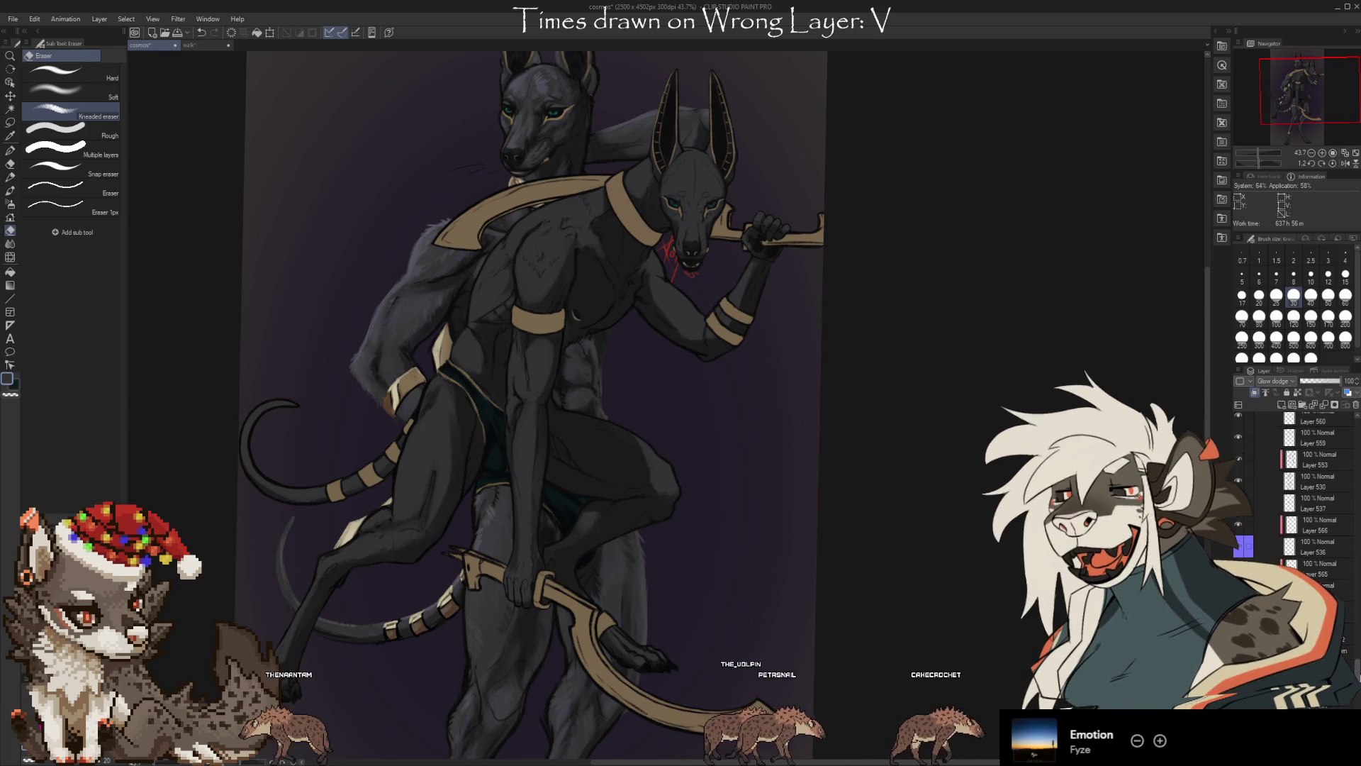
{"action": "scroll", "coordinate": [1312, 497], "scroll_direction": "down", "scroll_amount": 2}
{"action": "scroll", "coordinate": [1312, 496], "scroll_direction": "down", "scroll_amount": 2}
{"action": "scroll", "coordinate": [1312, 496], "scroll_direction": "down", "scroll_amount": 2}
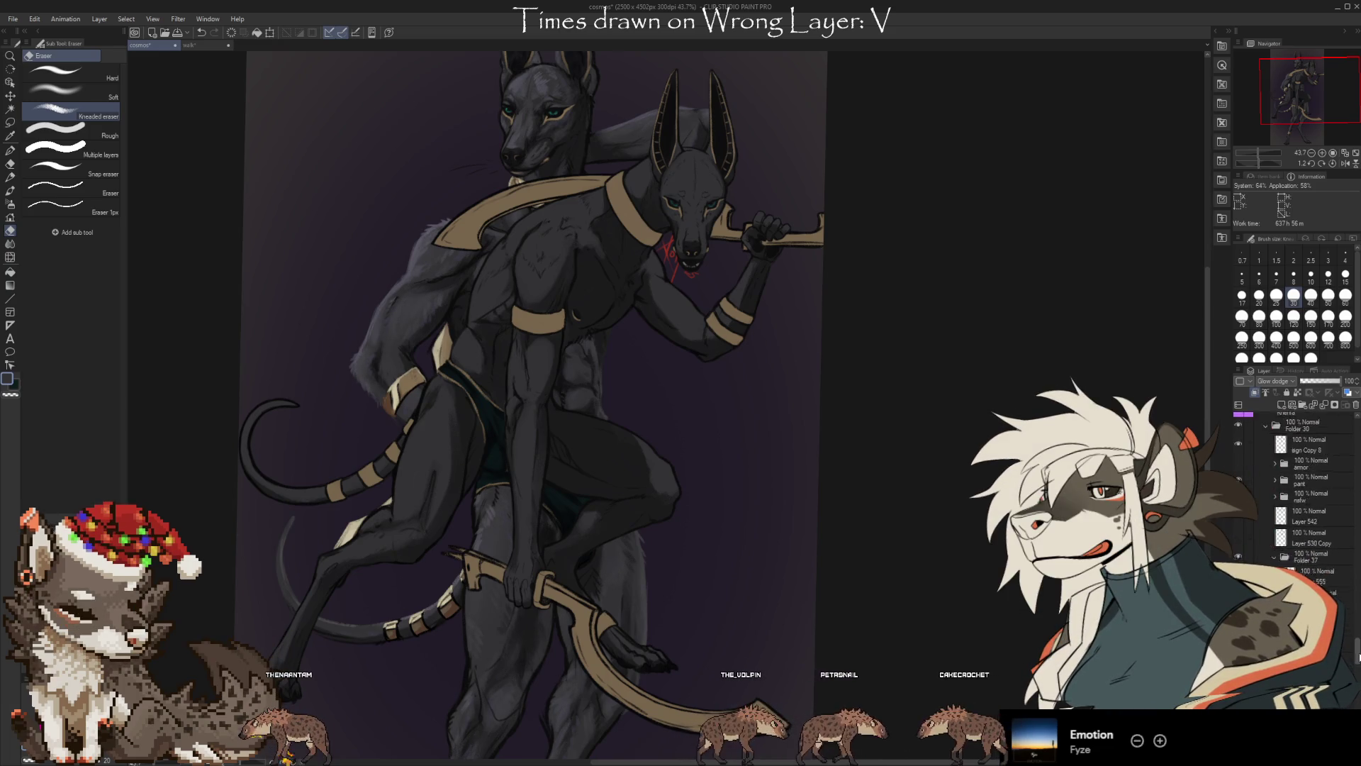
{"action": "scroll", "coordinate": [1312, 496], "scroll_direction": "down", "scroll_amount": 1}
{"action": "scroll", "coordinate": [1312, 496], "scroll_direction": "down", "scroll_amount": 1}
{"action": "scroll", "coordinate": [1312, 497], "scroll_direction": "down", "scroll_amount": 2}
{"action": "left_click", "coordinate": [1239, 523]}
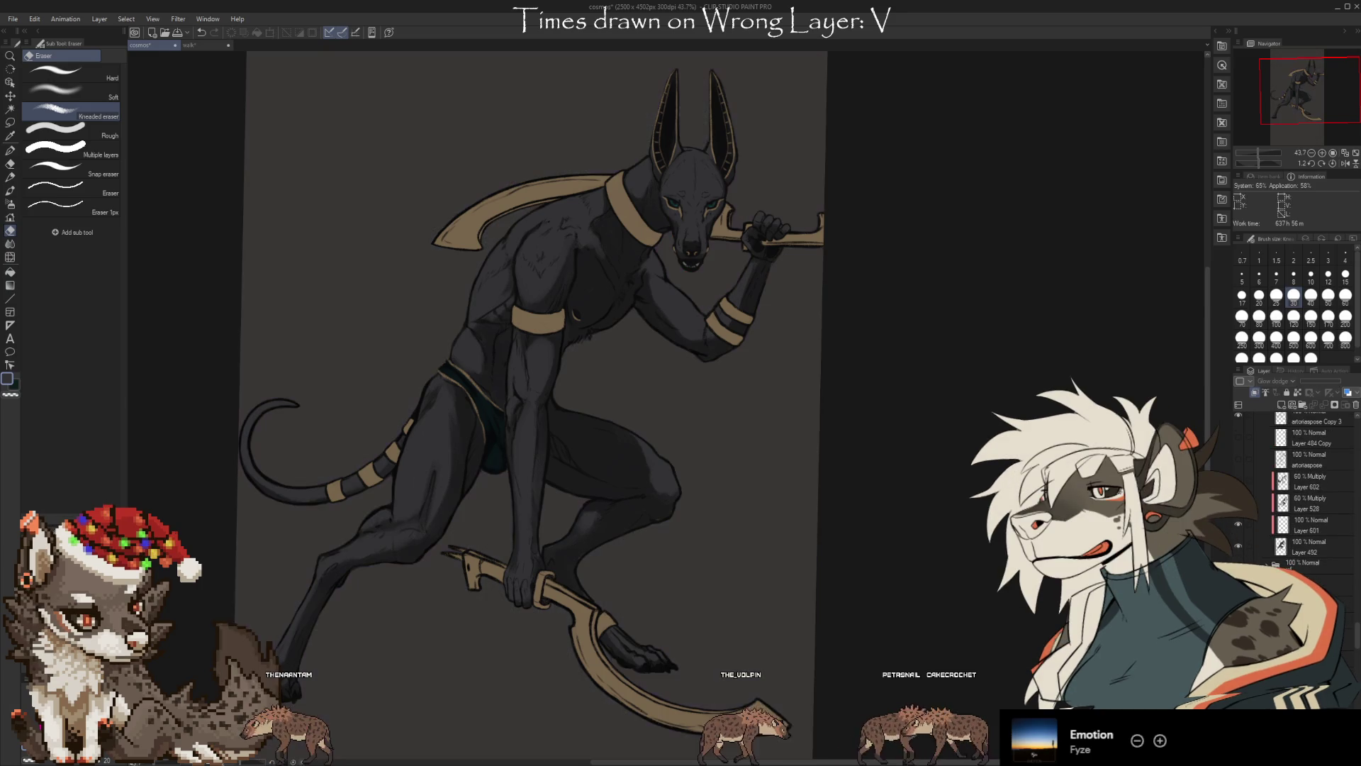
{"action": "scroll", "coordinate": [1312, 497], "scroll_direction": "up", "scroll_amount": 3}
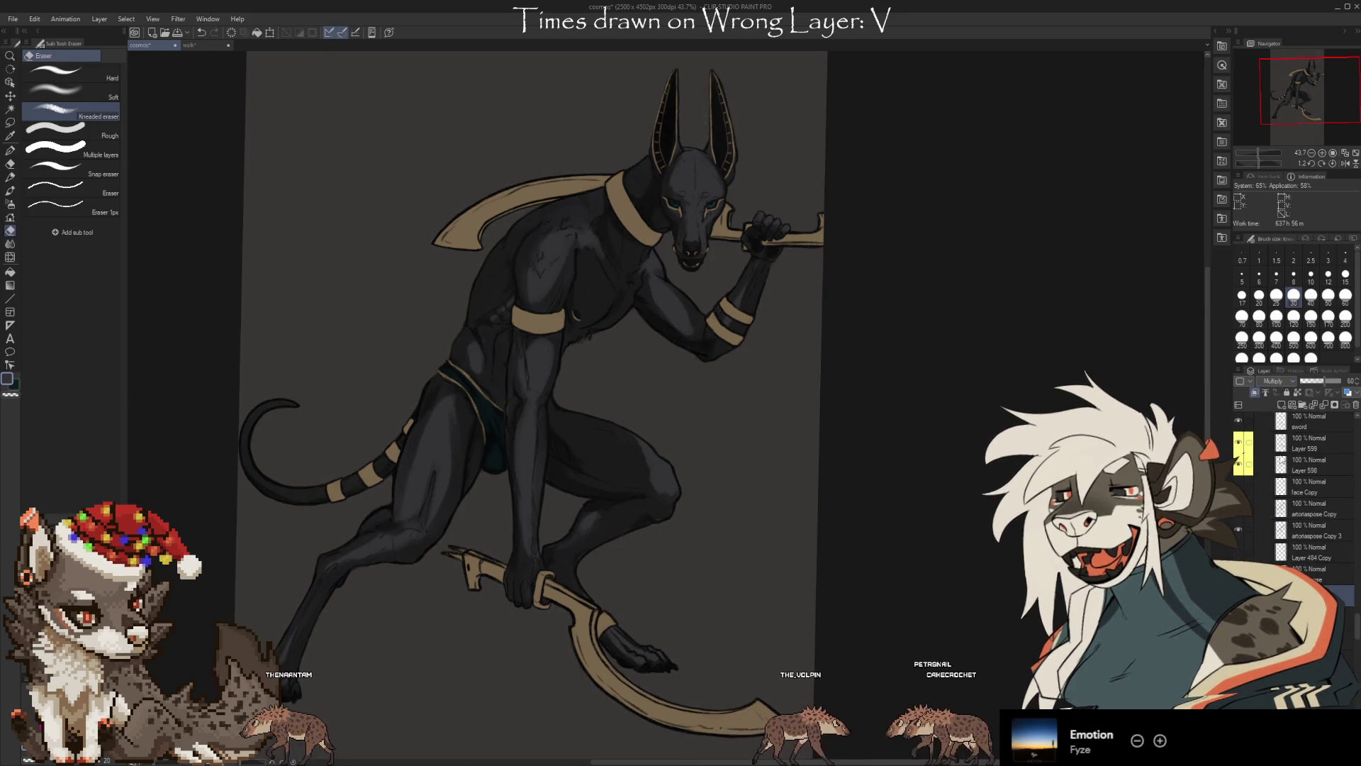
Set the shading layer's blending mode to Glow dodge to lighten the torso
{"action": "key", "text": "g"}
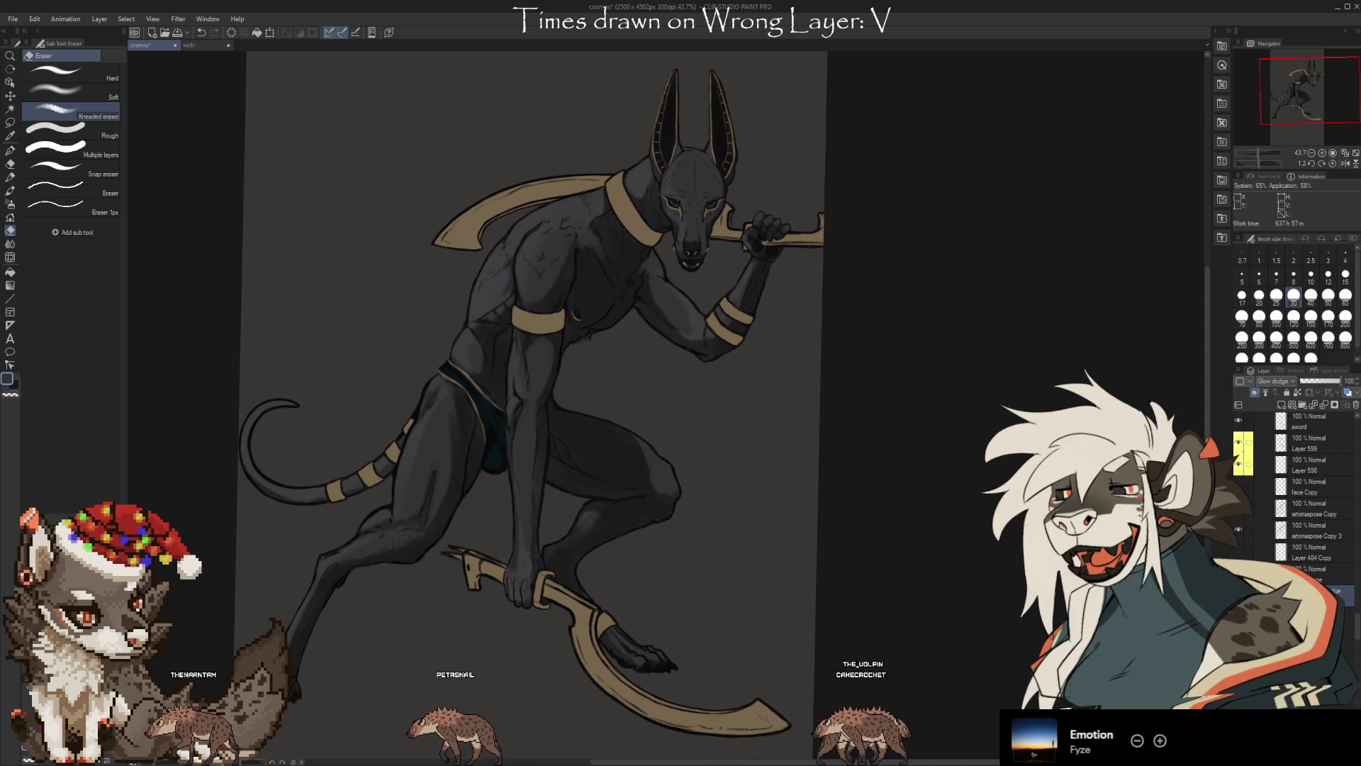
{"action": "scroll", "coordinate": [623, 444], "scroll_direction": "up", "scroll_amount": 1}
{"action": "scroll", "coordinate": [623, 444], "scroll_direction": "up", "scroll_amount": 2}
{"action": "scroll", "coordinate": [623, 444], "scroll_direction": "up", "scroll_amount": 3}
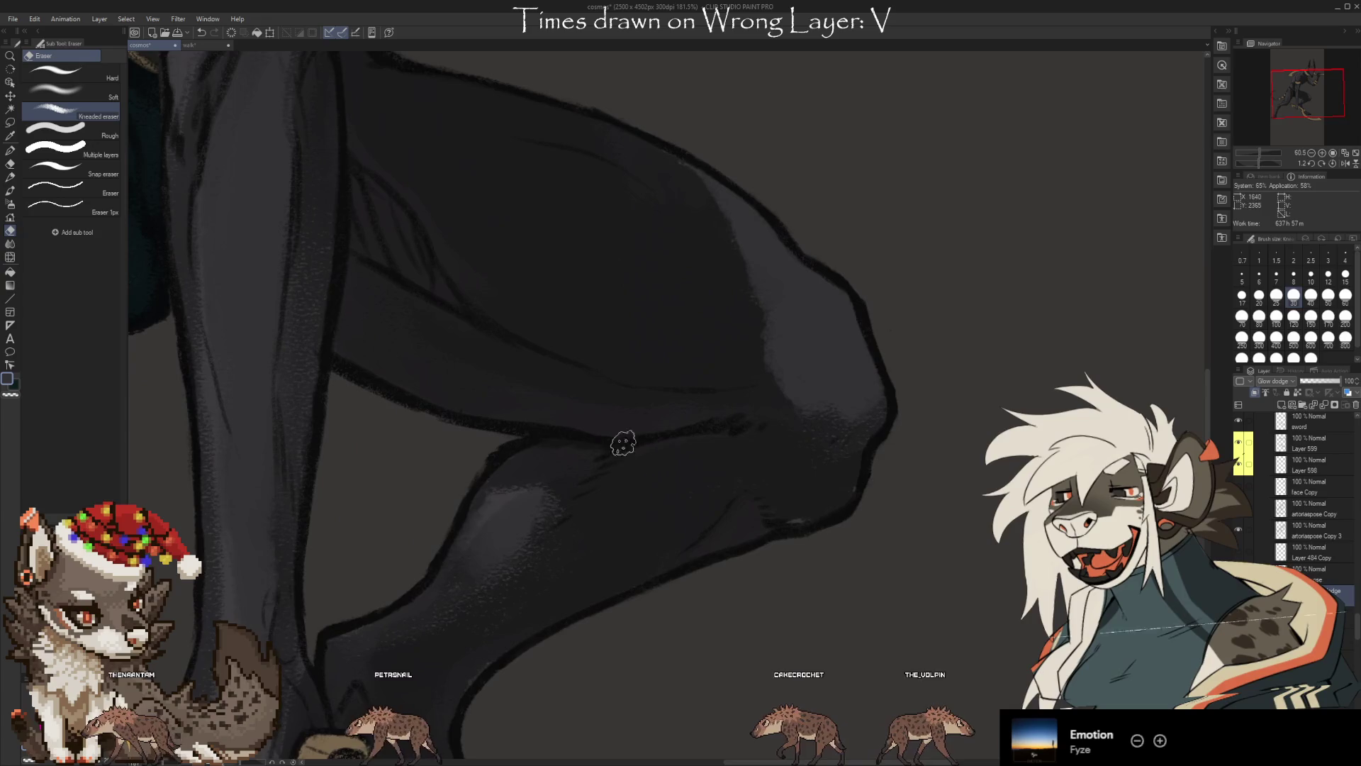
{"action": "scroll", "coordinate": [358, 346], "scroll_direction": "right", "scroll_amount": 2}
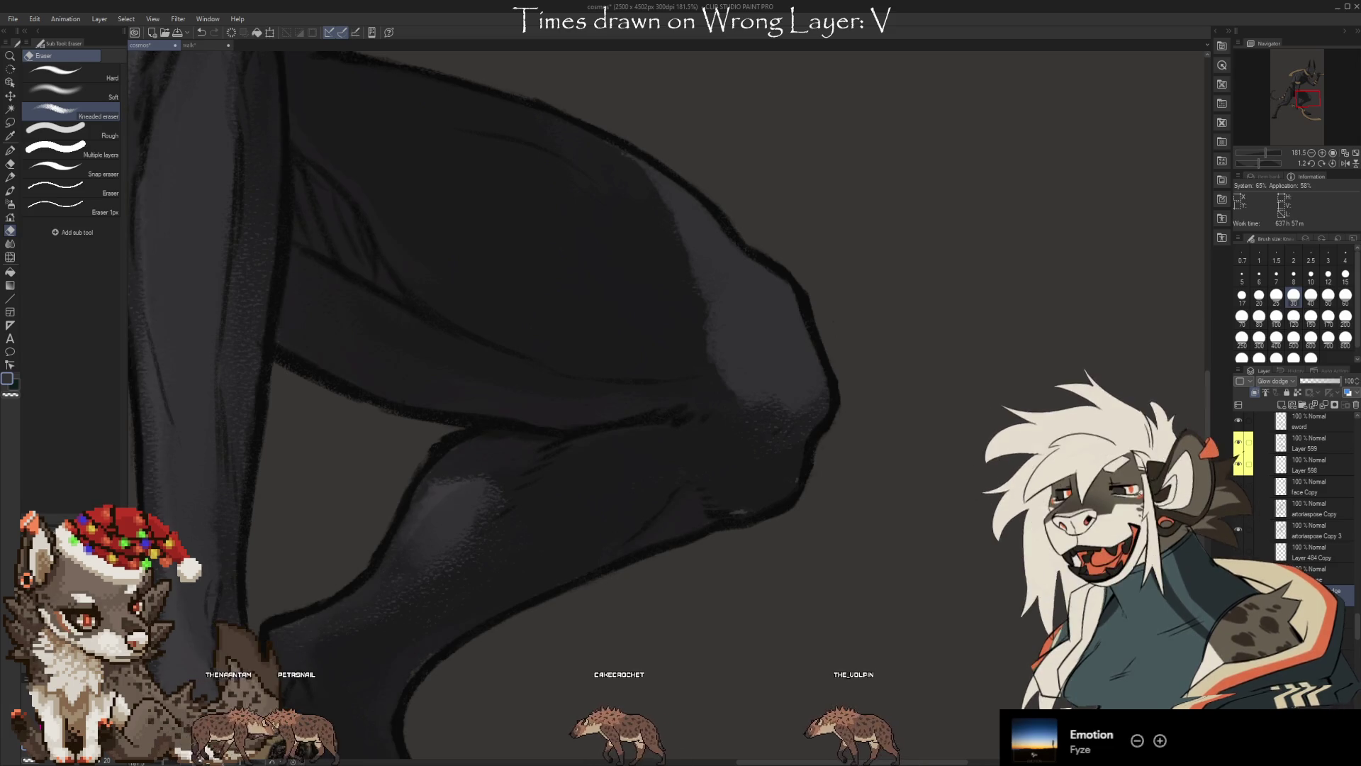
{"action": "scroll", "coordinate": [970, 557], "scroll_direction": "down", "scroll_amount": 3}
{"action": "scroll", "coordinate": [964, 562], "scroll_direction": "down", "scroll_amount": 3}
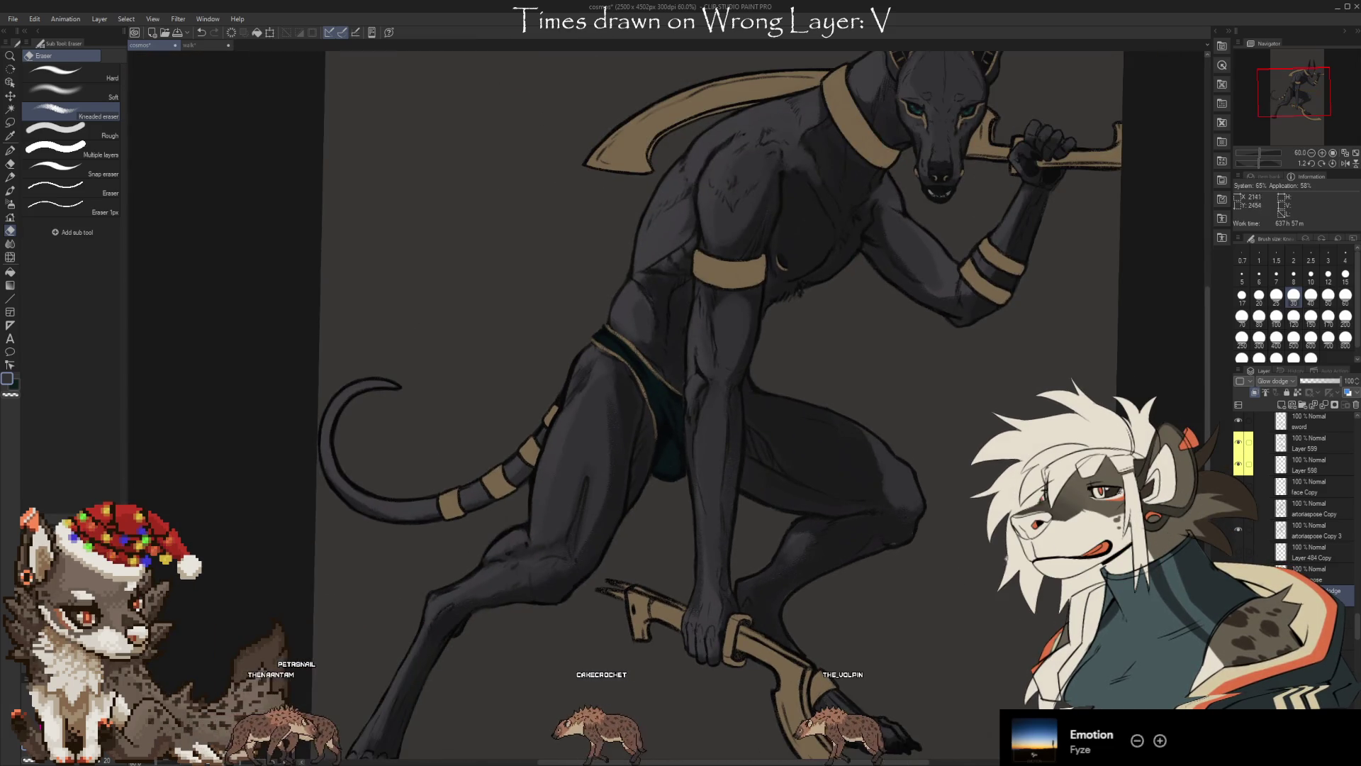
{"action": "mouse_move", "coordinate": [964, 563]}
{"action": "left_mouse_down"}
{"action": "mouse_move", "coordinate": [854, 547]}
{"action": "mouse_move", "coordinate": [800, 595]}
{"action": "mouse_move", "coordinate": [801, 569]}
{"action": "left_mouse_up"}
{"action": "scroll", "coordinate": [854, 547], "scroll_direction": "down", "scroll_amount": 1}
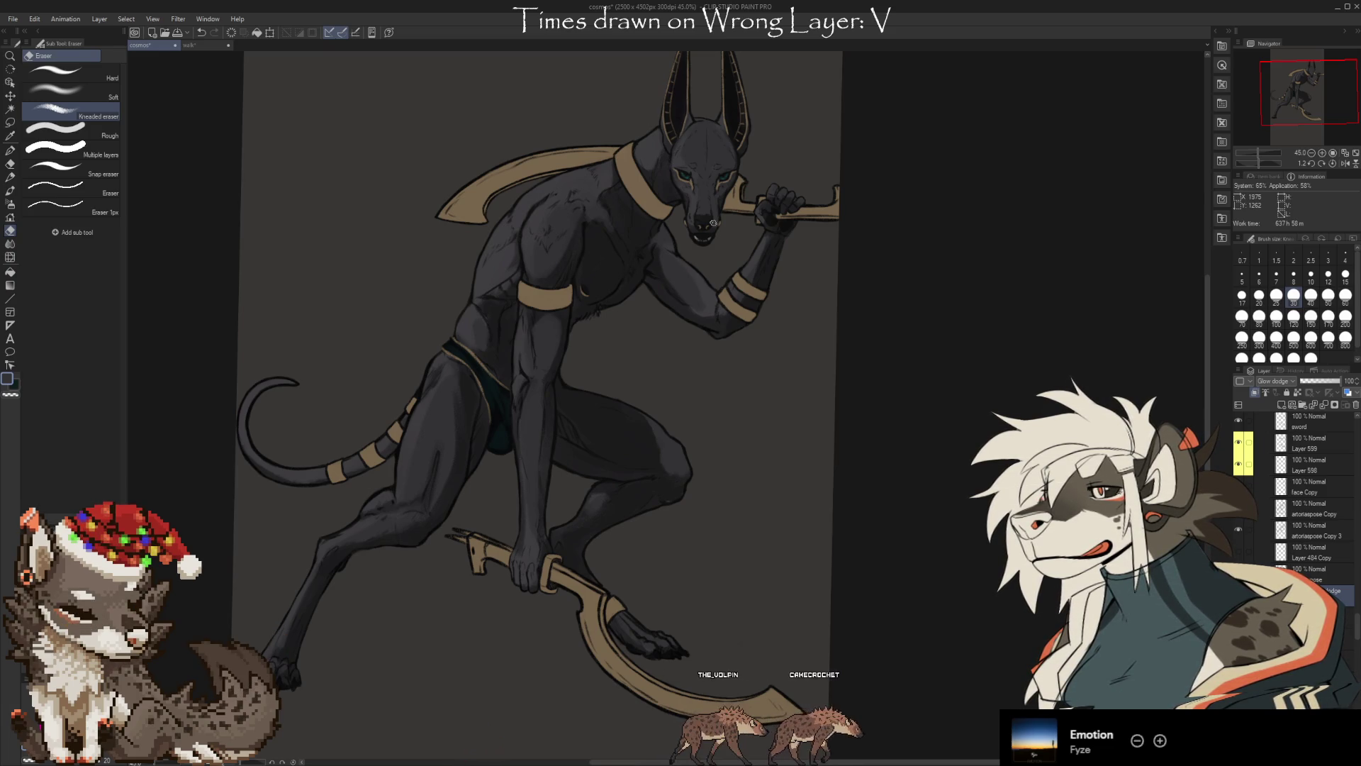
{"action": "scroll", "coordinate": [645, 212], "scroll_direction": "up", "scroll_amount": 1}
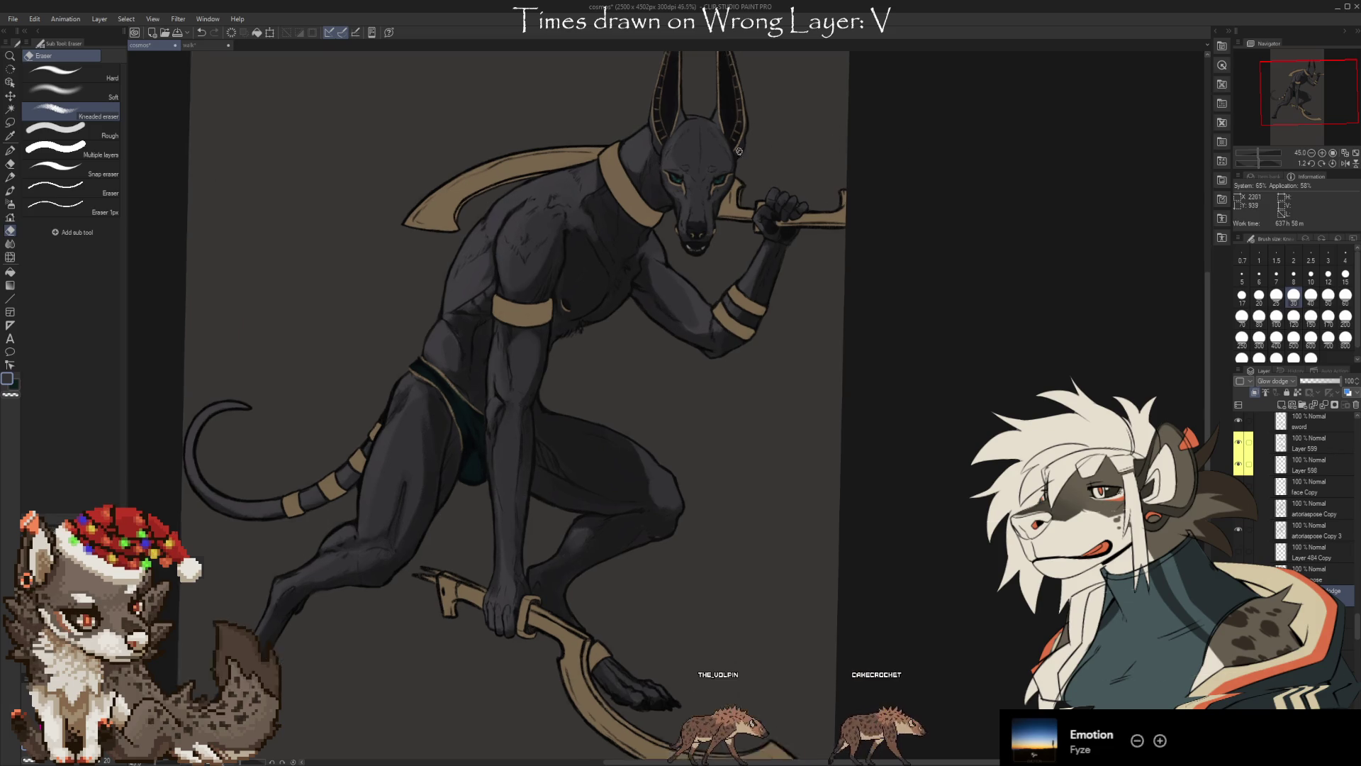
{"action": "scroll", "coordinate": [645, 213], "scroll_direction": "up", "scroll_amount": 1}
{"action": "scroll", "coordinate": [645, 213], "scroll_direction": "up", "scroll_amount": 1}
{"action": "scroll", "coordinate": [632, 469], "scroll_direction": "up", "scroll_amount": 1}
Enlarge the brush to 150 and soften glow-dodge highlights on the left shoulder and upper arm
{"action": "left_click_drag", "start_coordinate": [632, 469], "coordinate": [702, 561]}
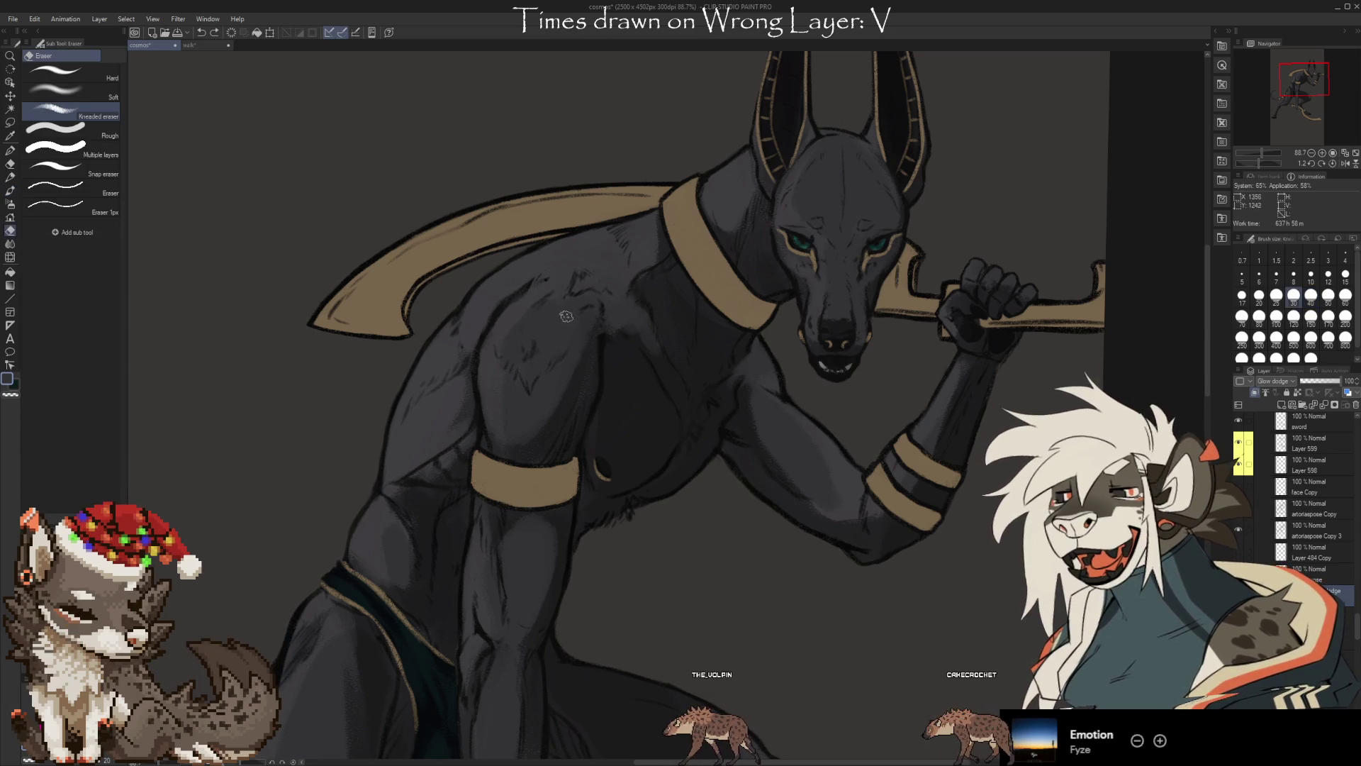
{"action": "key", "text": "b"}
{"action": "key", "text": "e"}
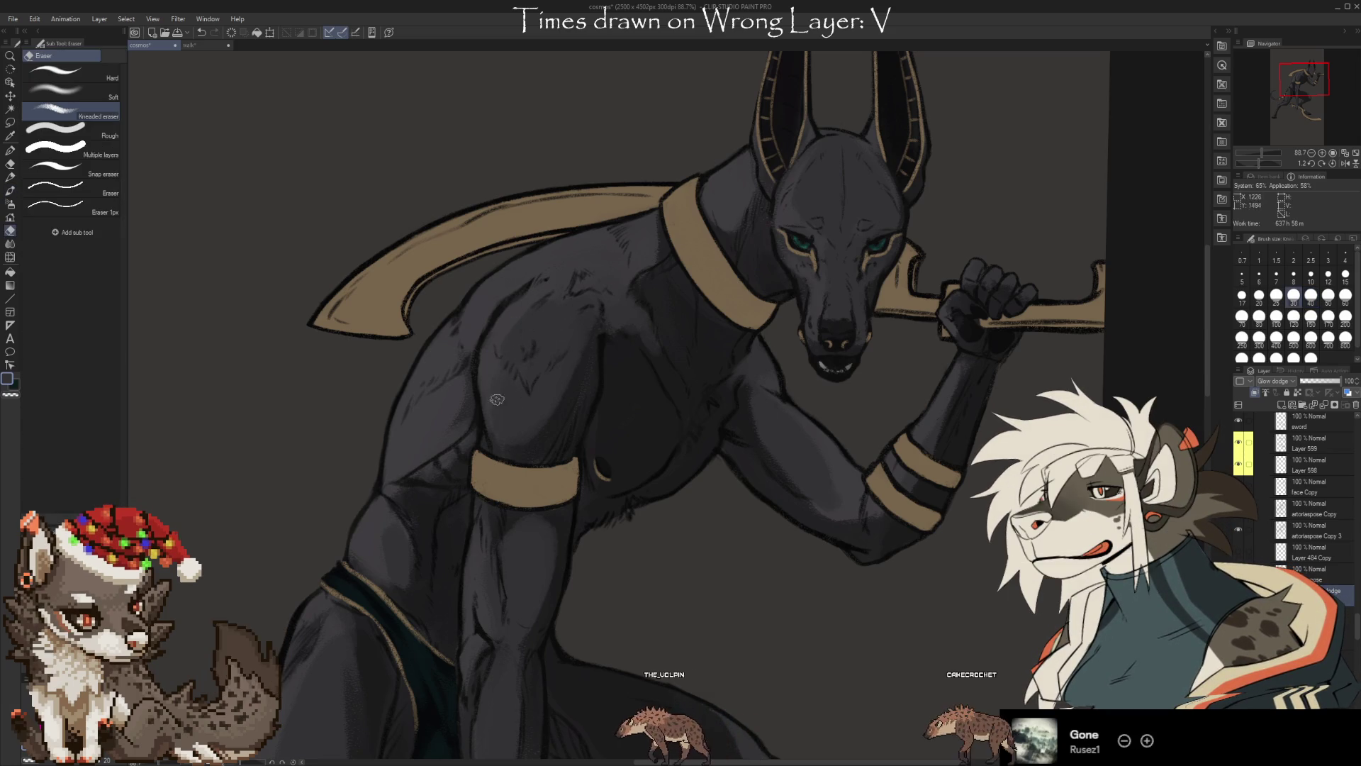
{"action": "key", "text": "b"}
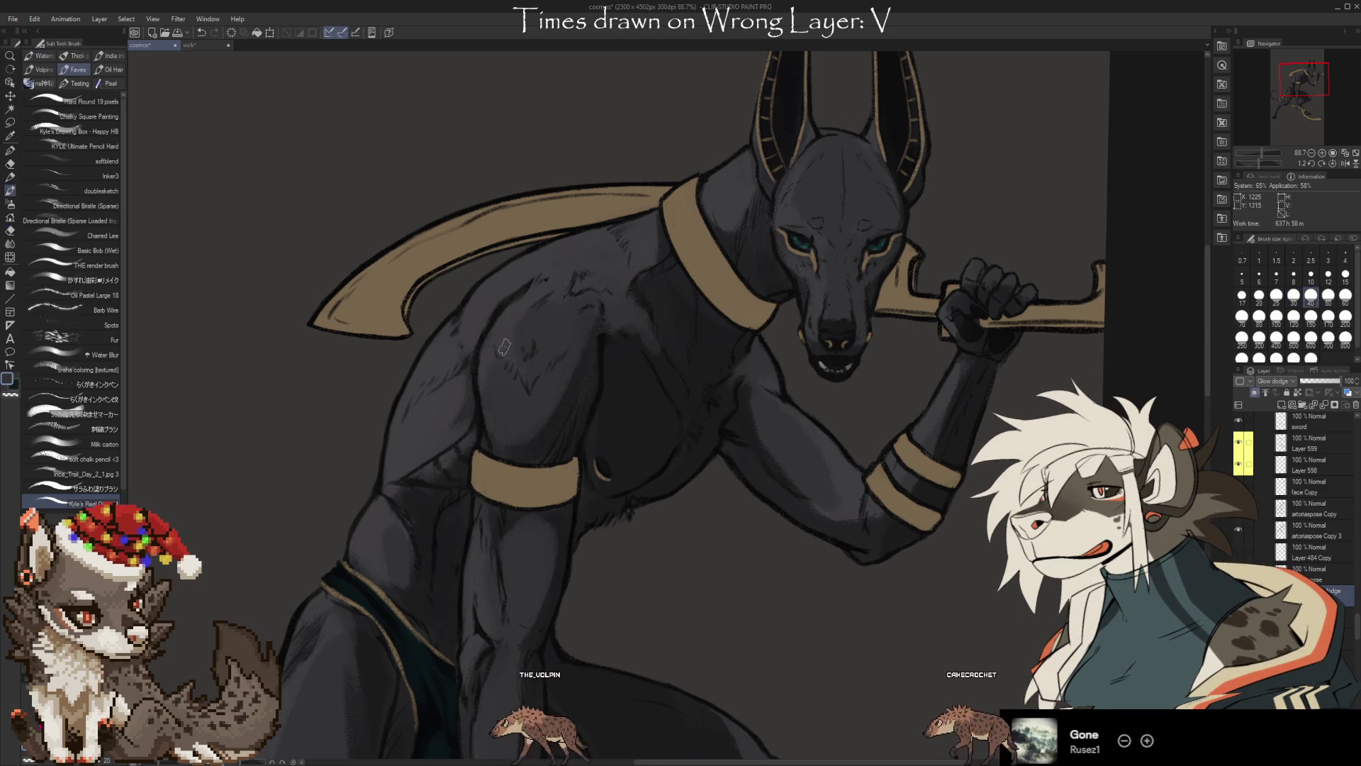
{"action": "key", "text": "bracketright"}
{"action": "key", "text": "bracketright"}
{"action": "key", "text": "bracketright"}
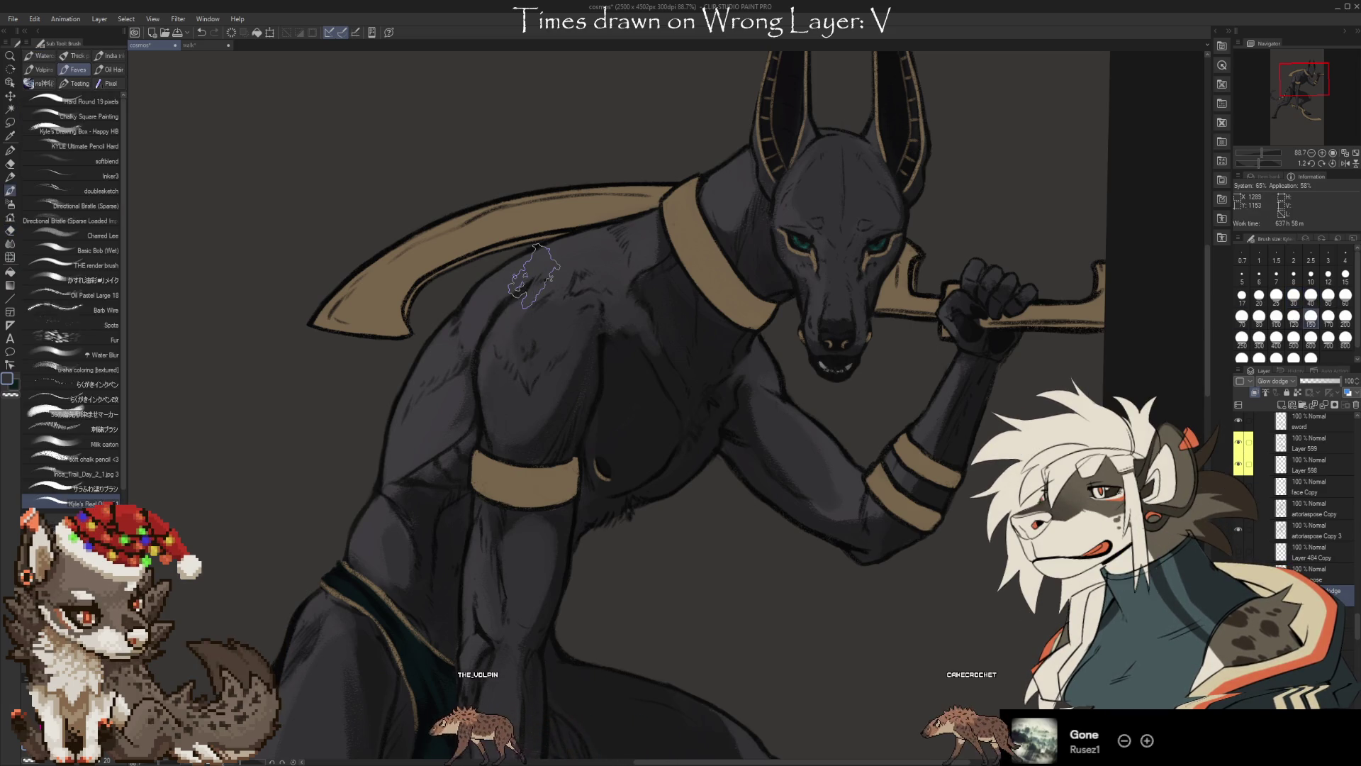
{"action": "key", "text": "e"}
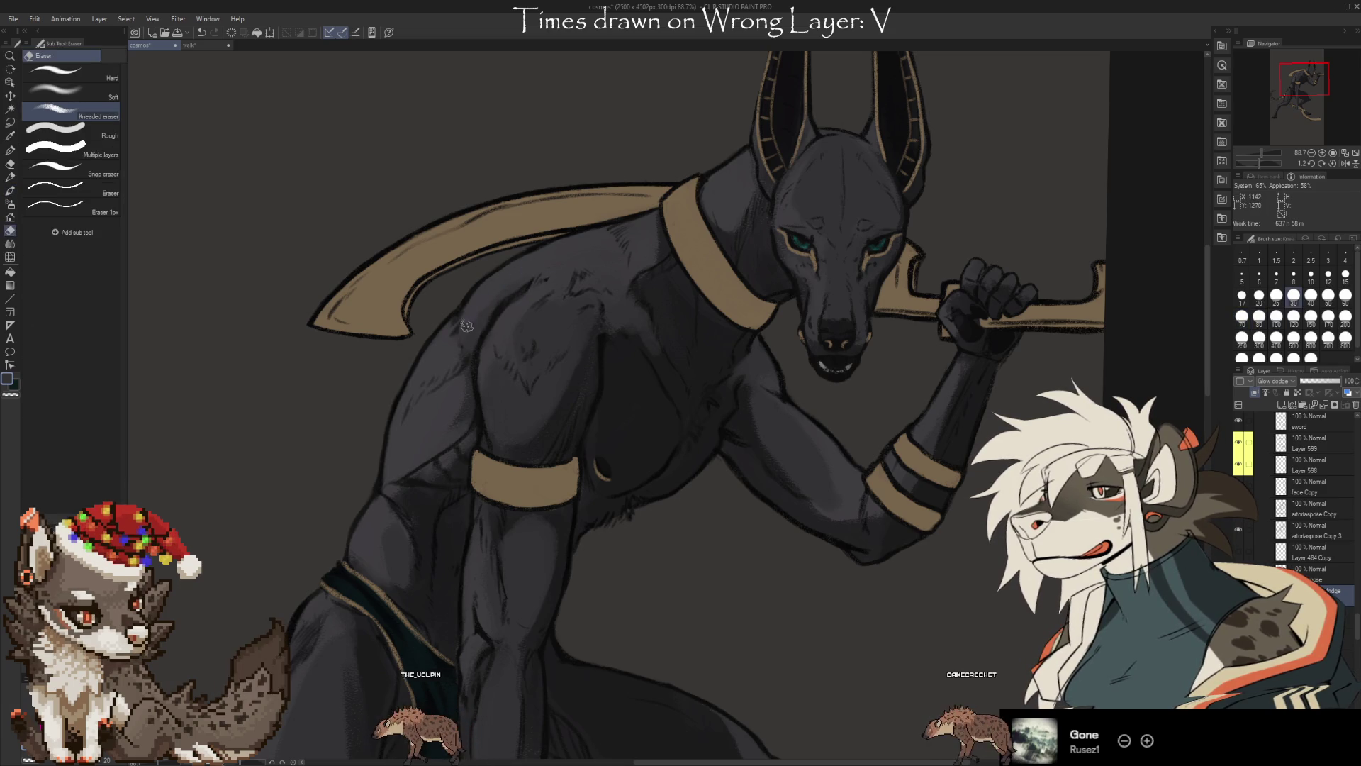
{"action": "key", "text": "b"}
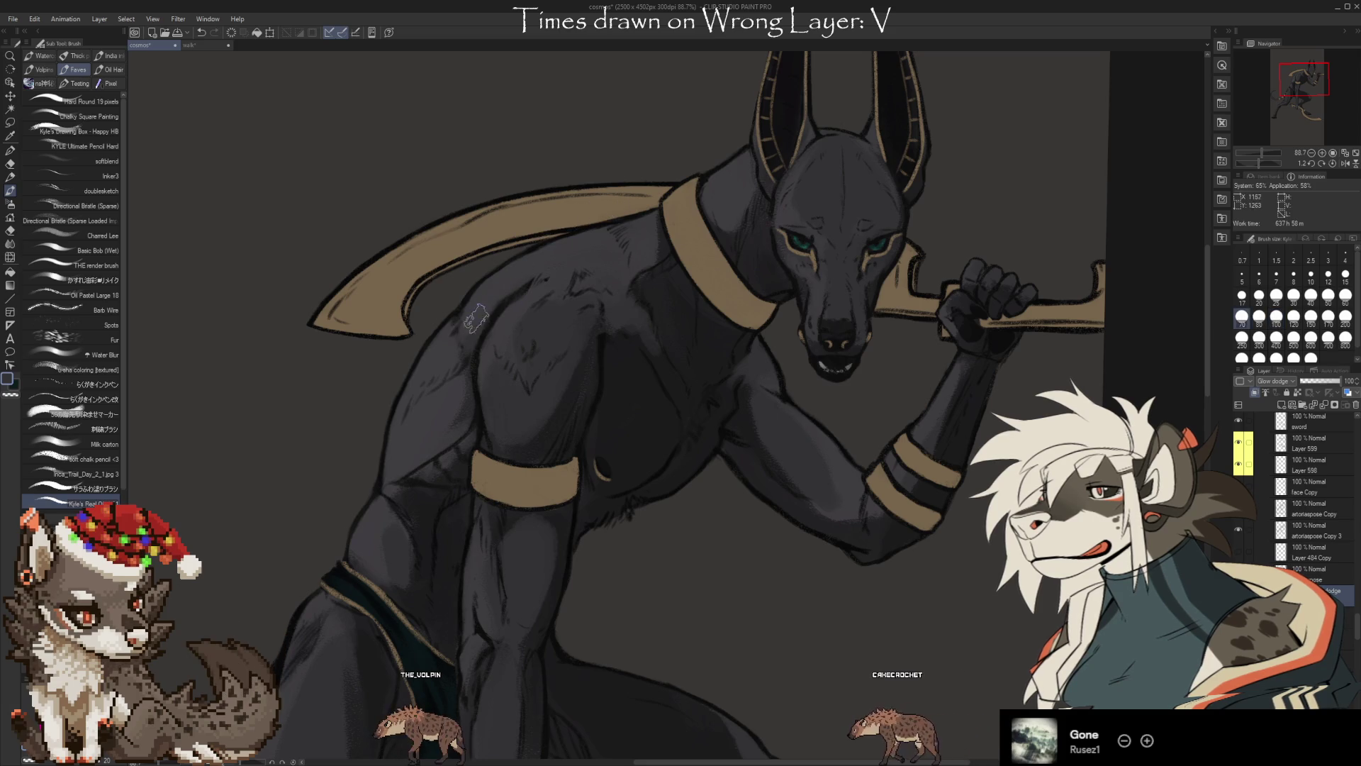
{"action": "key", "text": "e"}
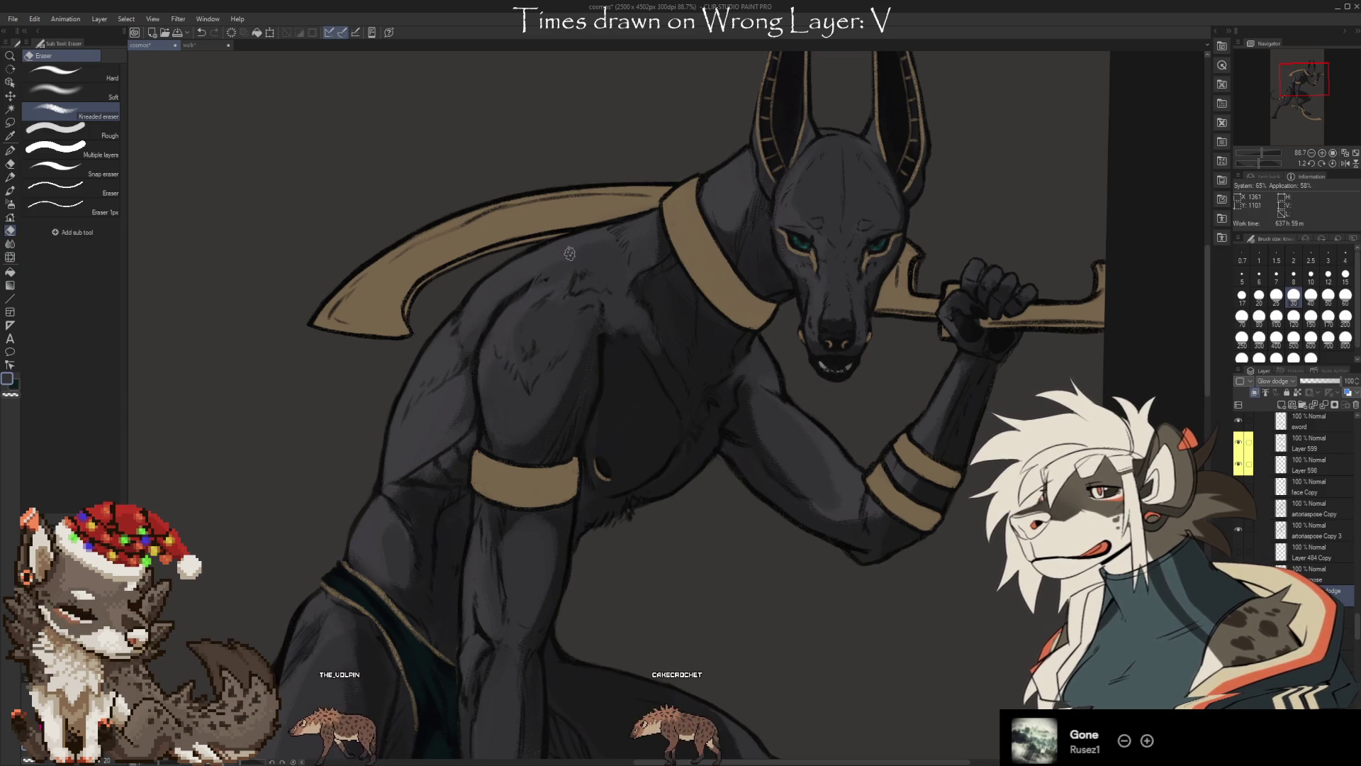
{"action": "key", "text": "b"}
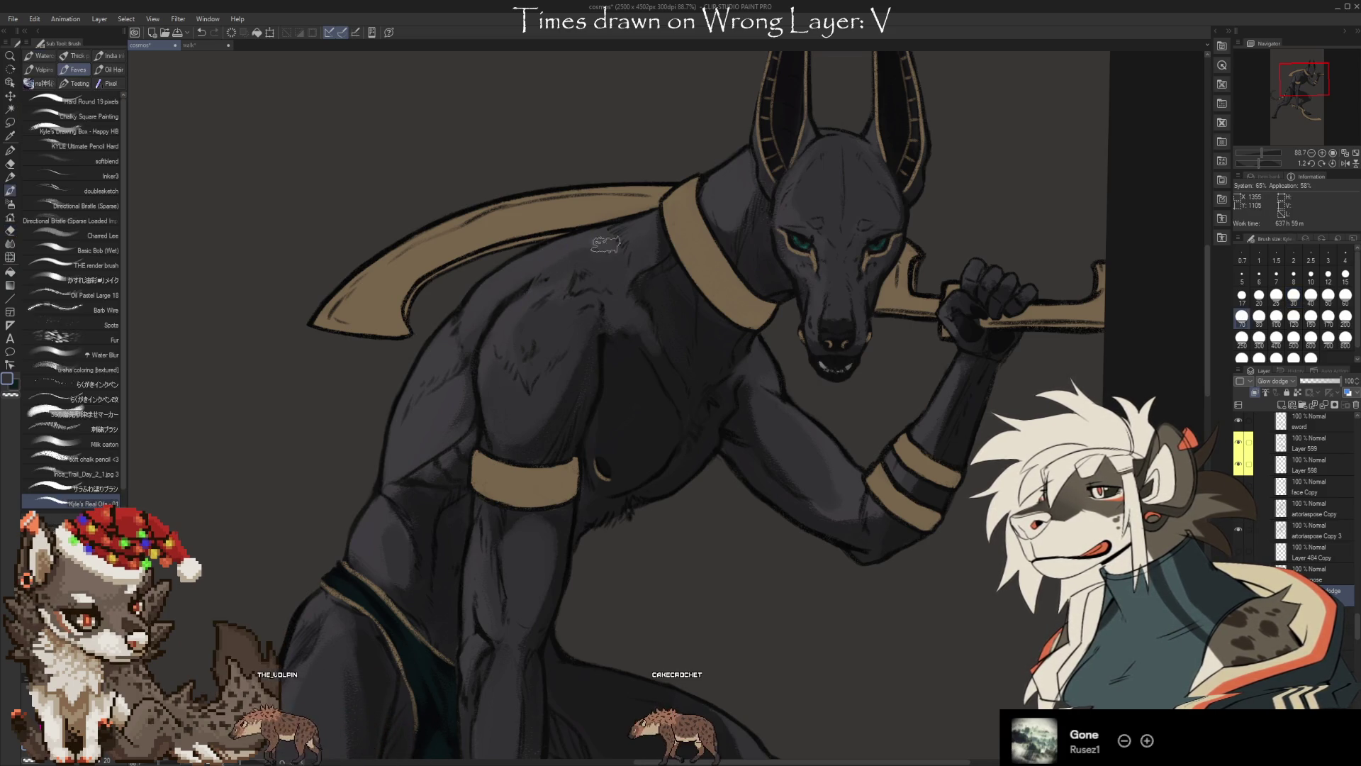
{"action": "key", "text": "e"}
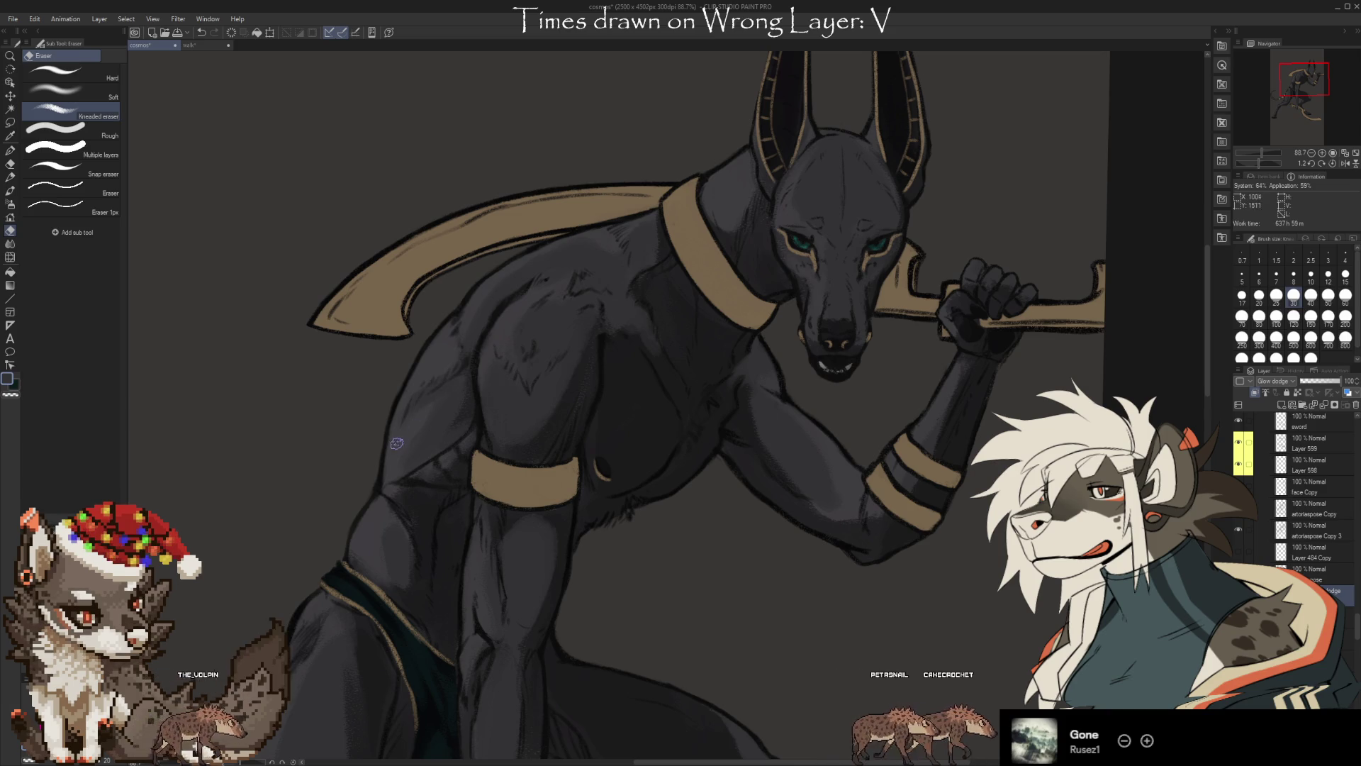
Paint and soften glow-dodge highlights on the flank and hip above the loincloth
{"action": "key", "text": "b"}
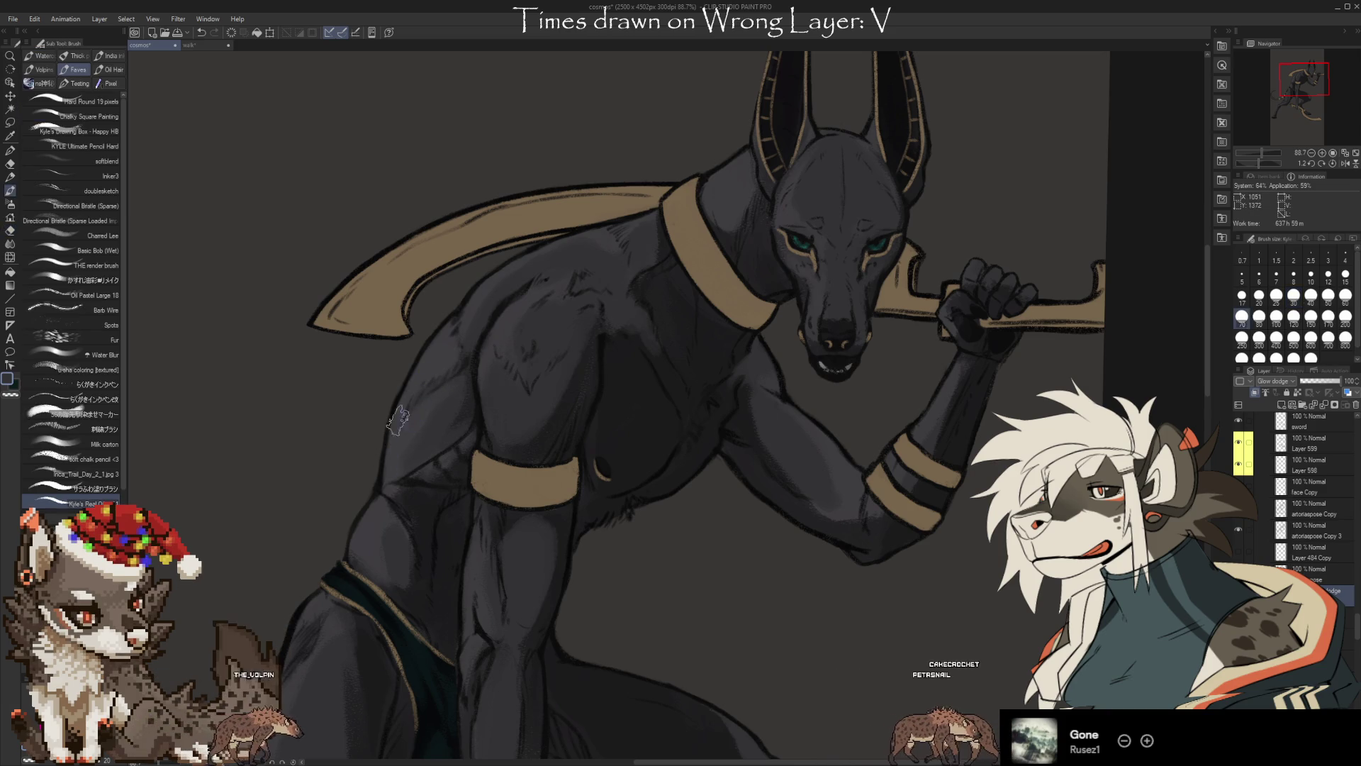
{"action": "key", "text": "e"}
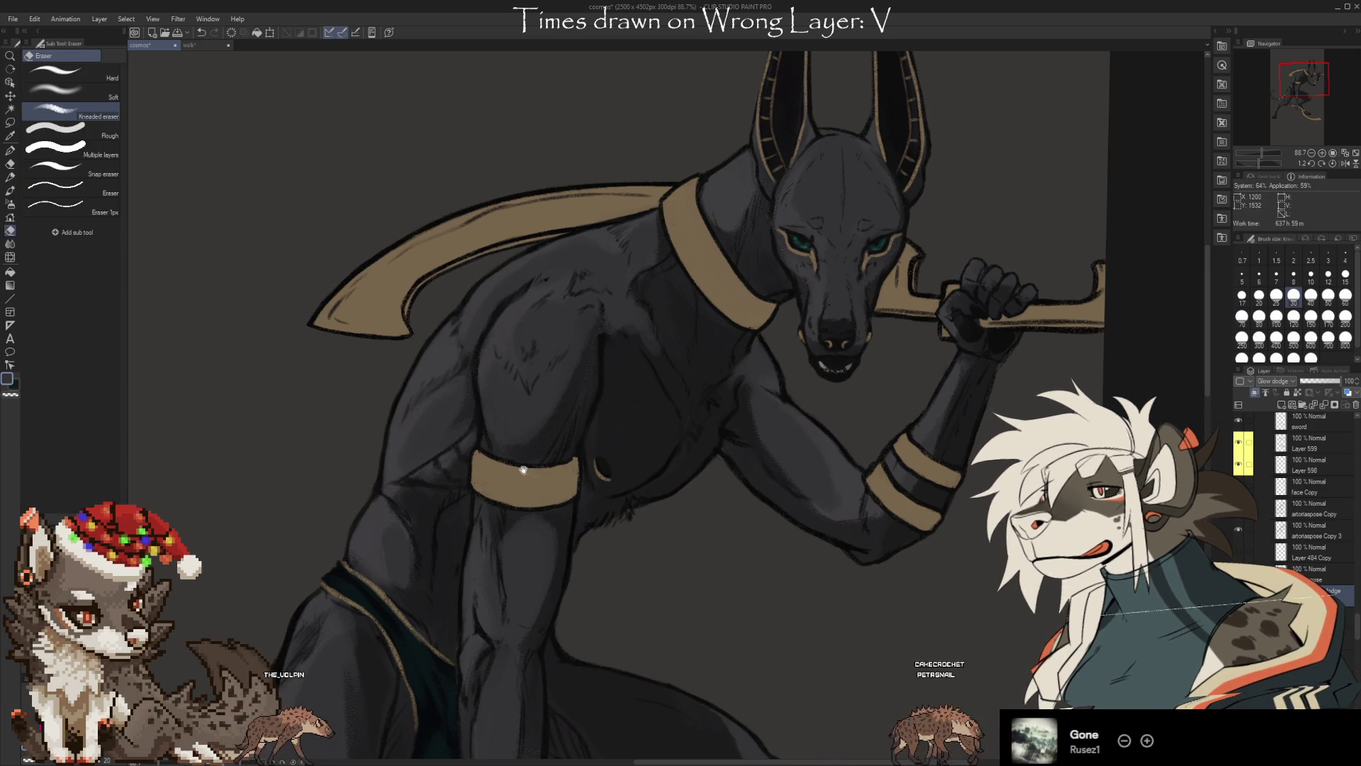
{"action": "left_click_drag", "start_coordinate": [523, 469], "coordinate": [571, 363]}
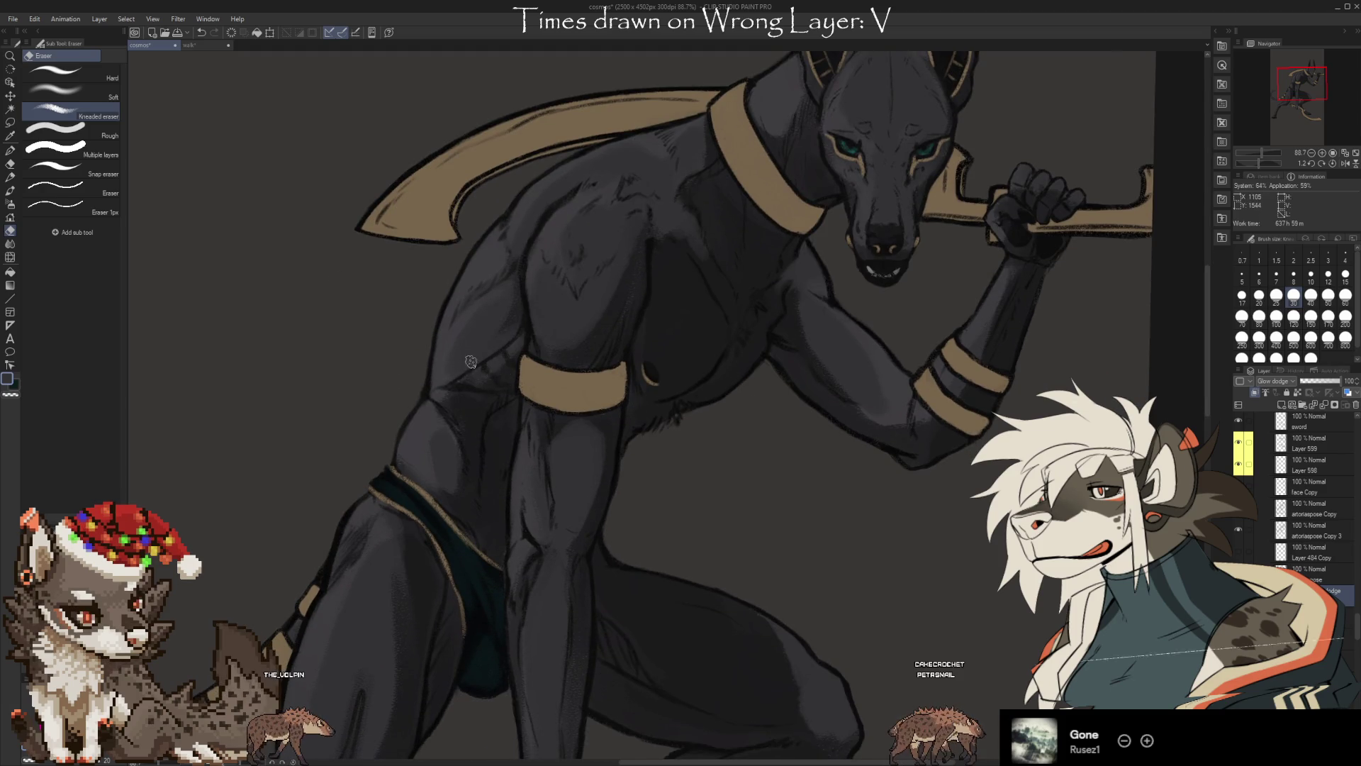
{"action": "key", "text": "b"}
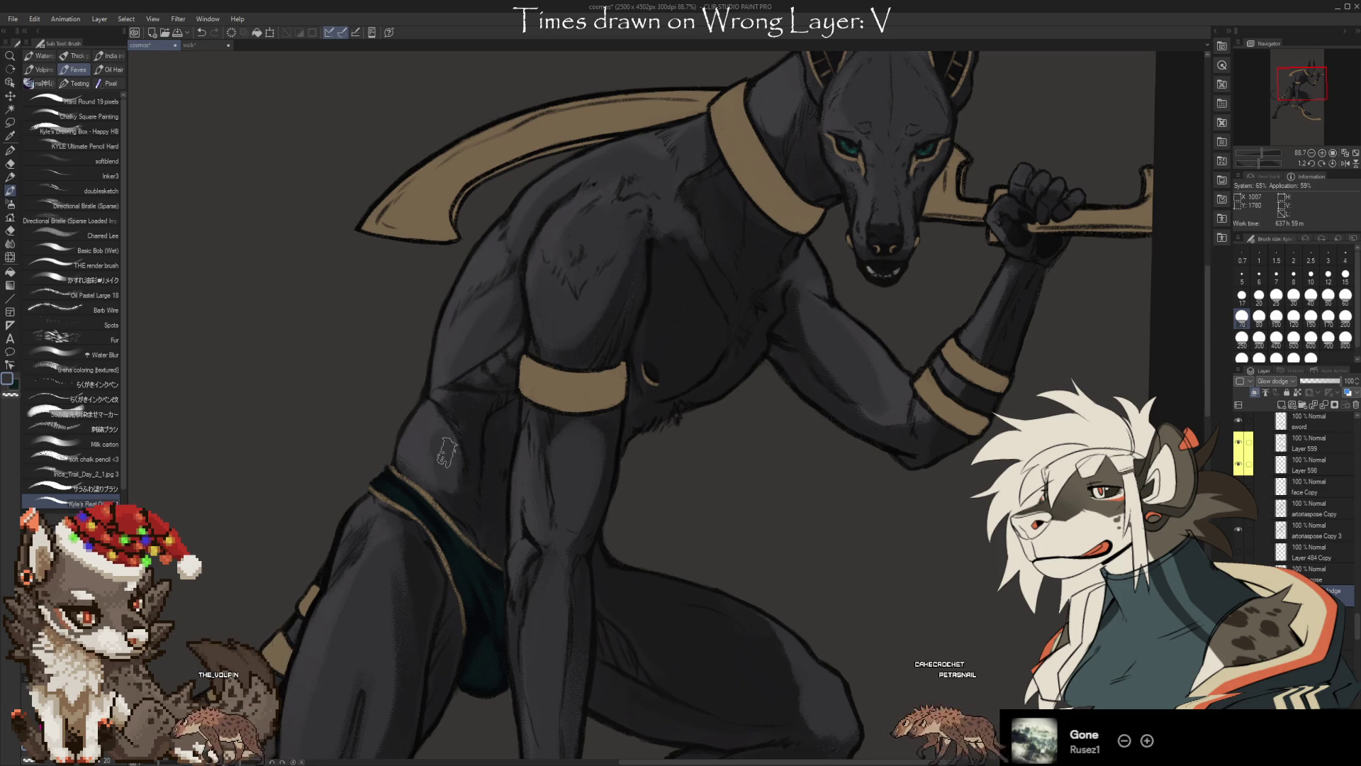
{"action": "key", "text": "e"}
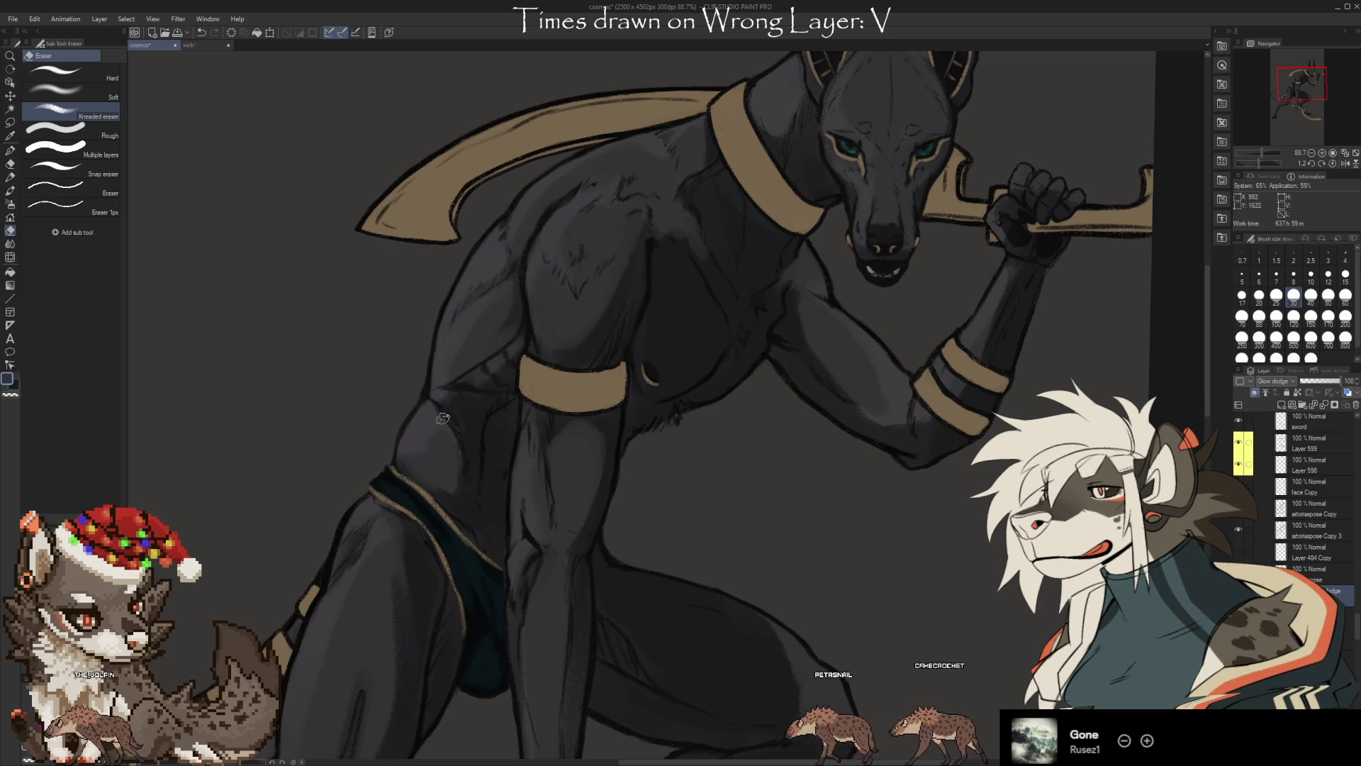
{"action": "key", "text": "b"}
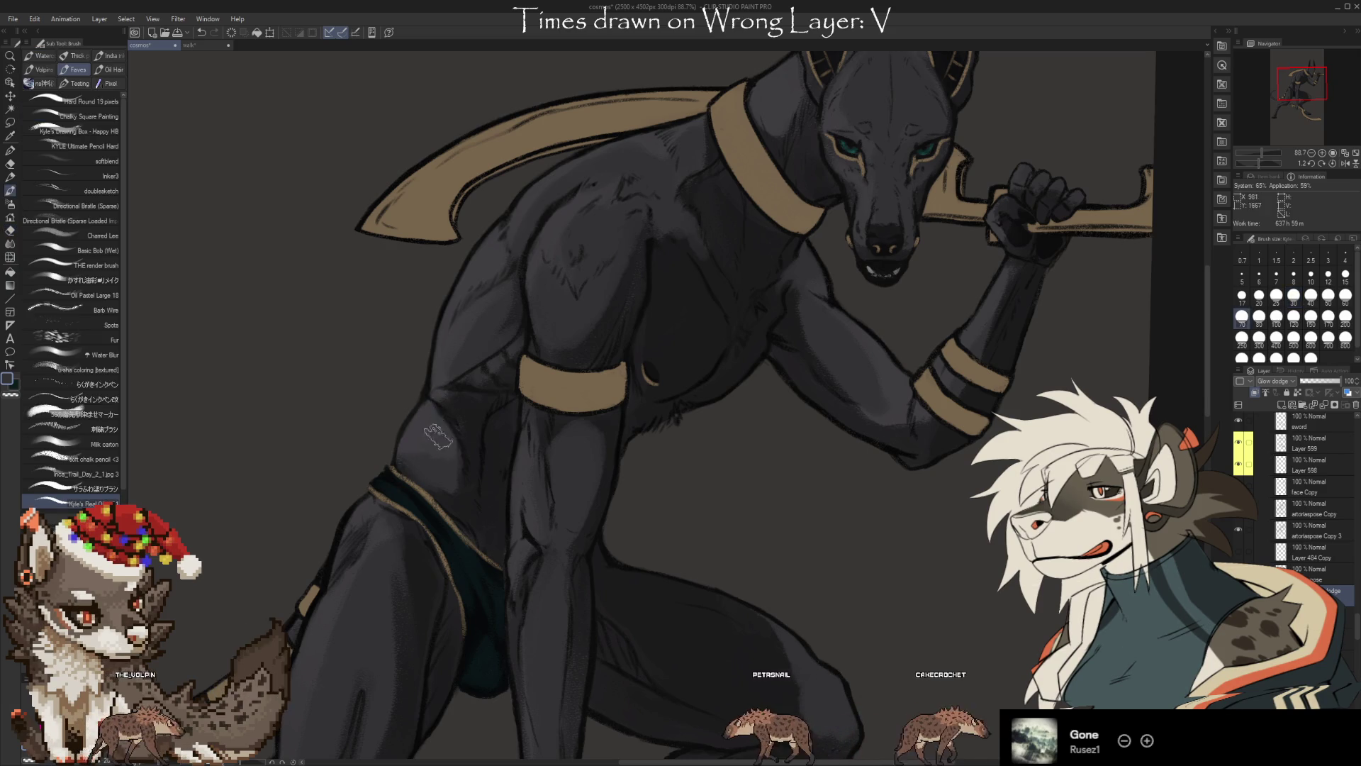
{"action": "key", "text": "e"}
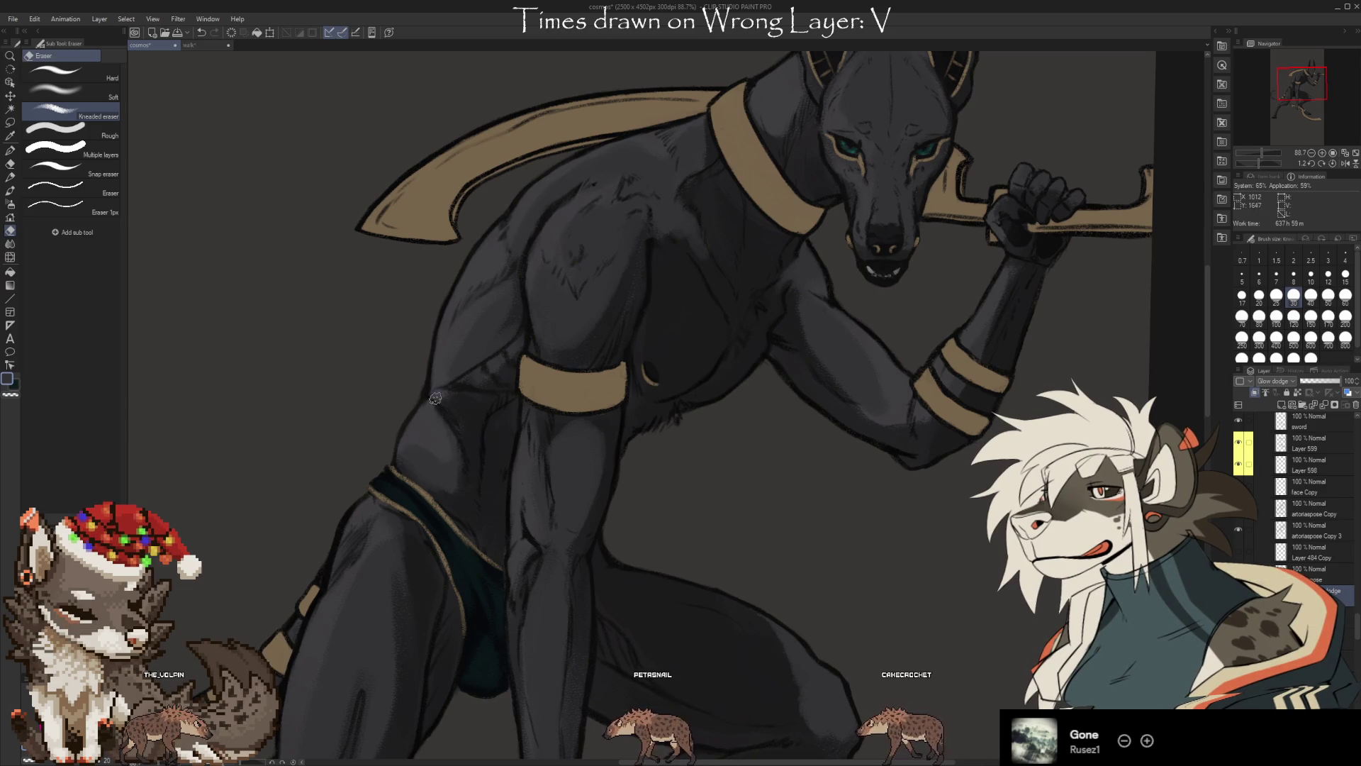
Paint, airbrush and soften glow-dodge highlights on the thigh and banded tail
{"action": "left_click_drag", "start_coordinate": [494, 531], "coordinate": [666, 318]}
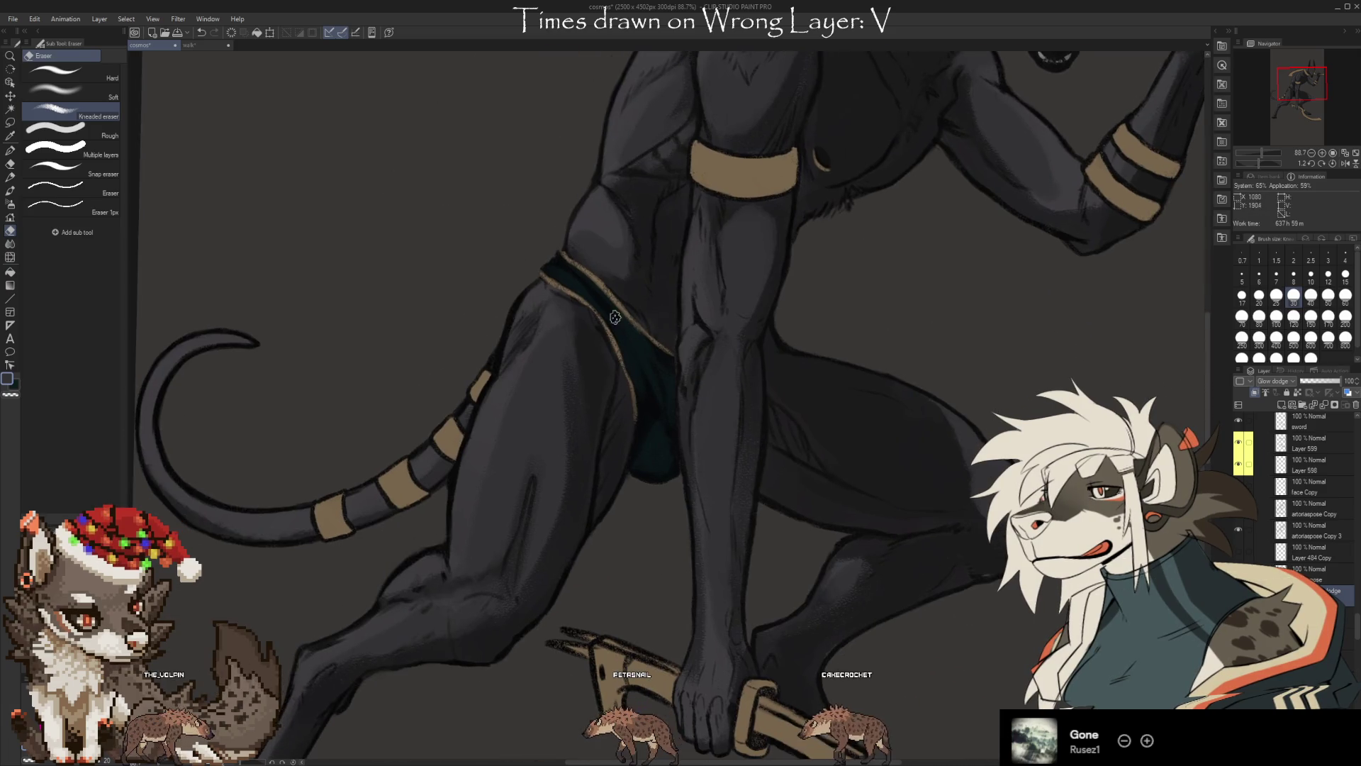
{"action": "key", "text": "b"}
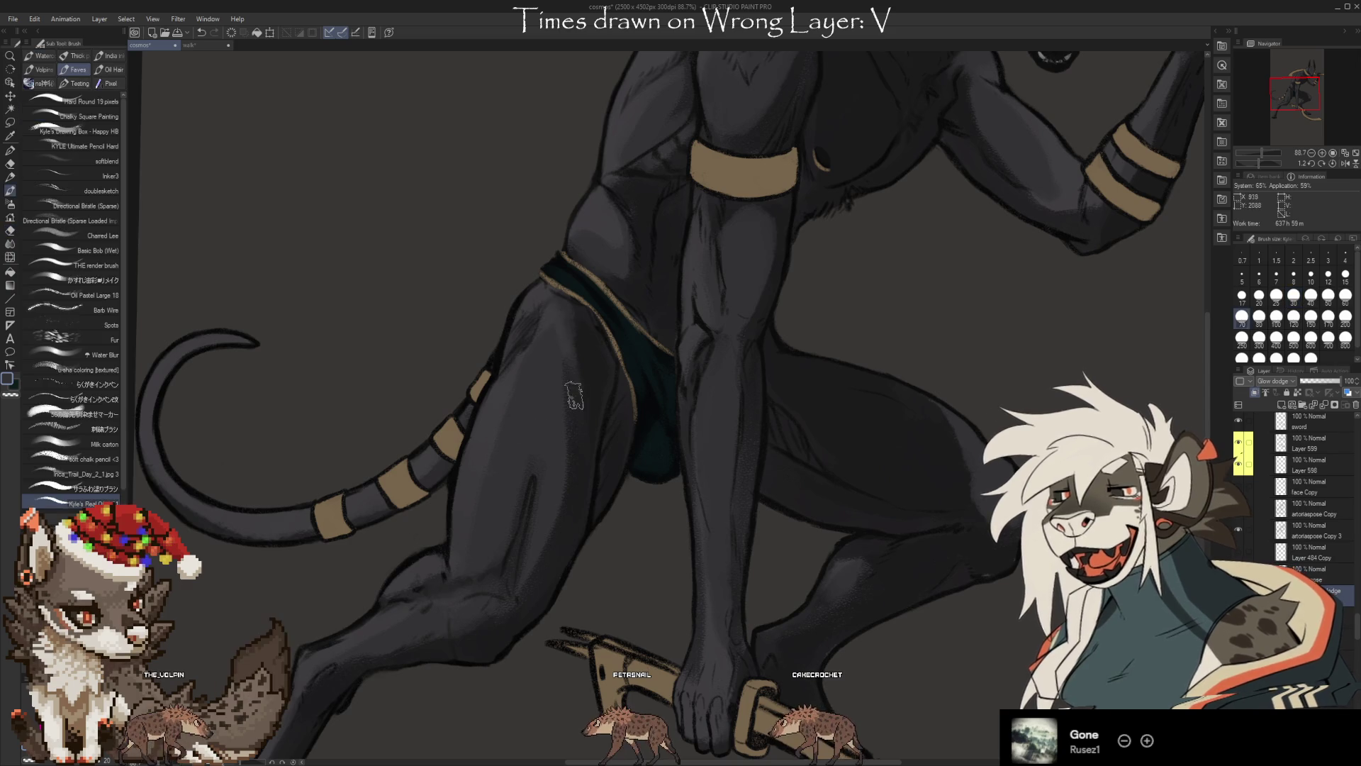
{"action": "key", "text": "e"}
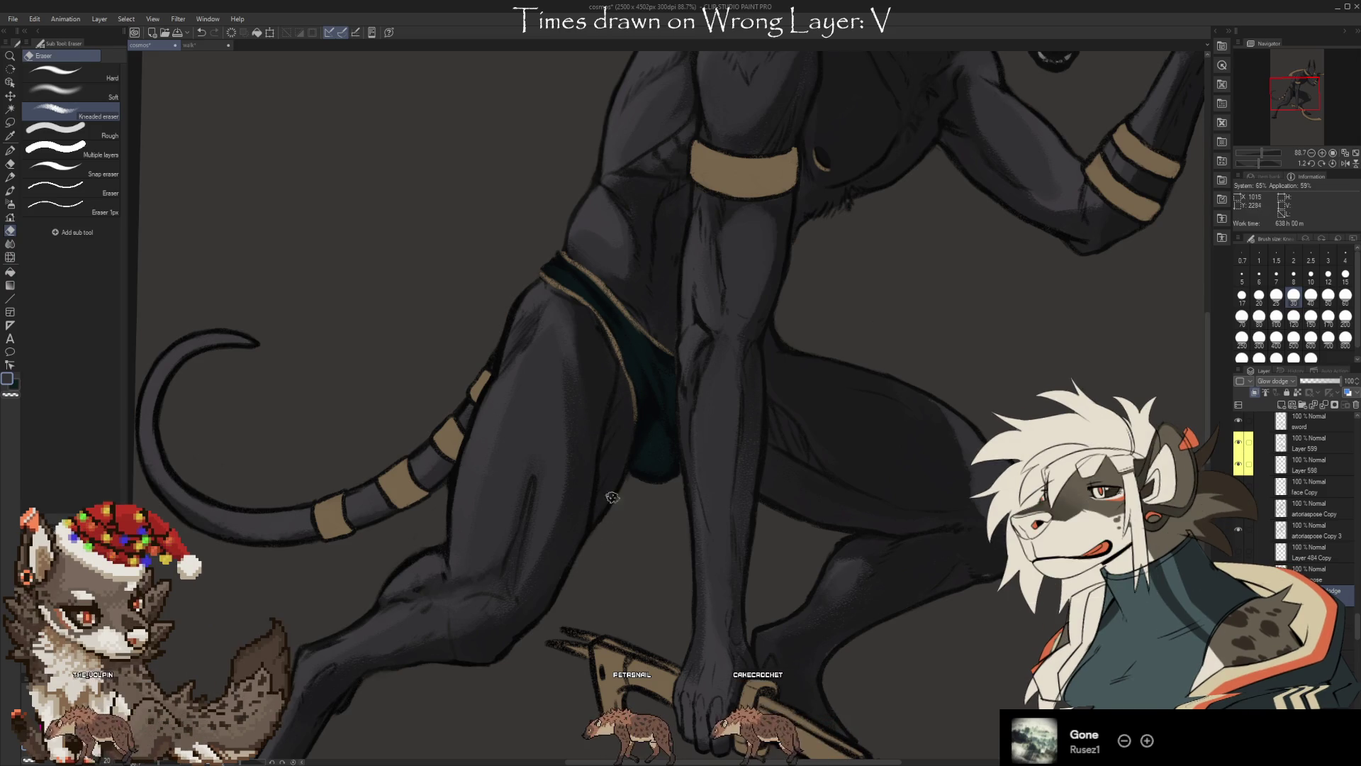
{"action": "key", "text": "b"}
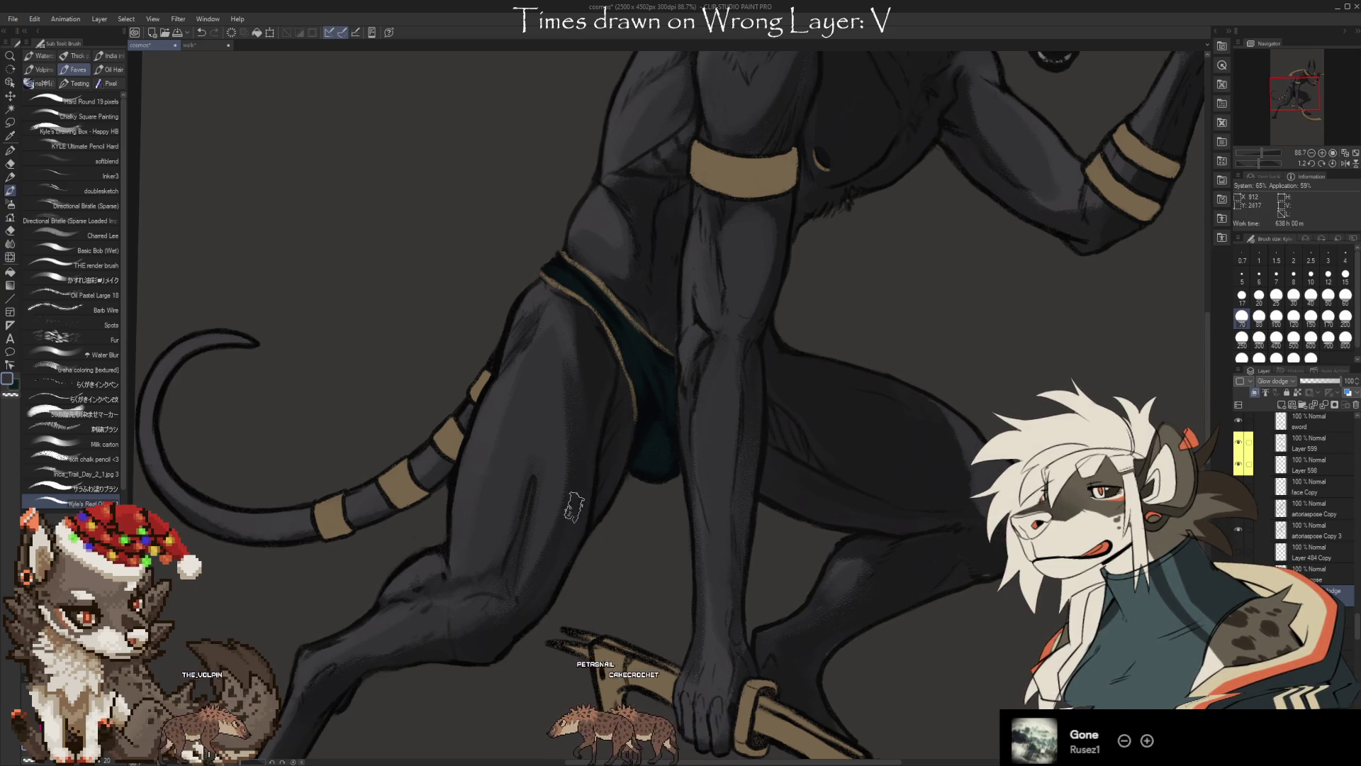
{"action": "key", "text": "e"}
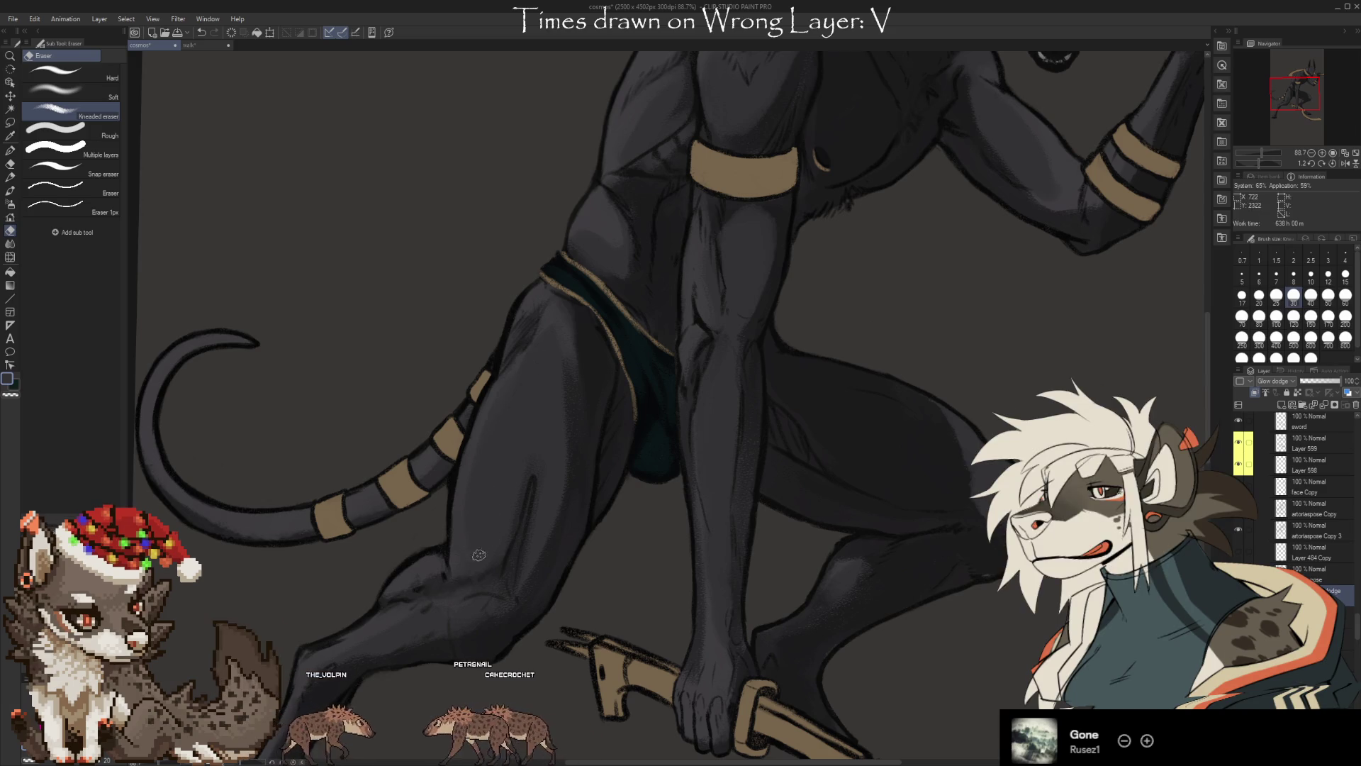
{"action": "key", "text": "b"}
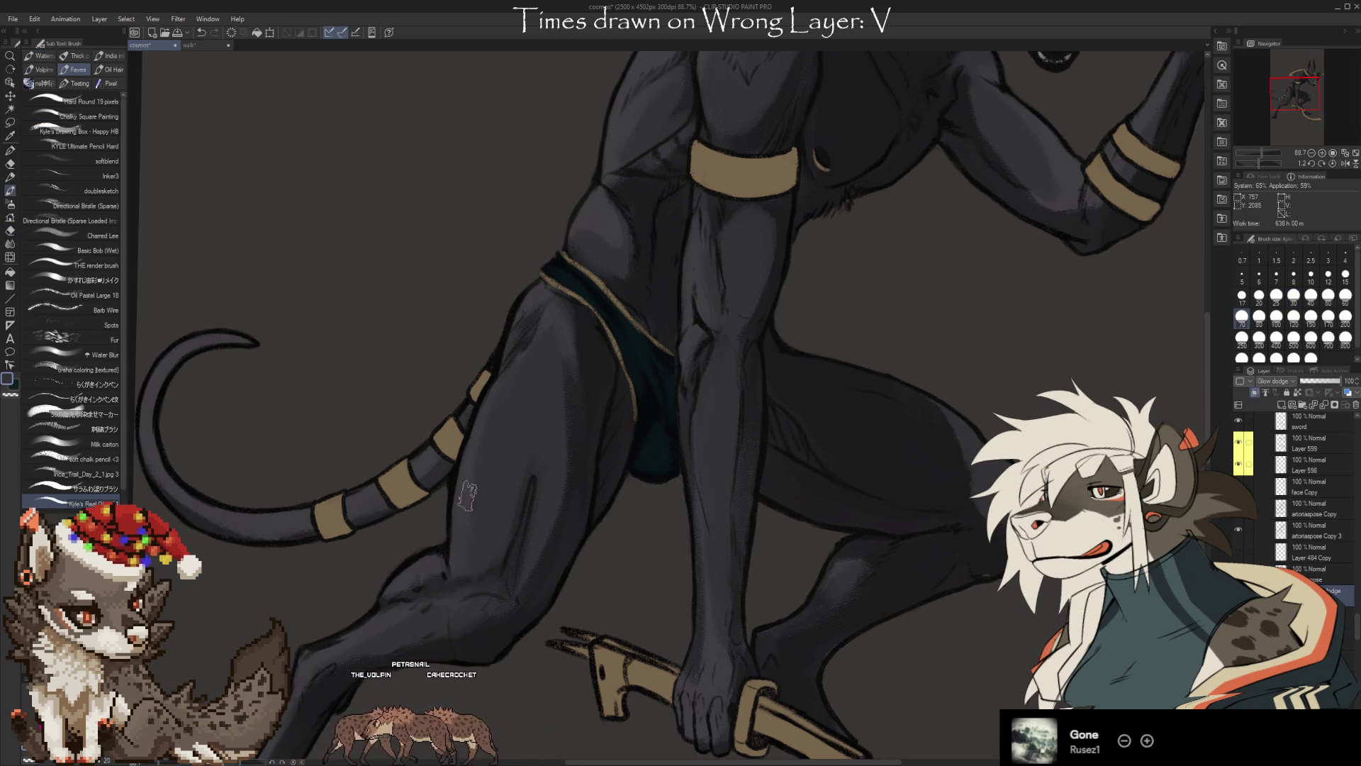
{"action": "key", "text": "e"}
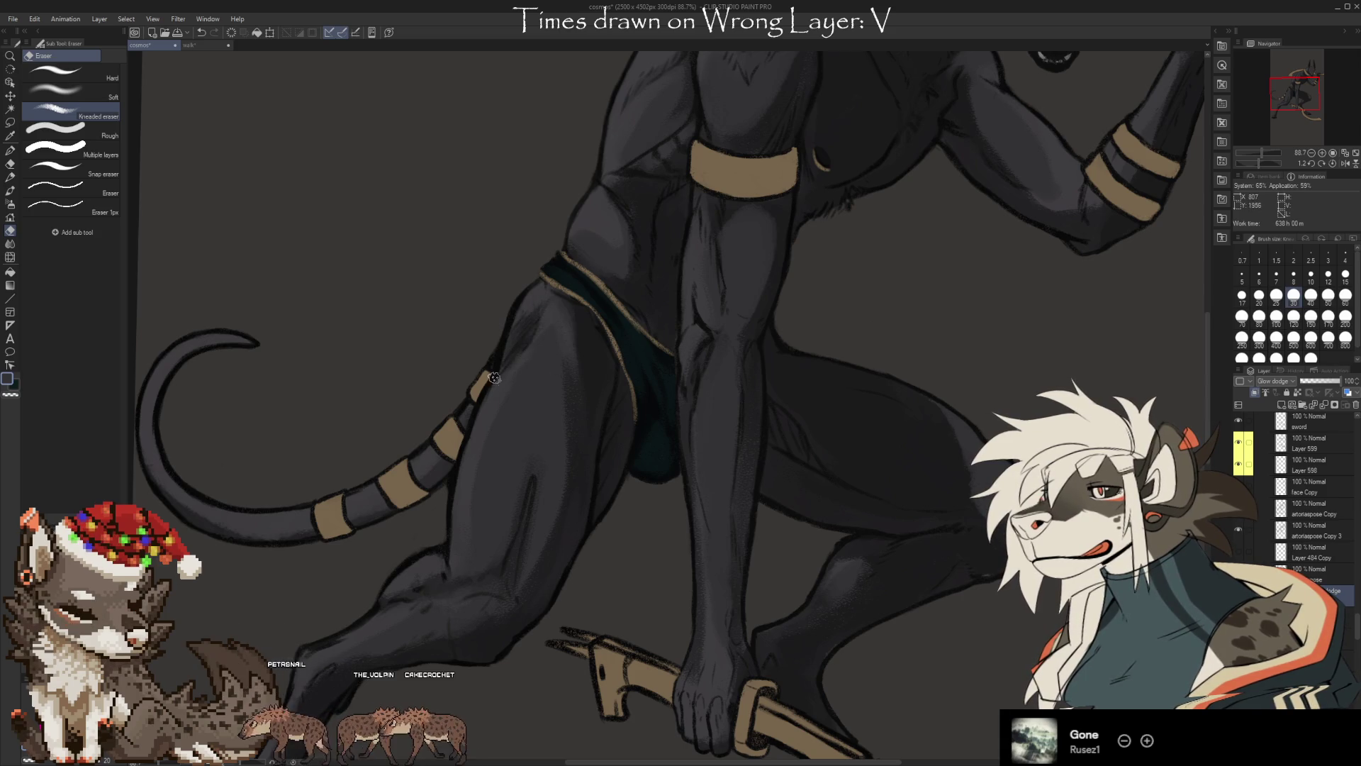
{"action": "key", "text": "b"}
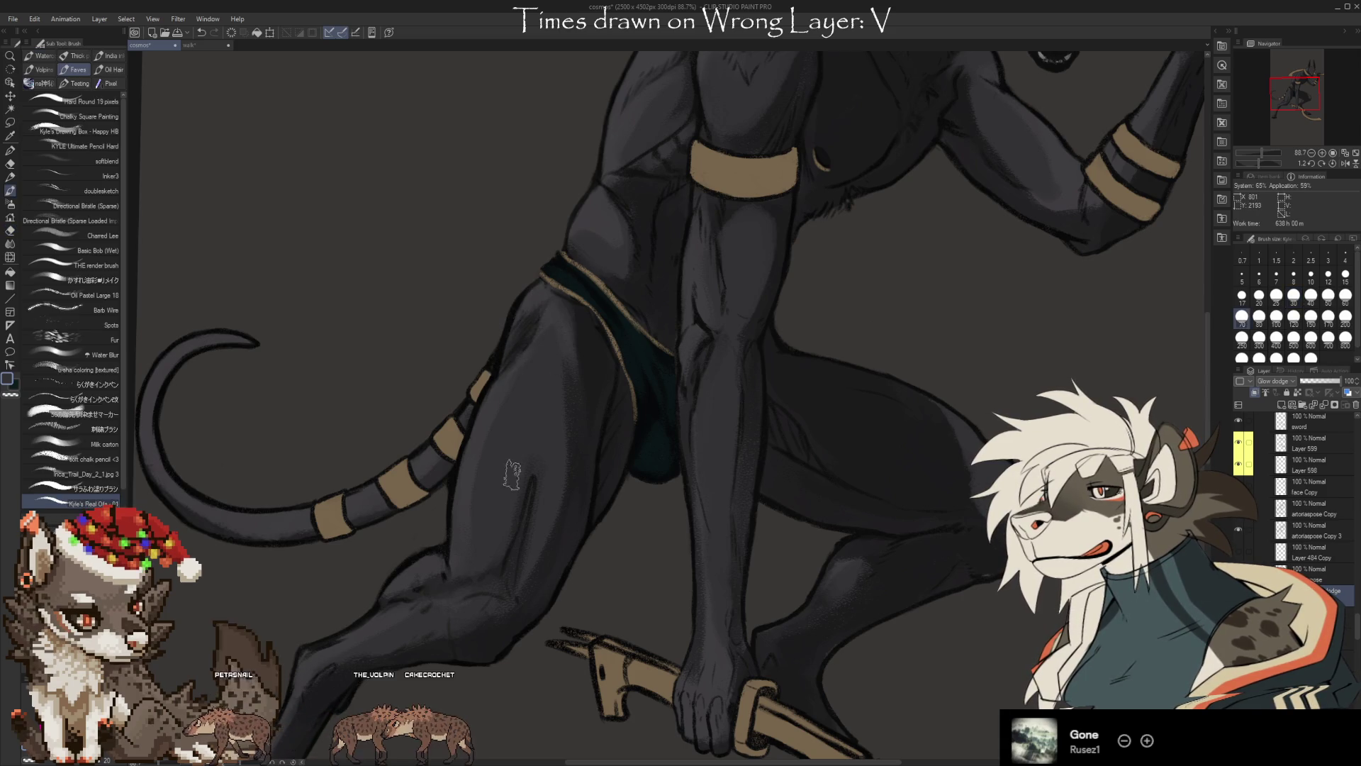
{"action": "left_click_drag", "start_coordinate": [190, 527], "coordinate": [346, 466]}
{"action": "key", "text": "e"}
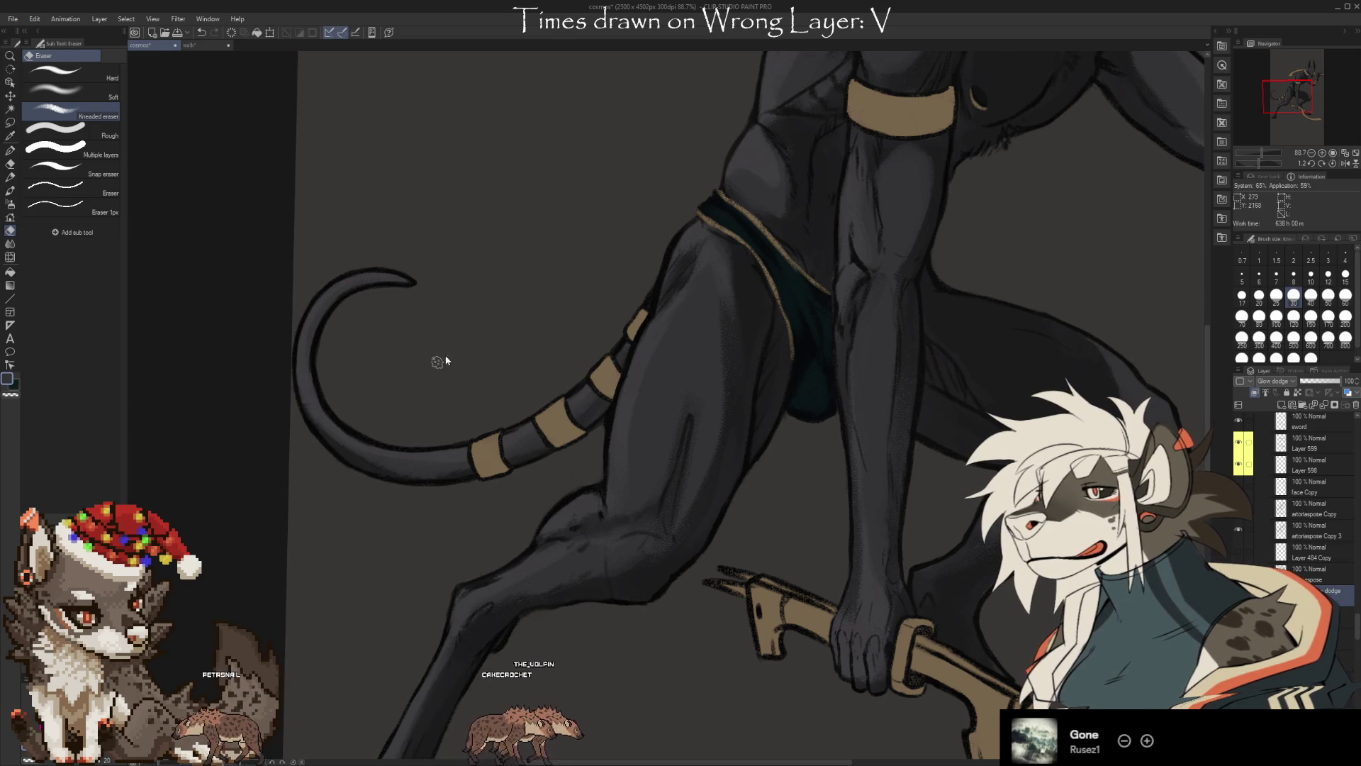
Paint and soften glow-dodge highlights on the knee, shin and clawed foot
{"action": "left_click_drag", "start_coordinate": [723, 641], "coordinate": [699, 446]}
{"action": "key", "text": "b"}
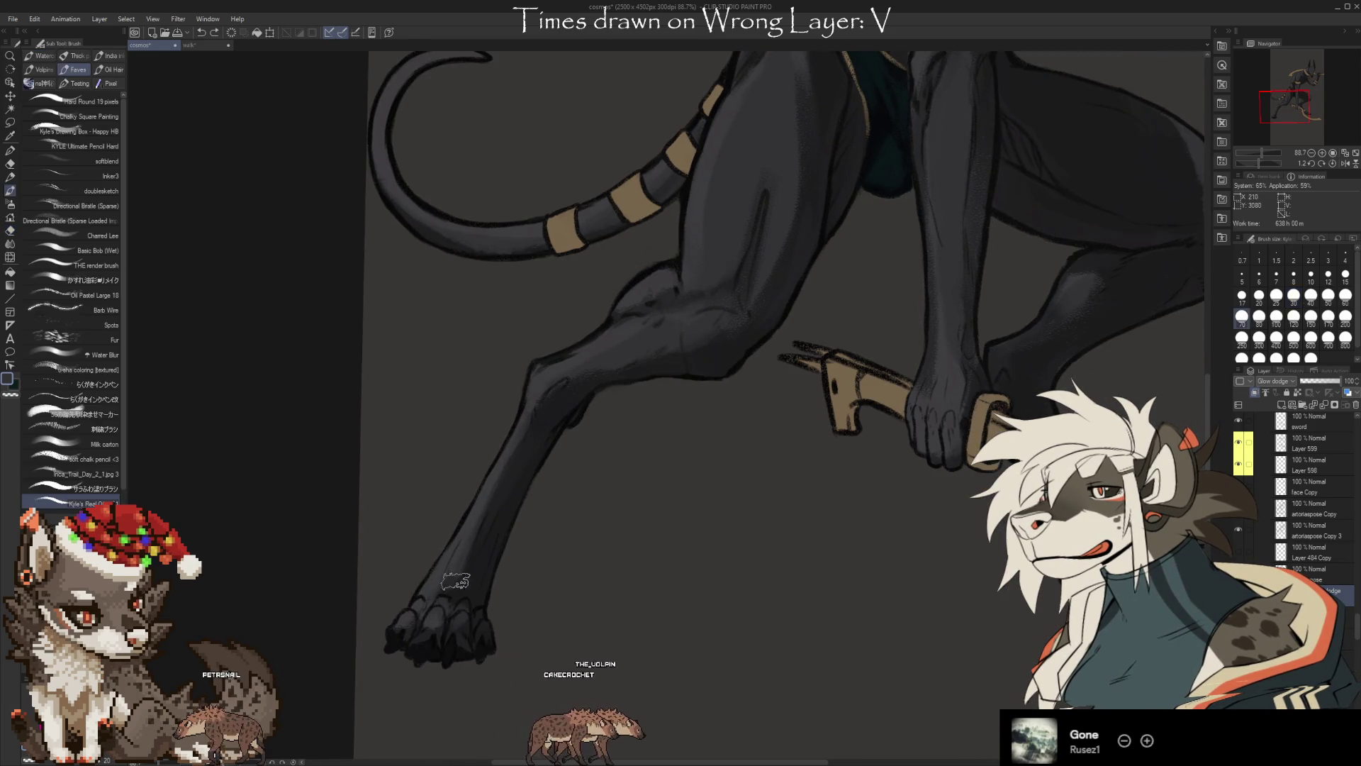
{"action": "key", "text": "e"}
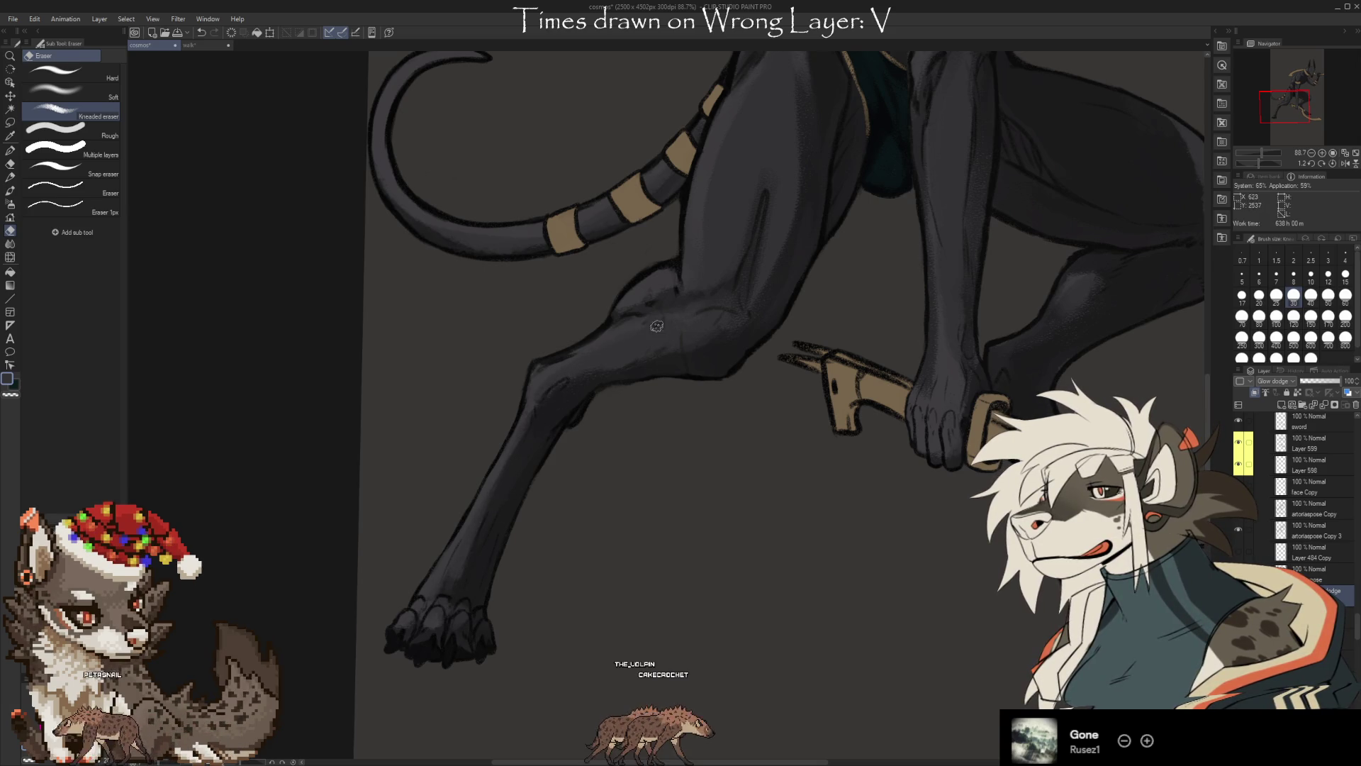
{"action": "key", "text": "b"}
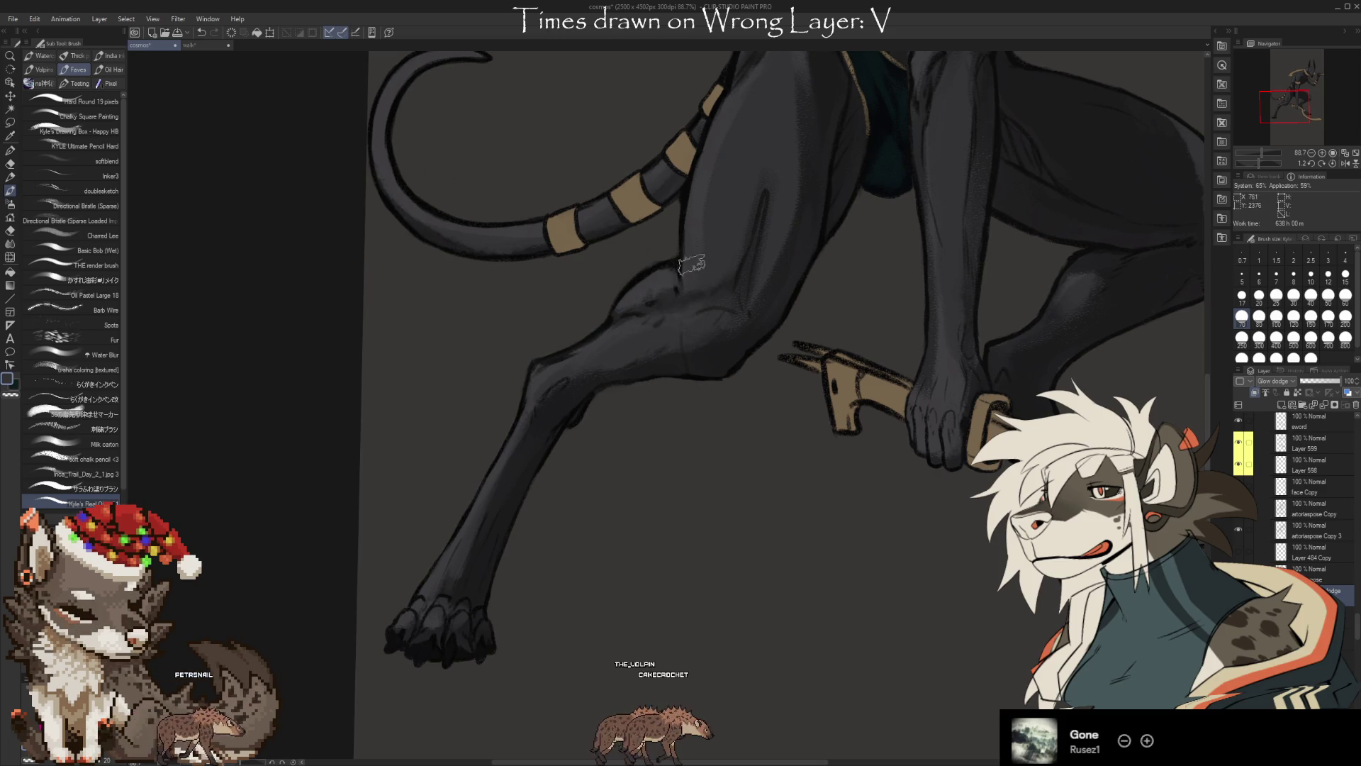
{"action": "key", "text": "e"}
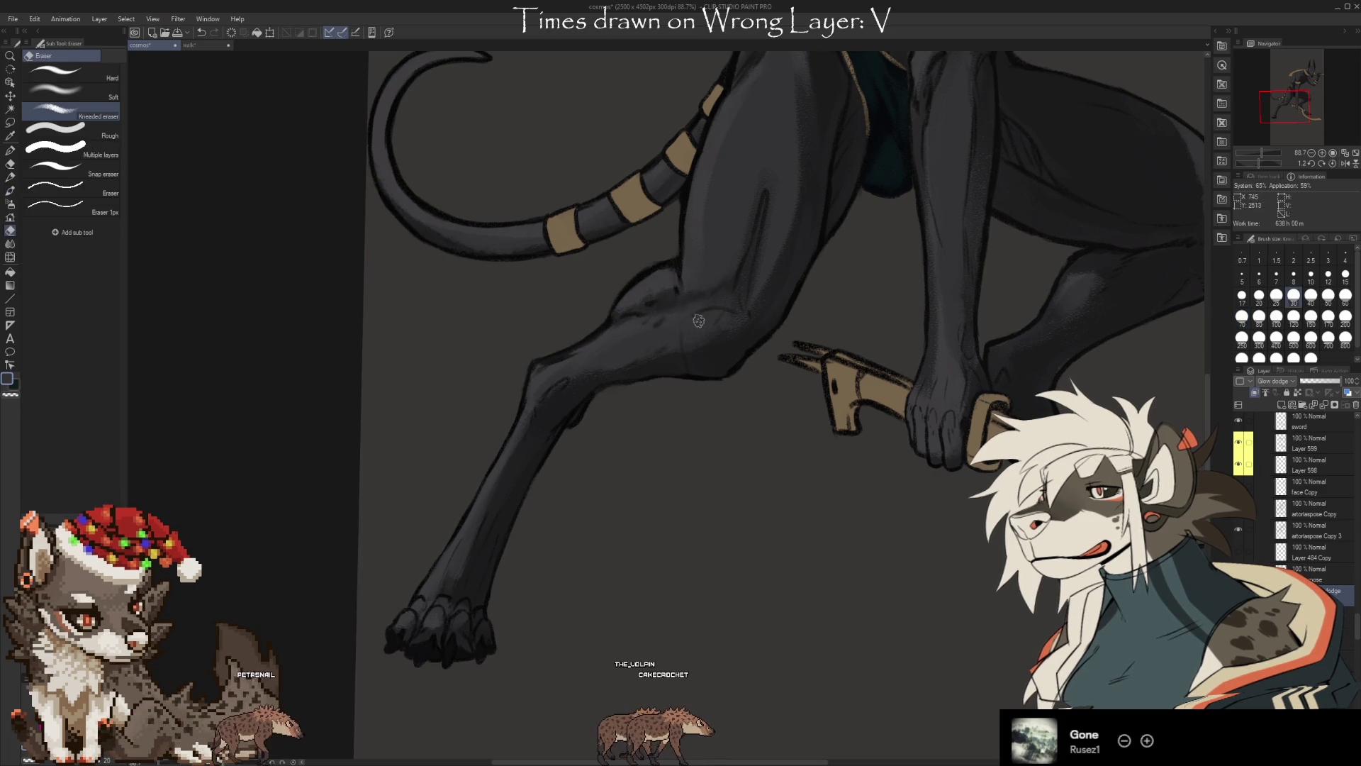
{"action": "key", "text": "b"}
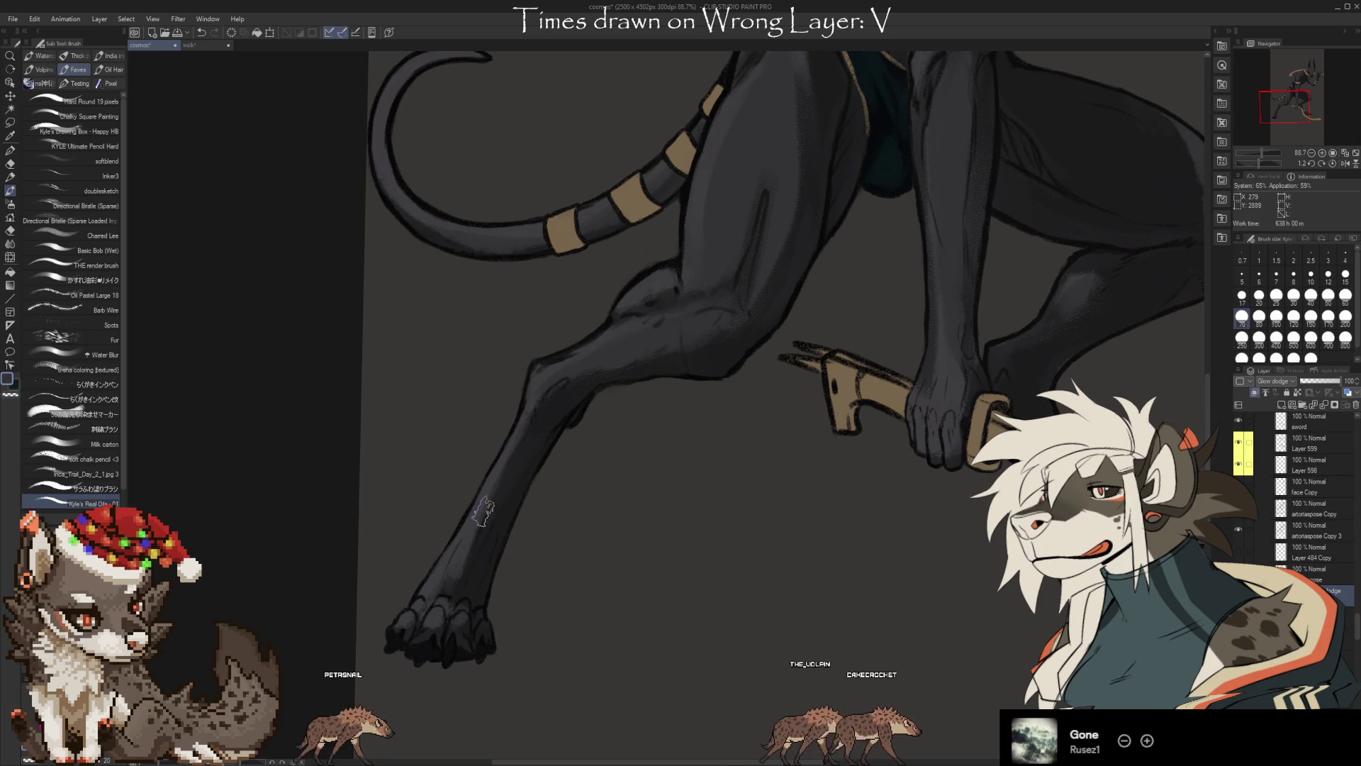
{"action": "key", "text": "e"}
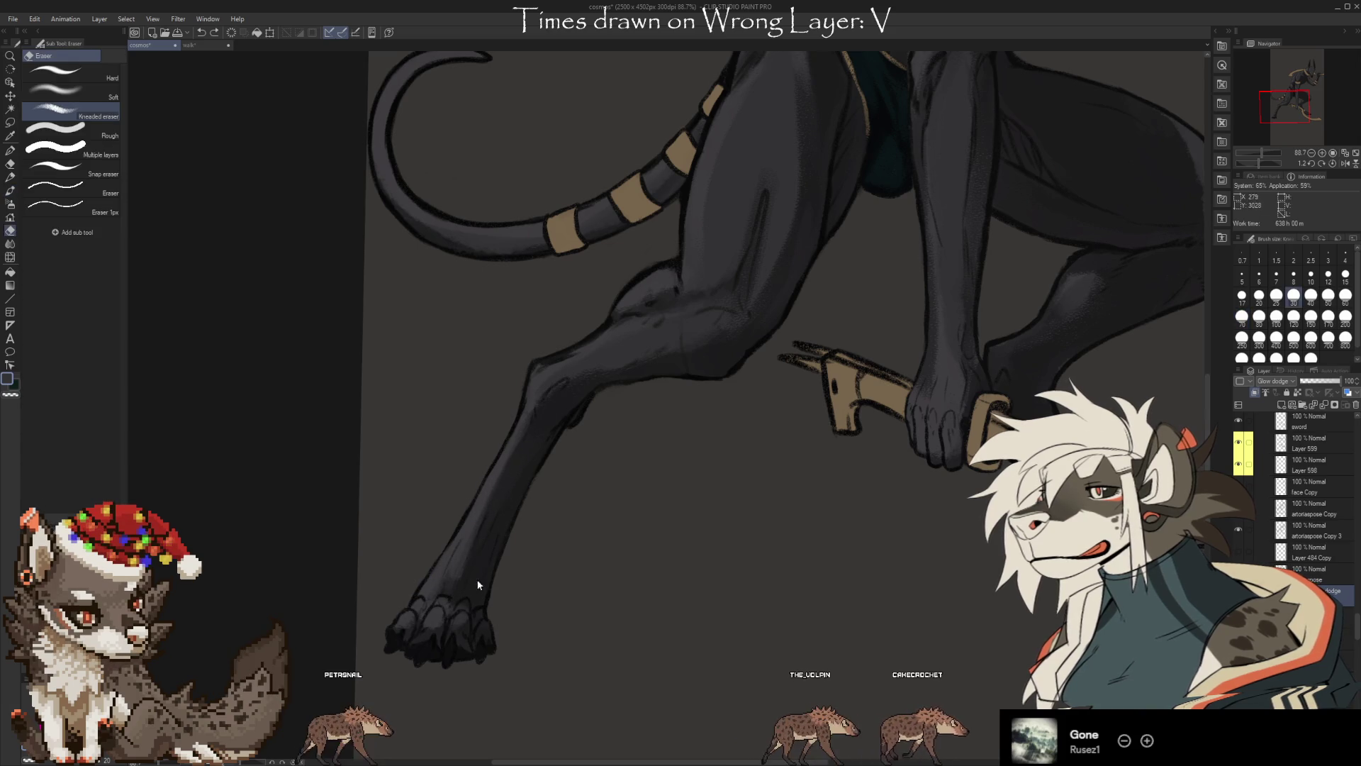
Centre the view on the hand gripping the sword and return to the Brush for shading
{"action": "left_click_drag", "start_coordinate": [654, 556], "coordinate": [477, 614]}
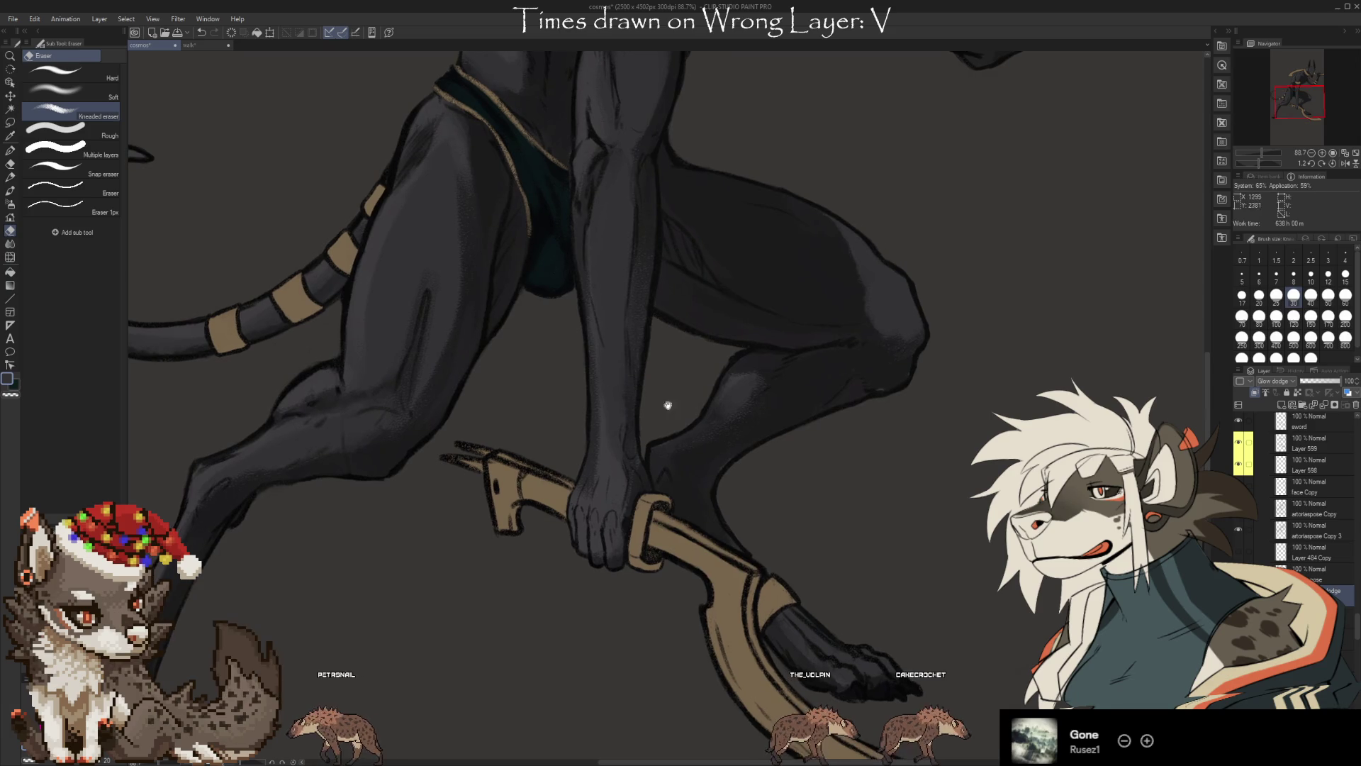
{"action": "left_click_drag", "start_coordinate": [668, 401], "coordinate": [543, 504]}
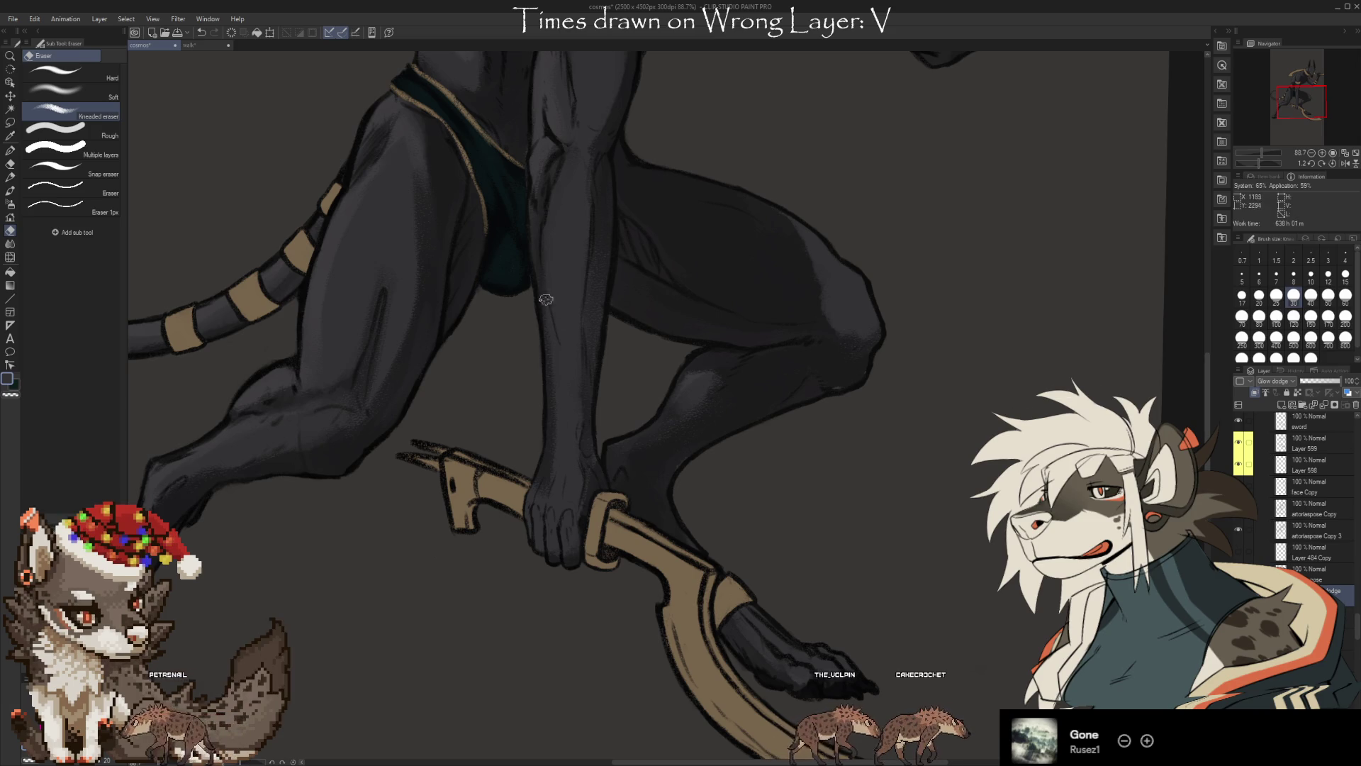
{"action": "key", "text": "b"}
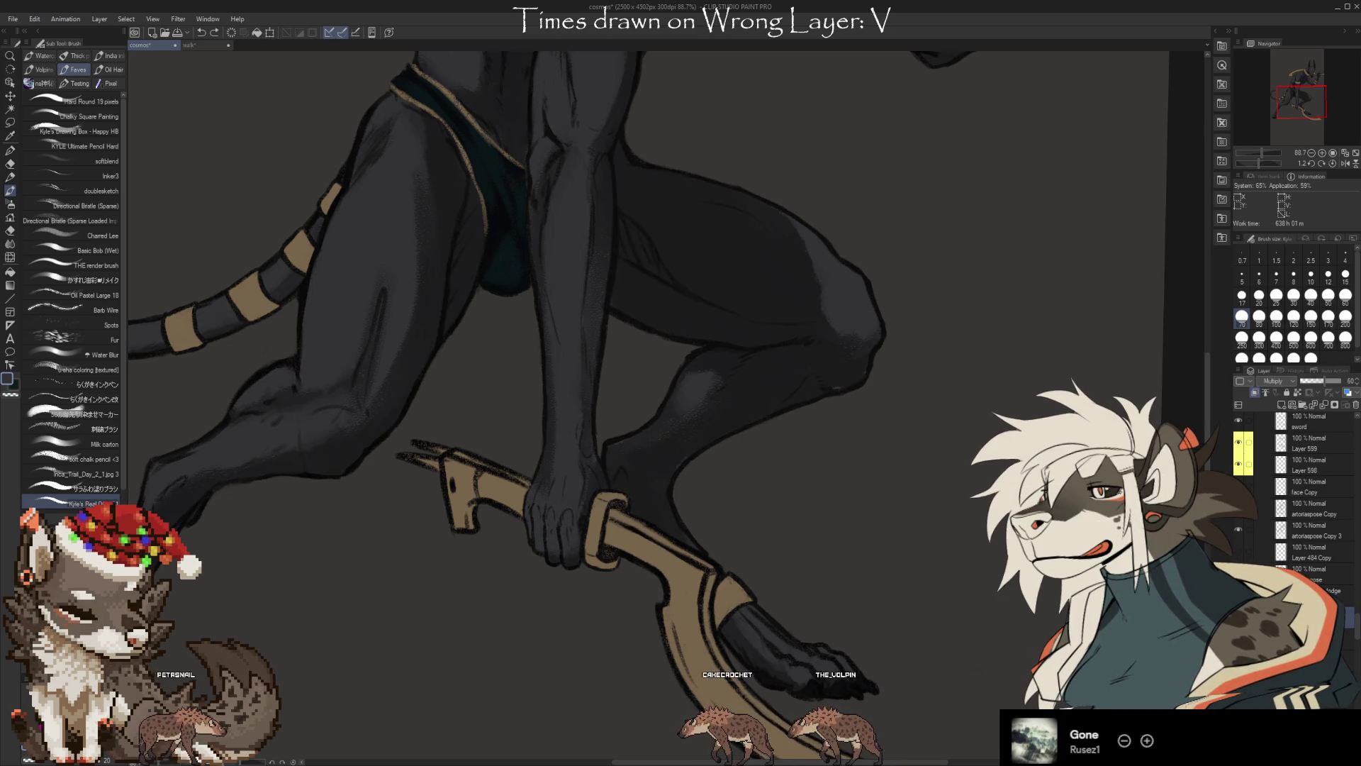
Alternate Brush and Eraser to repaint and soften shading on the inner leg toward the hips
{"action": "key", "text": "e"}
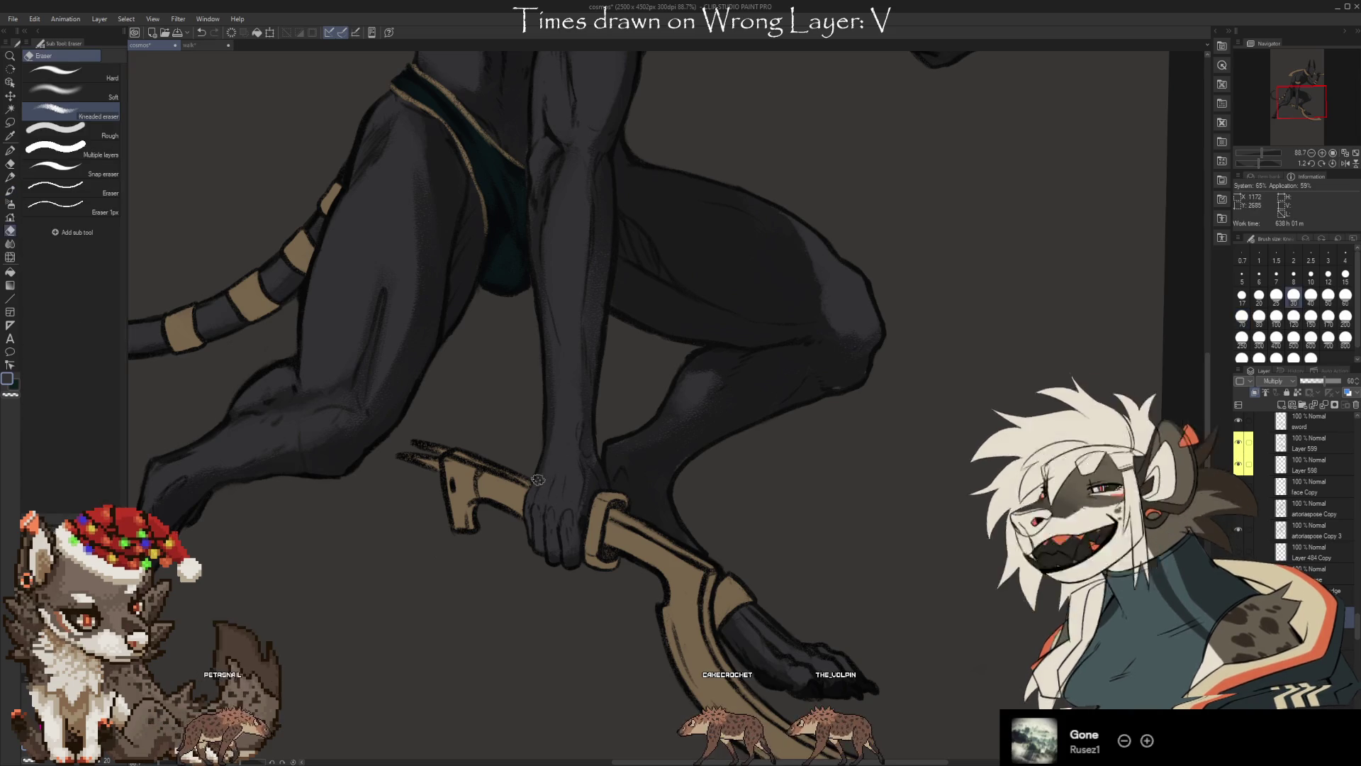
{"action": "key", "text": "b"}
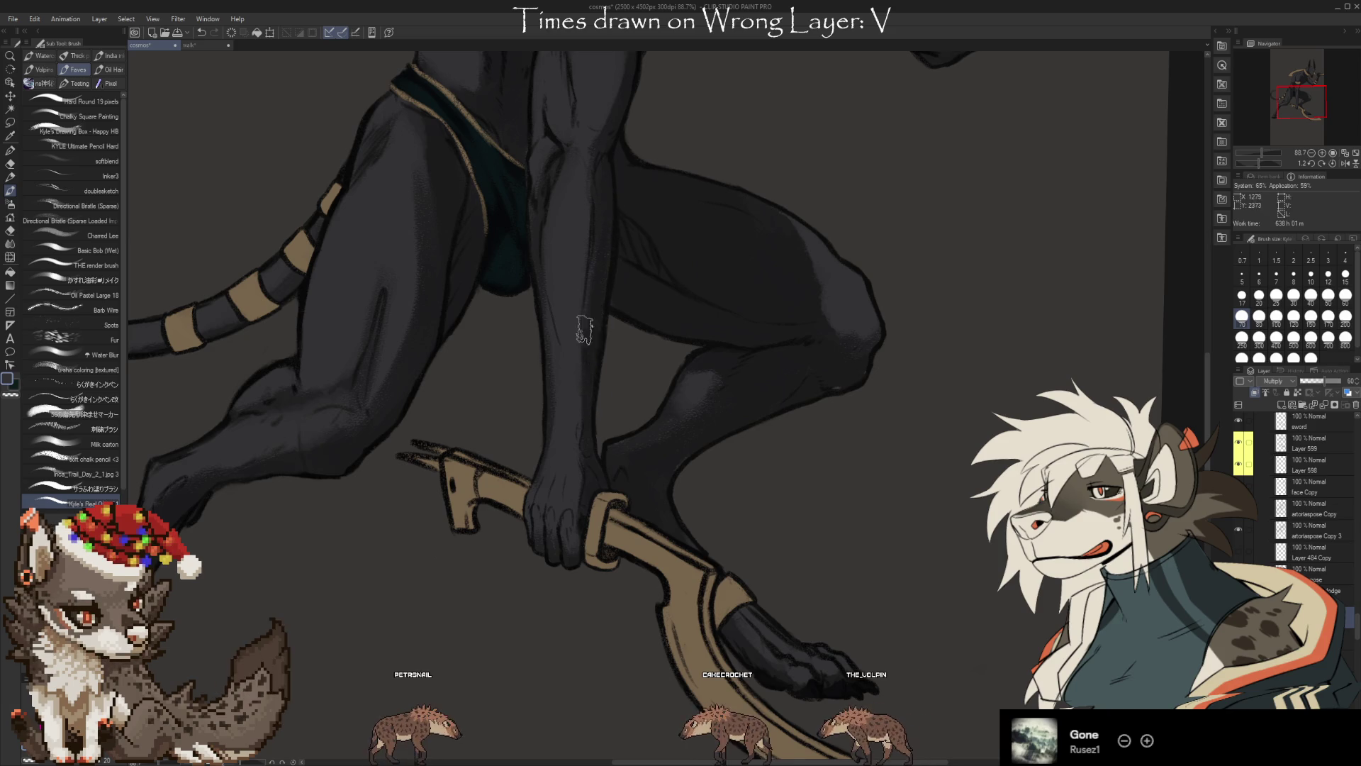
{"action": "left_click_drag", "start_coordinate": [633, 371], "coordinate": [626, 463]}
{"action": "key", "text": "e"}
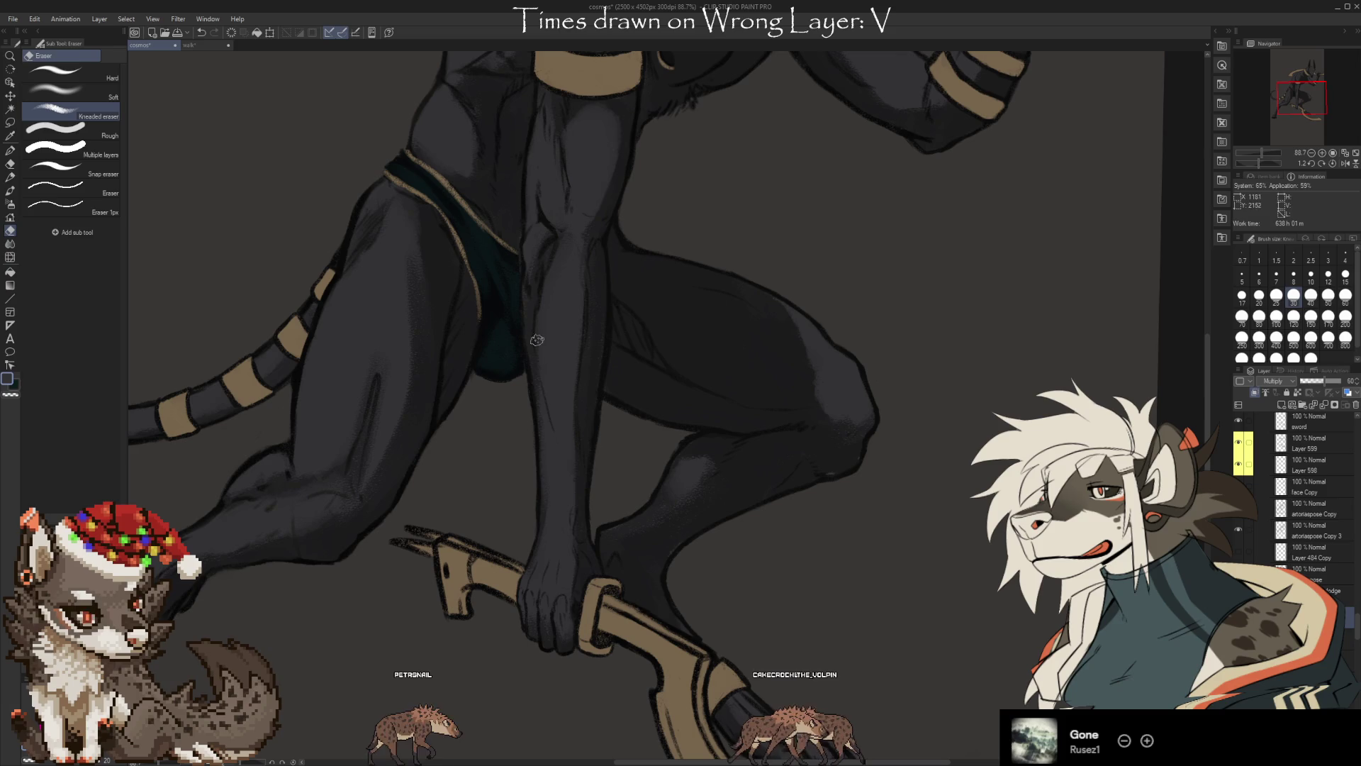
{"action": "key", "text": "b"}
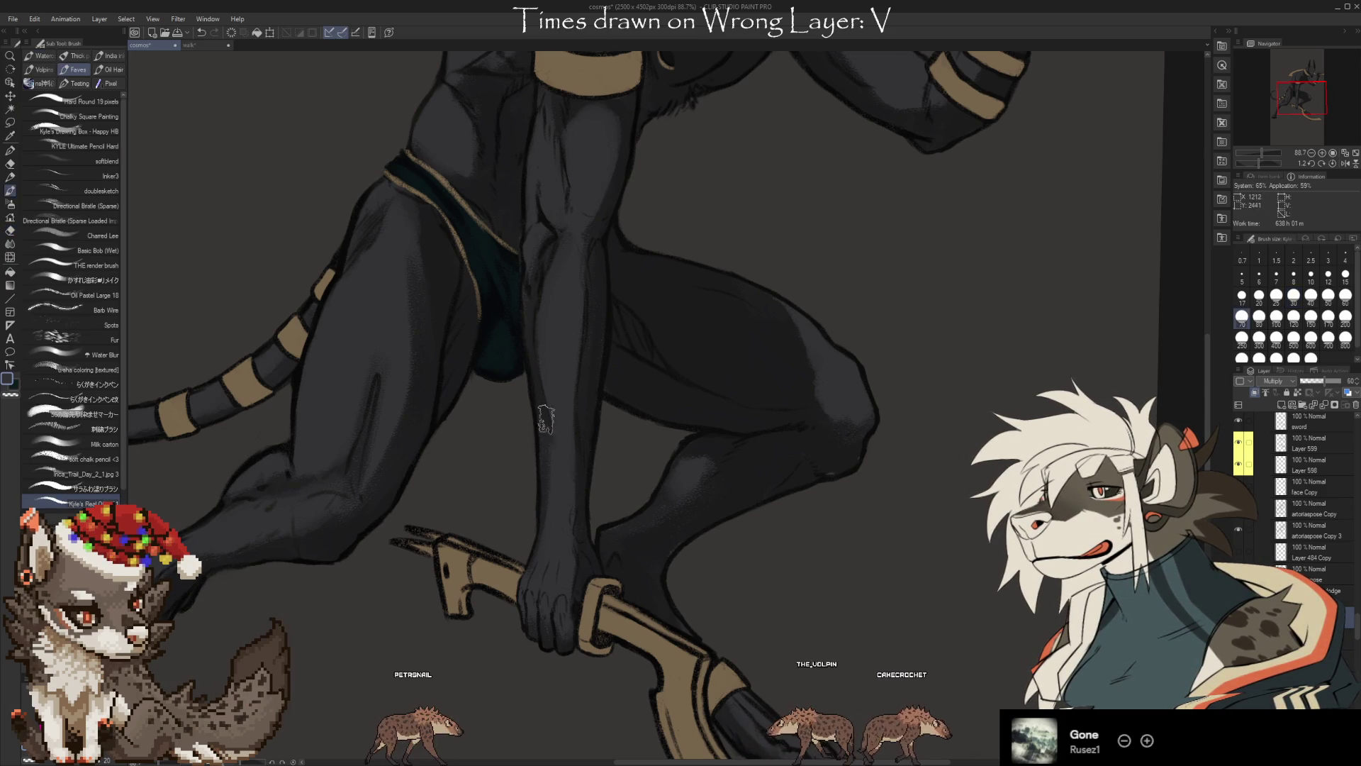
{"action": "key", "text": "e"}
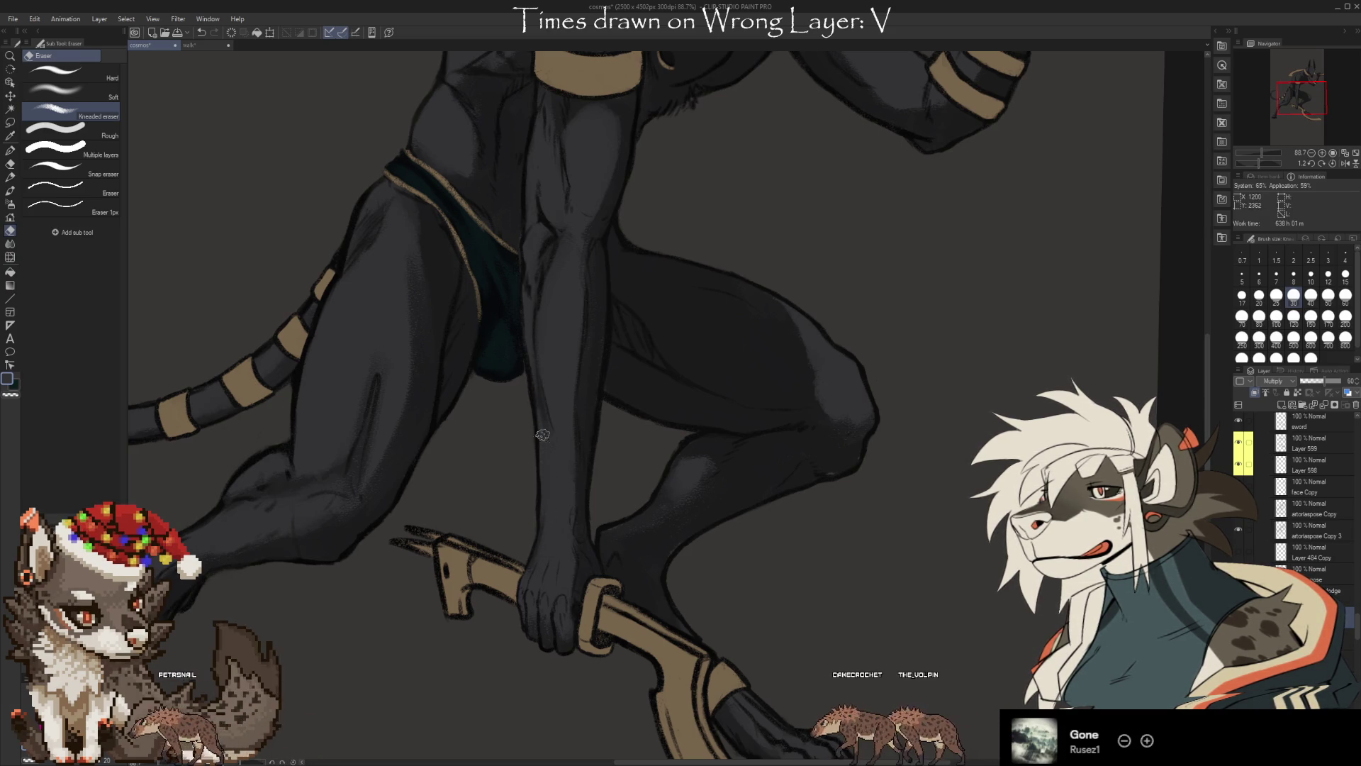
{"action": "key", "text": "b"}
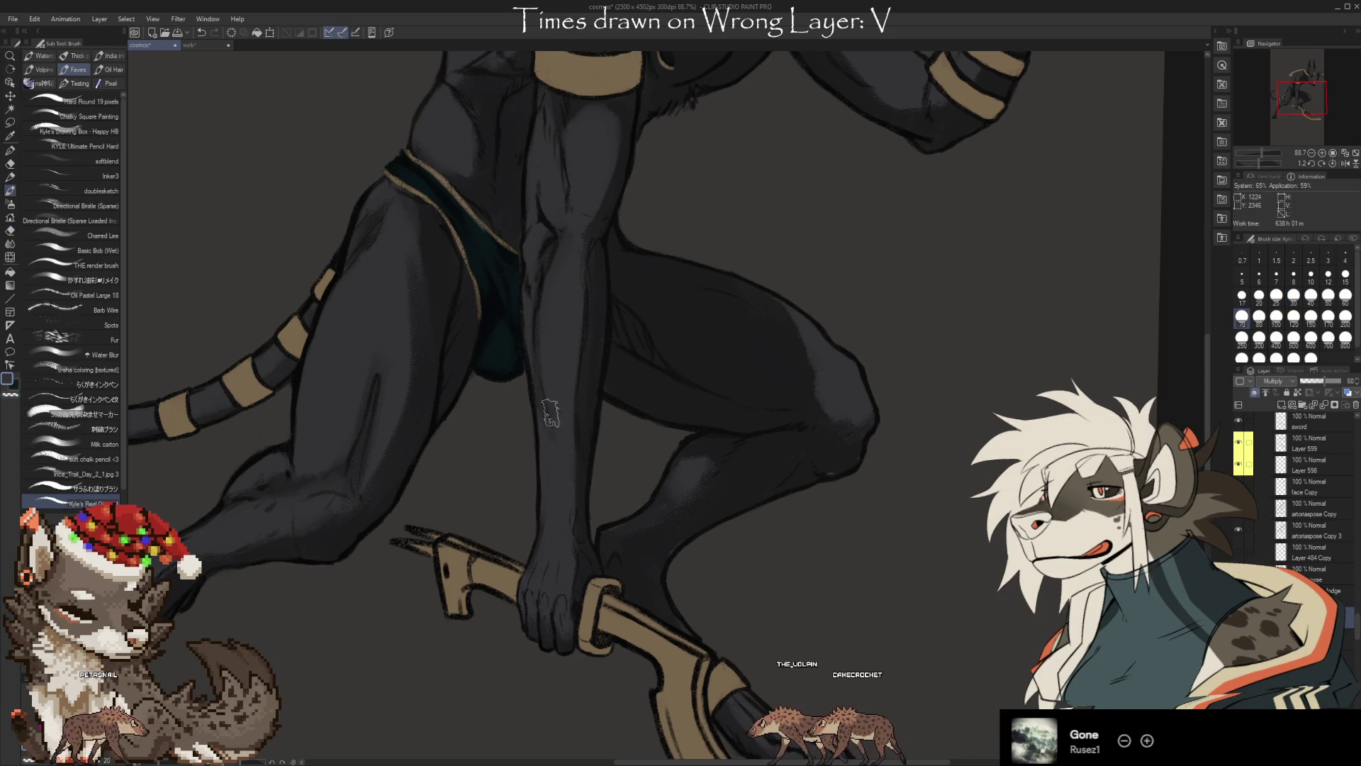
{"action": "key", "text": "e"}
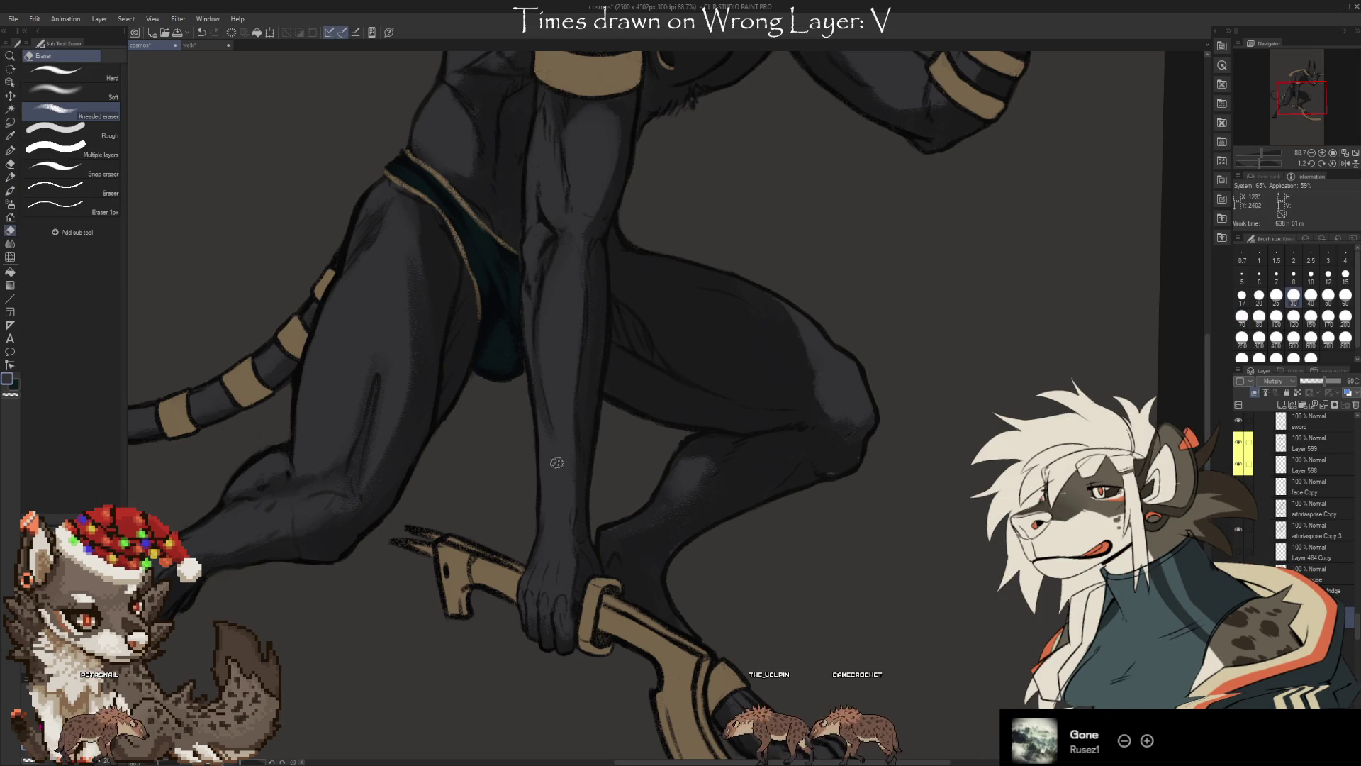
{"action": "key", "text": "b"}
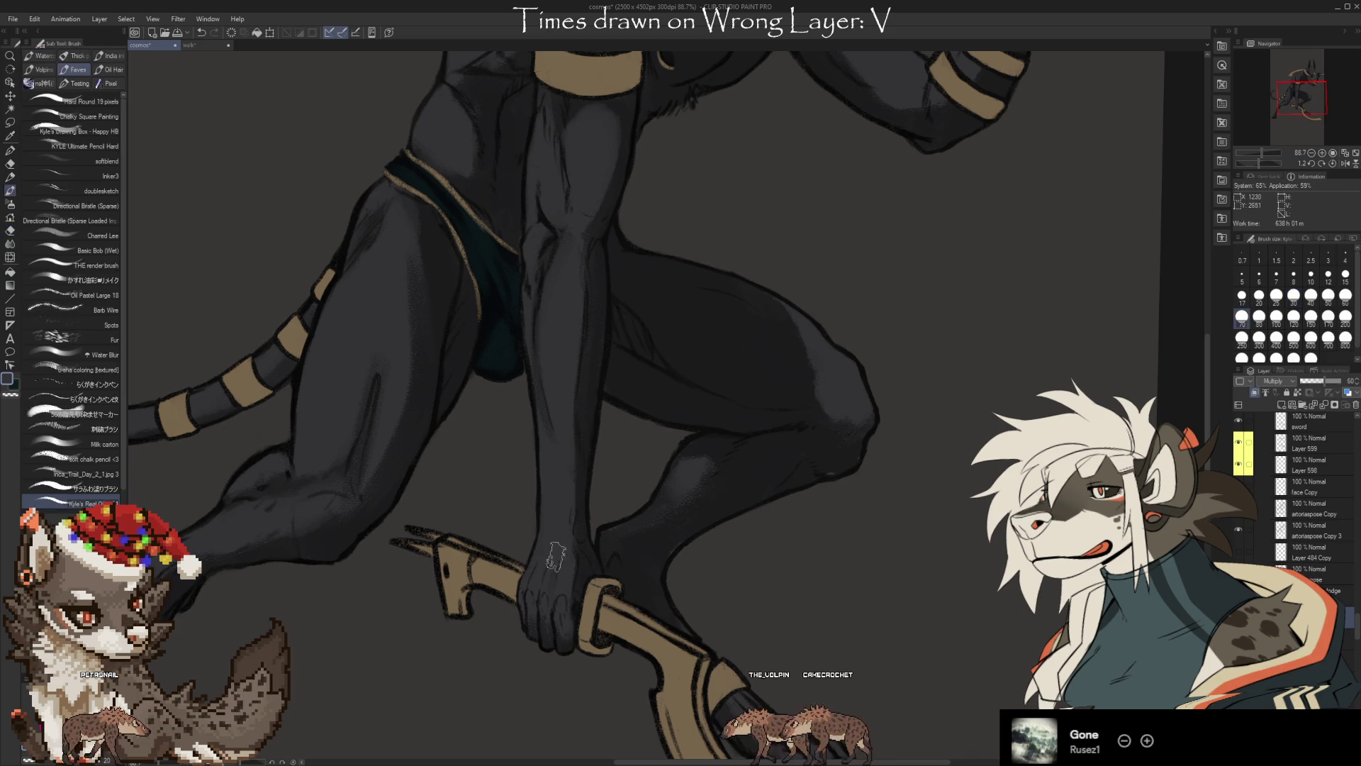
Reduce the brush size to 60, shrink the eraser, and keep refining the leg shading
{"action": "key", "text": "bracketleft"}
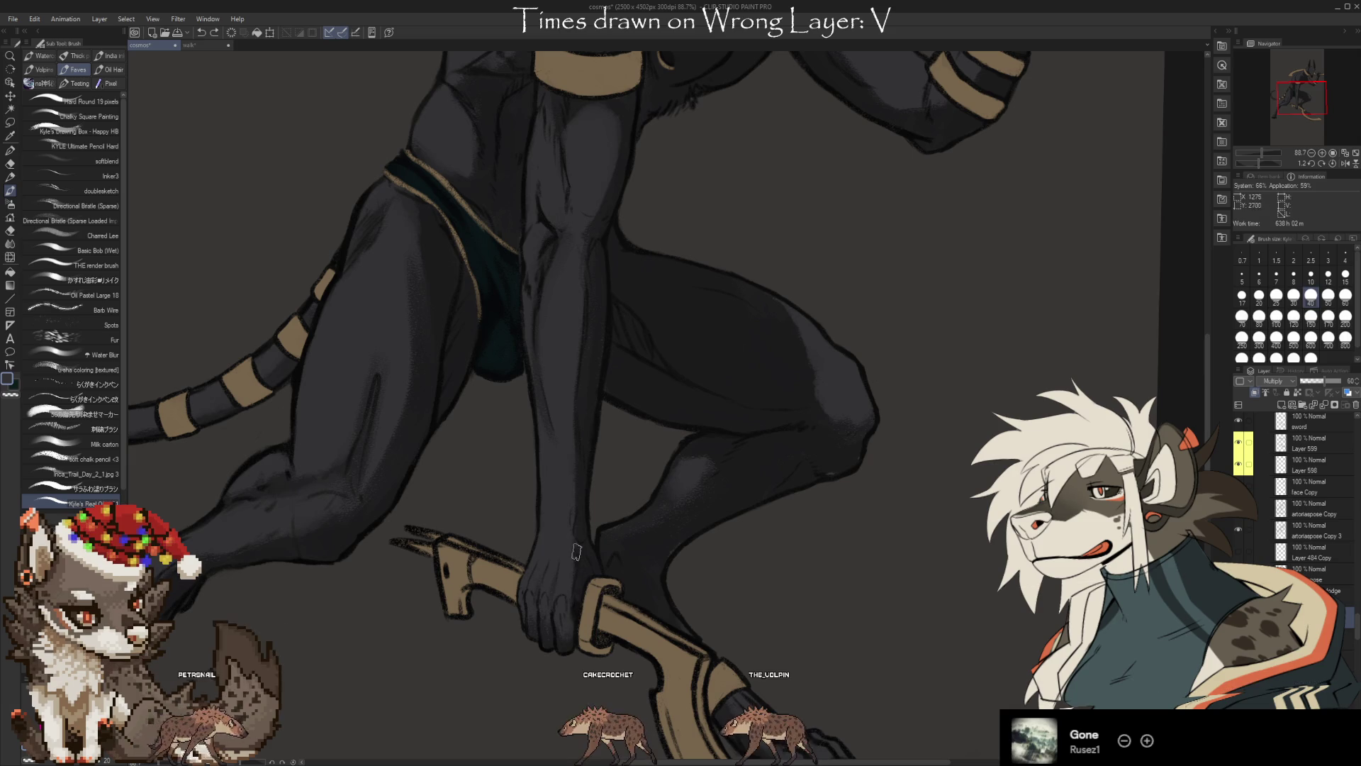
{"action": "key", "text": "e"}
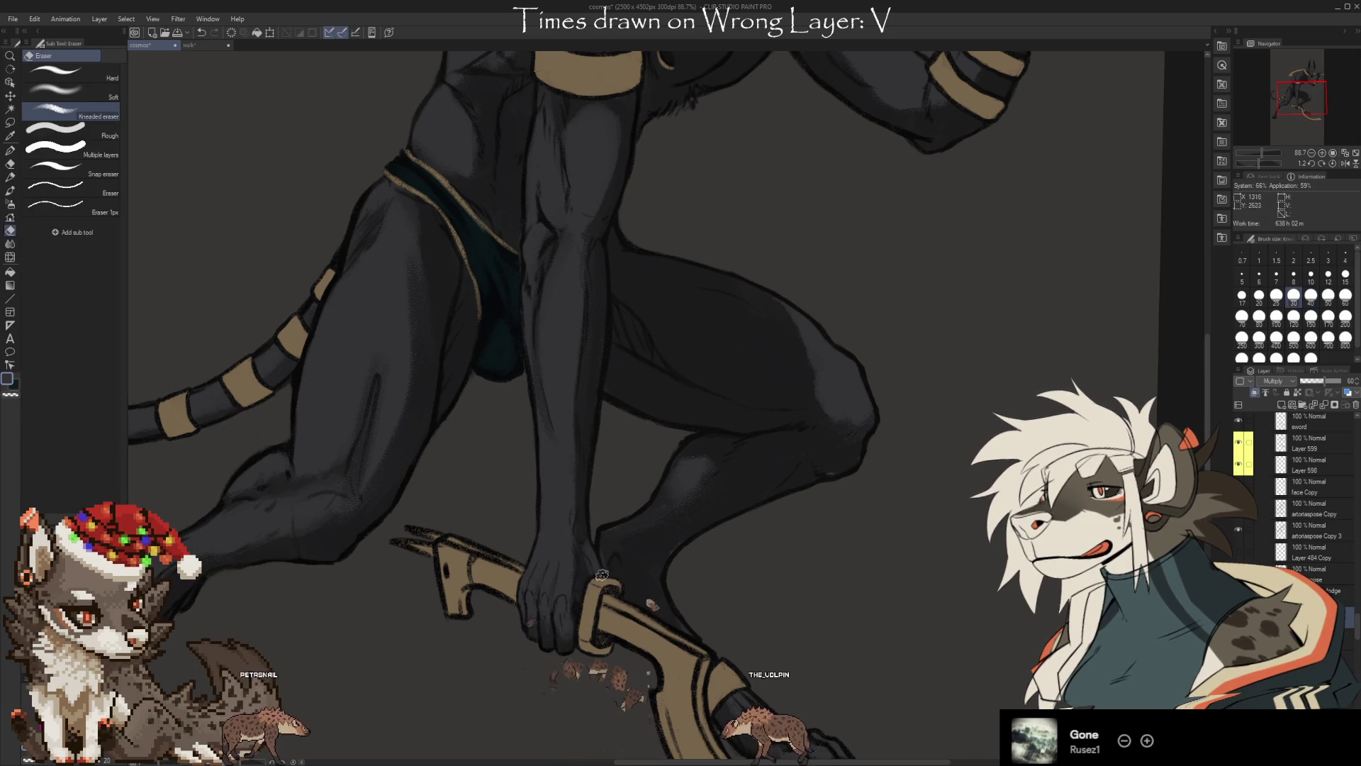
{"action": "key", "text": "bracketleft"}
{"action": "key", "text": "bracketleft"}
{"action": "key", "text": "bracketleft"}
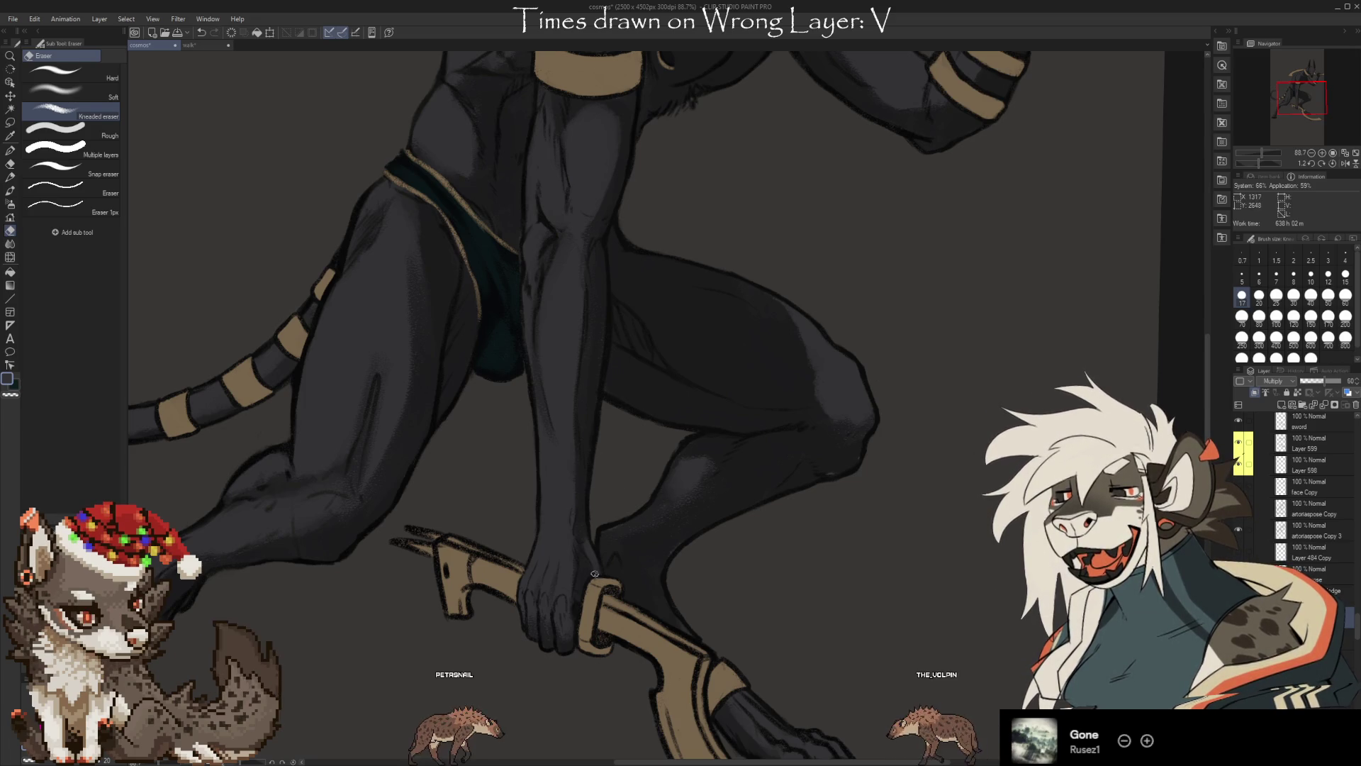
{"action": "key", "text": "b"}
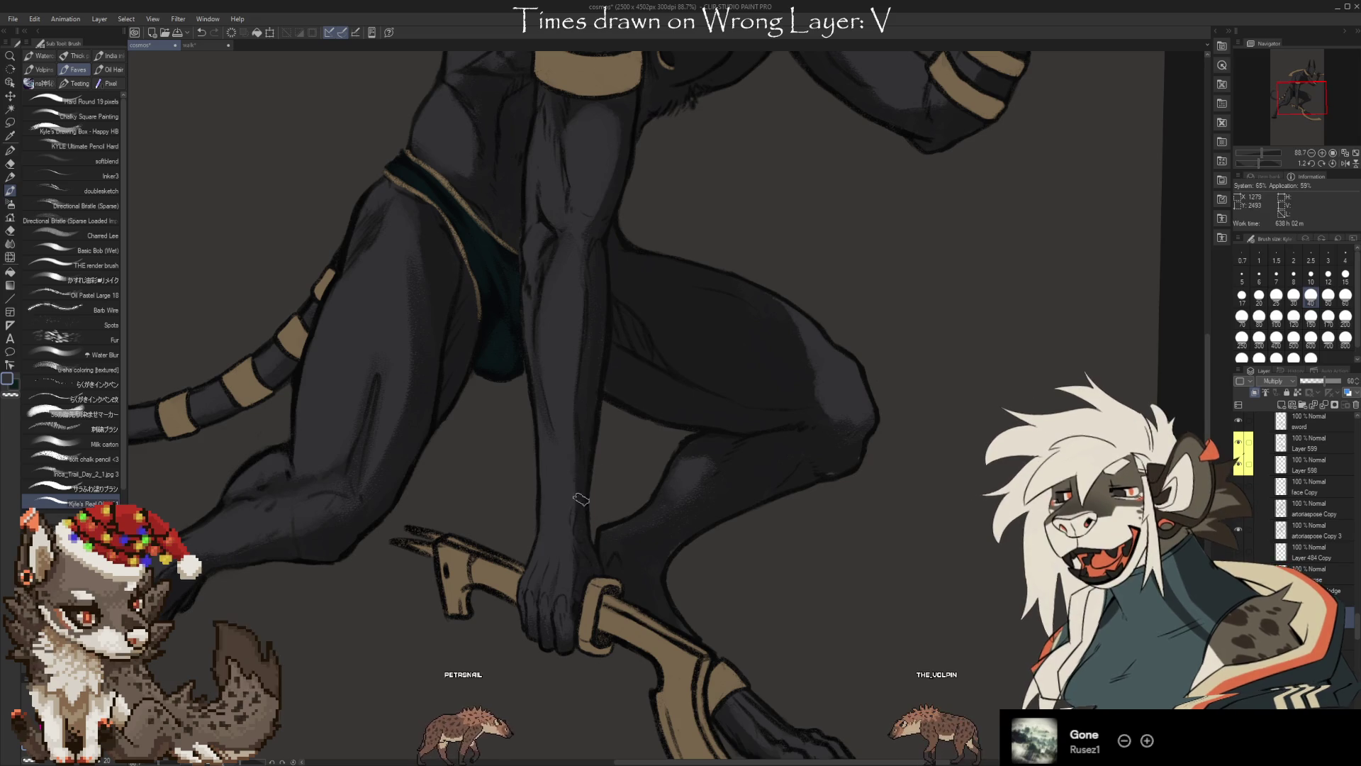
{"action": "key", "text": "e"}
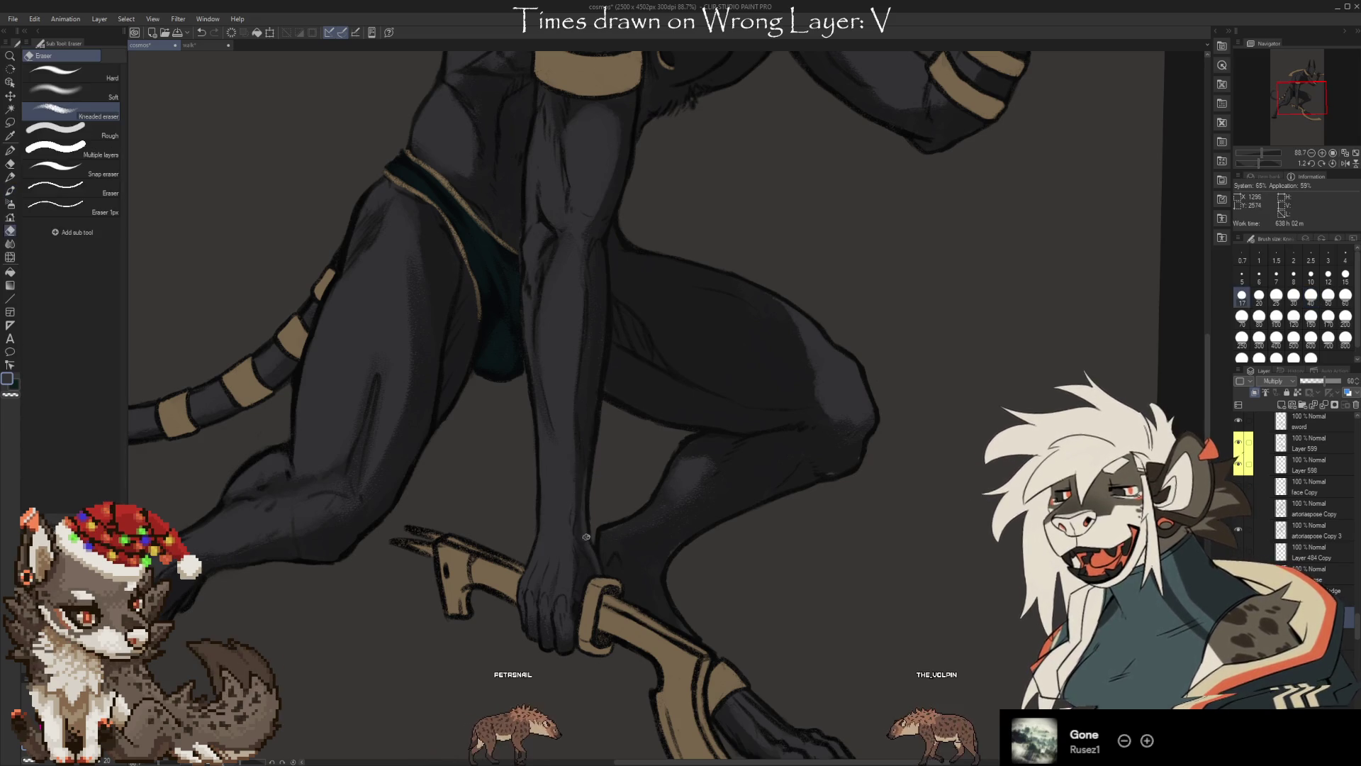
{"action": "key", "text": "b"}
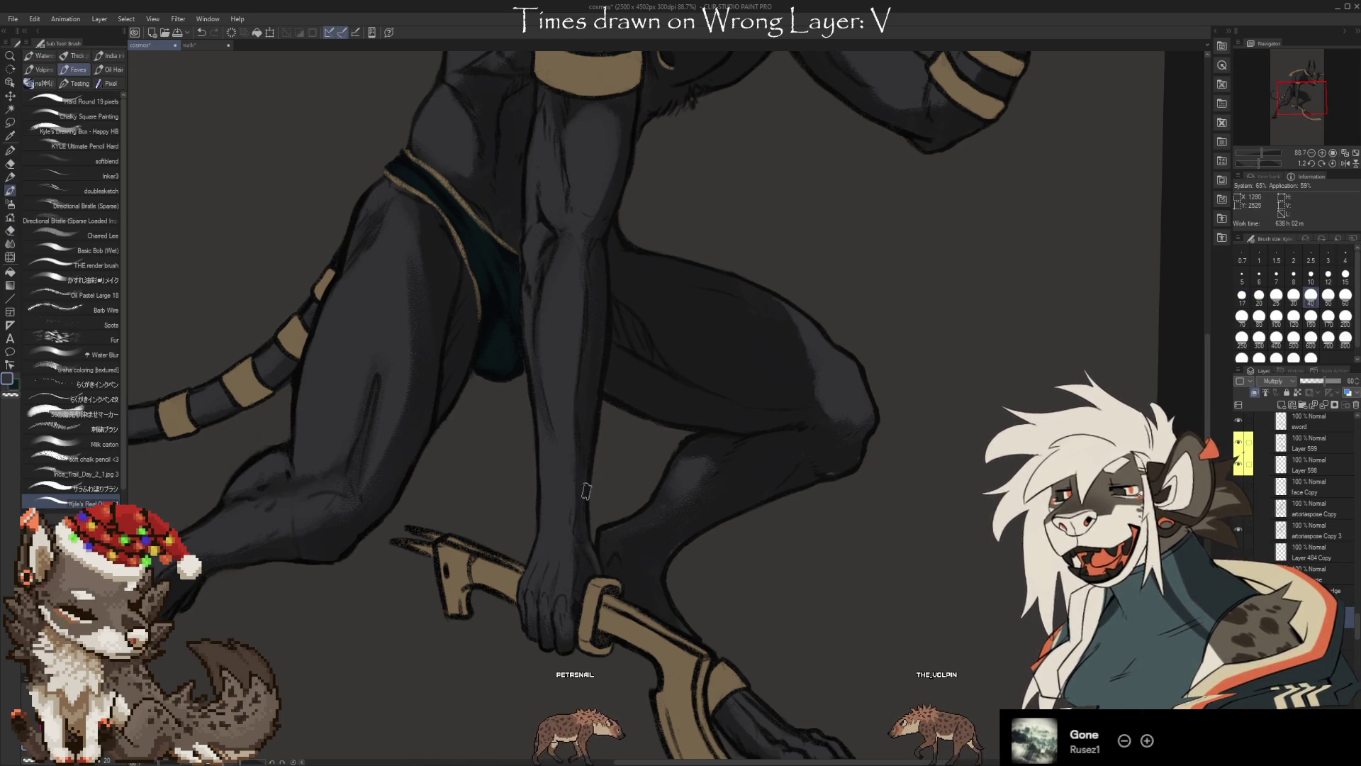
{"action": "key", "text": "e"}
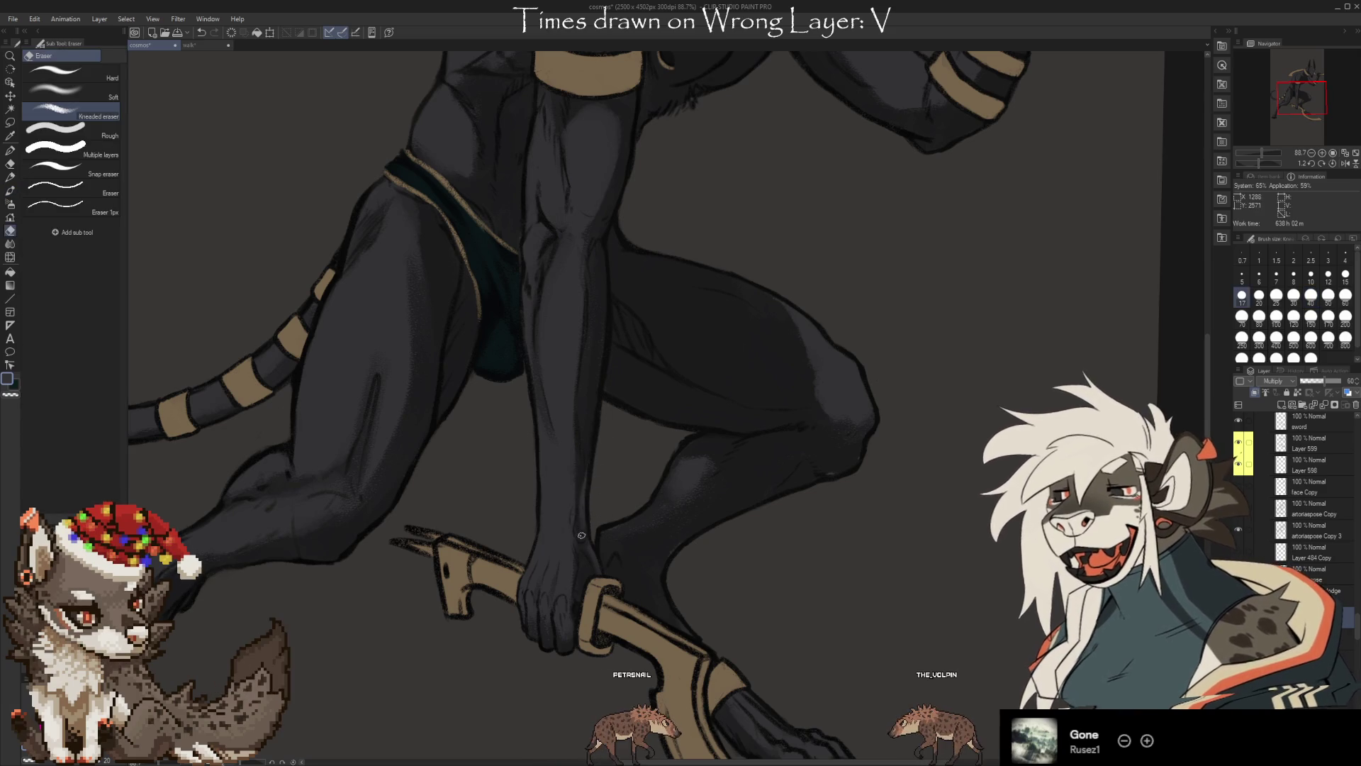
{"action": "key", "text": "b"}
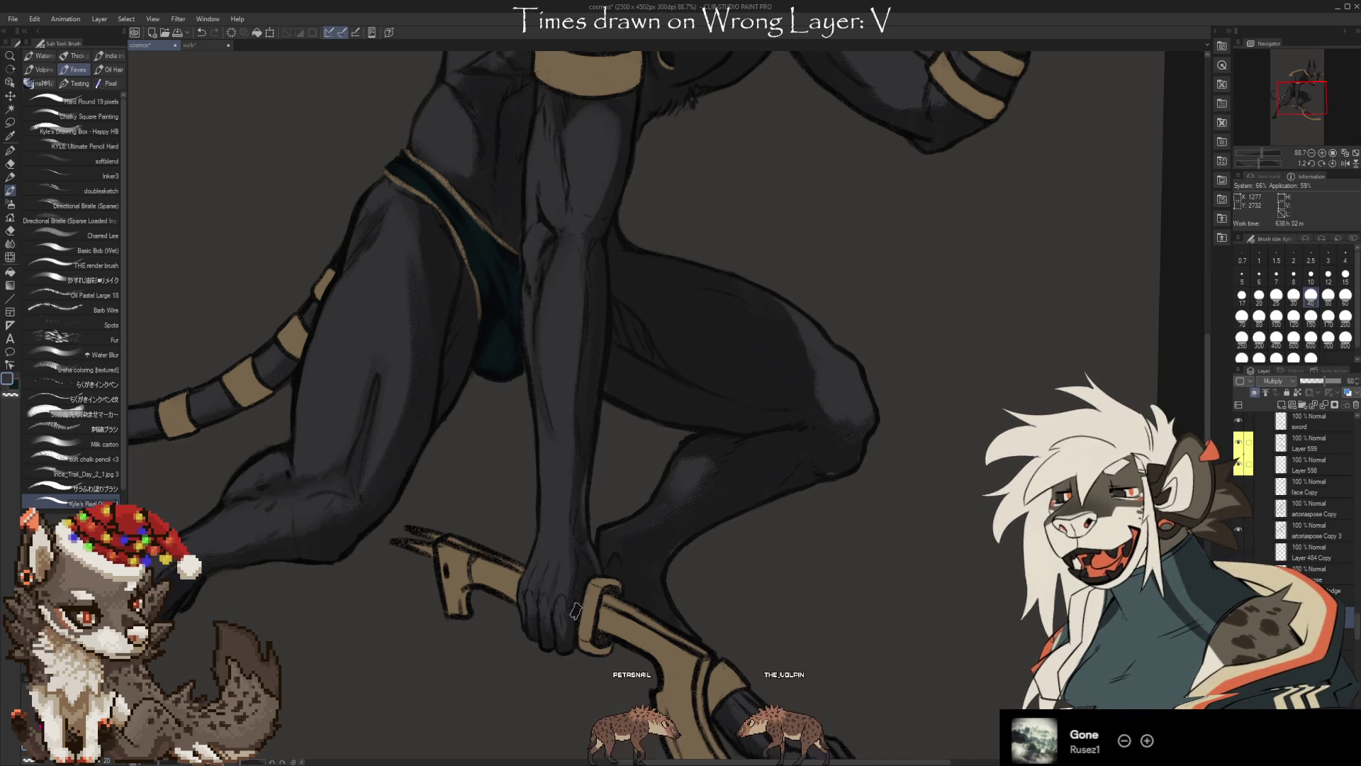
{"action": "key", "text": "e"}
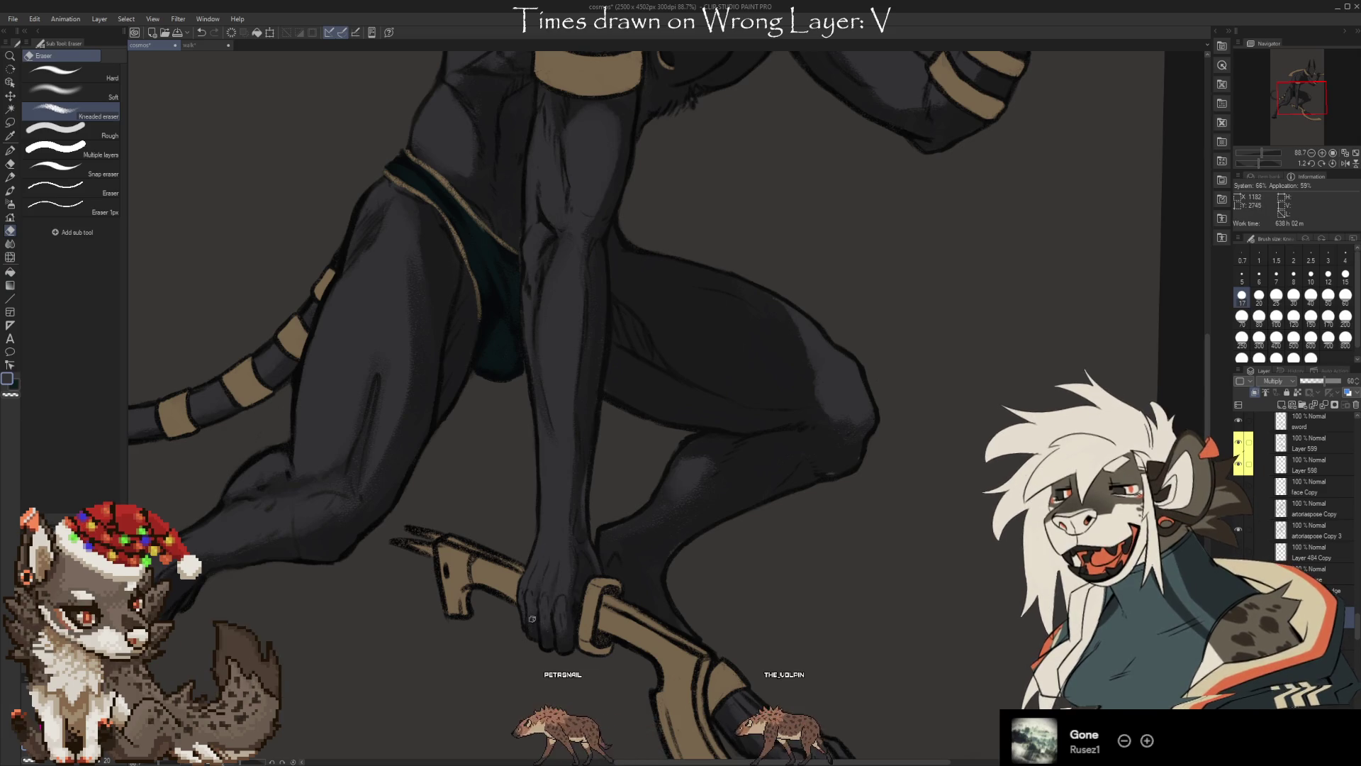
Shift the view along the legs, foot and blade, enlarging the eraser and soft-airbrushing the shading
{"action": "mouse_move", "coordinate": [816, 595]}
{"action": "left_mouse_down"}
{"action": "mouse_move", "coordinate": [738, 545]}
{"action": "mouse_move", "coordinate": [746, 573]}
{"action": "left_mouse_up"}
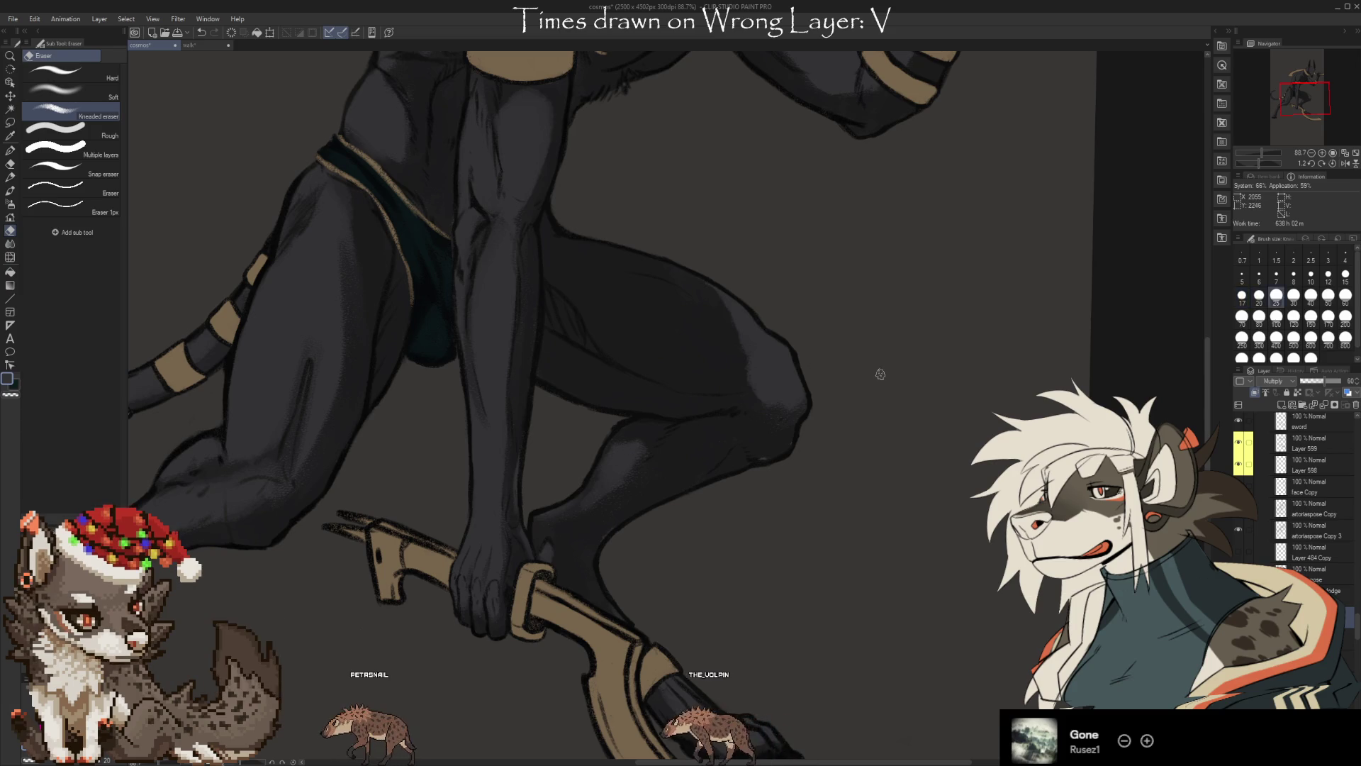
{"action": "key", "text": "bracketright"}
{"action": "key", "text": "bracketright"}
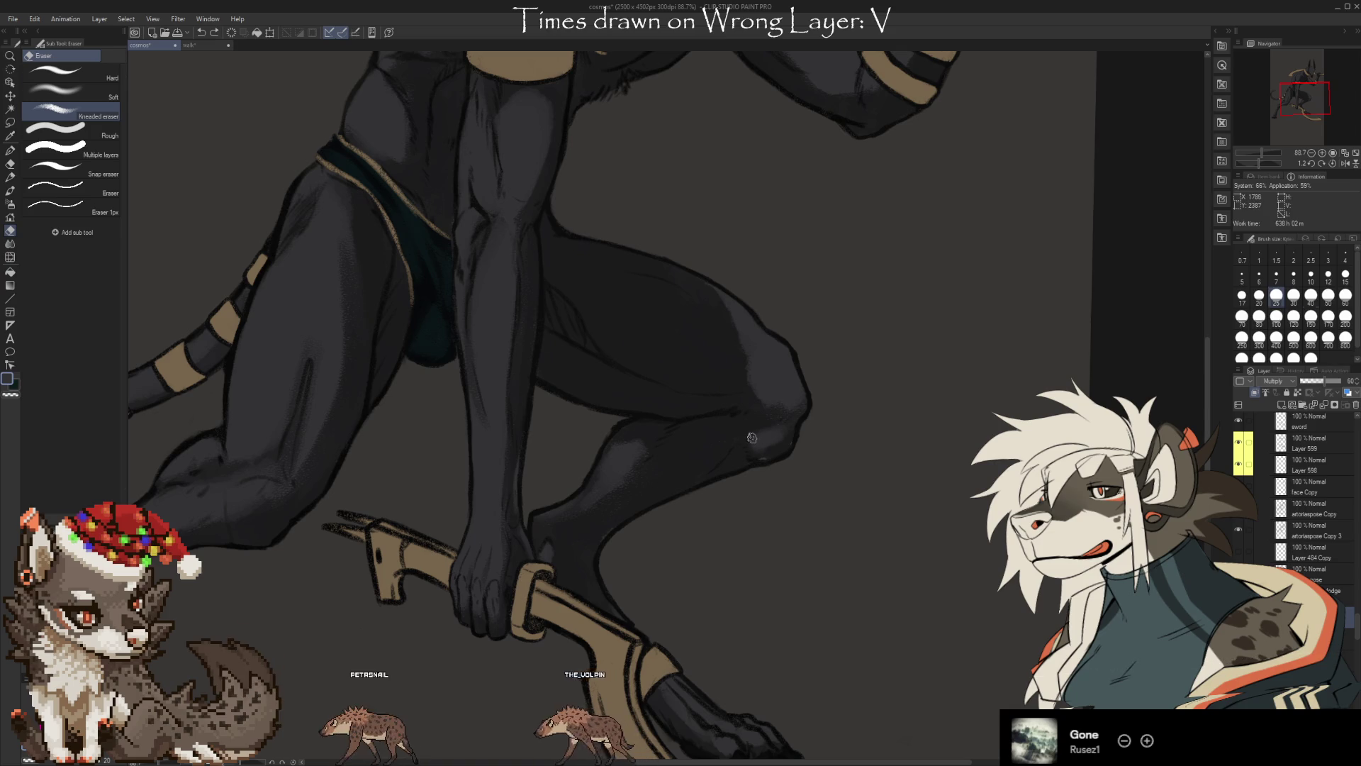
{"action": "key", "text": "b"}
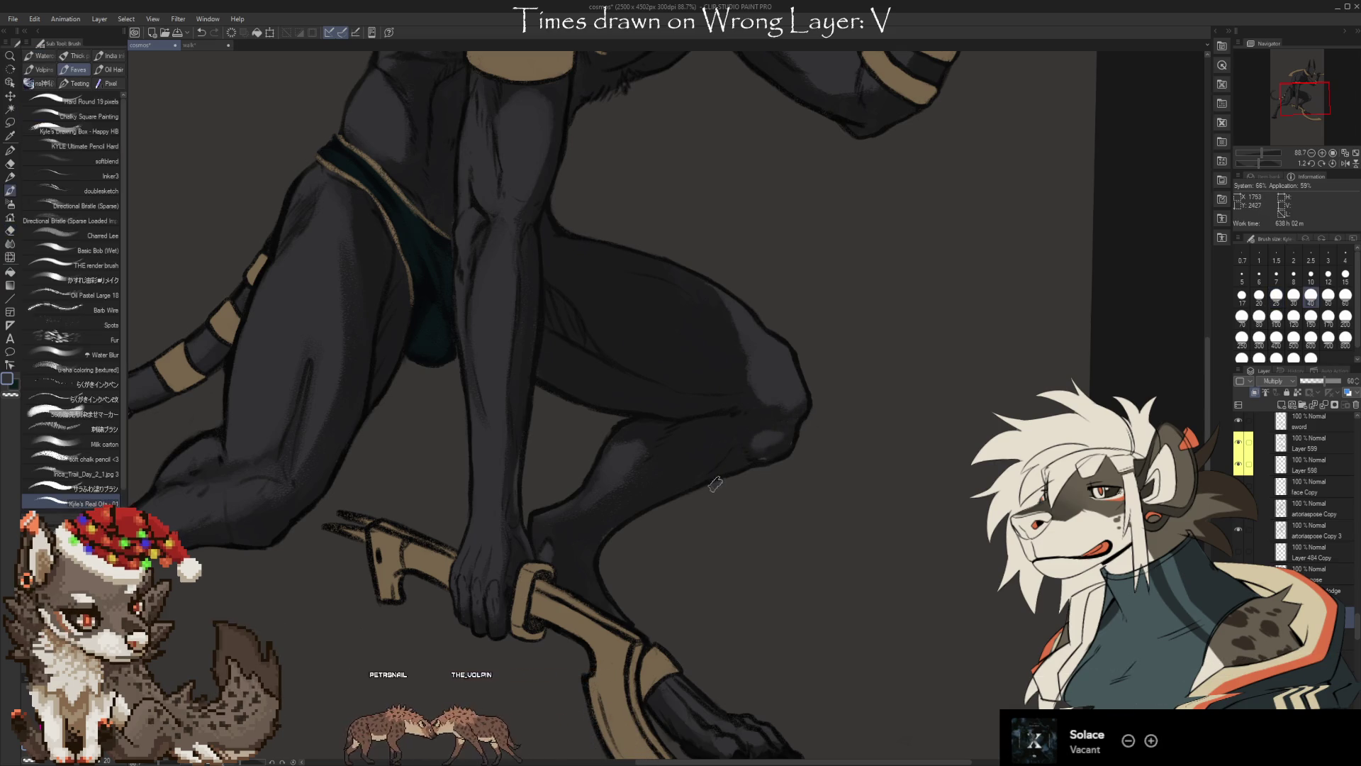
{"action": "left_click_drag", "start_coordinate": [853, 461], "coordinate": [840, 493]}
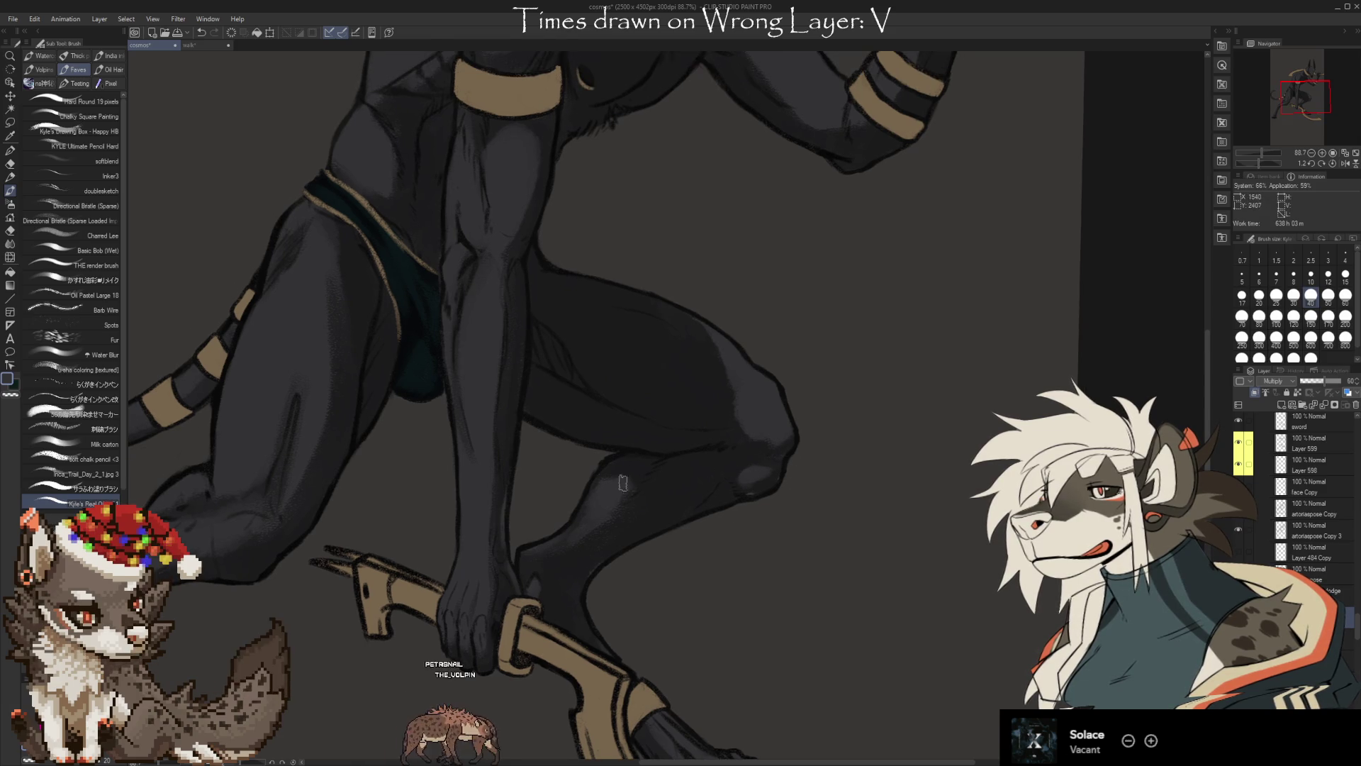
{"action": "key", "text": "b"}
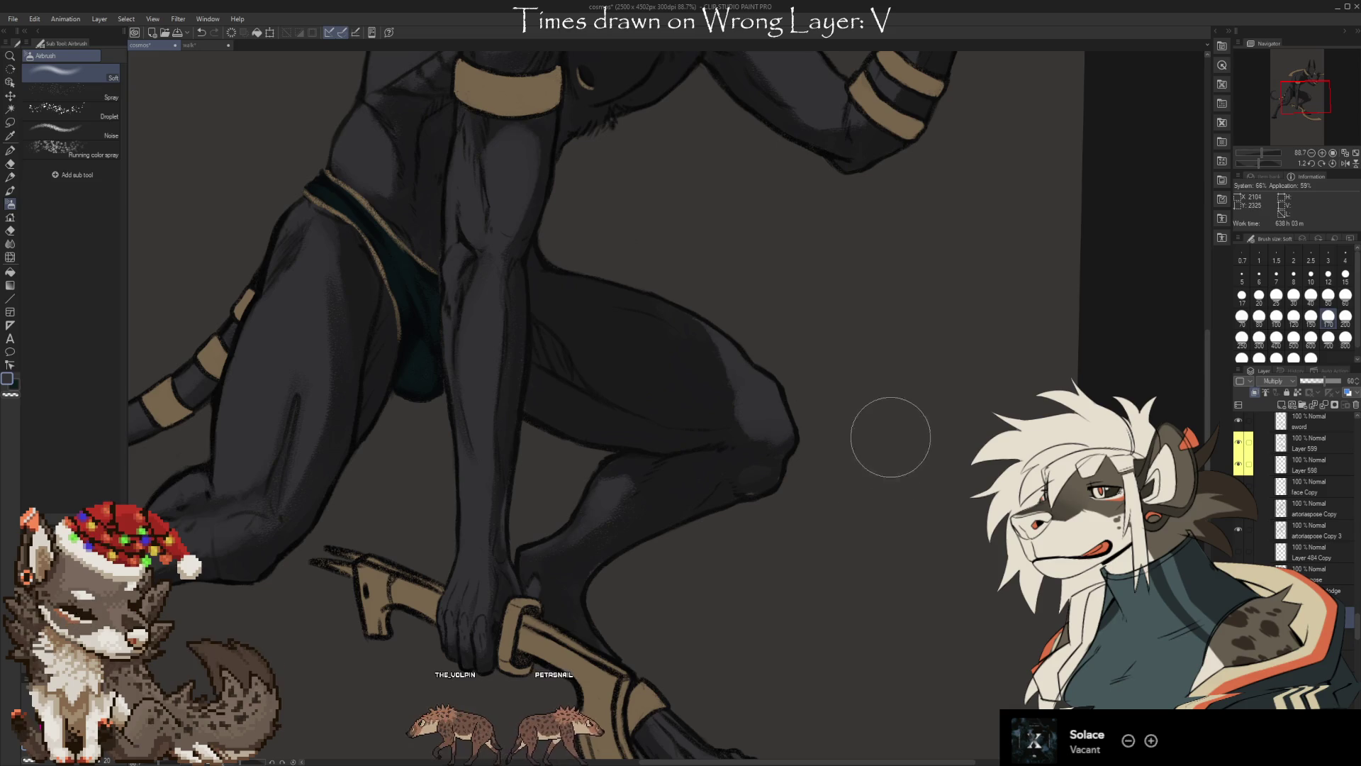
{"action": "left_click_drag", "start_coordinate": [797, 629], "coordinate": [765, 465]}
{"action": "key", "text": "b"}
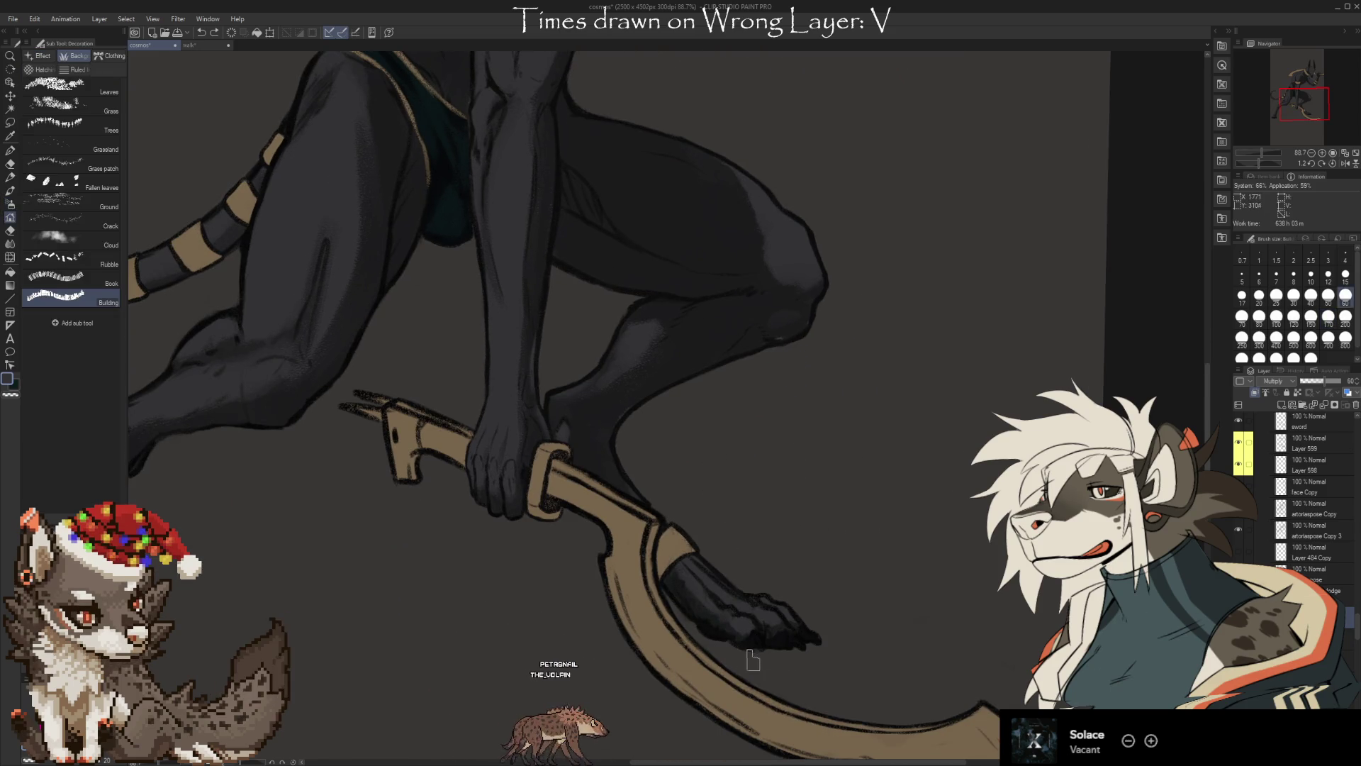
{"action": "key", "text": "b"}
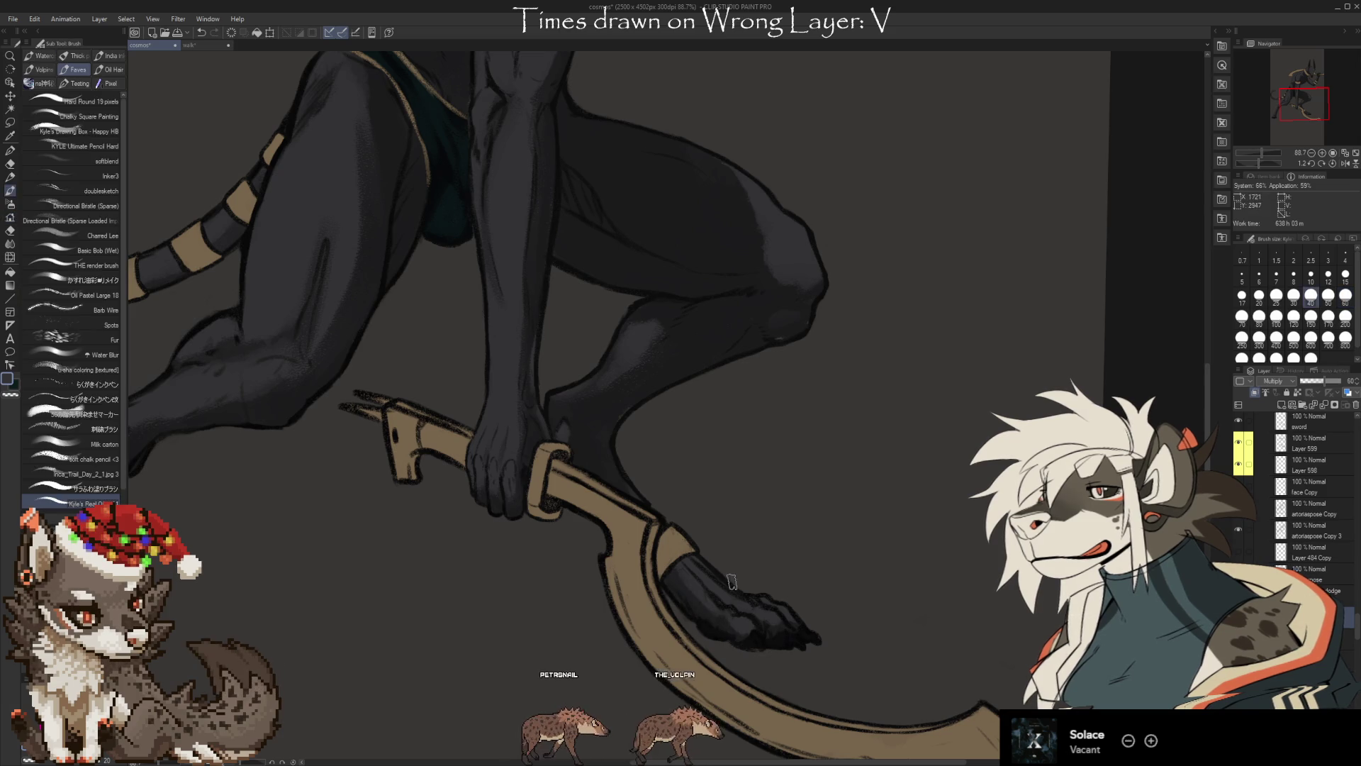
Save the canvas with Ctrl+S, then zoom in and switch to the Eraser
{"action": "key", "text": "ctrl+s"}
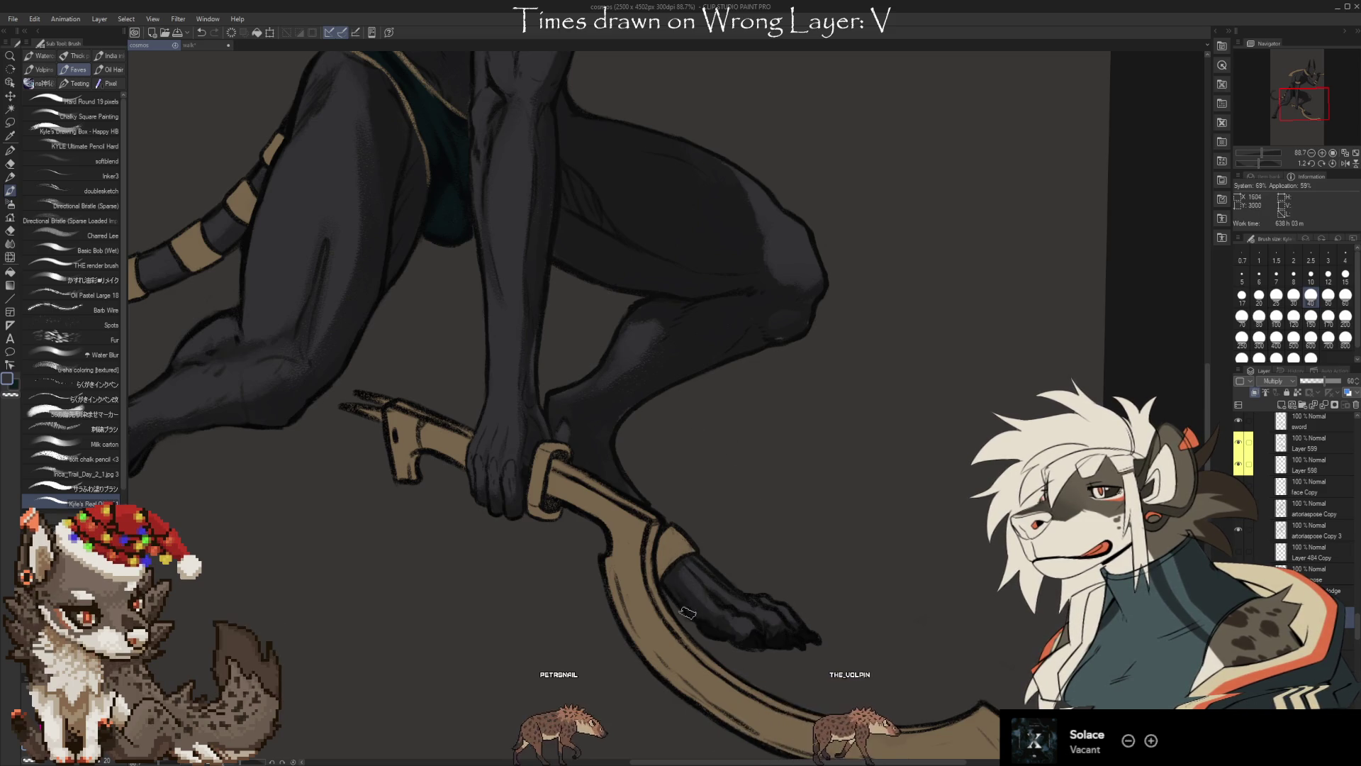
{"action": "scroll", "coordinate": [644, 499], "scroll_direction": "up", "scroll_amount": 2}
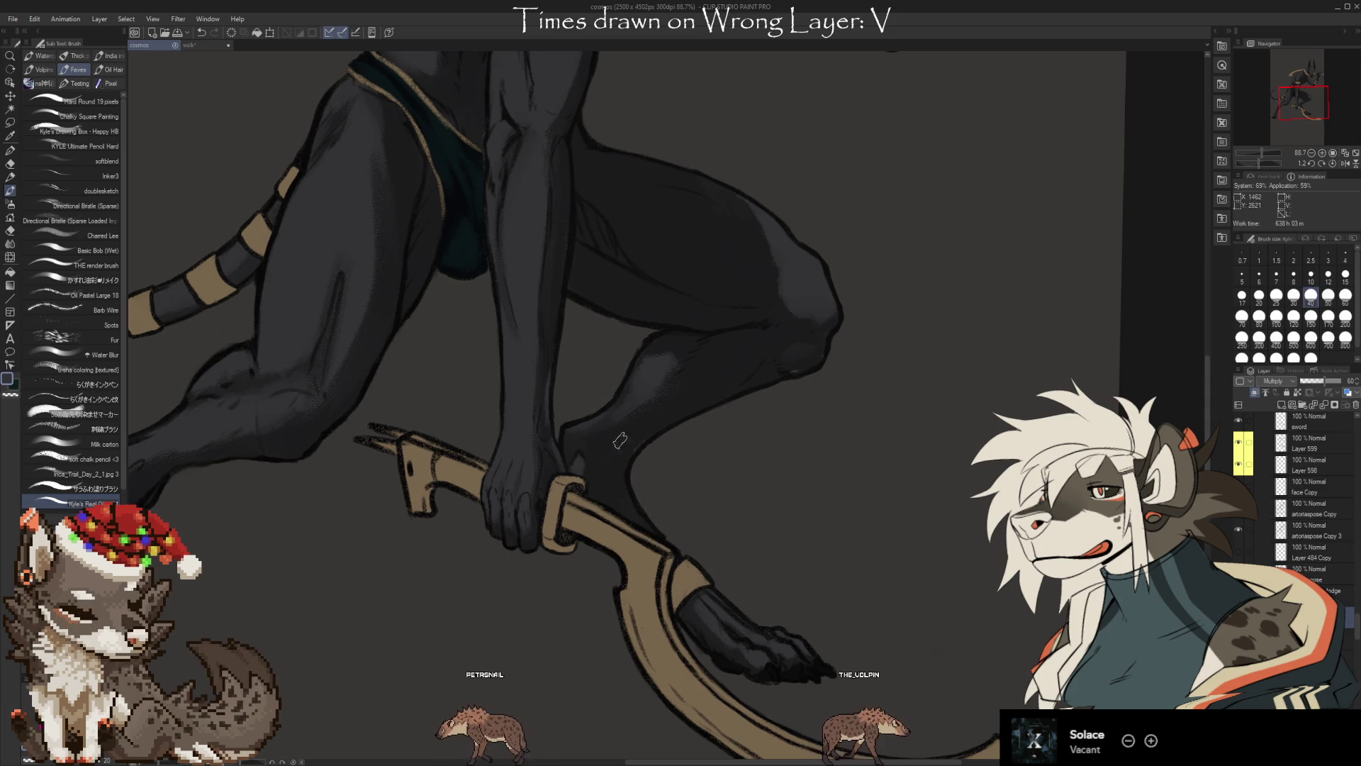
{"action": "scroll", "coordinate": [620, 441], "scroll_direction": "up", "scroll_amount": 3}
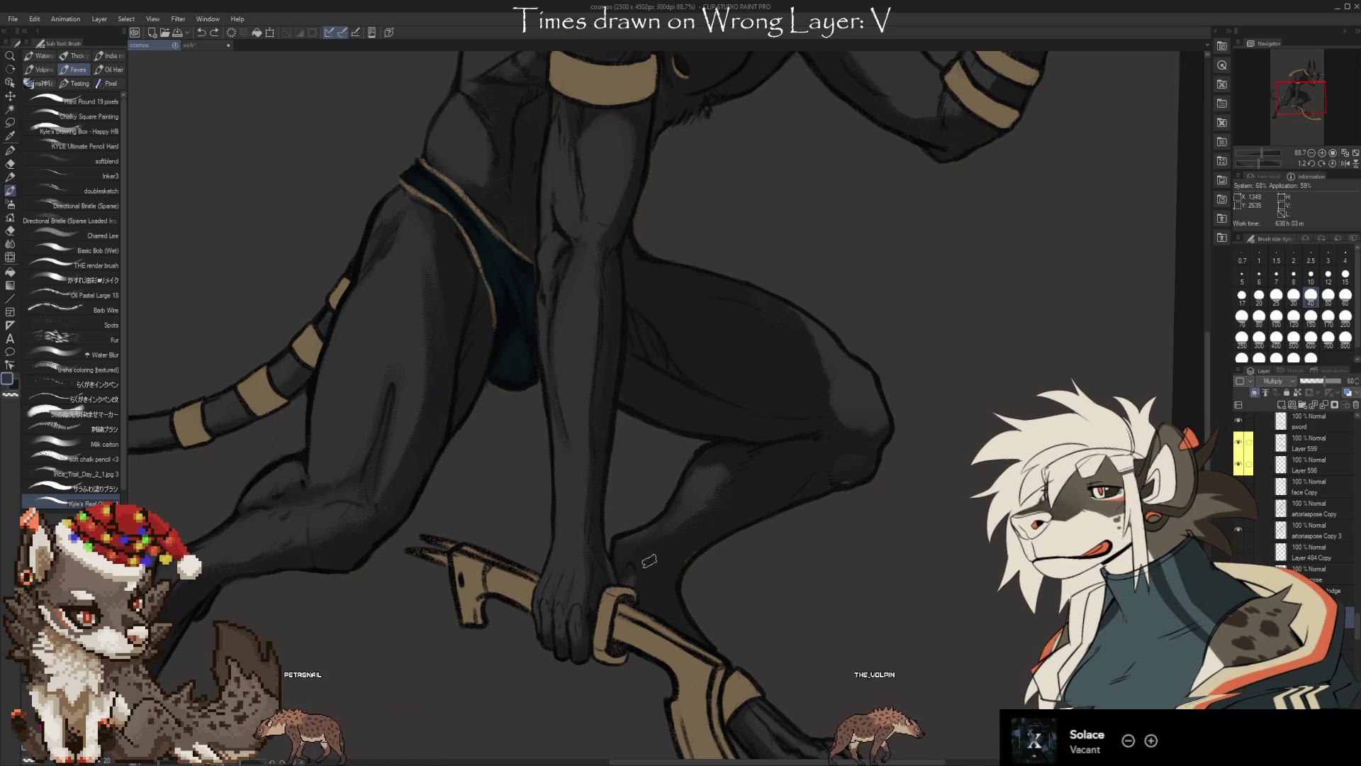
{"action": "key", "text": "e"}
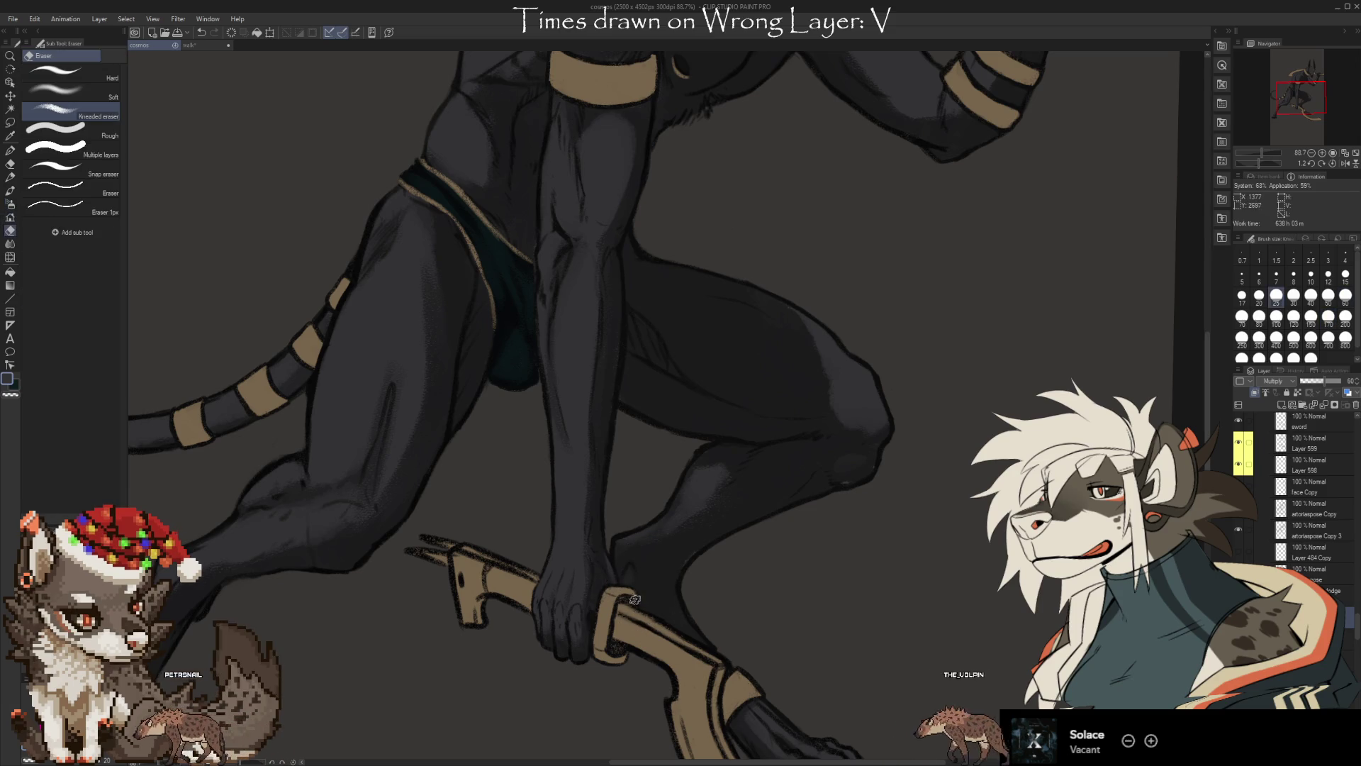
{"action": "scroll", "coordinate": [811, 624], "scroll_direction": "up", "scroll_amount": 3}
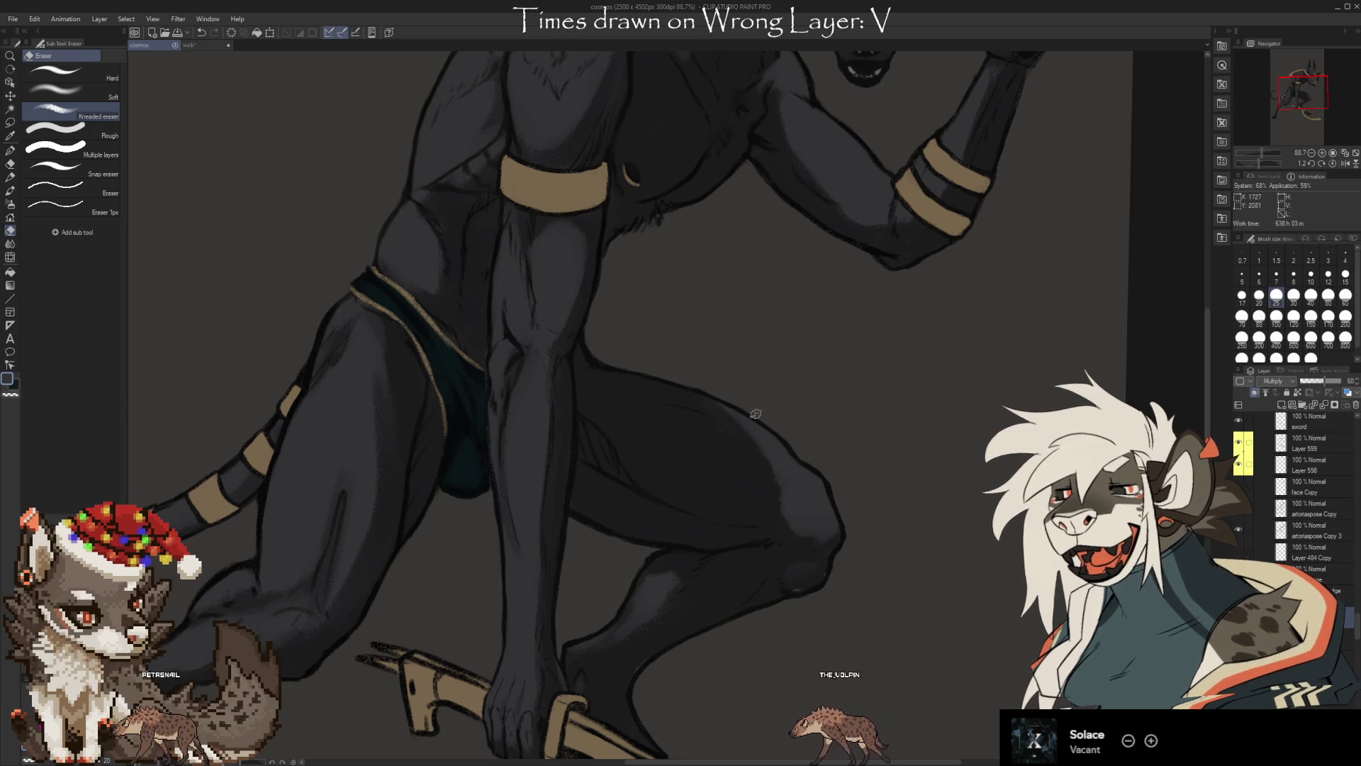
Soften and trim the glow-dodge highlights on the chest by alternating airbrush and Eraser
{"action": "scroll", "coordinate": [719, 403], "scroll_direction": "up", "scroll_amount": 3}
{"action": "scroll", "coordinate": [719, 403], "scroll_direction": "up", "scroll_amount": 1}
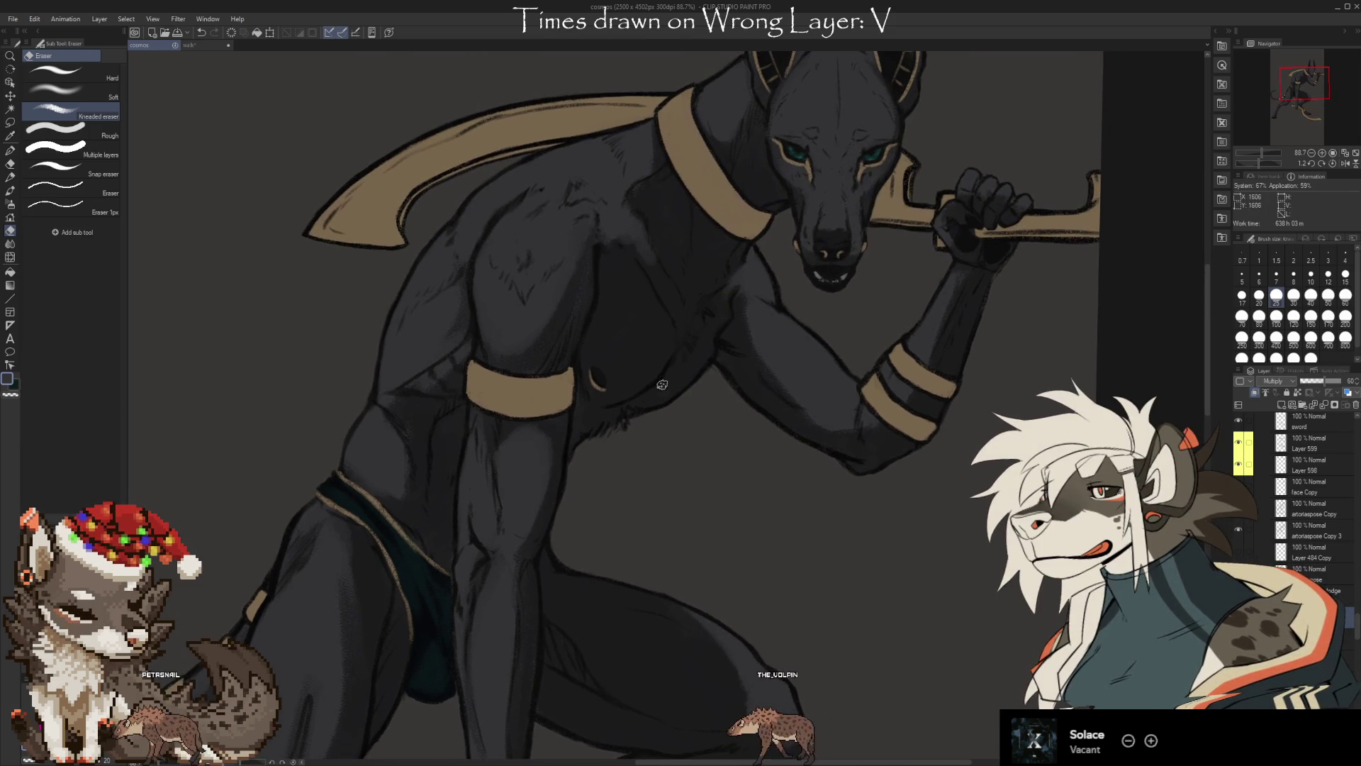
{"action": "key", "text": "b"}
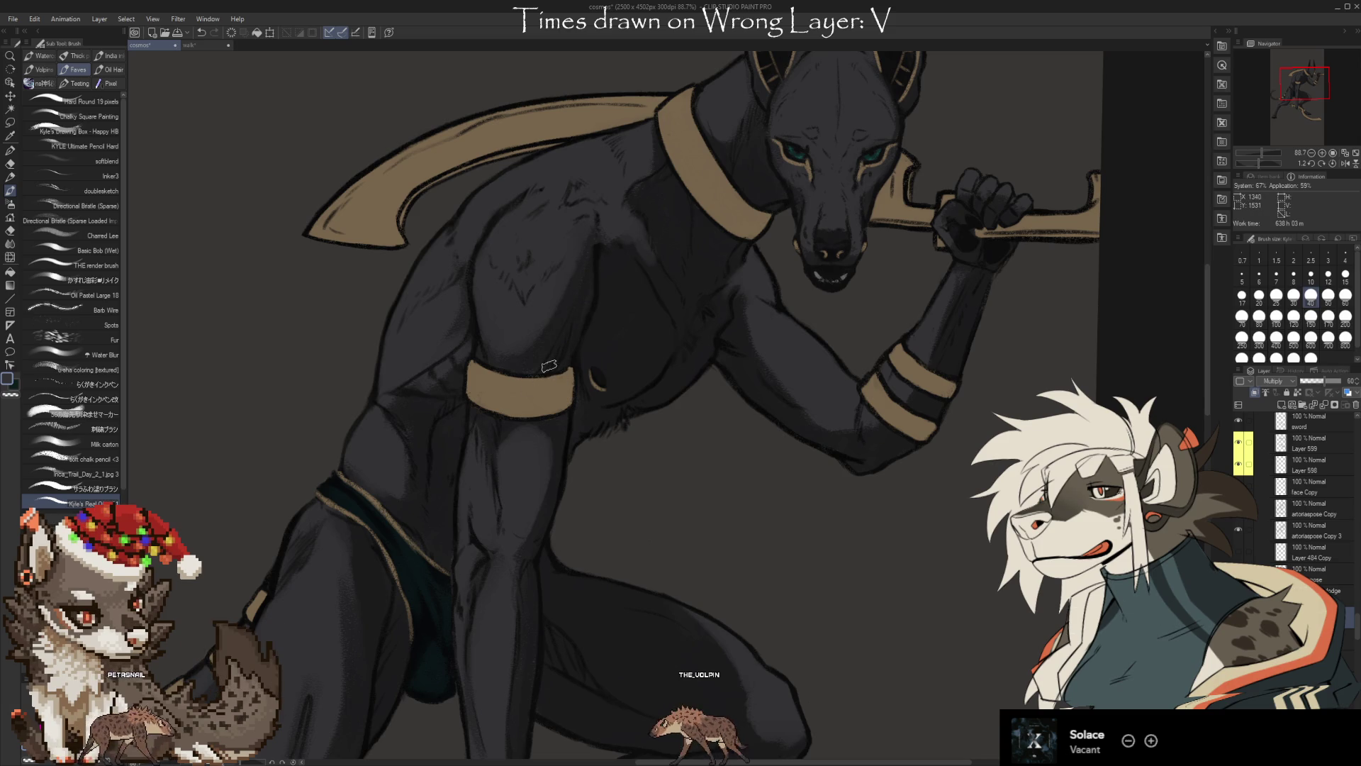
{"action": "key", "text": "b"}
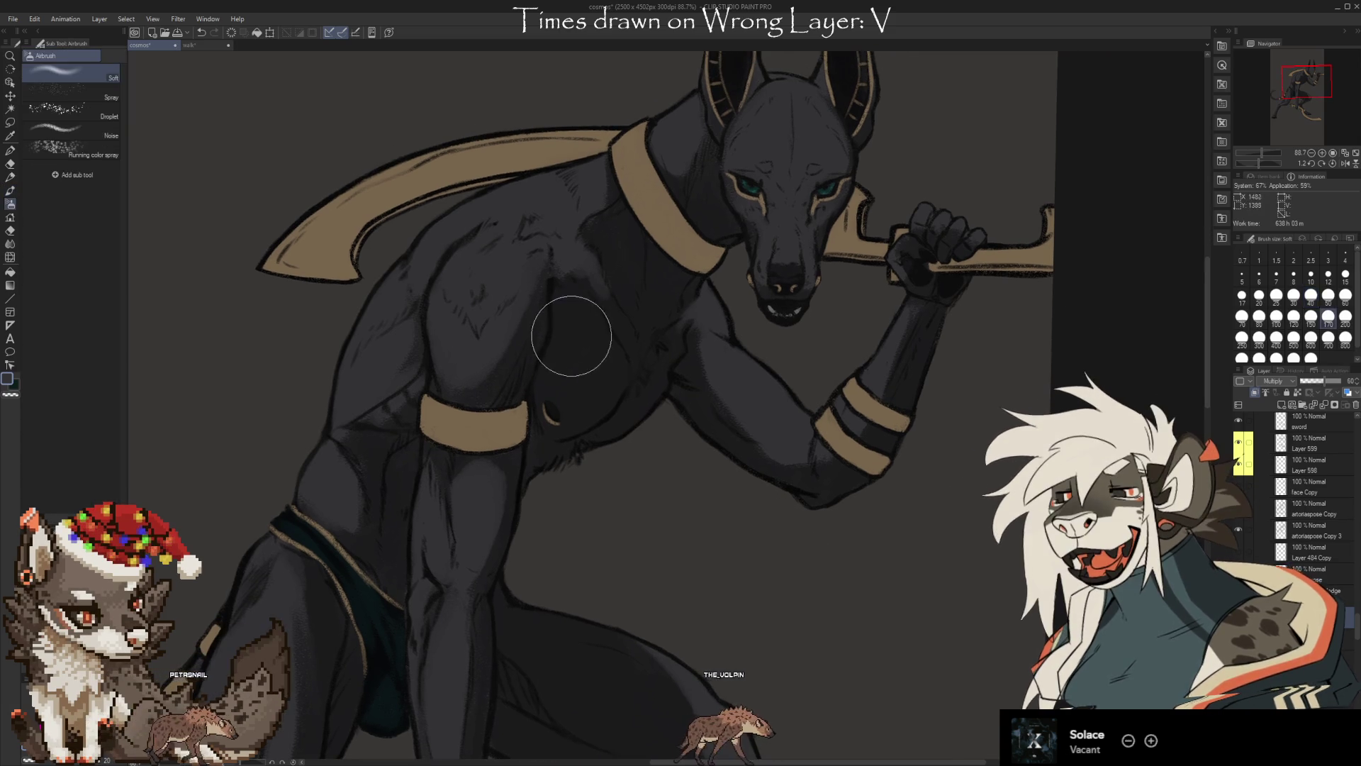
{"action": "key", "text": "e"}
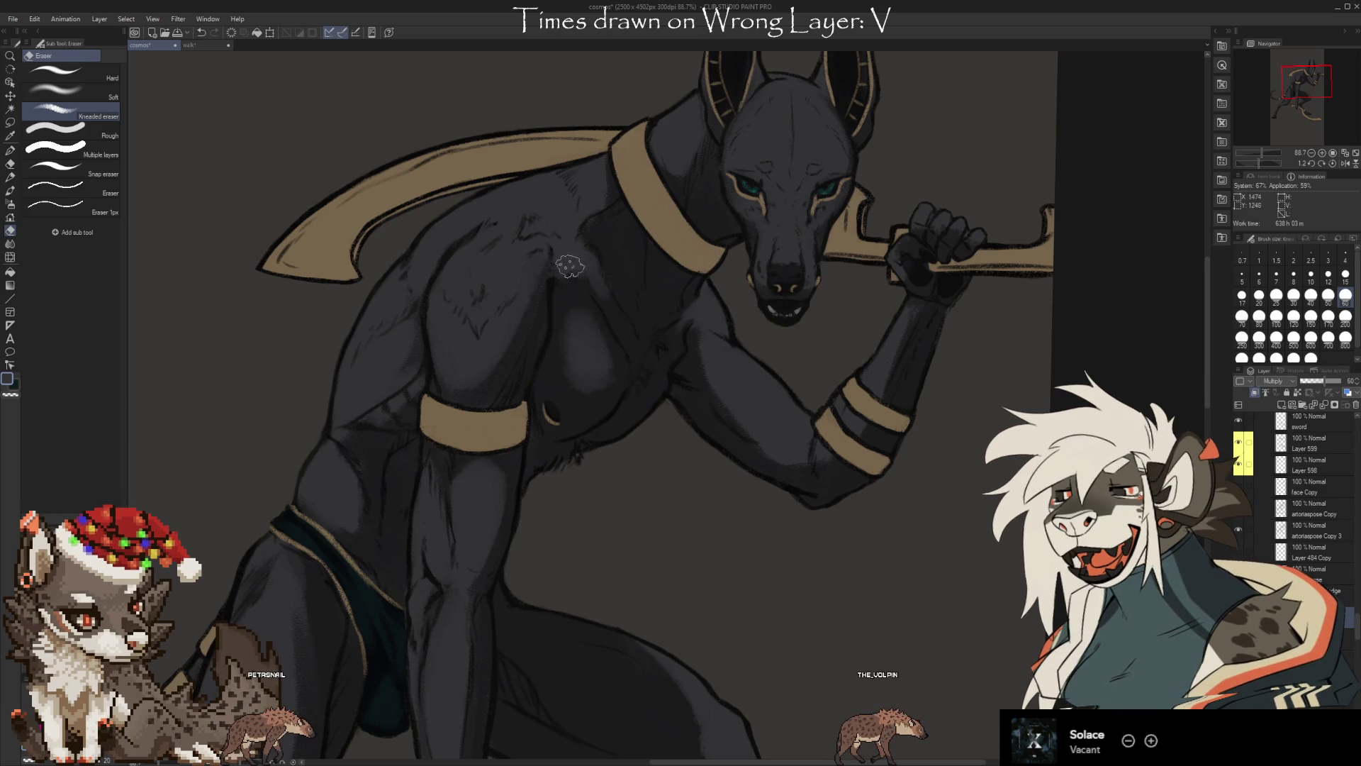
{"action": "key", "text": "b"}
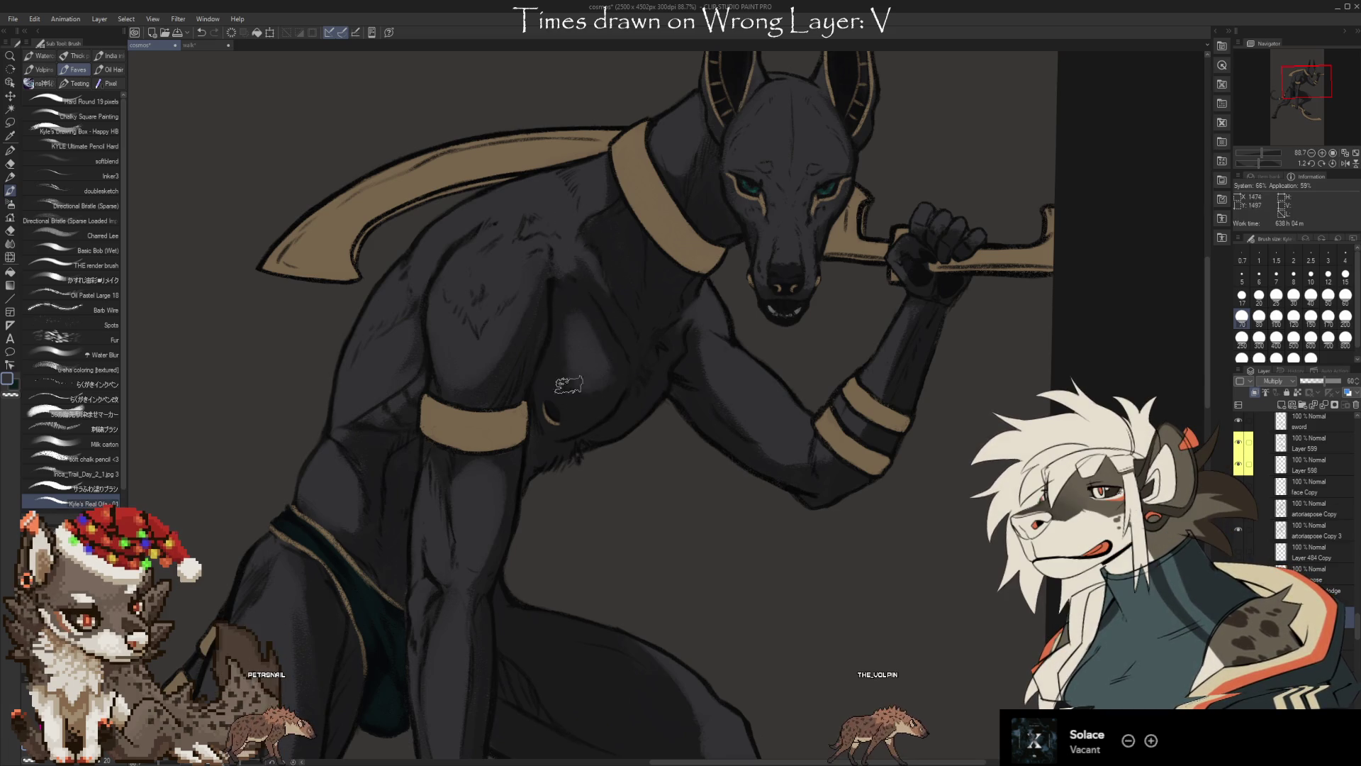
{"action": "key", "text": "e"}
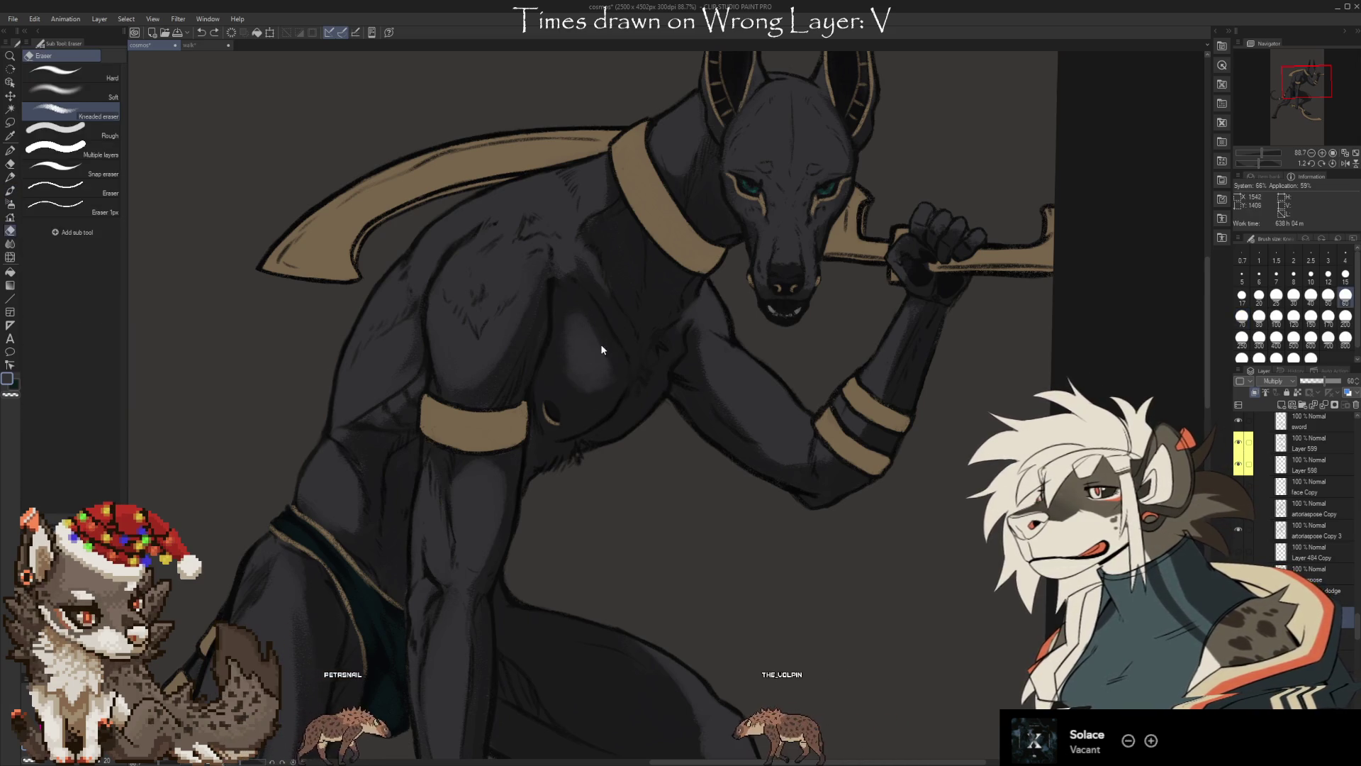
{"action": "key", "text": "b"}
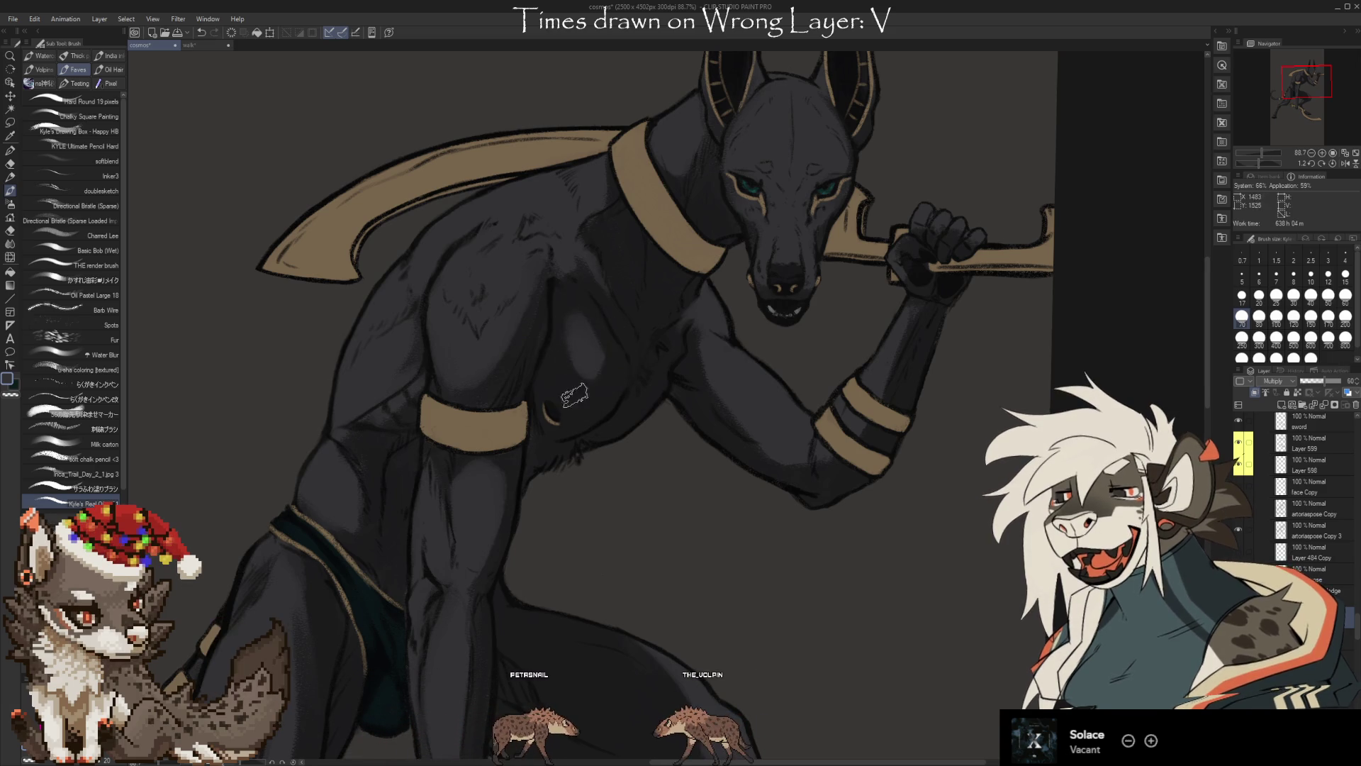
{"action": "key", "text": "e"}
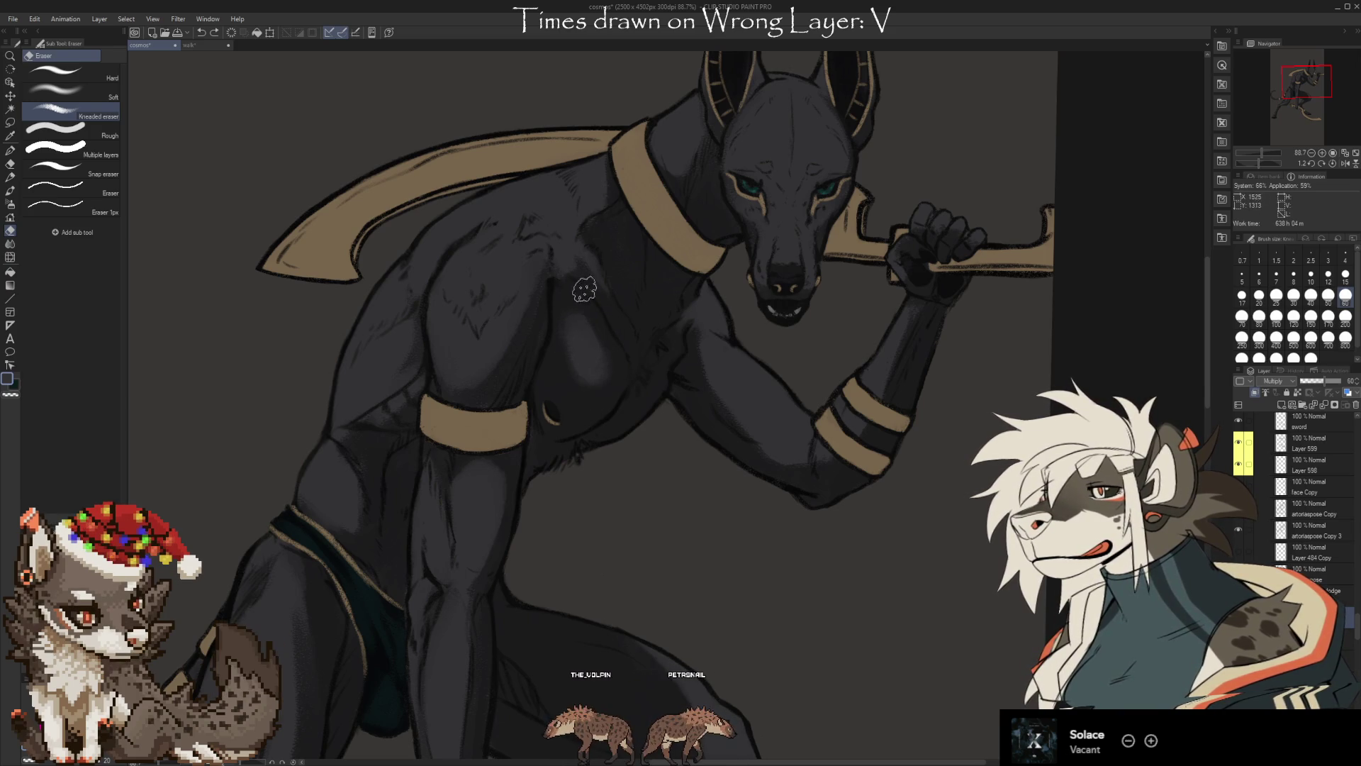
{"action": "key", "text": "b"}
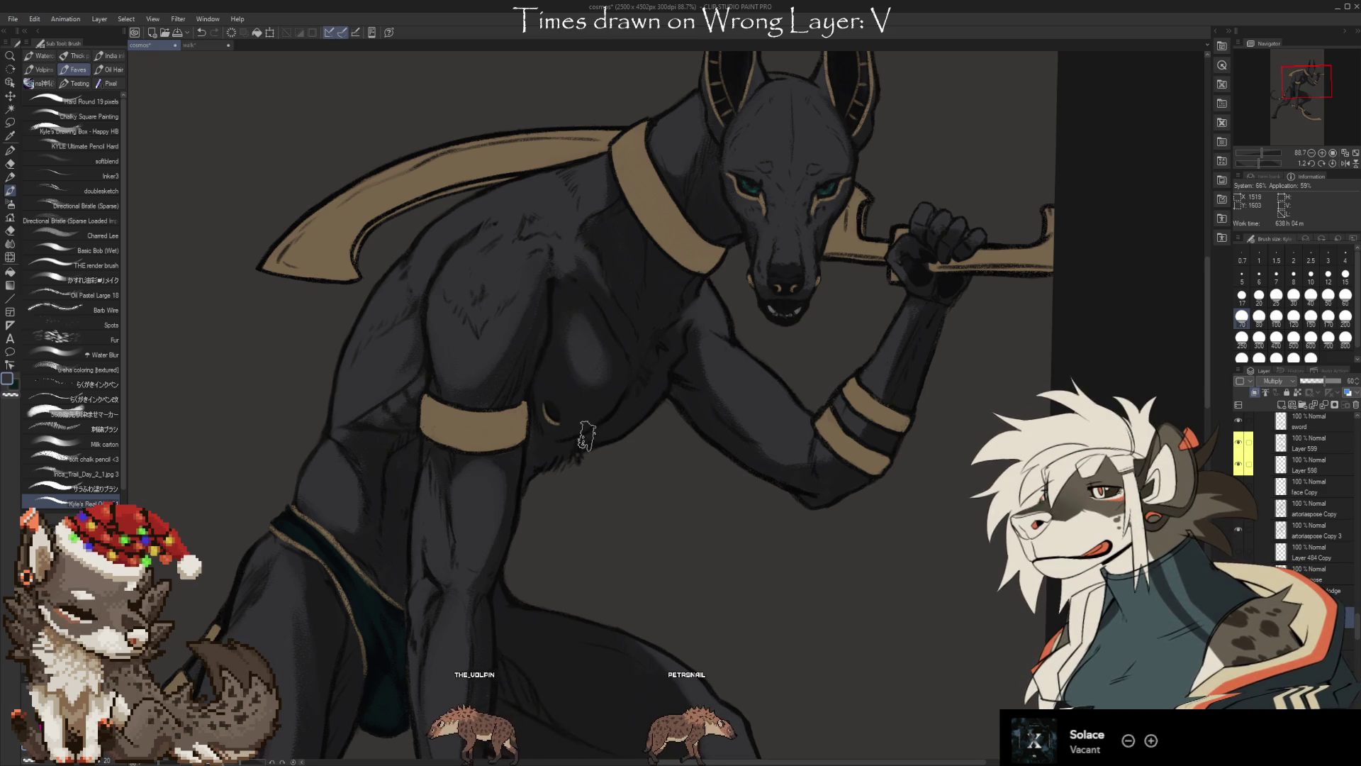
Move the view toward the chest and head and shrink the eraser to size 30
{"action": "left_click_drag", "start_coordinate": [708, 466], "coordinate": [659, 565]}
{"action": "key", "text": "b"}
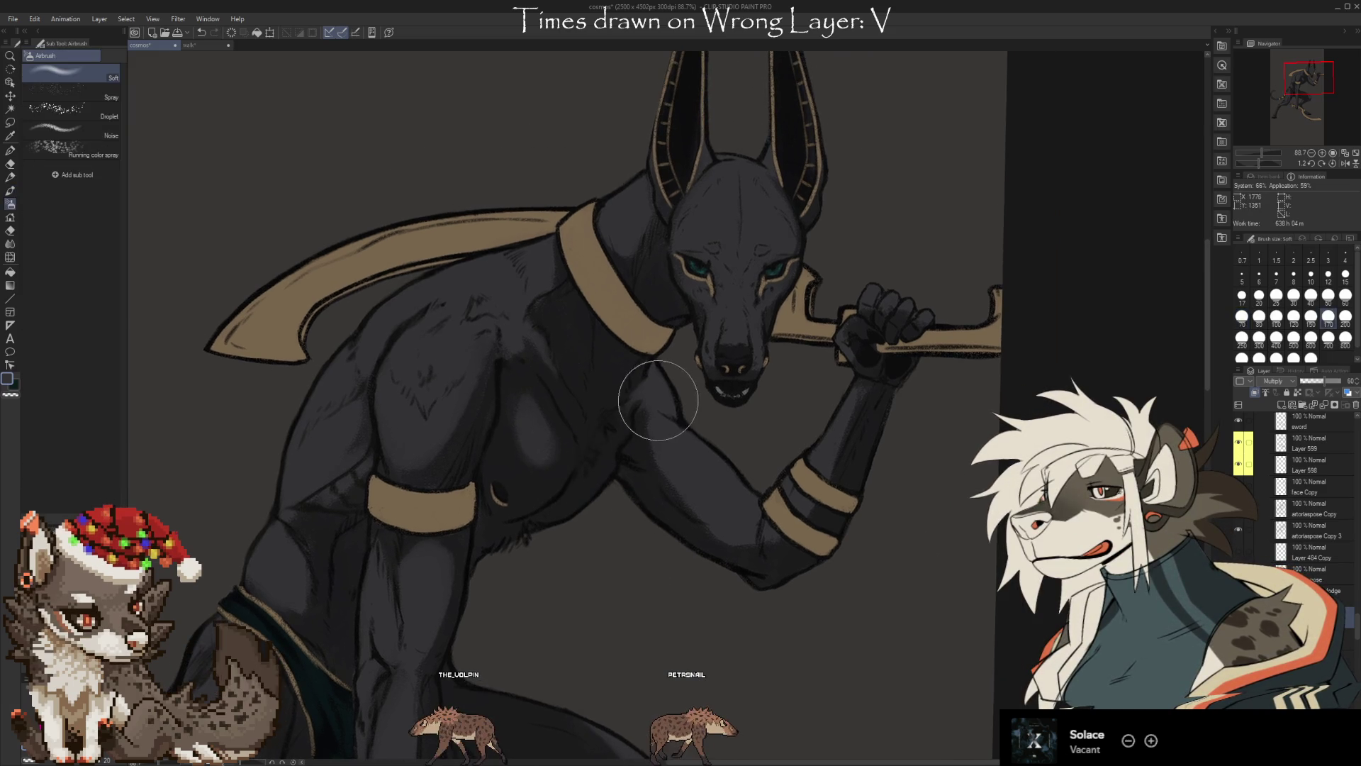
{"action": "key", "text": "e"}
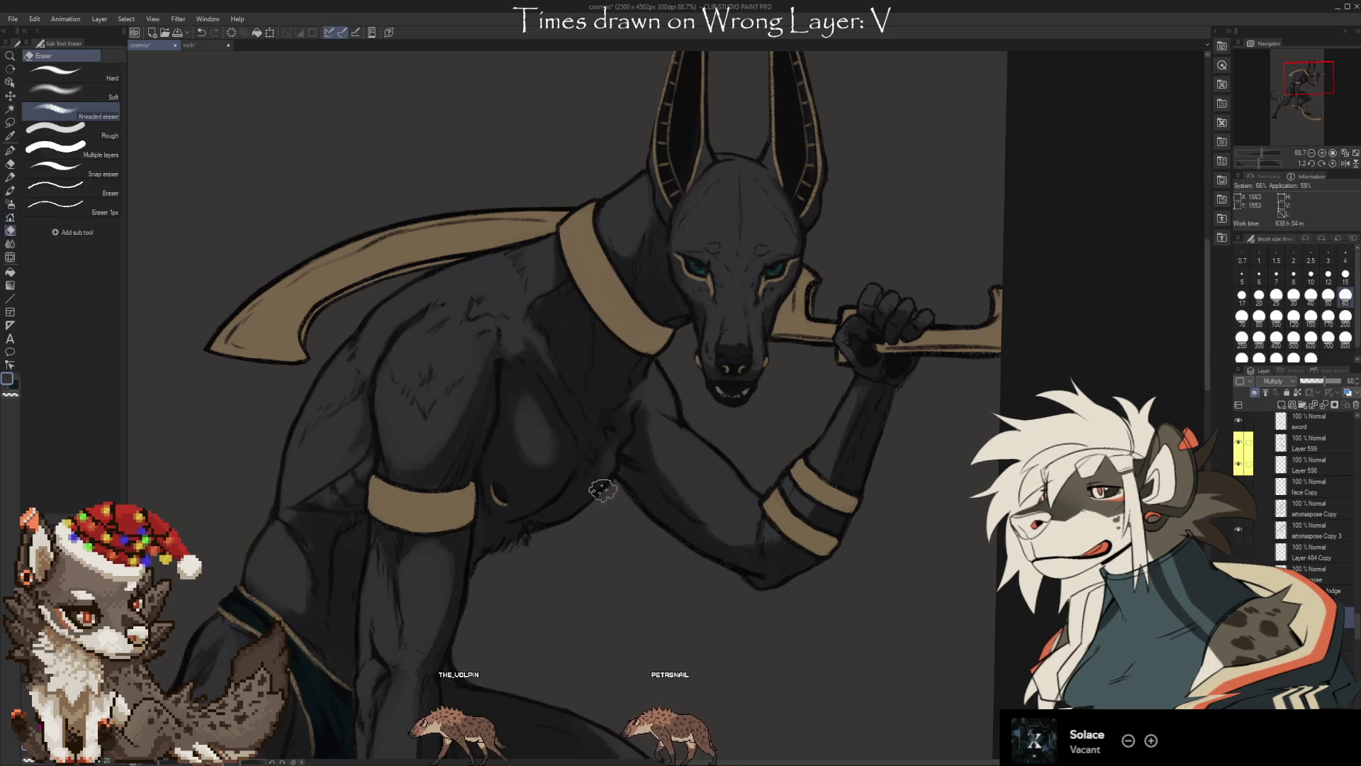
{"action": "key", "text": "bracketleft"}
{"action": "key", "text": "bracketleft"}
{"action": "key", "text": "bracketleft"}
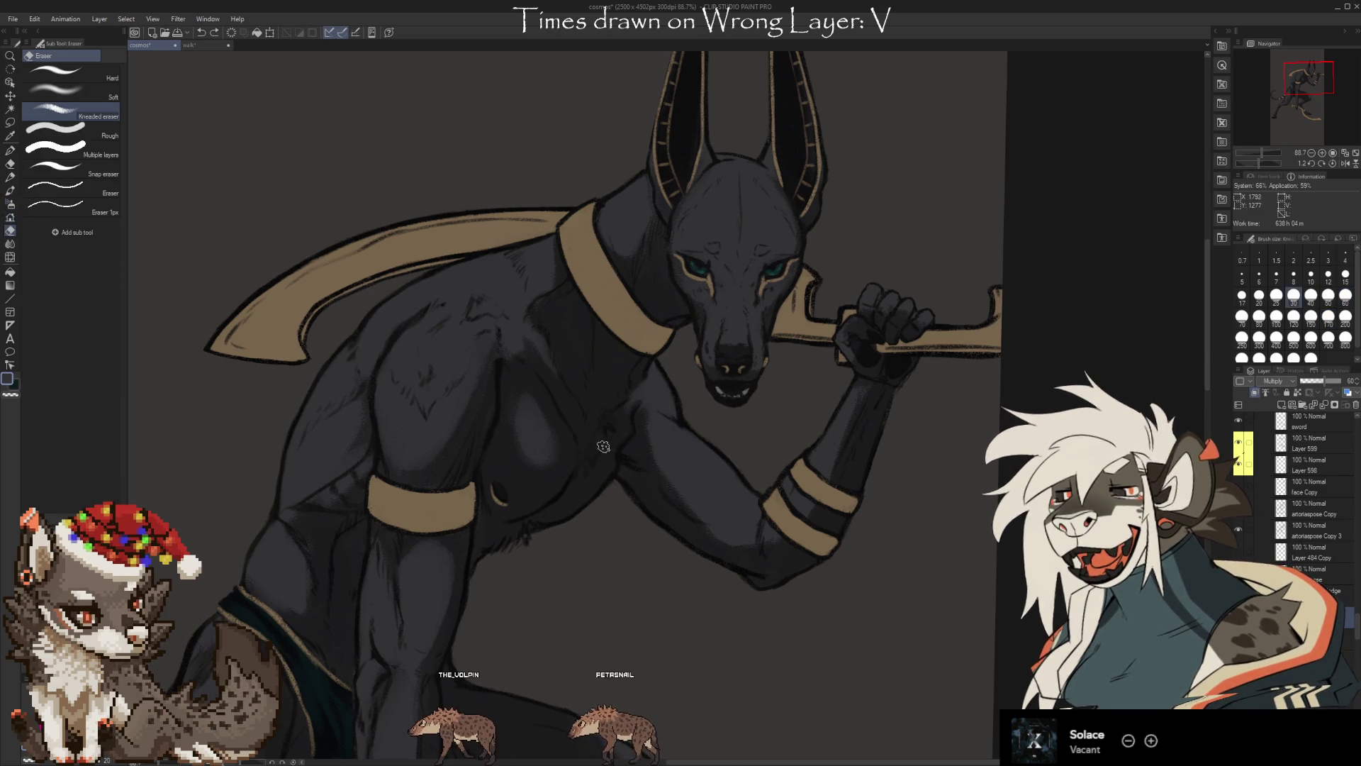
Zoom and recentre the Anubis figure, toggling Eraser and Brush, and finish on the Brush
{"action": "scroll", "coordinate": [653, 427], "scroll_direction": "down", "scroll_amount": 3}
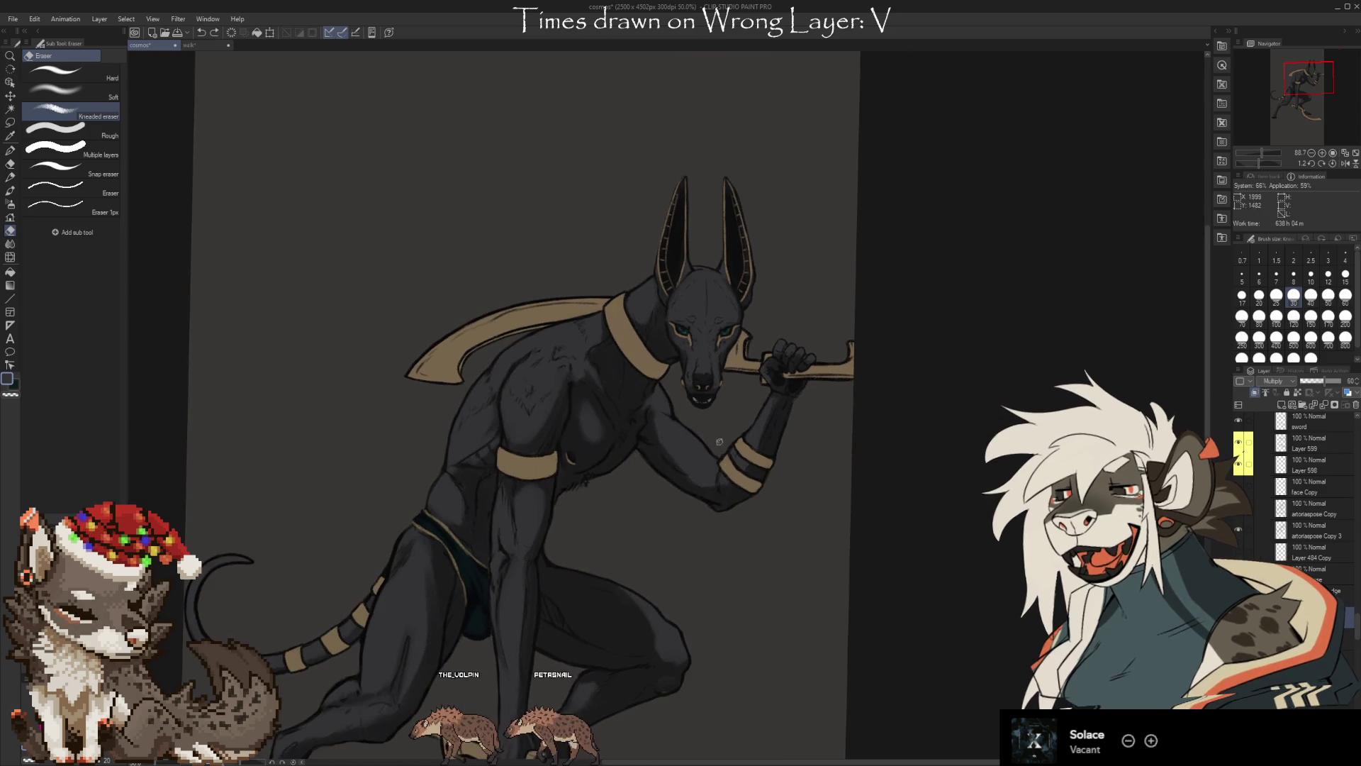
{"action": "scroll", "coordinate": [729, 464], "scroll_direction": "down", "scroll_amount": 1}
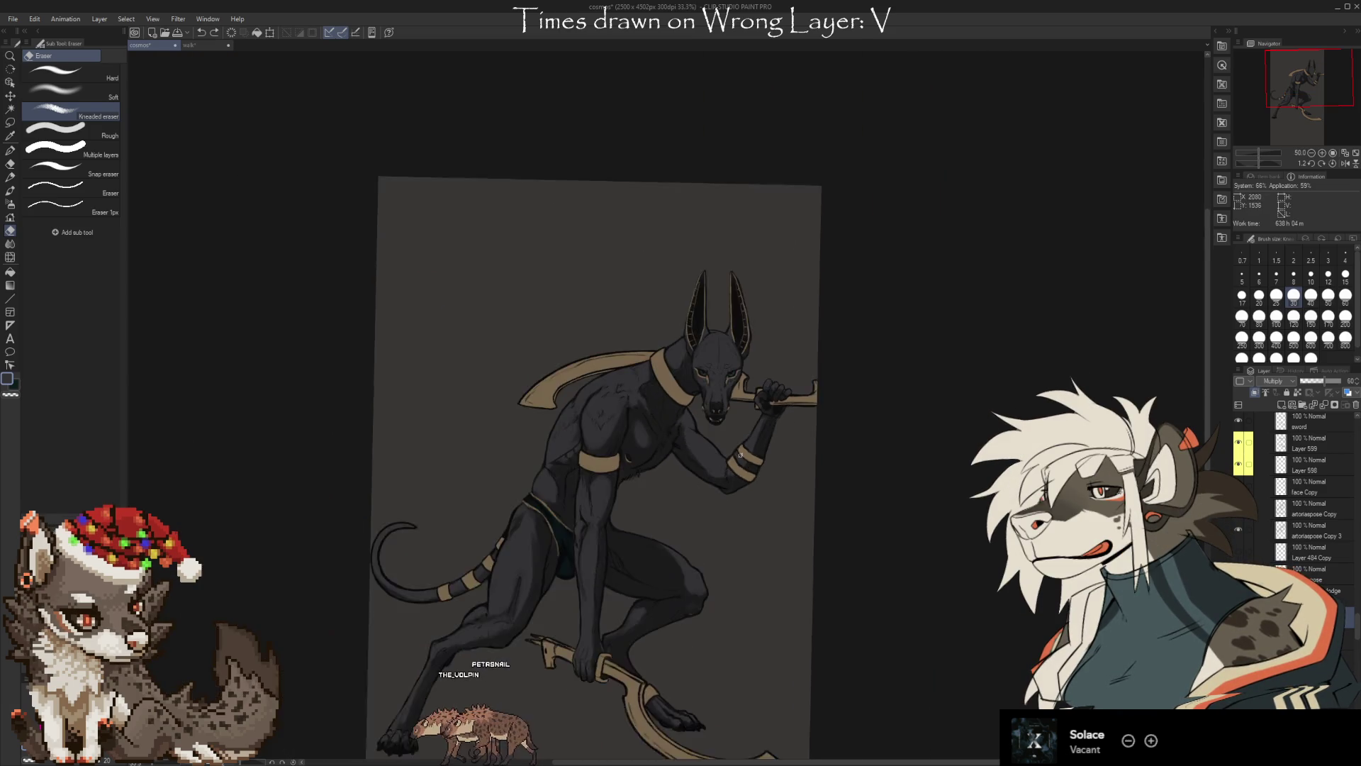
{"action": "scroll", "coordinate": [698, 585], "scroll_direction": "up", "scroll_amount": 3}
{"action": "left_click_drag", "start_coordinate": [740, 511], "coordinate": [766, 497]}
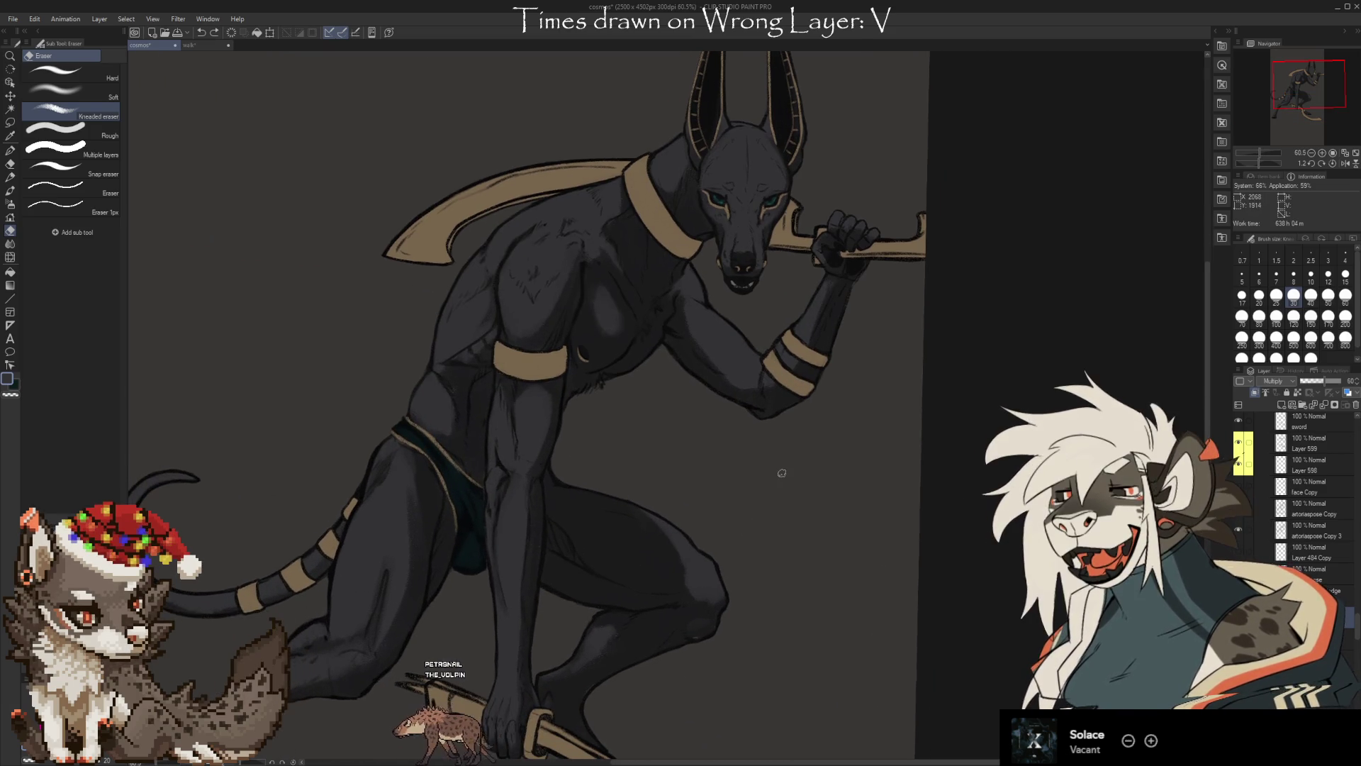
{"action": "key", "text": "b"}
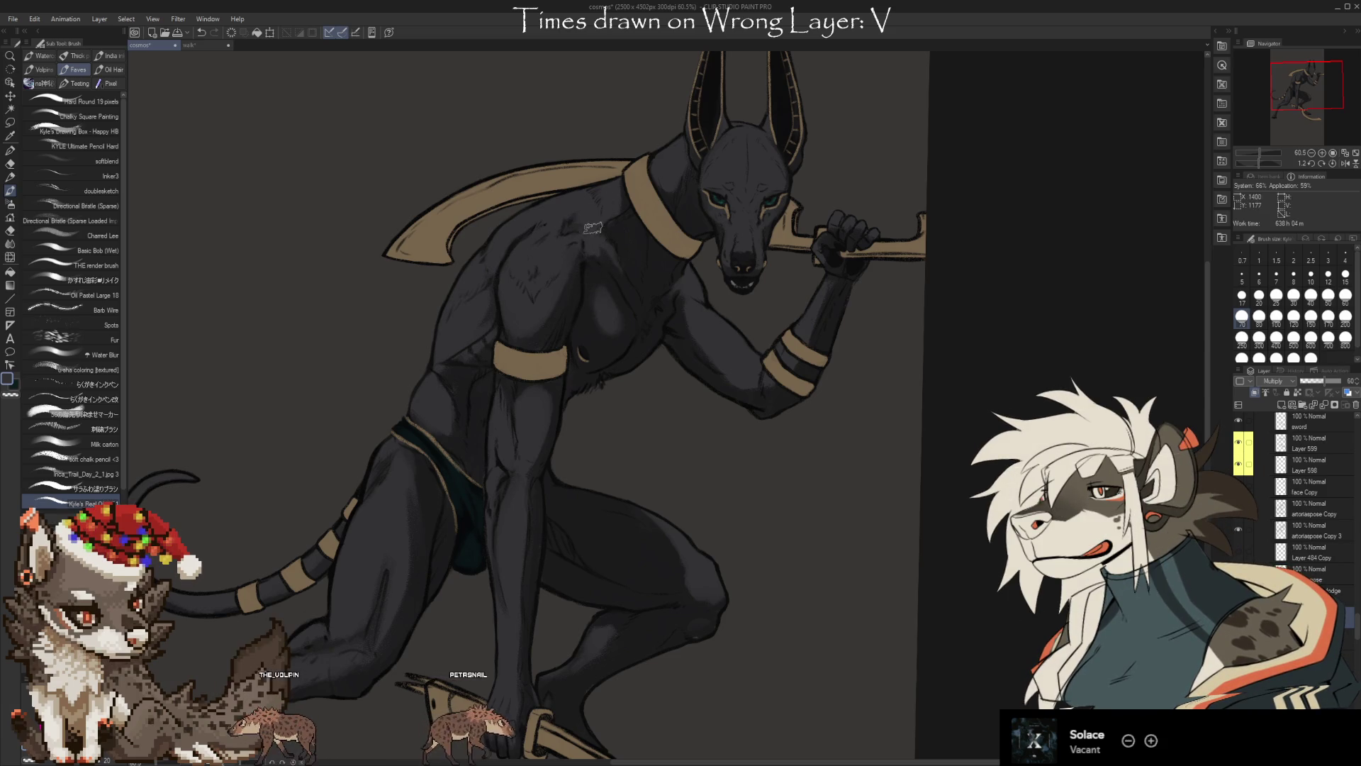
{"action": "key", "text": "e"}
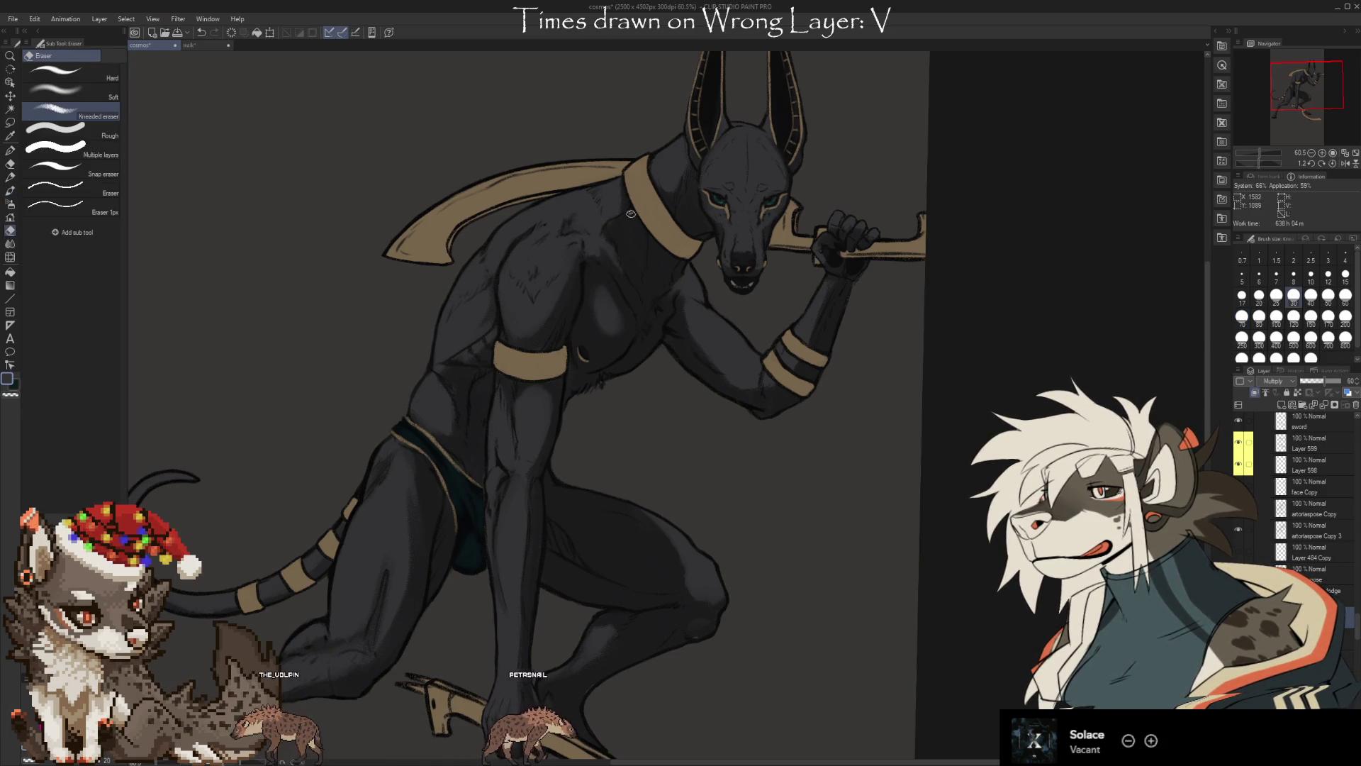
{"action": "key", "text": "b"}
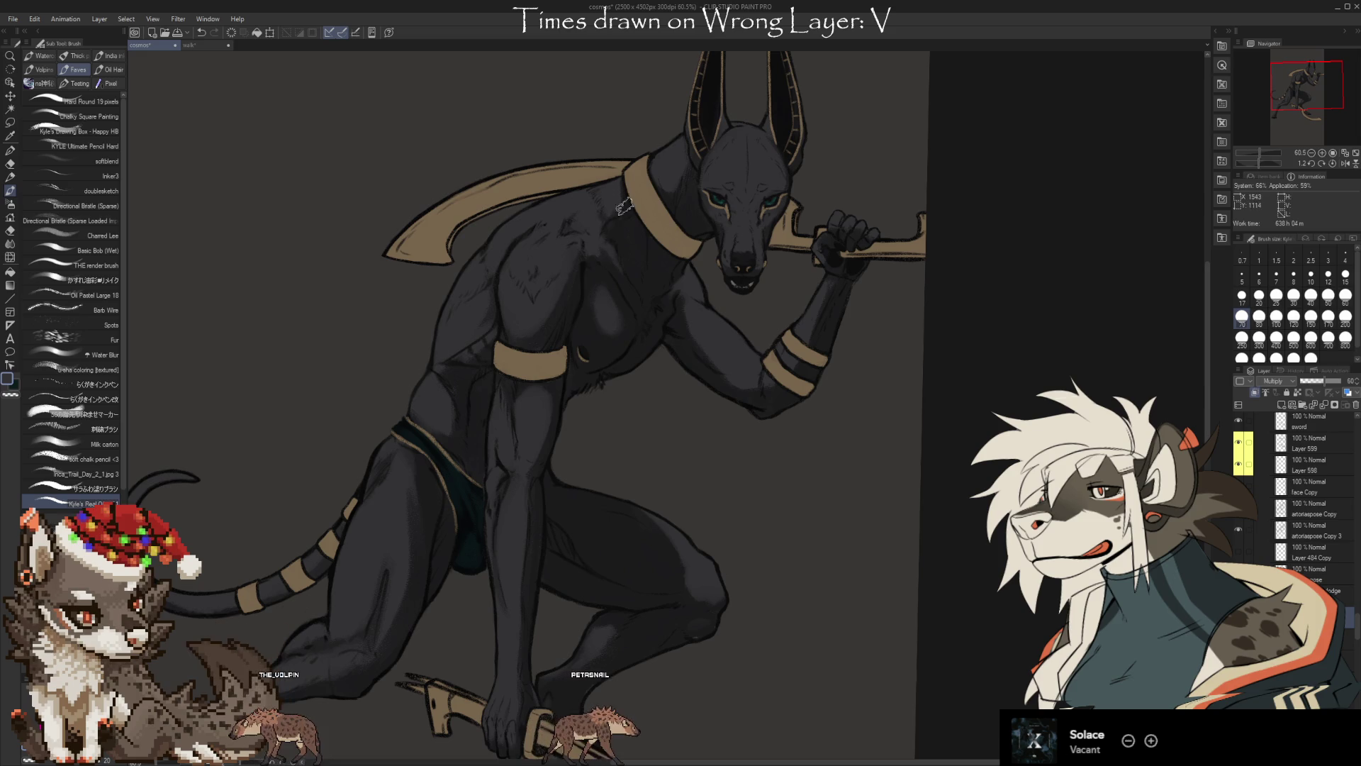
{"action": "key", "text": "e"}
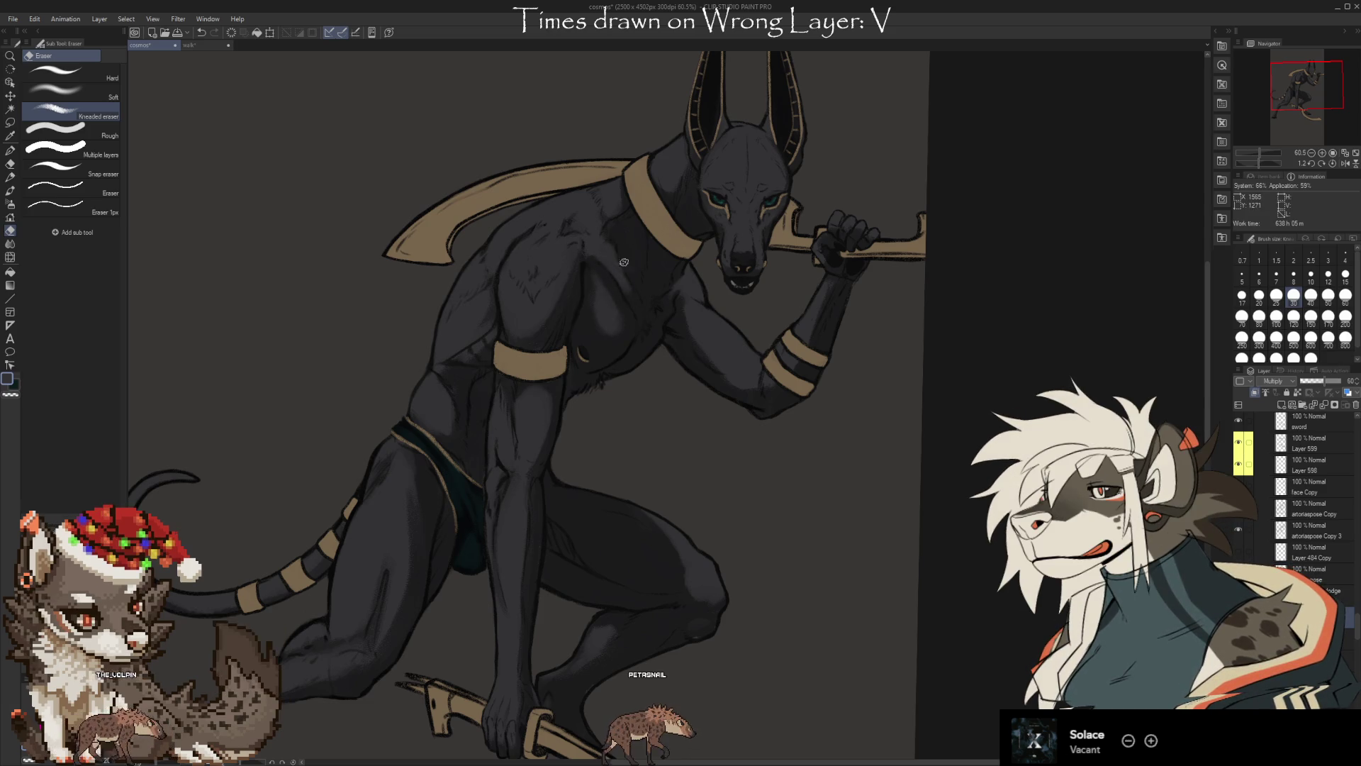
{"action": "key", "text": "b"}
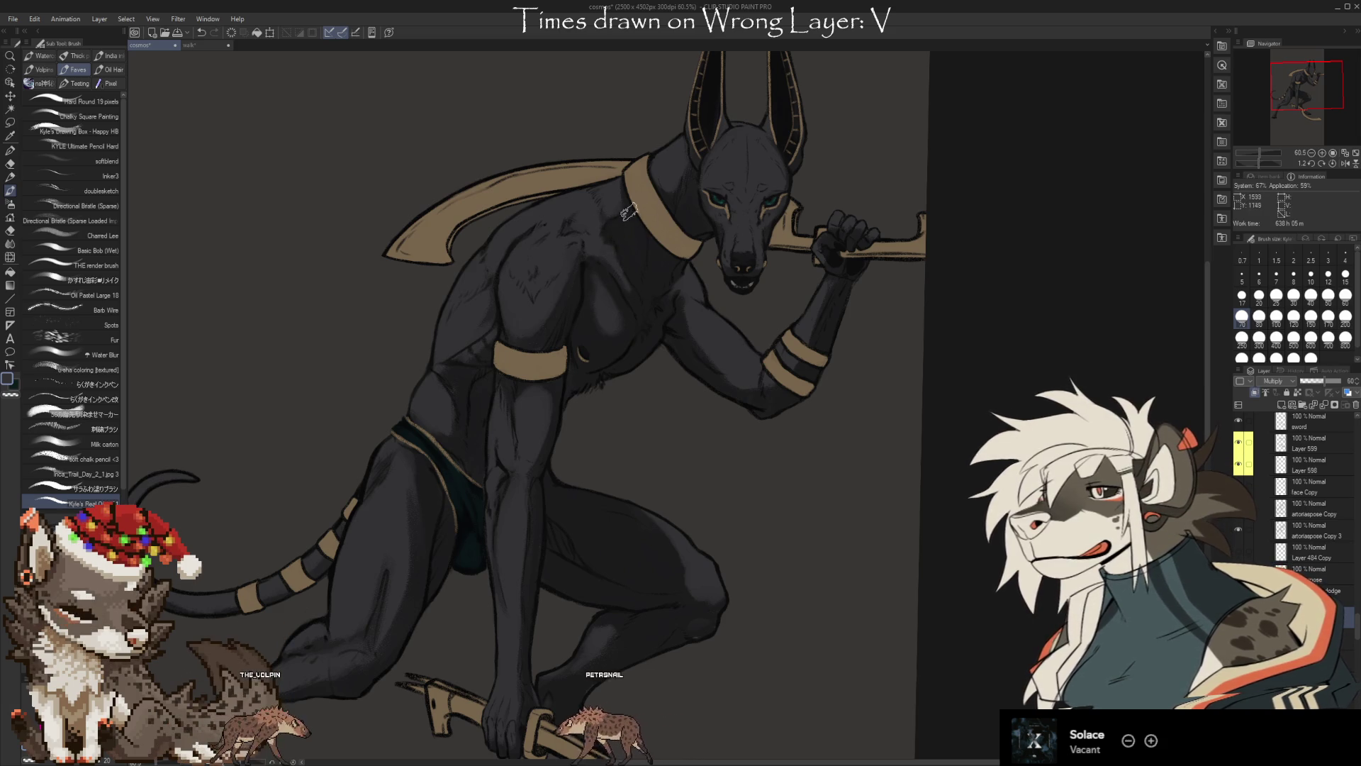
{"action": "left_click_drag", "start_coordinate": [590, 316], "coordinate": [512, 307]}
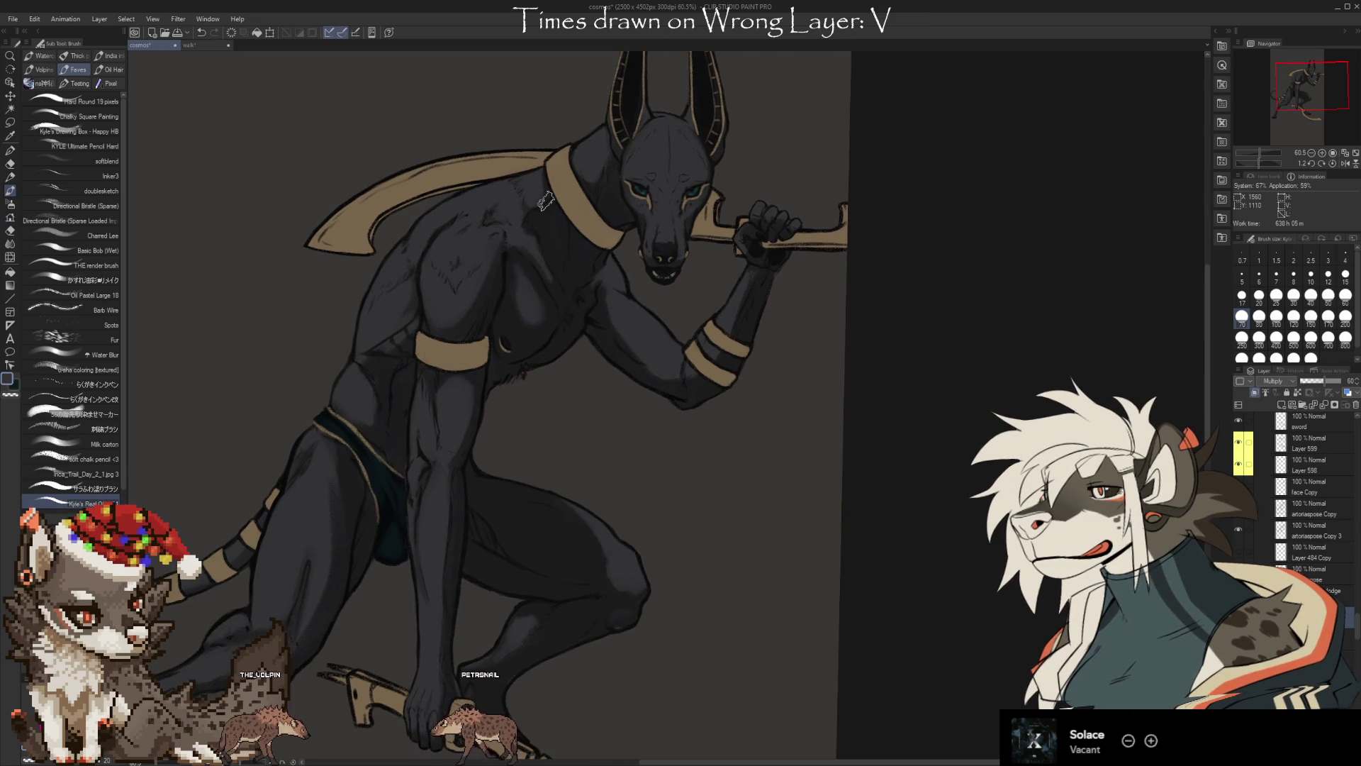
{"action": "mouse_move", "coordinate": [633, 390]}
{"action": "left_mouse_down"}
{"action": "mouse_move", "coordinate": [699, 529]}
{"action": "mouse_move", "coordinate": [714, 484]}
{"action": "left_mouse_up"}
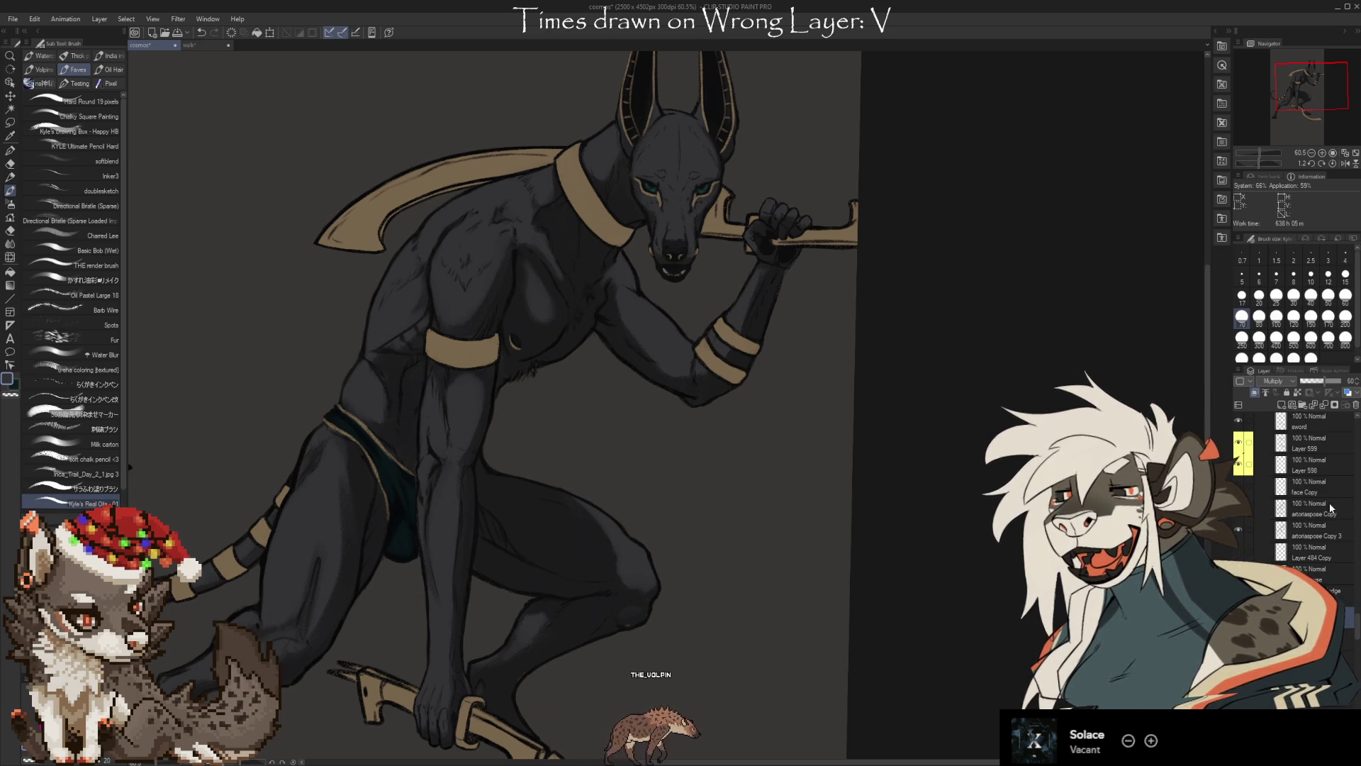
On the layer below 'sword', sample the tan armband colour and paint 'BRB' below the arm
{"action": "scroll", "coordinate": [1331, 509], "scroll_direction": "up", "scroll_amount": 3}
{"action": "left_click", "coordinate": [1312, 569]}
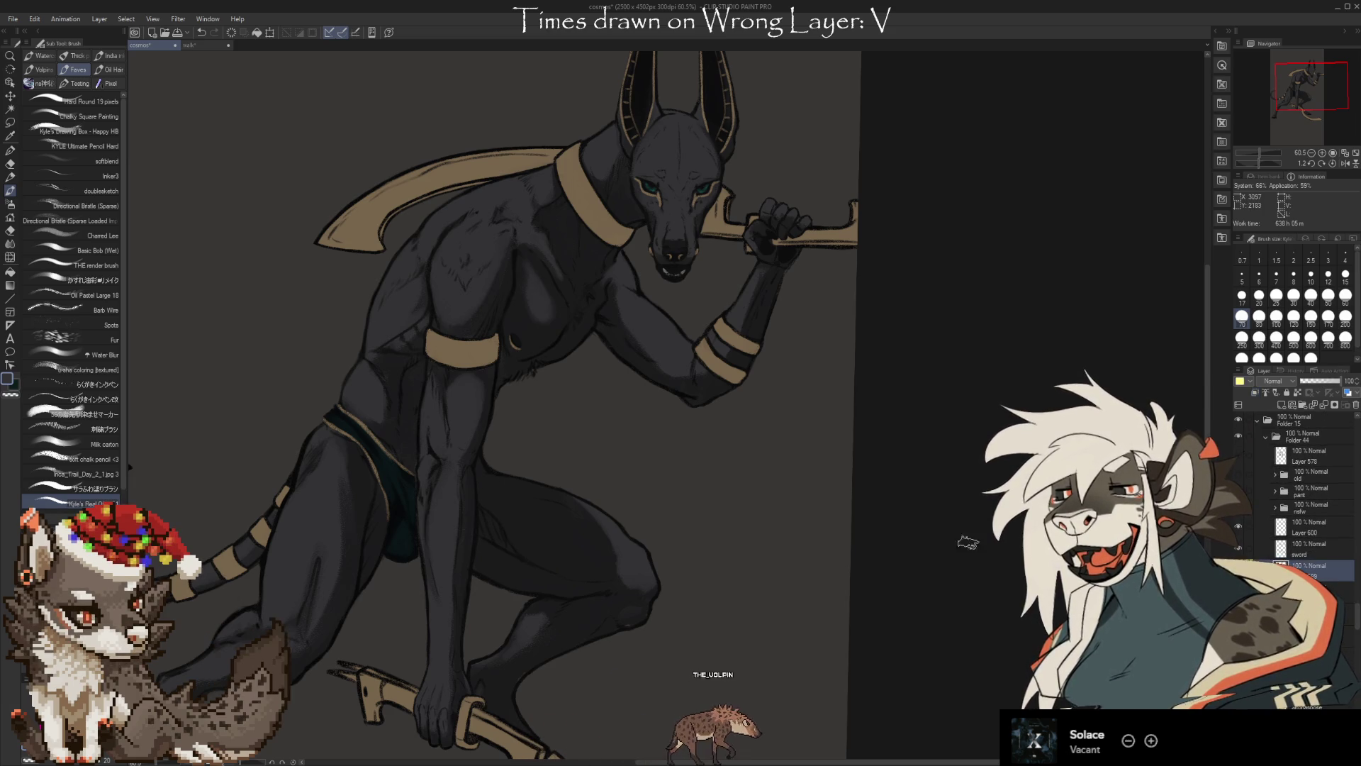
{"action": "left_click", "coordinate": [720, 366], "text": "alt"}
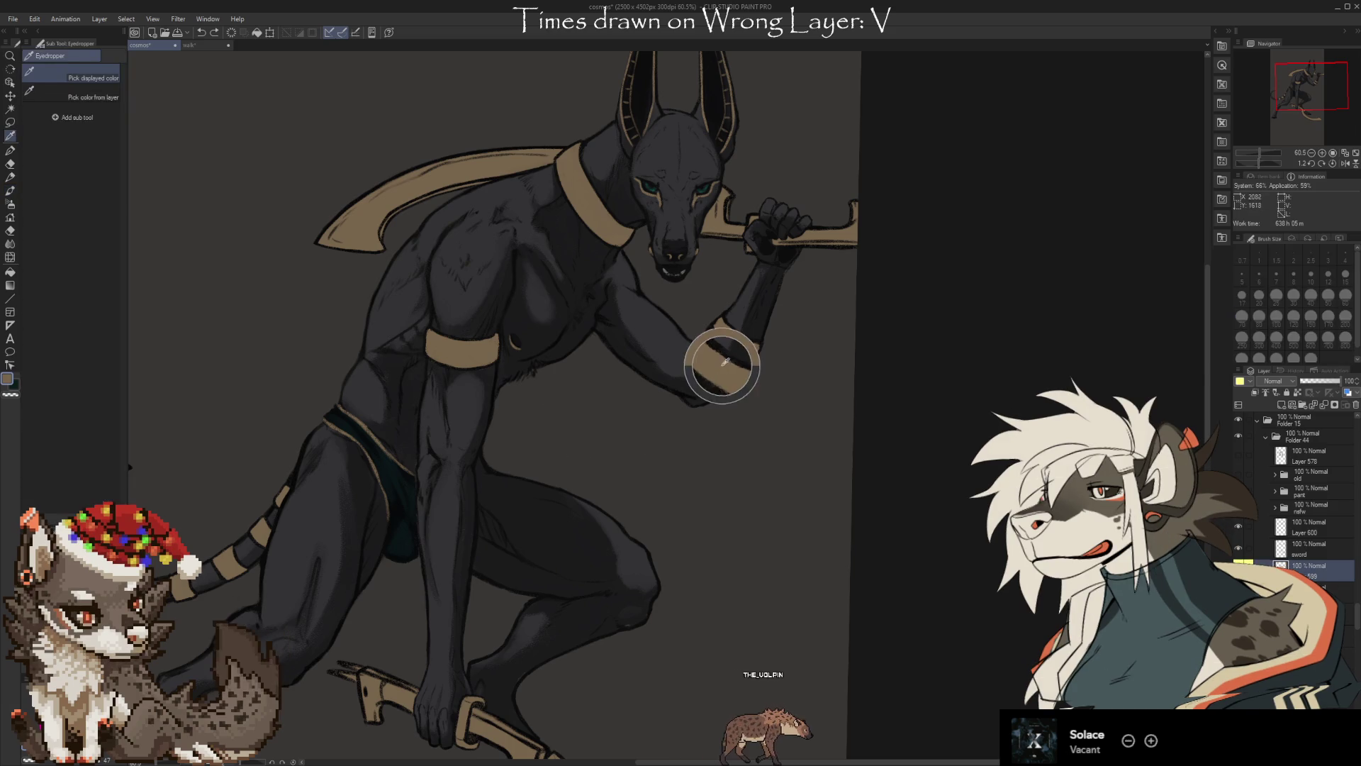
{"action": "left_click_drag", "start_coordinate": [546, 394], "coordinate": [565, 461]}
{"action": "mouse_move", "coordinate": [567, 393]}
{"action": "left_mouse_down"}
{"action": "mouse_move", "coordinate": [603, 428]}
{"action": "mouse_move", "coordinate": [567, 454]}
{"action": "left_mouse_up"}
{"action": "mouse_move", "coordinate": [627, 407]}
{"action": "left_mouse_down"}
{"action": "mouse_move", "coordinate": [629, 486]}
{"action": "mouse_move", "coordinate": [656, 485]}
{"action": "left_mouse_up"}
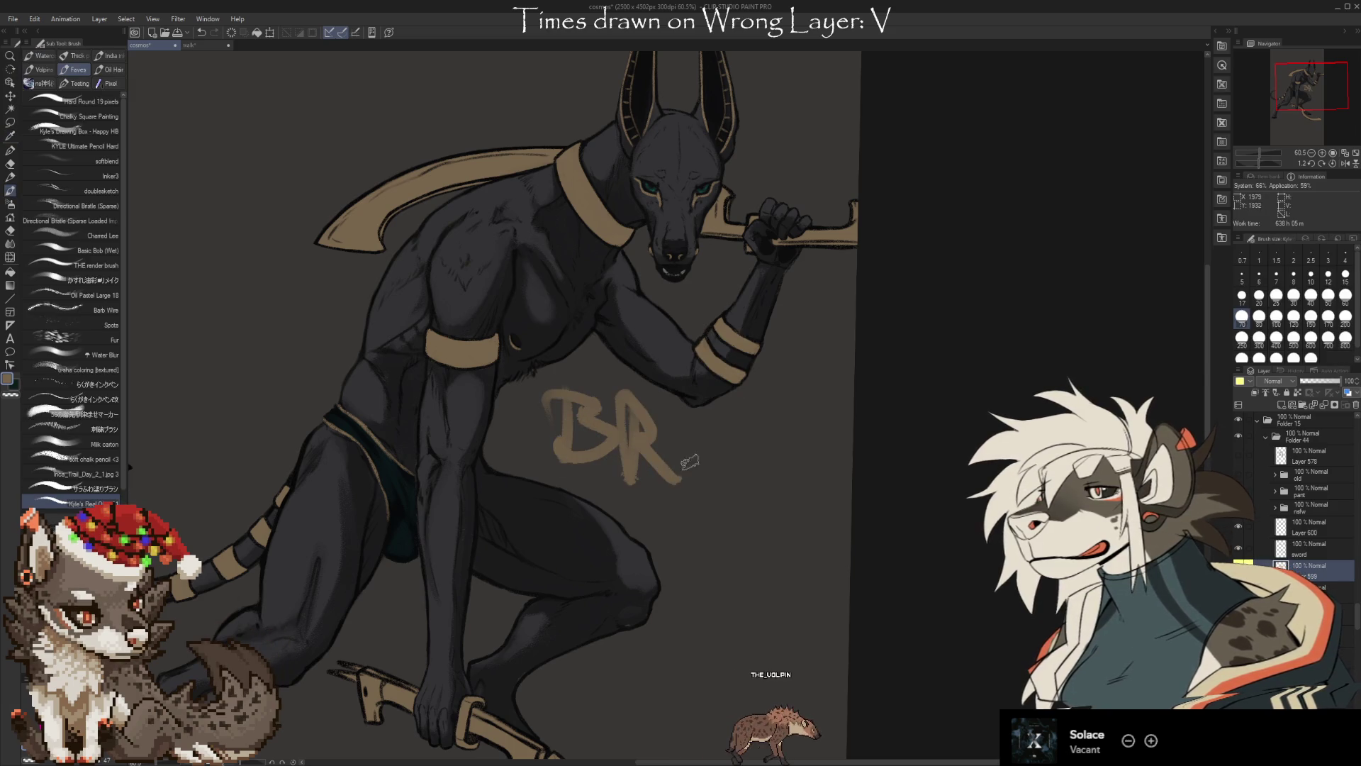
{"action": "mouse_move", "coordinate": [702, 397]}
{"action": "left_mouse_down"}
{"action": "mouse_move", "coordinate": [709, 489]}
{"action": "mouse_move", "coordinate": [762, 496]}
{"action": "left_mouse_up"}
Zoom in and pan right and down to look around the head
{"action": "scroll", "coordinate": [771, 331], "scroll_direction": "up", "scroll_amount": 1}
{"action": "scroll", "coordinate": [886, 461], "scroll_direction": "up", "scroll_amount": 2}
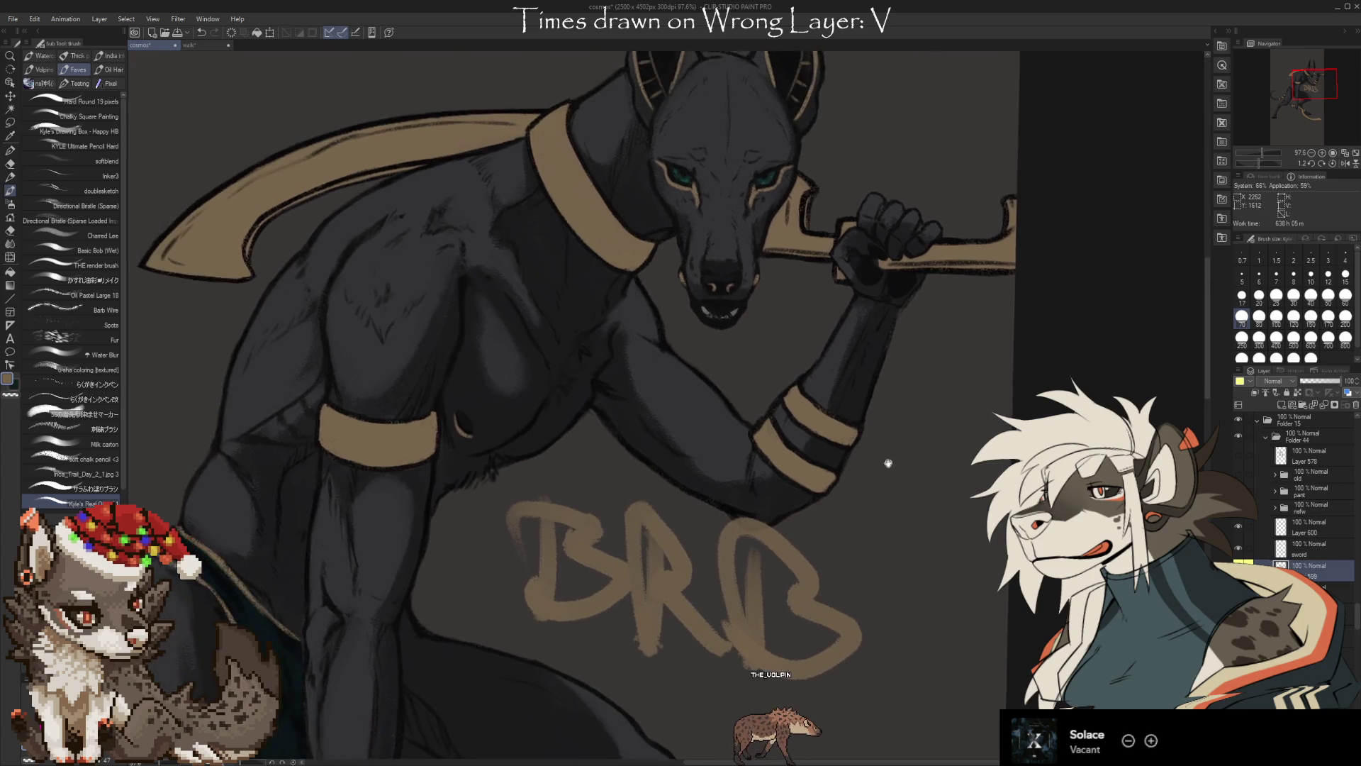
{"action": "scroll", "coordinate": [872, 472], "scroll_direction": "up", "scroll_amount": 1}
{"action": "scroll", "coordinate": [856, 477], "scroll_direction": "up", "scroll_amount": 1}
{"action": "left_click_drag", "start_coordinate": [857, 476], "coordinate": [947, 529]}
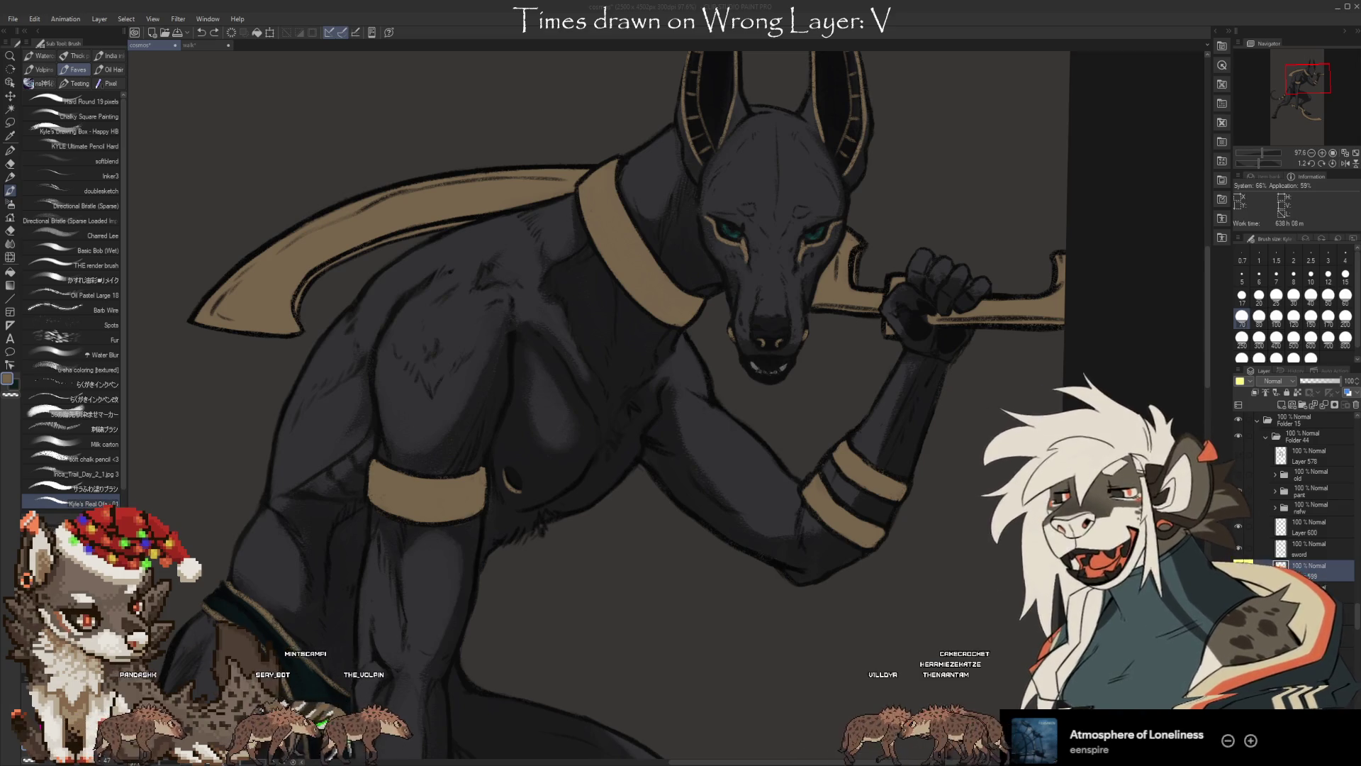
Scroll the Layer panel to Folder 15 and select it, collapsing the folder
{"action": "scroll", "coordinate": [709, 283], "scroll_direction": "down", "scroll_amount": 3}
{"action": "scroll", "coordinate": [709, 283], "scroll_direction": "down", "scroll_amount": 2}
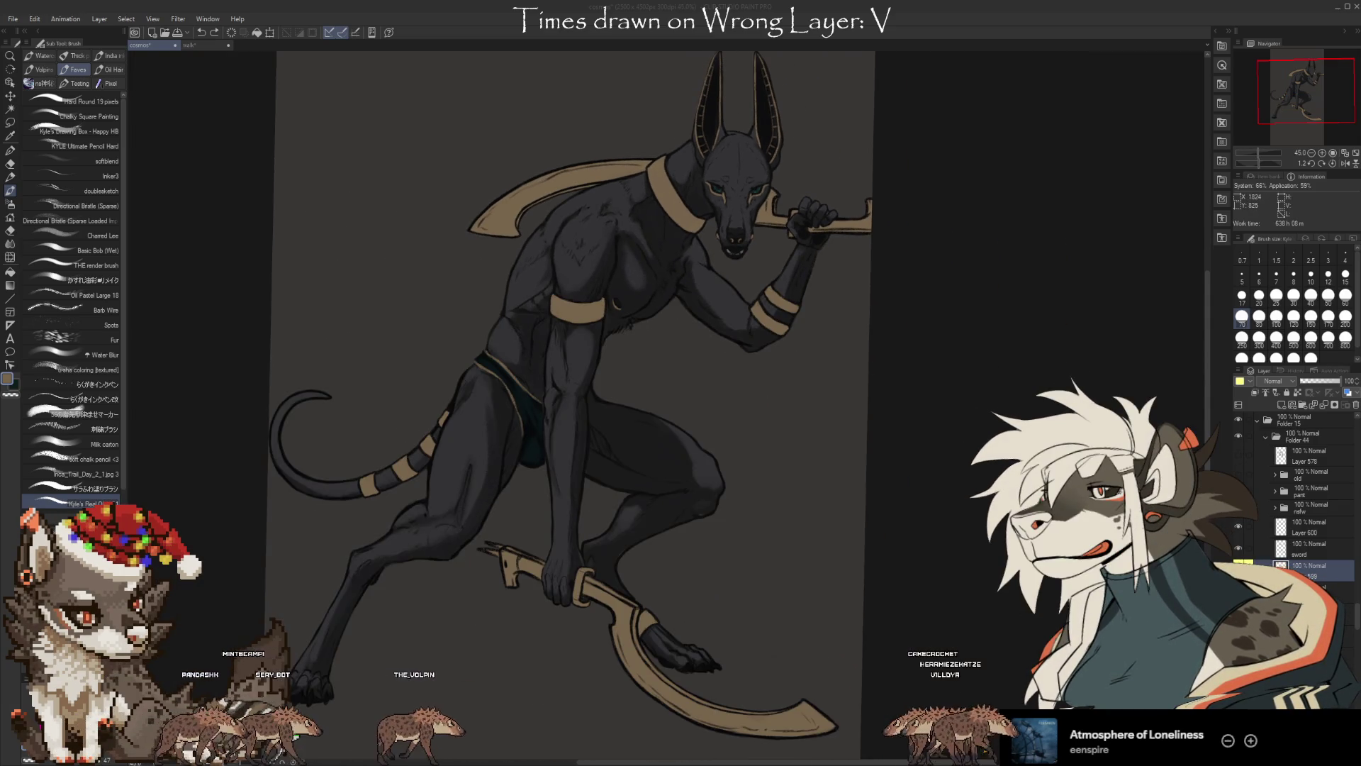
{"action": "scroll", "coordinate": [716, 145], "scroll_direction": "up", "scroll_amount": 1}
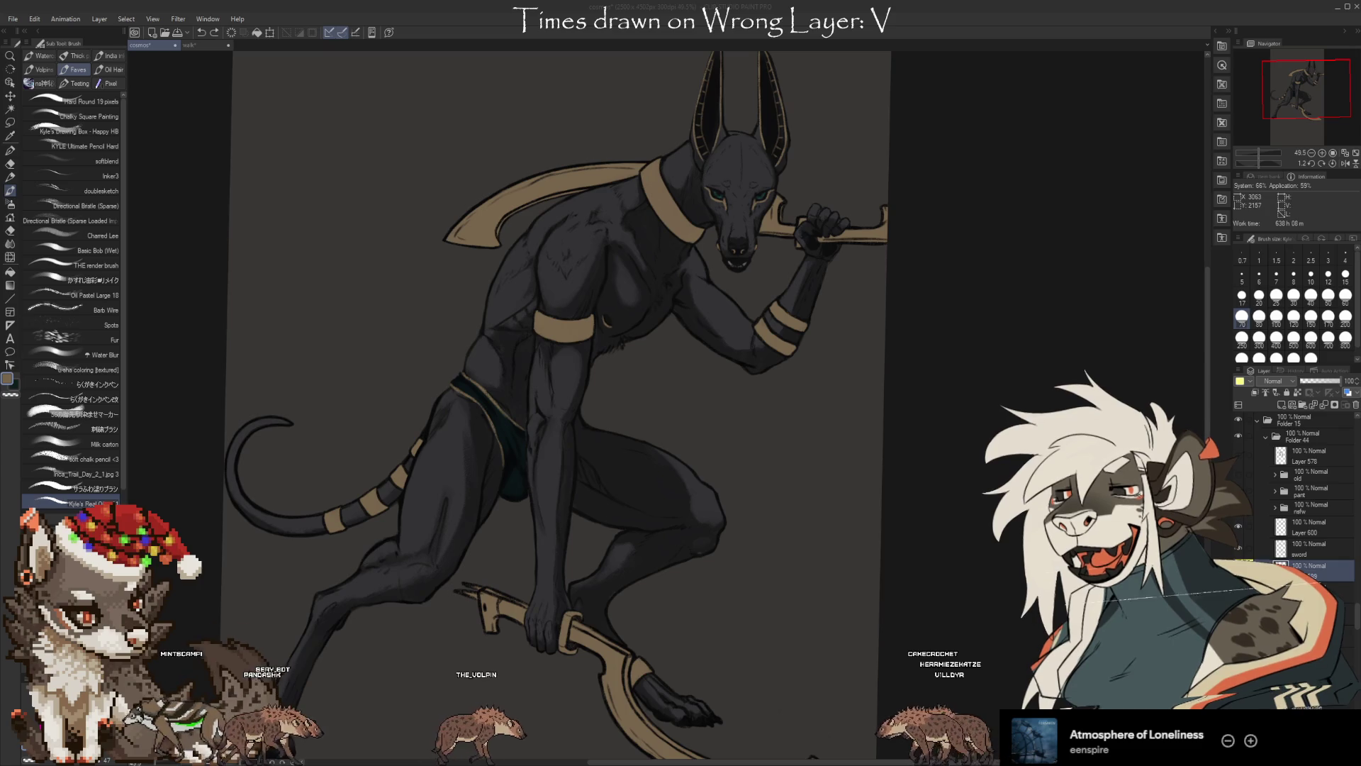
{"action": "scroll", "coordinate": [656, 319], "scroll_direction": "down", "scroll_amount": 1}
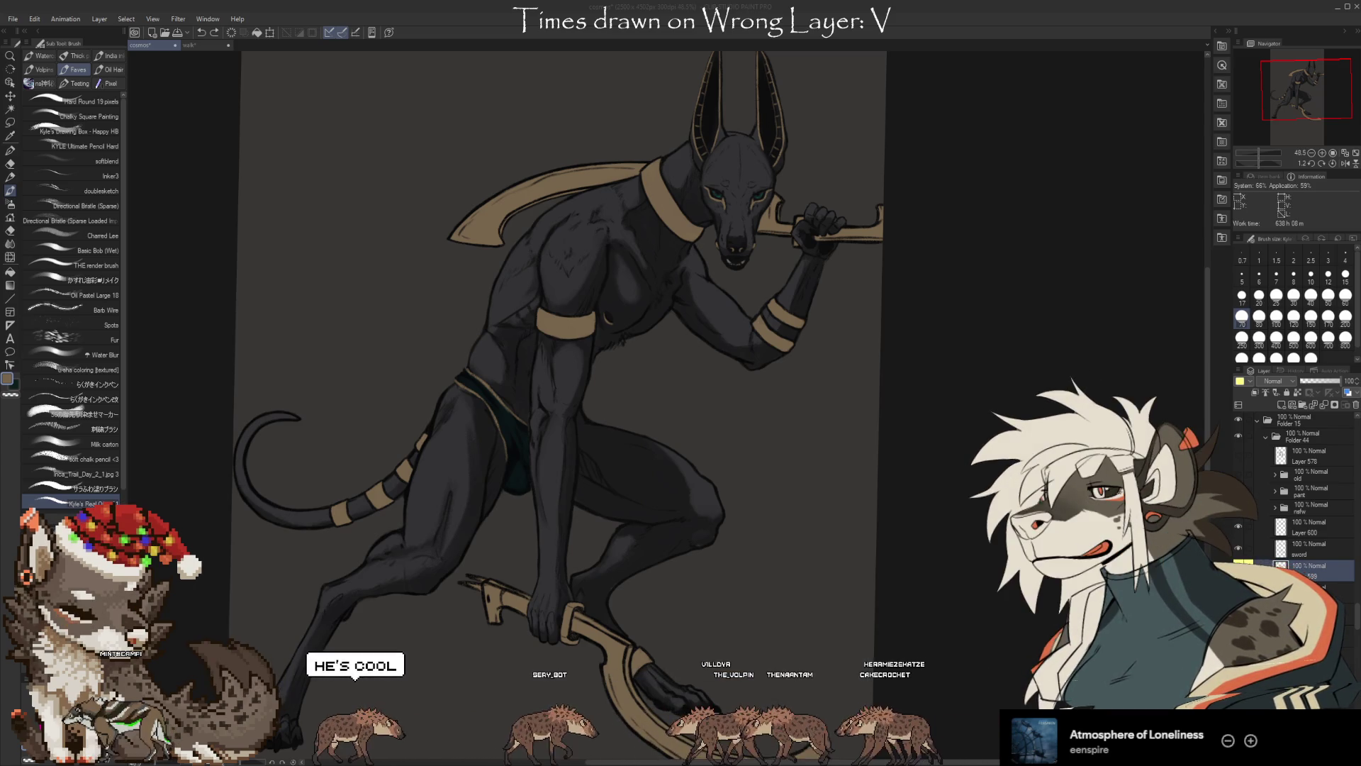
{"action": "scroll", "coordinate": [1260, 475], "scroll_direction": "up", "scroll_amount": 2}
{"action": "left_click", "coordinate": [1259, 475]}
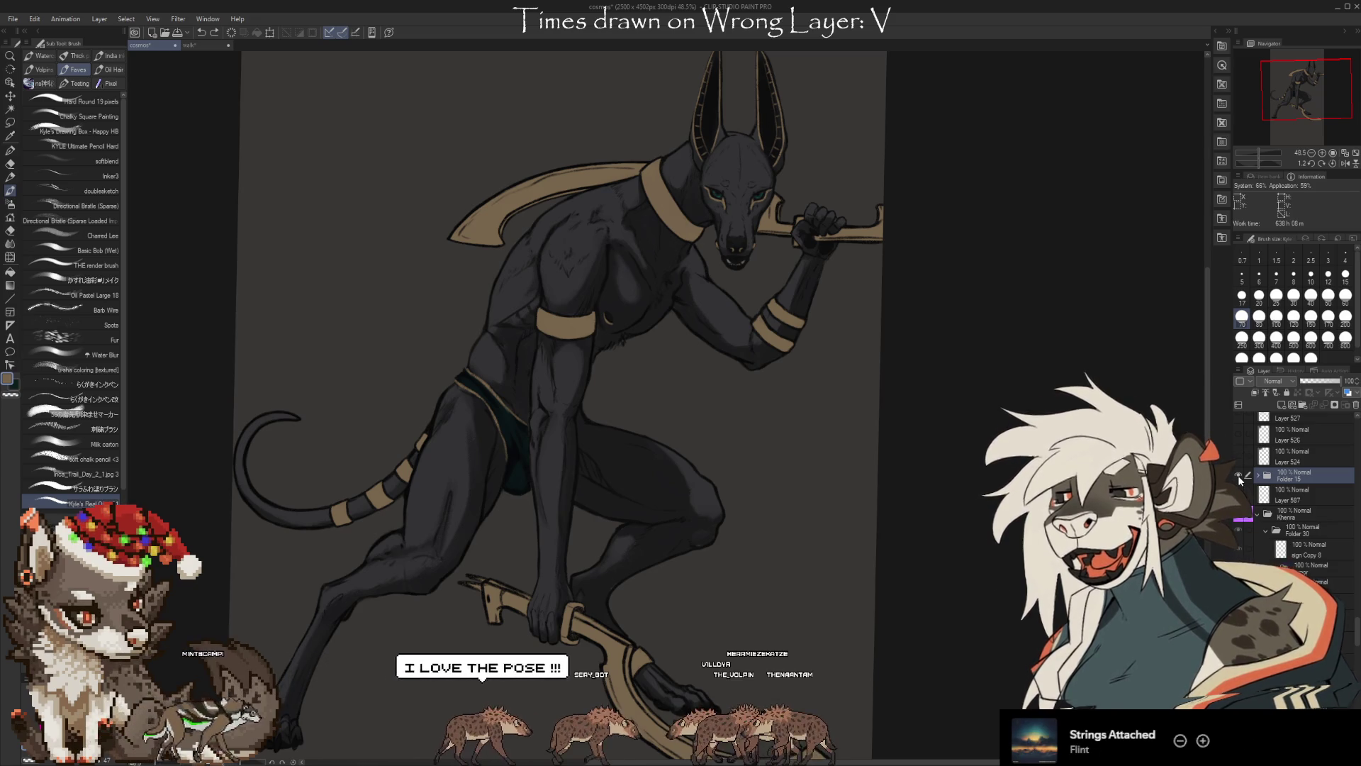
Toggle the folder eye to show the older standing Anubis and fit the canvas with Ctrl+0
{"action": "left_click", "coordinate": [1239, 476]}
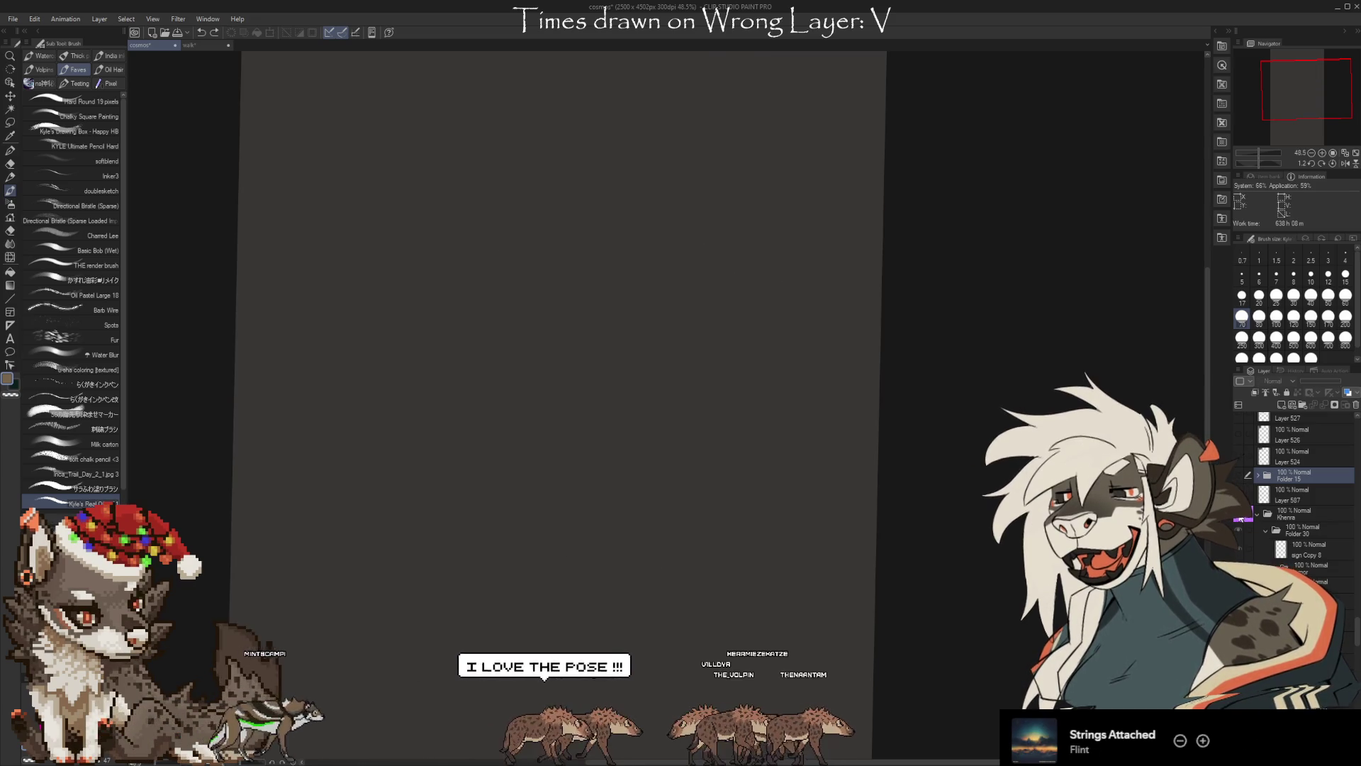
{"action": "left_click", "coordinate": [1239, 475]}
{"action": "key", "text": "ctrl+0"}
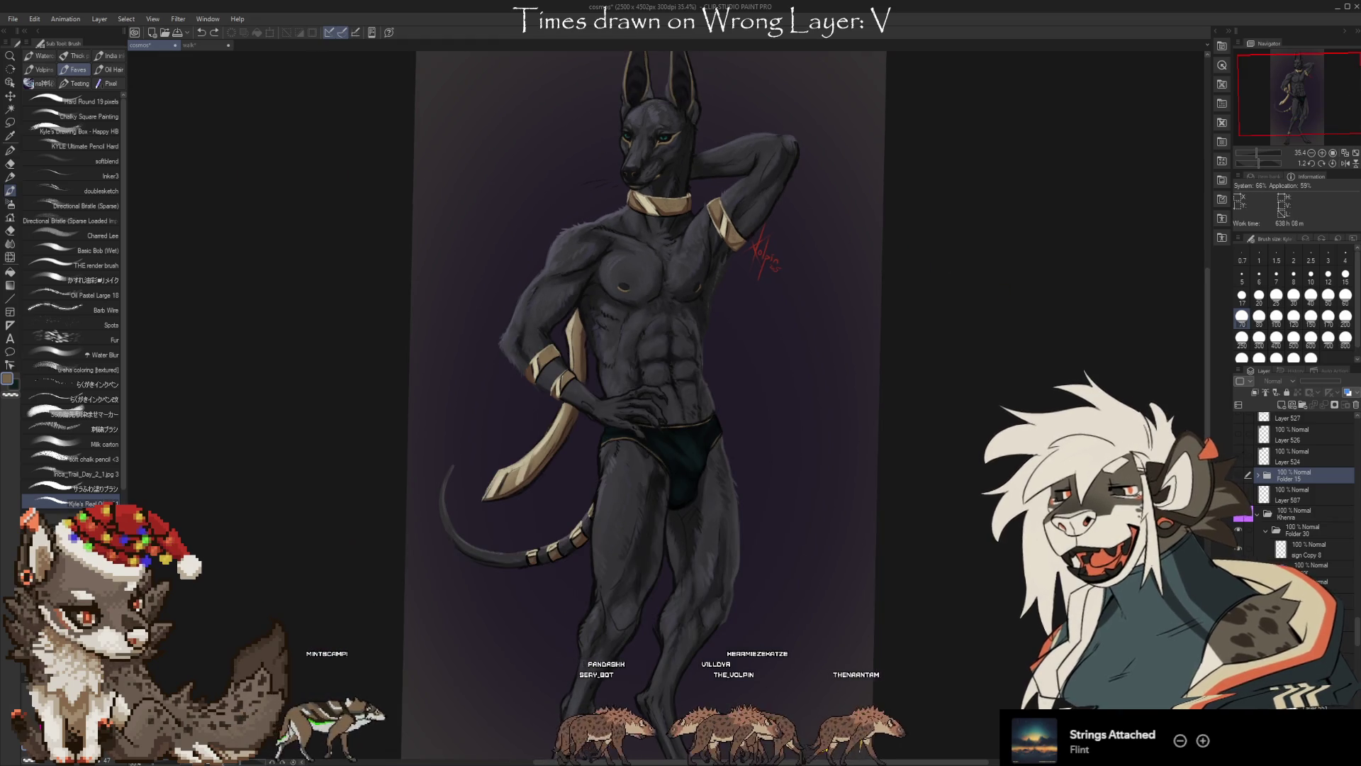
Zoom in and out to inspect the standing Anubis on its purple gradient background
{"action": "scroll", "coordinate": [1305, 497], "scroll_direction": "down", "scroll_amount": 2}
{"action": "scroll", "coordinate": [1305, 497], "scroll_direction": "down", "scroll_amount": 2}
{"action": "scroll", "coordinate": [1305, 496], "scroll_direction": "down", "scroll_amount": 2}
{"action": "scroll", "coordinate": [1305, 496], "scroll_direction": "down", "scroll_amount": 2}
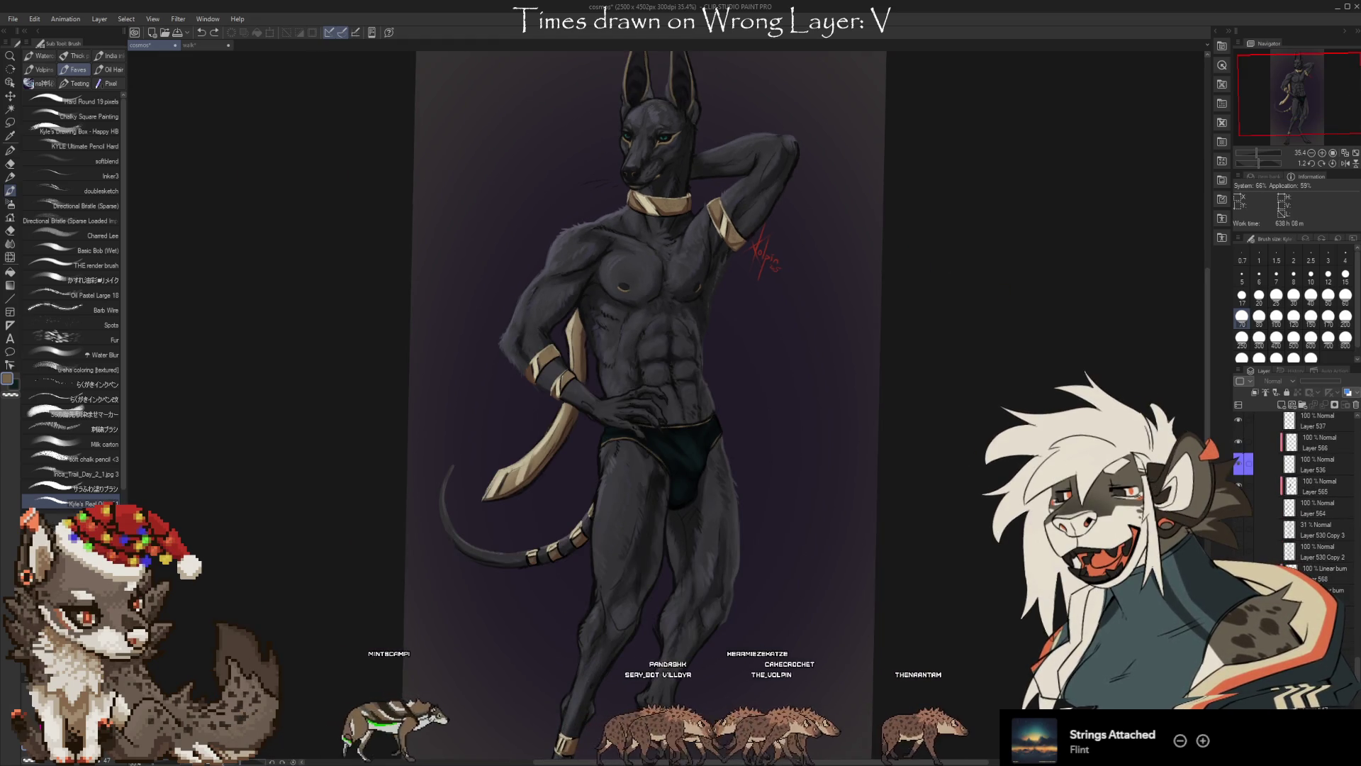
{"action": "scroll", "coordinate": [617, 133], "scroll_direction": "up", "scroll_amount": 1}
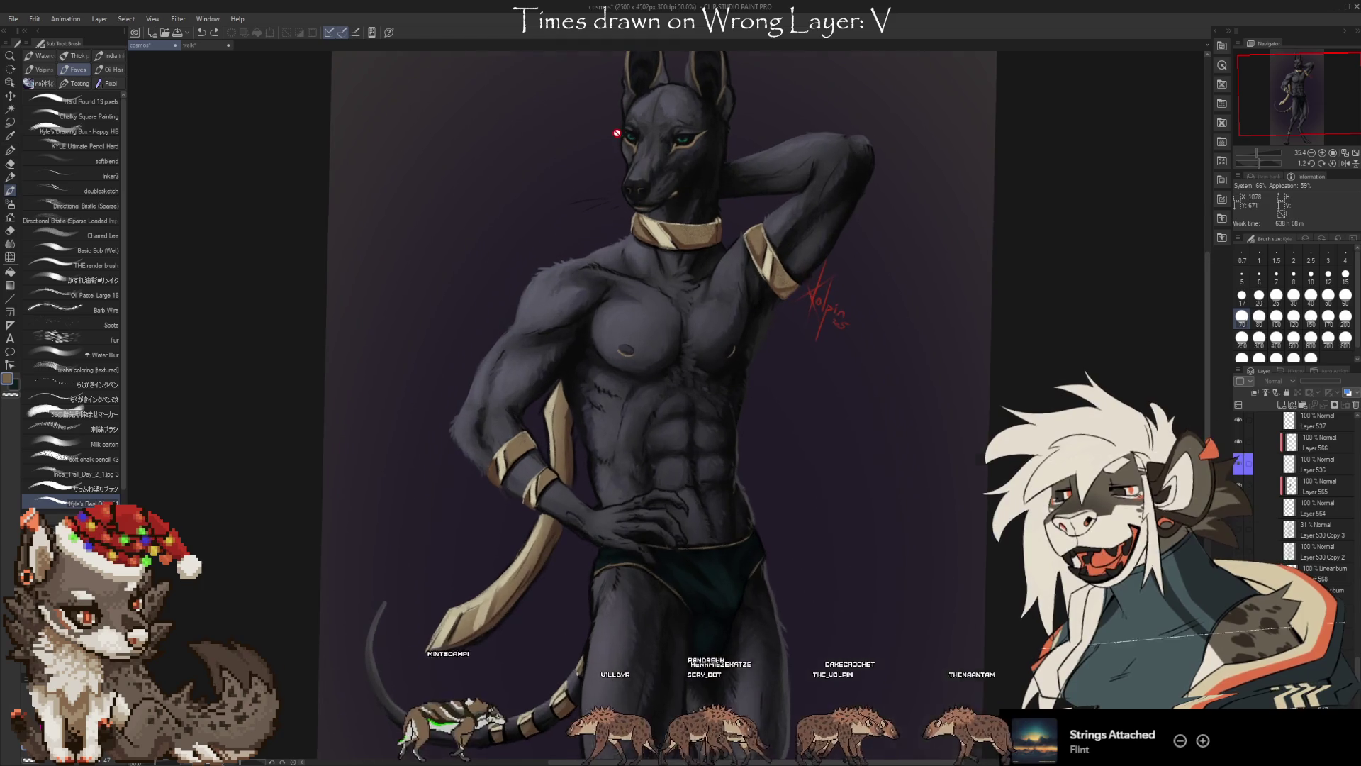
{"action": "scroll", "coordinate": [653, 443], "scroll_direction": "up", "scroll_amount": 1}
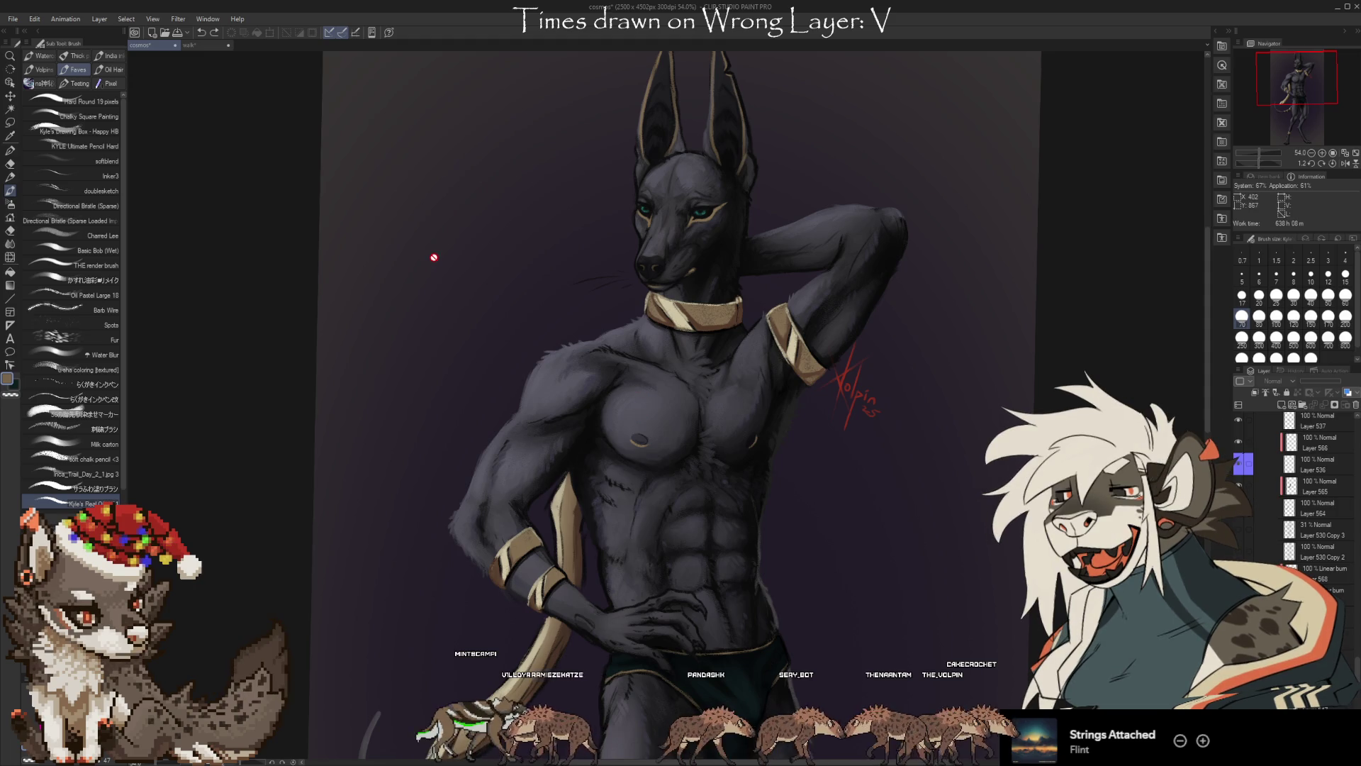
{"action": "scroll", "coordinate": [674, 110], "scroll_direction": "up", "scroll_amount": 2}
{"action": "scroll", "coordinate": [659, 225], "scroll_direction": "up", "scroll_amount": 1}
{"action": "scroll", "coordinate": [777, 228], "scroll_direction": "up", "scroll_amount": 2}
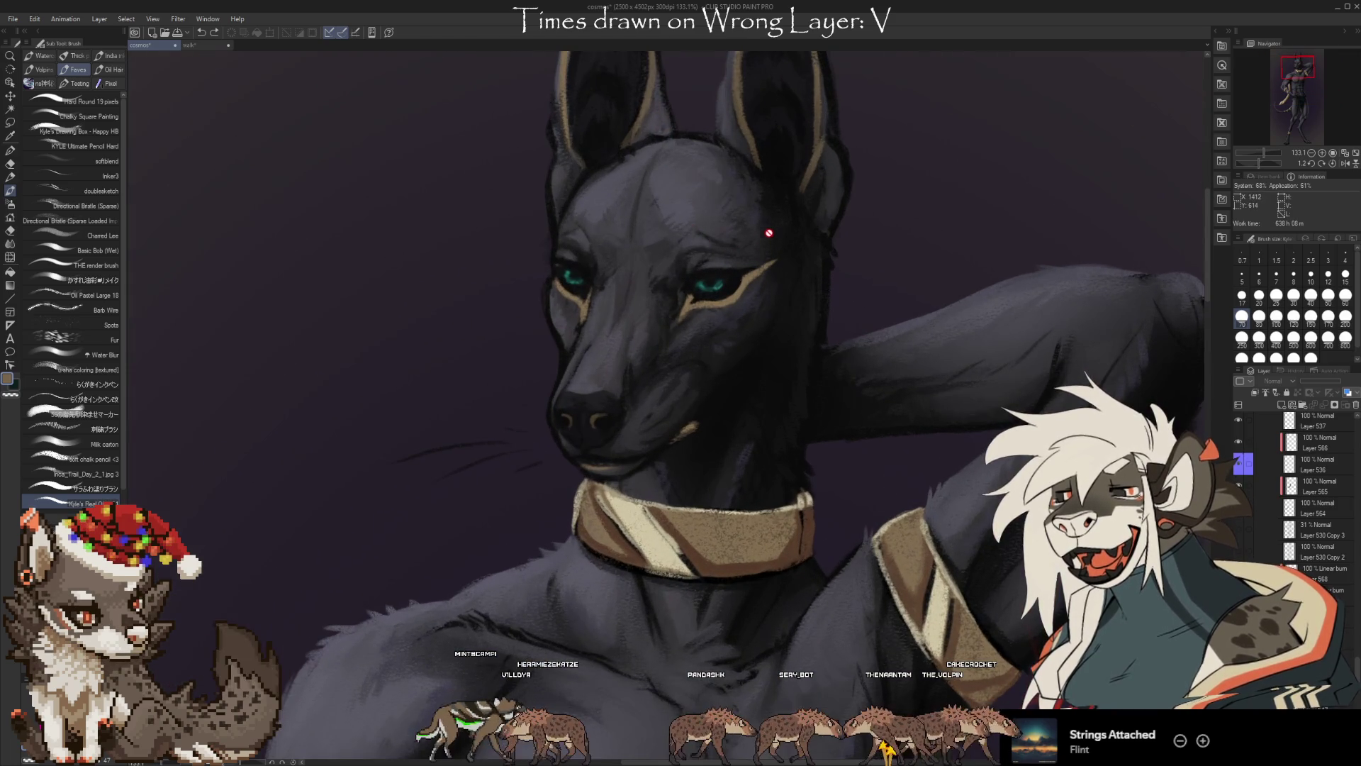
{"action": "scroll", "coordinate": [425, 255], "scroll_direction": "down", "scroll_amount": 1}
{"action": "scroll", "coordinate": [544, 197], "scroll_direction": "down", "scroll_amount": 1}
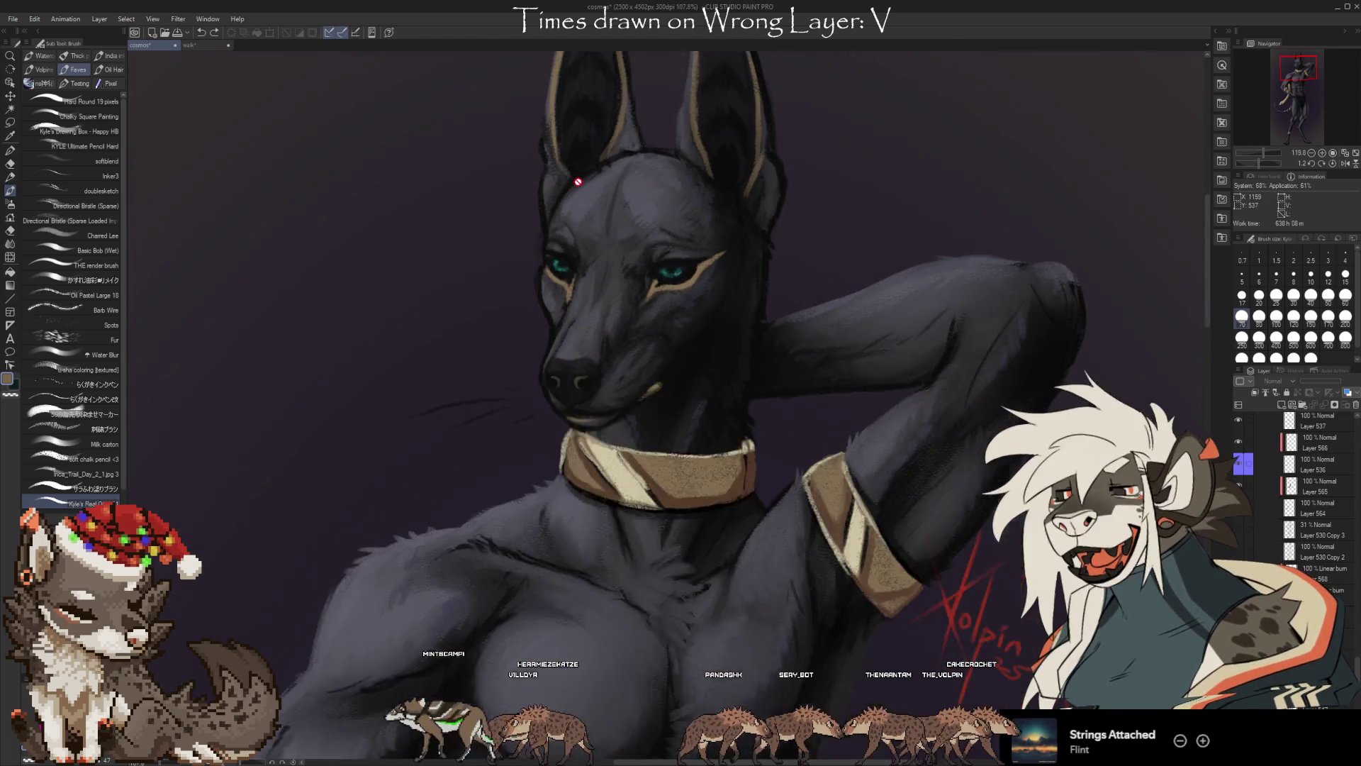
{"action": "scroll", "coordinate": [525, 185], "scroll_direction": "down", "scroll_amount": 1}
{"action": "scroll", "coordinate": [496, 184], "scroll_direction": "down", "scroll_amount": 1}
{"action": "scroll", "coordinate": [475, 195], "scroll_direction": "down", "scroll_amount": 2}
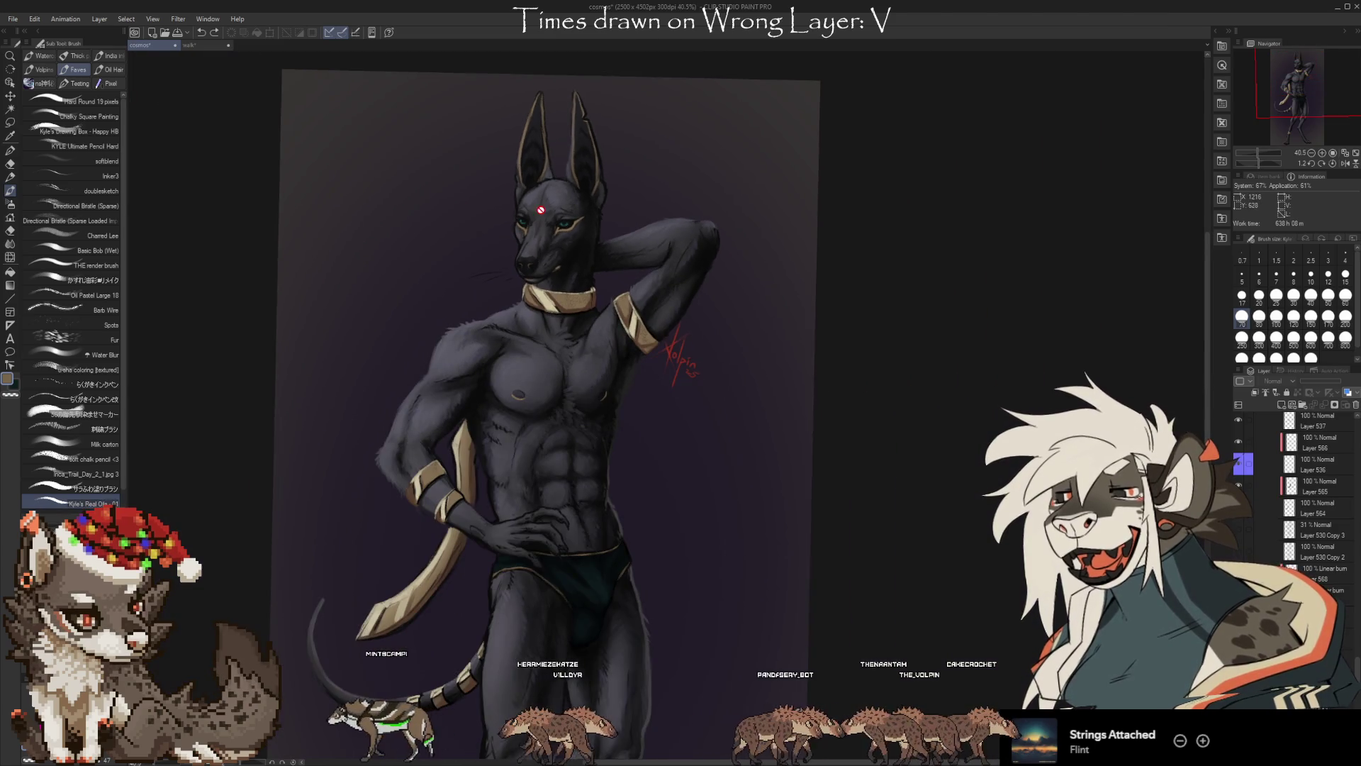
{"action": "scroll", "coordinate": [567, 185], "scroll_direction": "down", "scroll_amount": 1}
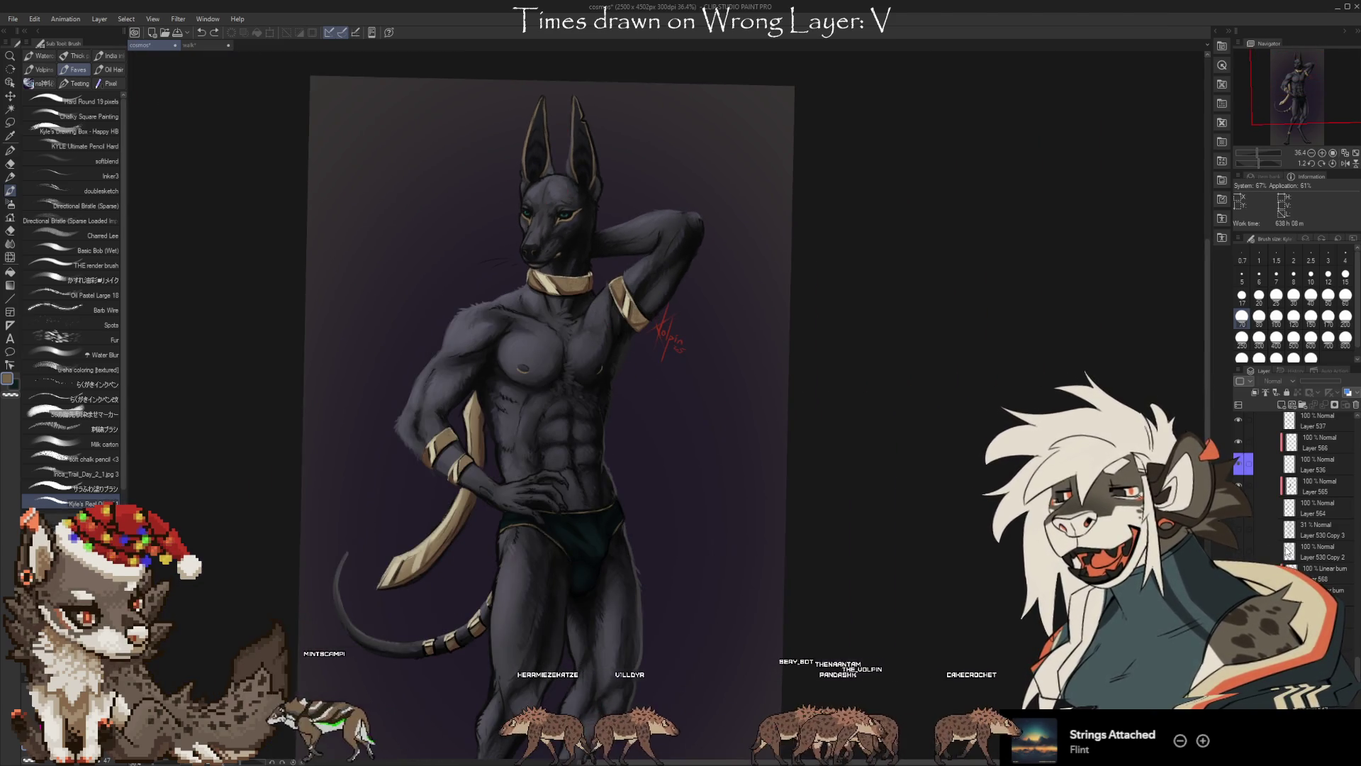
{"action": "scroll", "coordinate": [1227, 520], "scroll_direction": "up", "scroll_amount": 5}
{"action": "scroll", "coordinate": [1228, 520], "scroll_direction": "up", "scroll_amount": 5}
{"action": "scroll", "coordinate": [1290, 496], "scroll_direction": "up", "scroll_amount": 2}
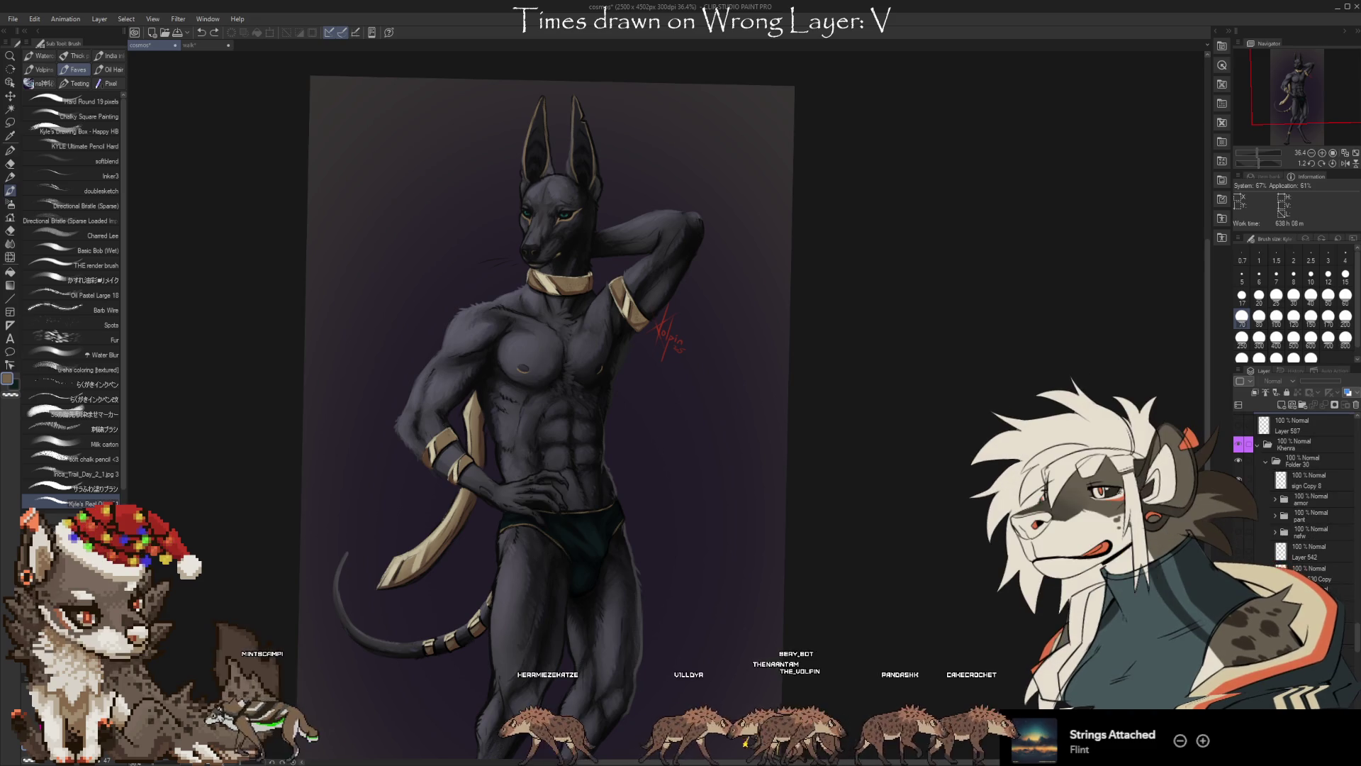
Show the gold mask, collar and skirt armor layer and zoom around the painted Anubis
{"action": "left_click", "coordinate": [1239, 499]}
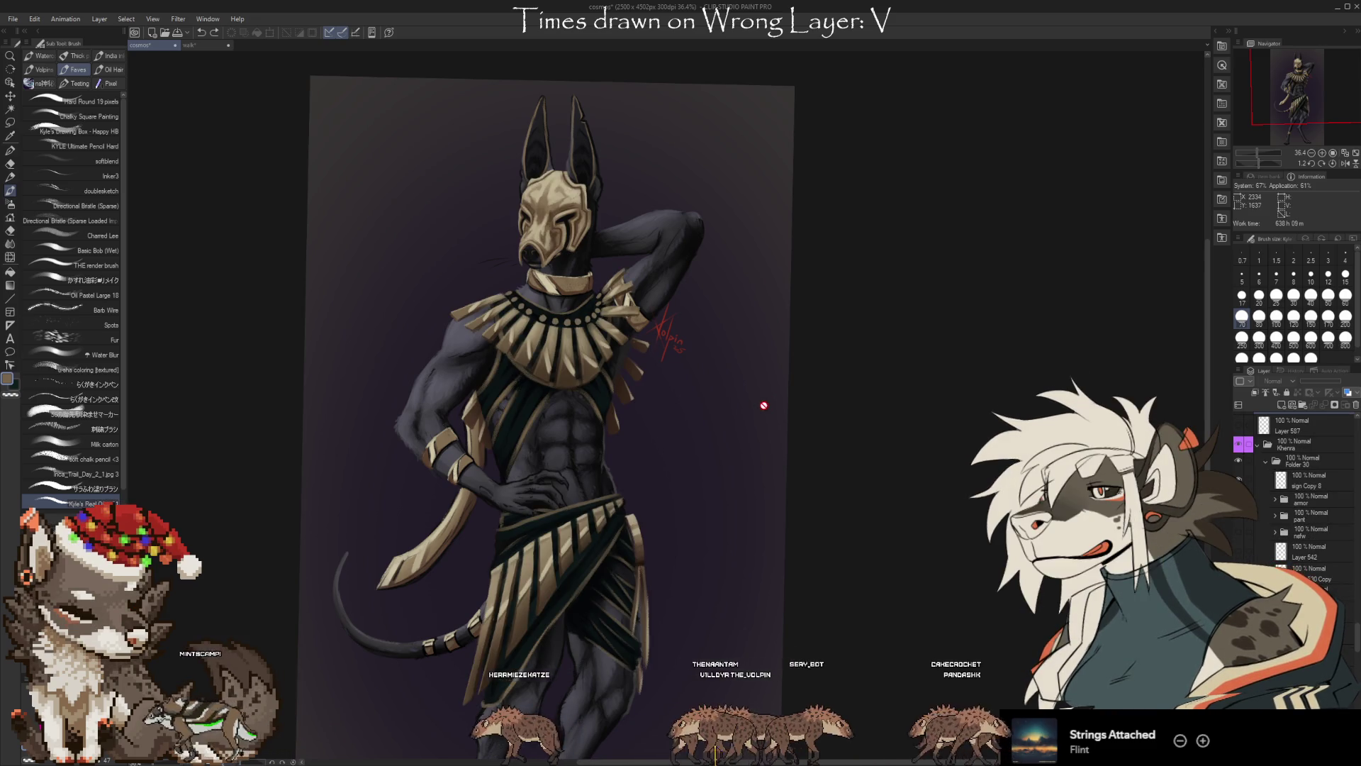
{"action": "scroll", "coordinate": [750, 206], "scroll_direction": "down", "scroll_amount": 1}
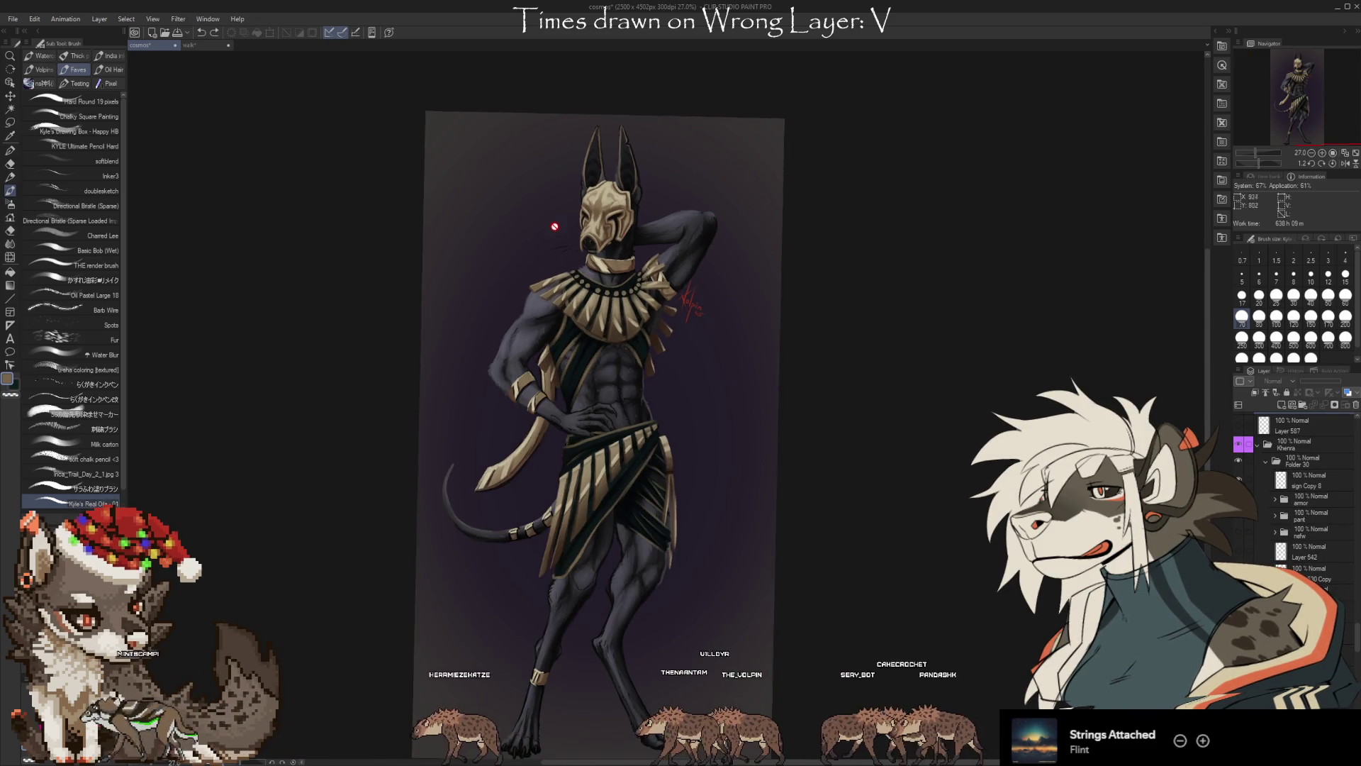
{"action": "scroll", "coordinate": [656, 241], "scroll_direction": "up", "scroll_amount": 2}
{"action": "scroll", "coordinate": [656, 241], "scroll_direction": "up", "scroll_amount": 2}
{"action": "scroll", "coordinate": [638, 319], "scroll_direction": "up", "scroll_amount": 2}
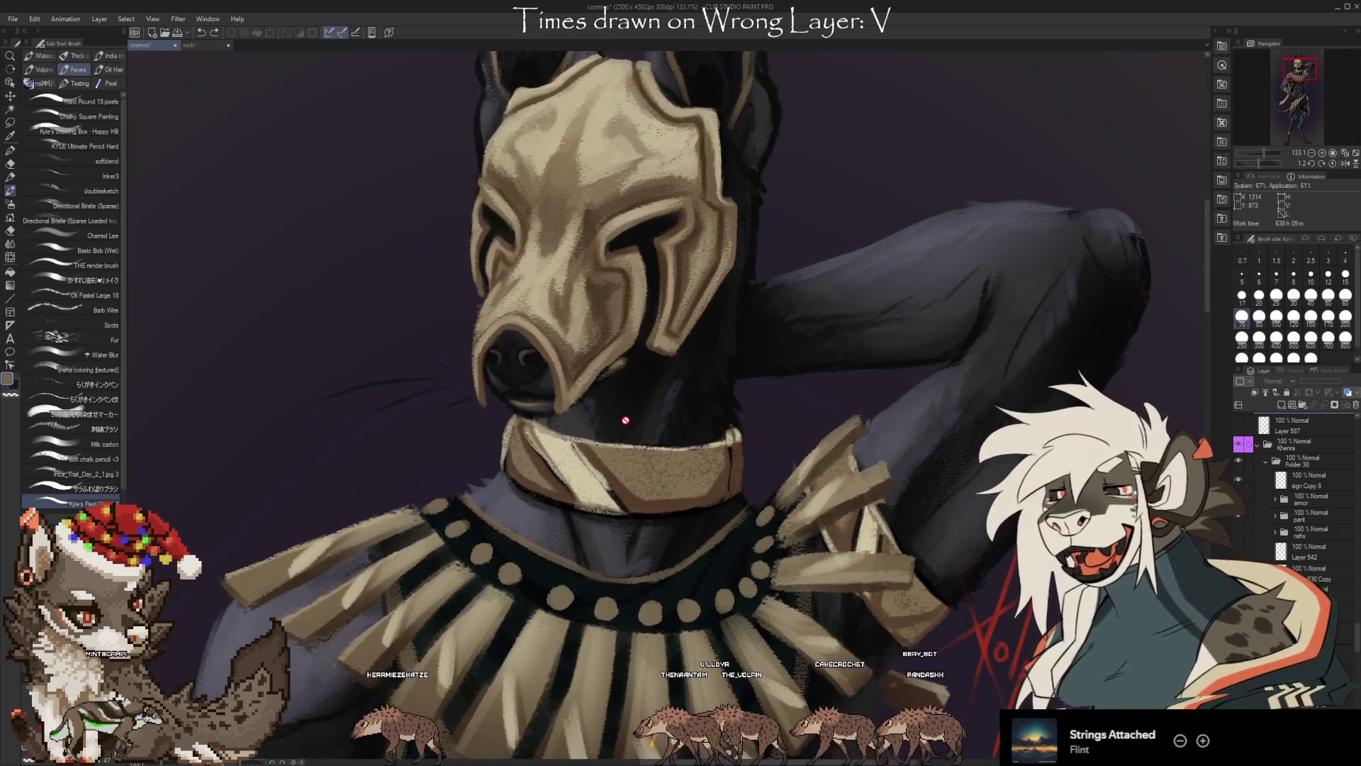
{"action": "scroll", "coordinate": [616, 413], "scroll_direction": "down", "scroll_amount": 3}
{"action": "scroll", "coordinate": [589, 283], "scroll_direction": "down", "scroll_amount": 2}
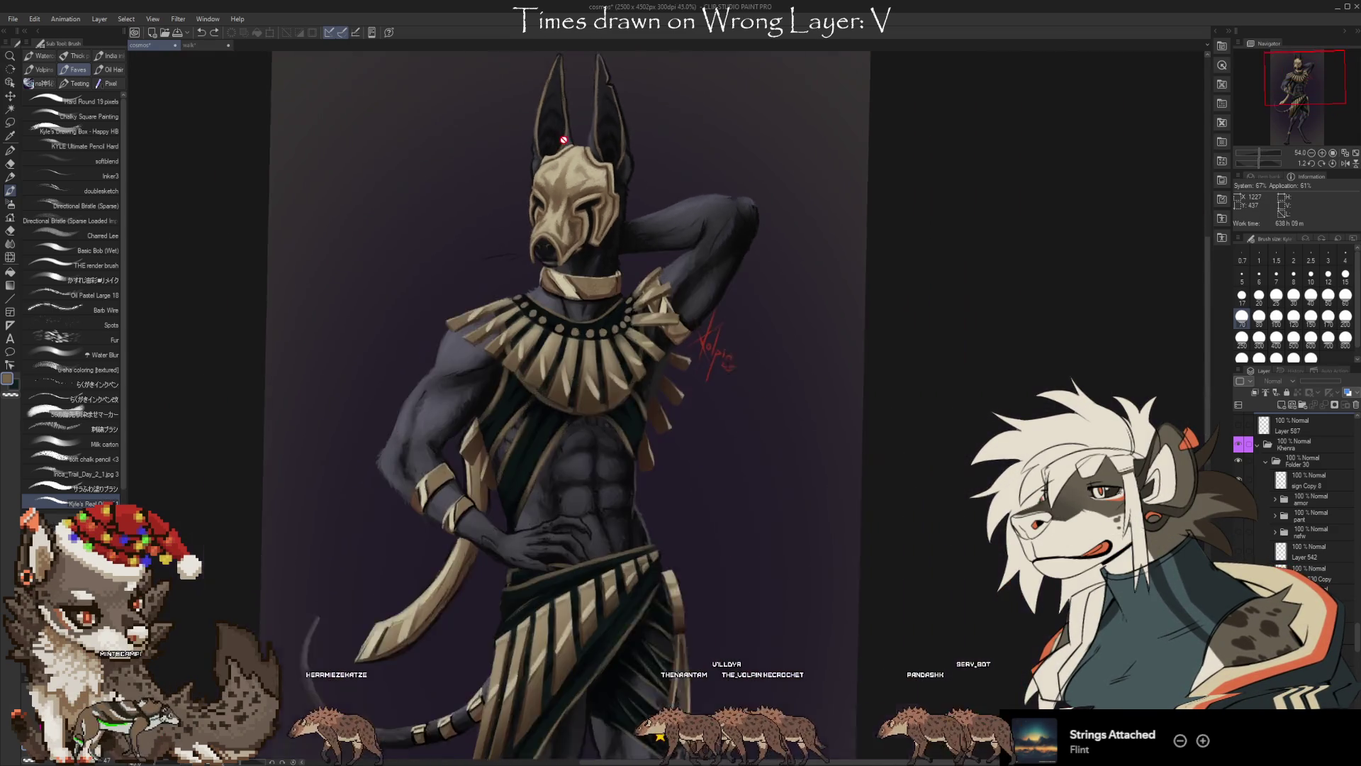
{"action": "scroll", "coordinate": [565, 135], "scroll_direction": "down", "scroll_amount": 1}
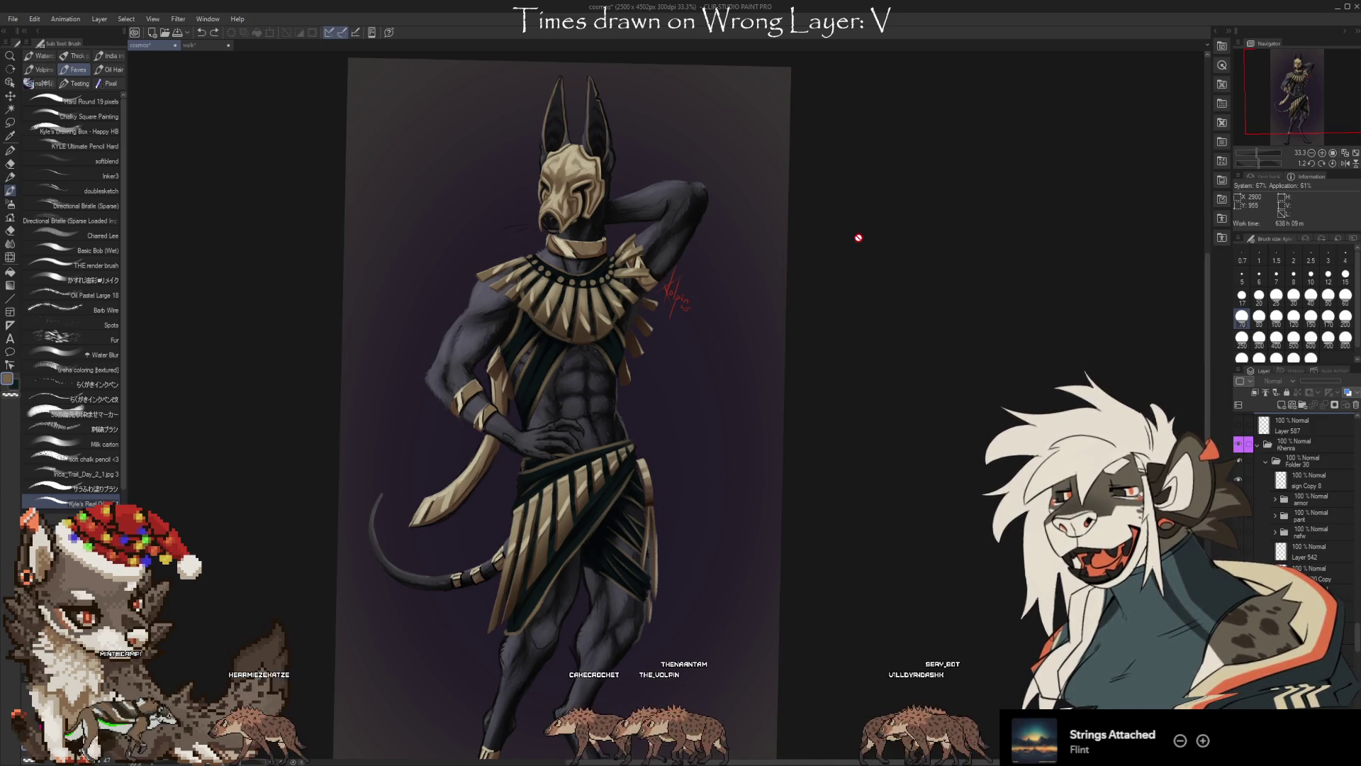
{"action": "scroll", "coordinate": [1296, 485], "scroll_direction": "up", "scroll_amount": 2}
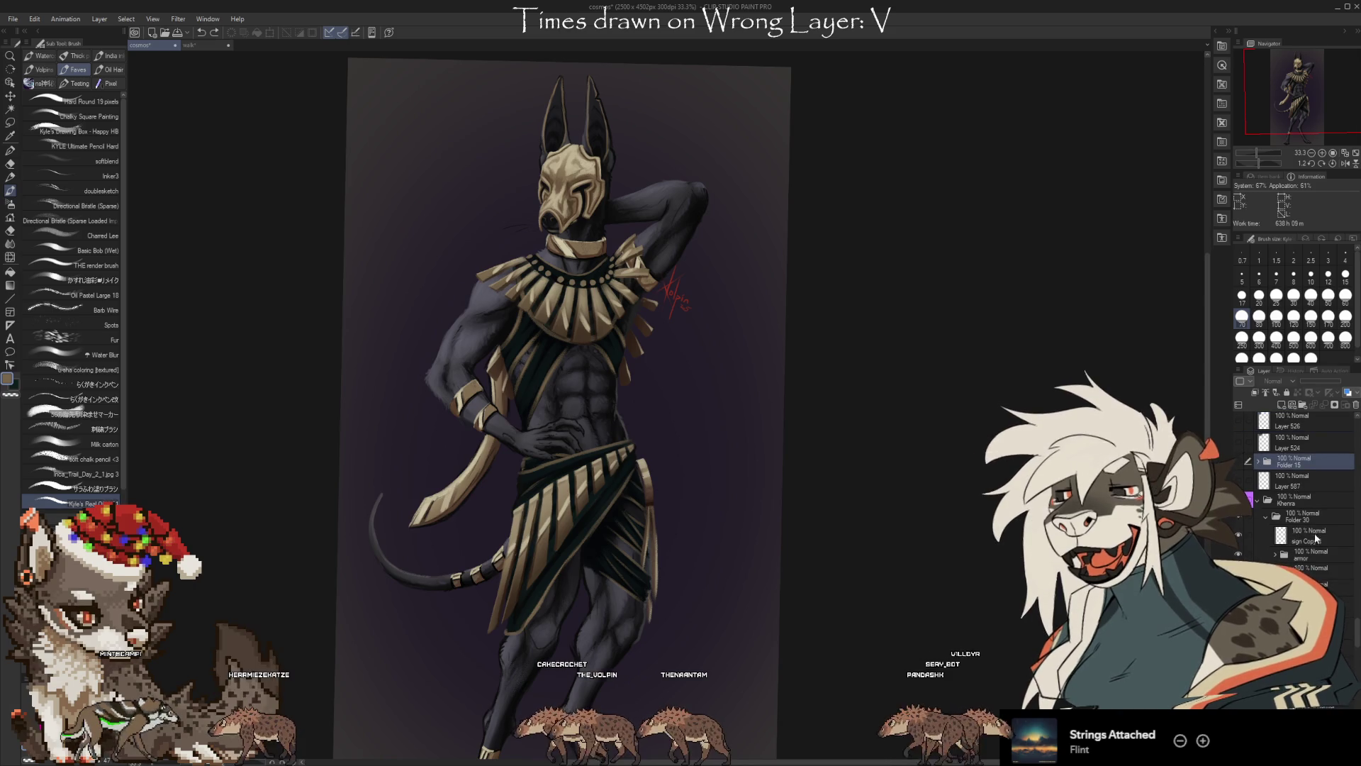
{"action": "scroll", "coordinate": [1296, 485], "scroll_direction": "up", "scroll_amount": 1}
Toggle Folder 15's visibility to restore the crouching Anubis and rotate the view about 90° clockwise
{"action": "left_click", "coordinate": [1239, 475]}
{"action": "left_click", "coordinate": [1239, 475]}
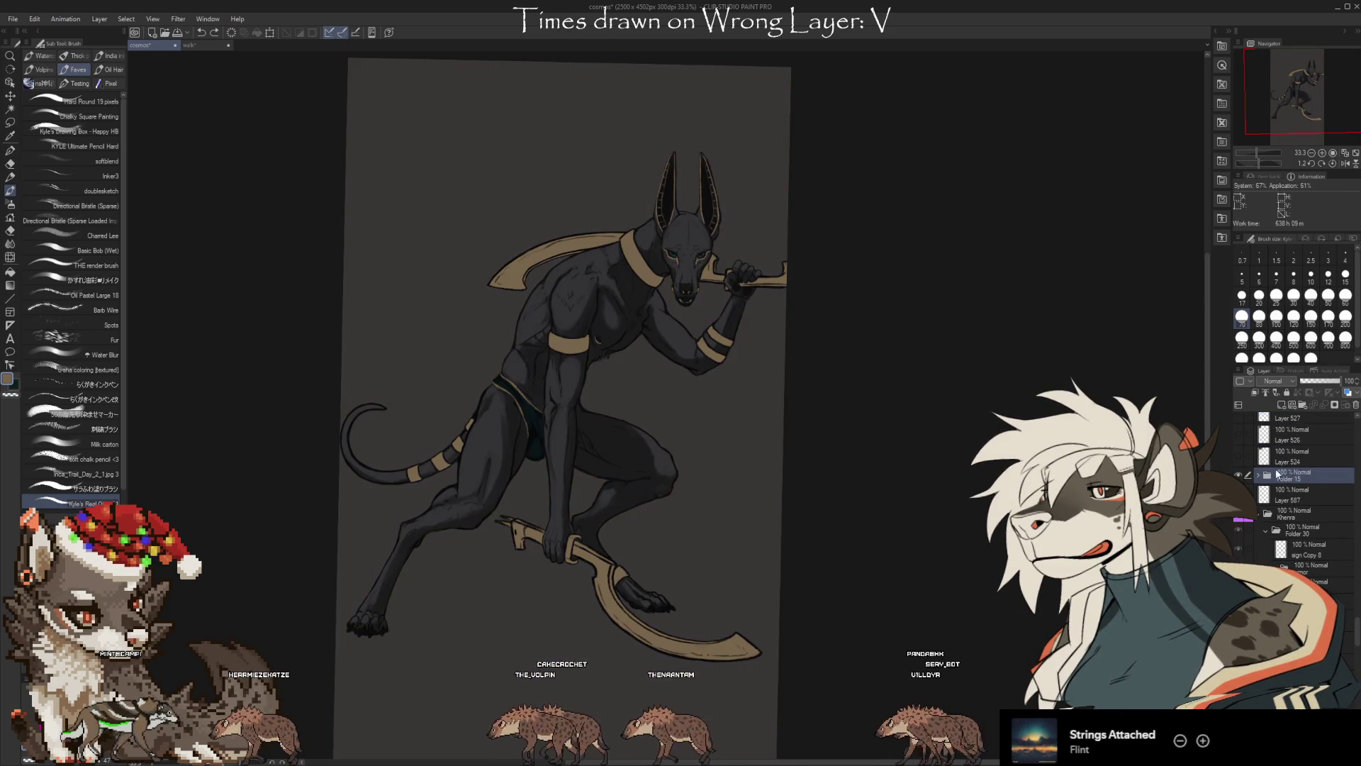
{"action": "left_click_drag", "start_coordinate": [1017, 210], "coordinate": [815, 679]}
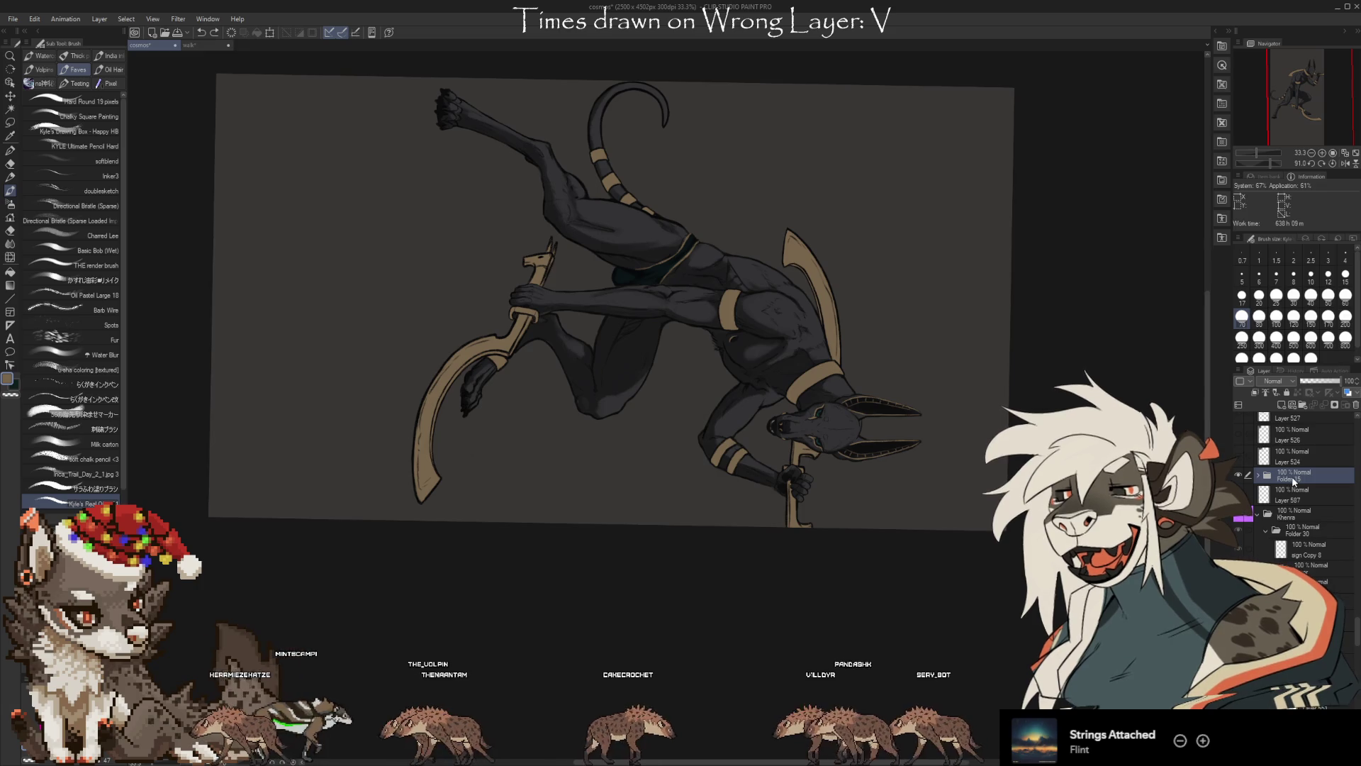
Paste the neon wolf-and-wine-glass painting, rotate it landscape, move it upper-left and enlarge it
{"action": "key", "text": "ctrl+v"}
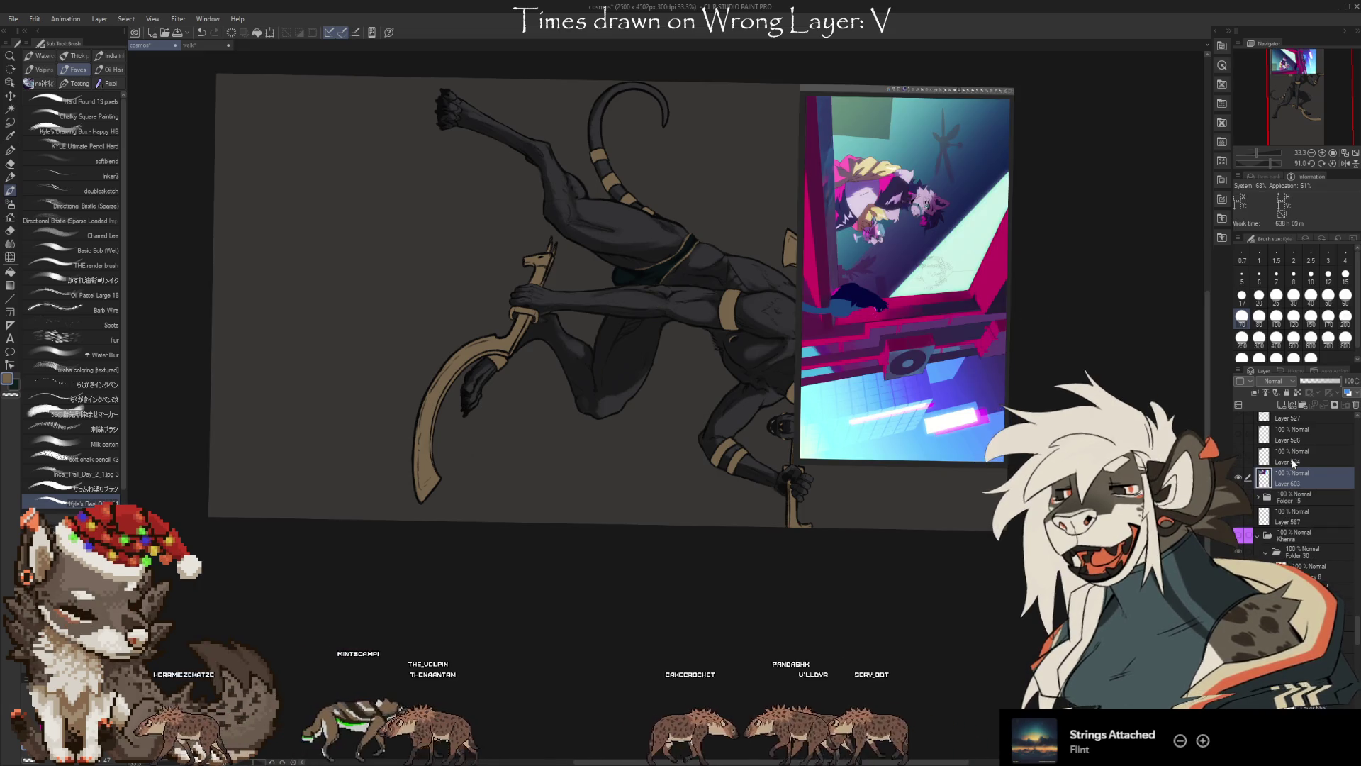
{"action": "key", "text": "ctrl+t"}
{"action": "left_click_drag", "start_coordinate": [1085, 106], "coordinate": [1097, 121]}
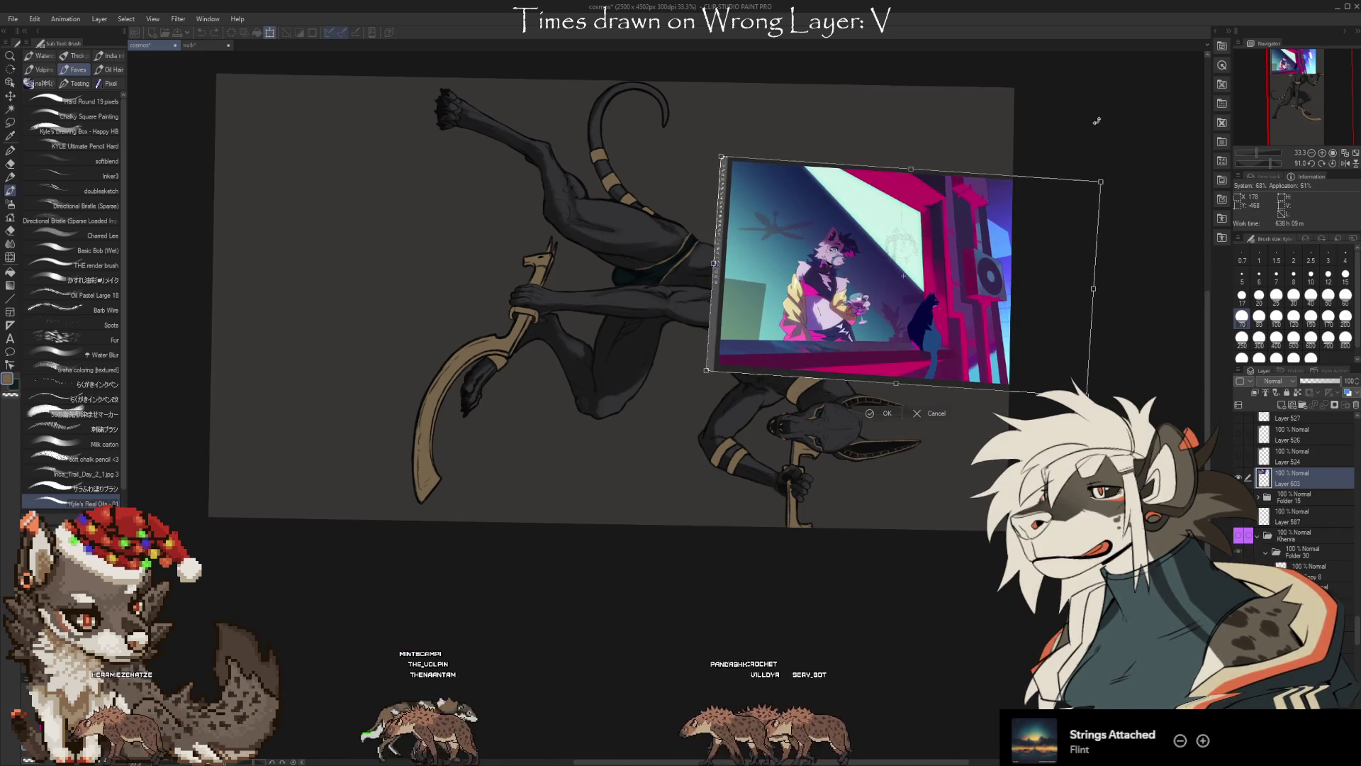
{"action": "mouse_move", "coordinate": [1078, 283]}
{"action": "left_mouse_down"}
{"action": "mouse_move", "coordinate": [745, 193]}
{"action": "mouse_move", "coordinate": [582, 200]}
{"action": "left_mouse_up"}
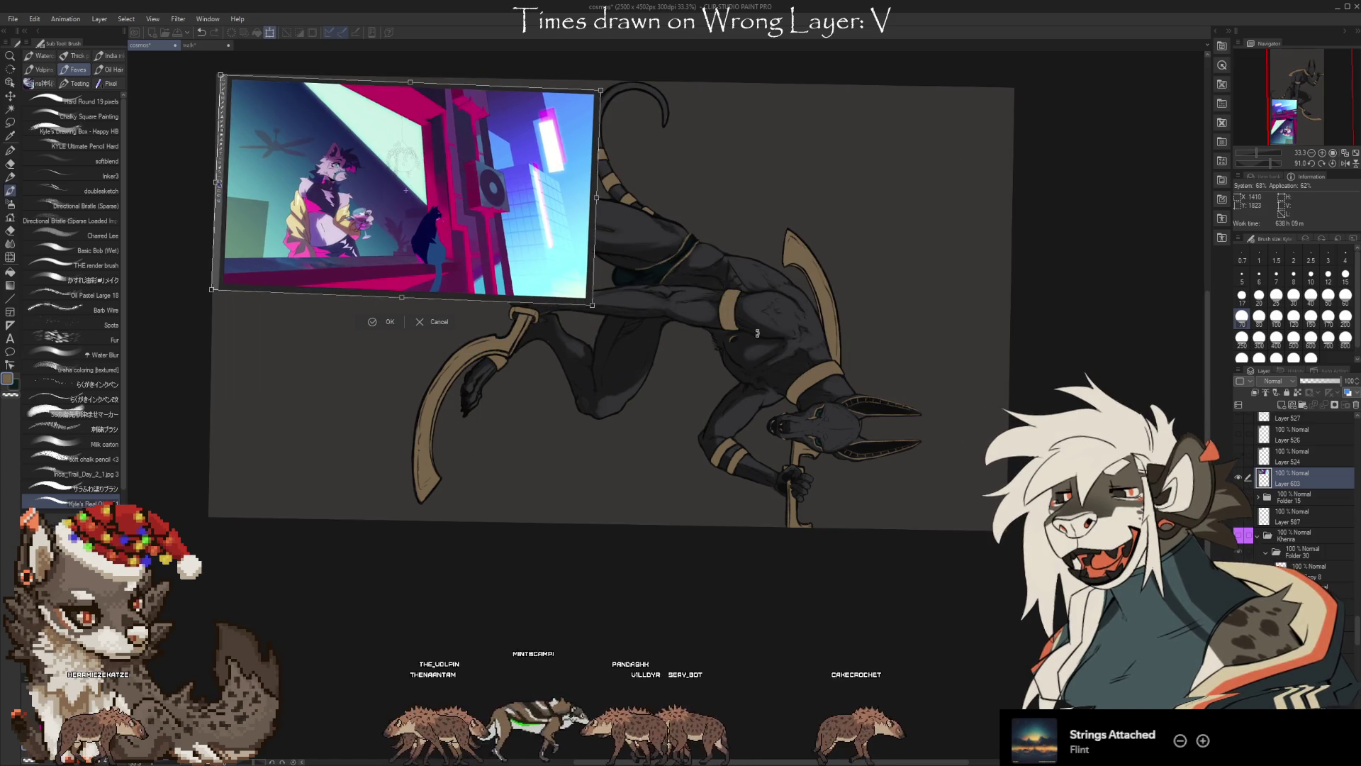
{"action": "mouse_move", "coordinate": [593, 305]}
{"action": "left_mouse_down"}
{"action": "mouse_move", "coordinate": [1021, 553]}
{"action": "mouse_move", "coordinate": [986, 533]}
{"action": "left_mouse_up"}
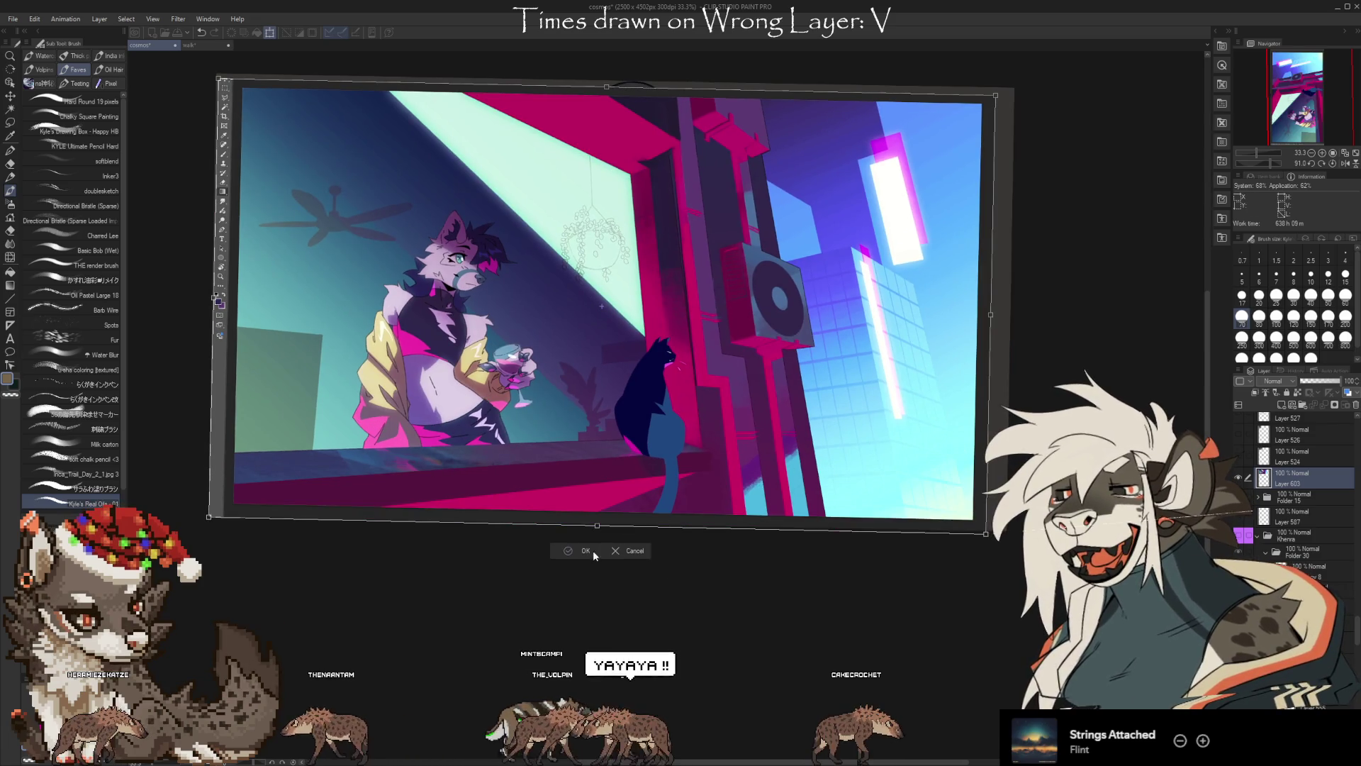
{"action": "scroll", "coordinate": [465, 219], "scroll_direction": "up", "scroll_amount": 2}
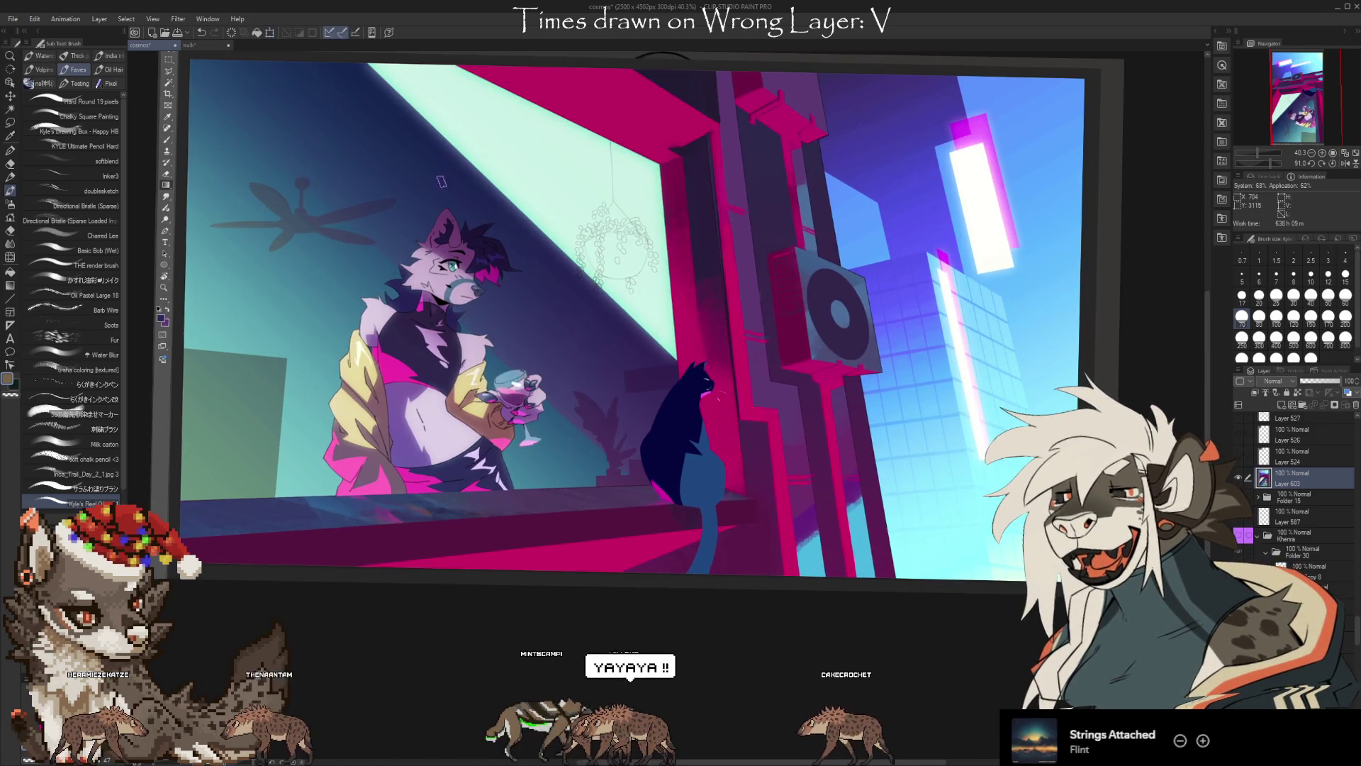
{"action": "scroll", "coordinate": [773, 248], "scroll_direction": "down", "scroll_amount": 1}
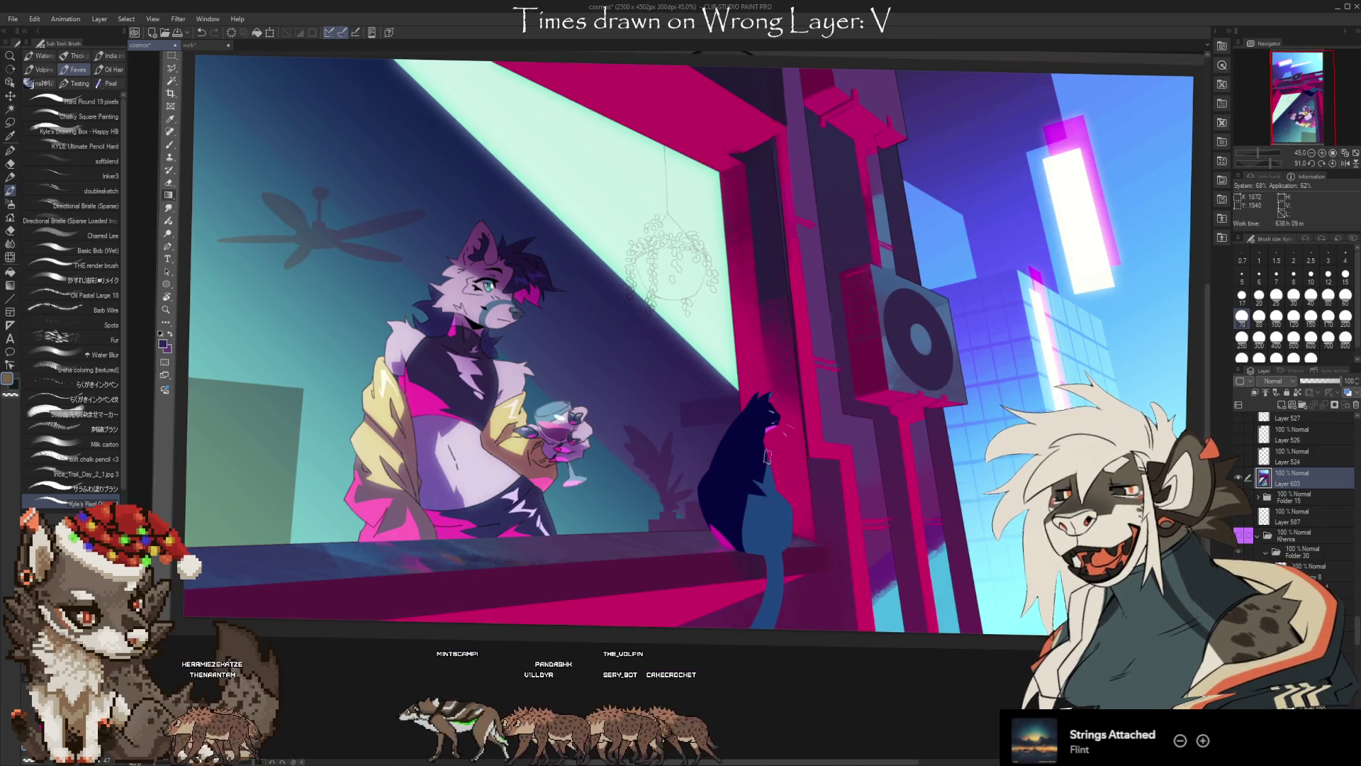
{"action": "scroll", "coordinate": [768, 456], "scroll_direction": "up", "scroll_amount": 3}
{"action": "scroll", "coordinate": [772, 448], "scroll_direction": "up", "scroll_amount": 3}
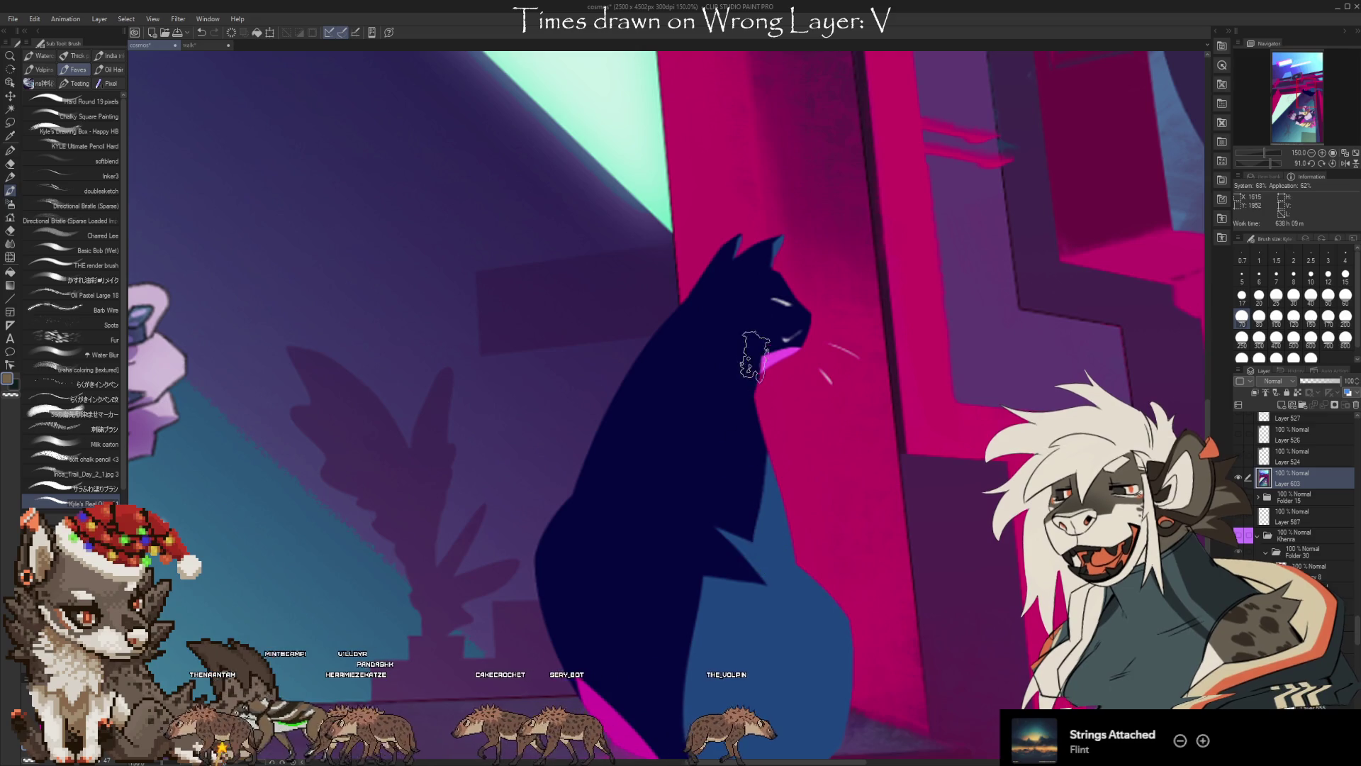
{"action": "scroll", "coordinate": [762, 281], "scroll_direction": "down", "scroll_amount": 2}
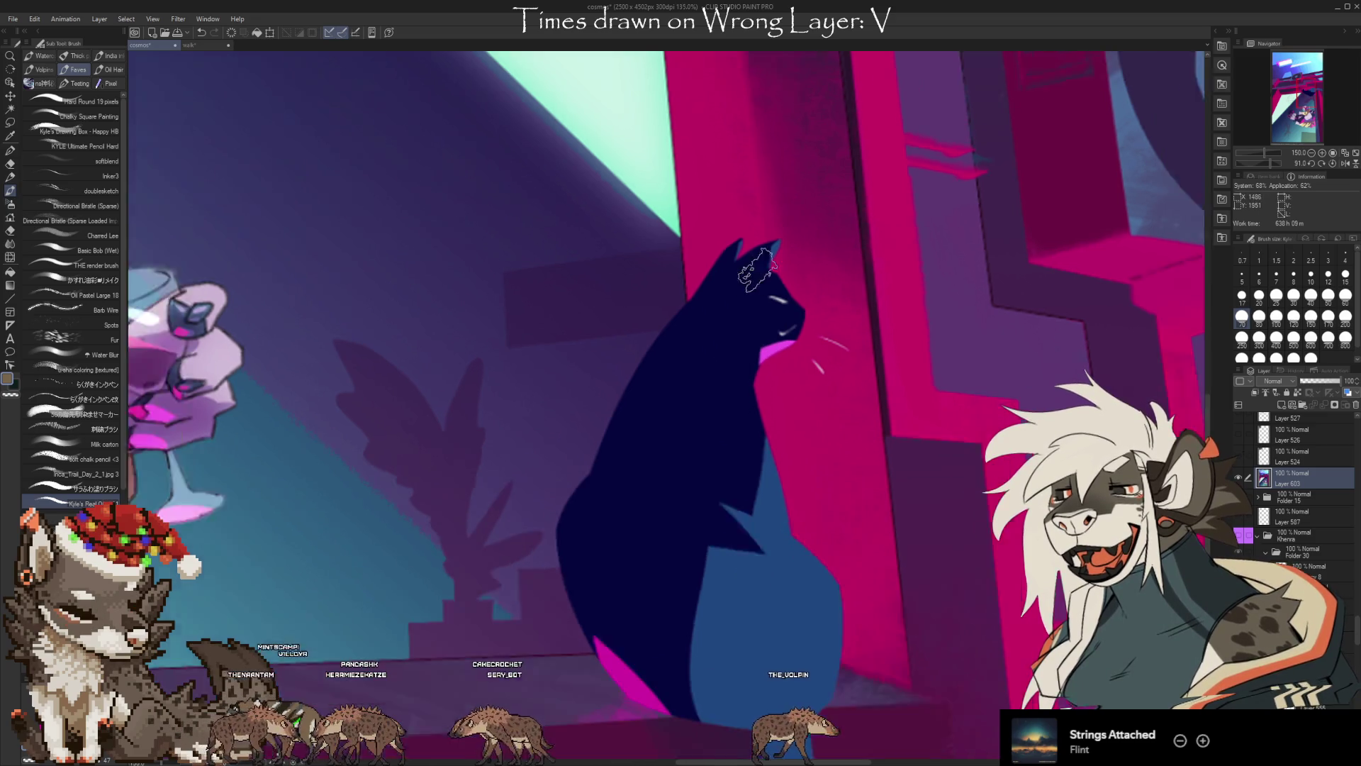
{"action": "scroll", "coordinate": [685, 564], "scroll_direction": "down", "scroll_amount": 1}
{"action": "scroll", "coordinate": [685, 564], "scroll_direction": "down", "scroll_amount": 2}
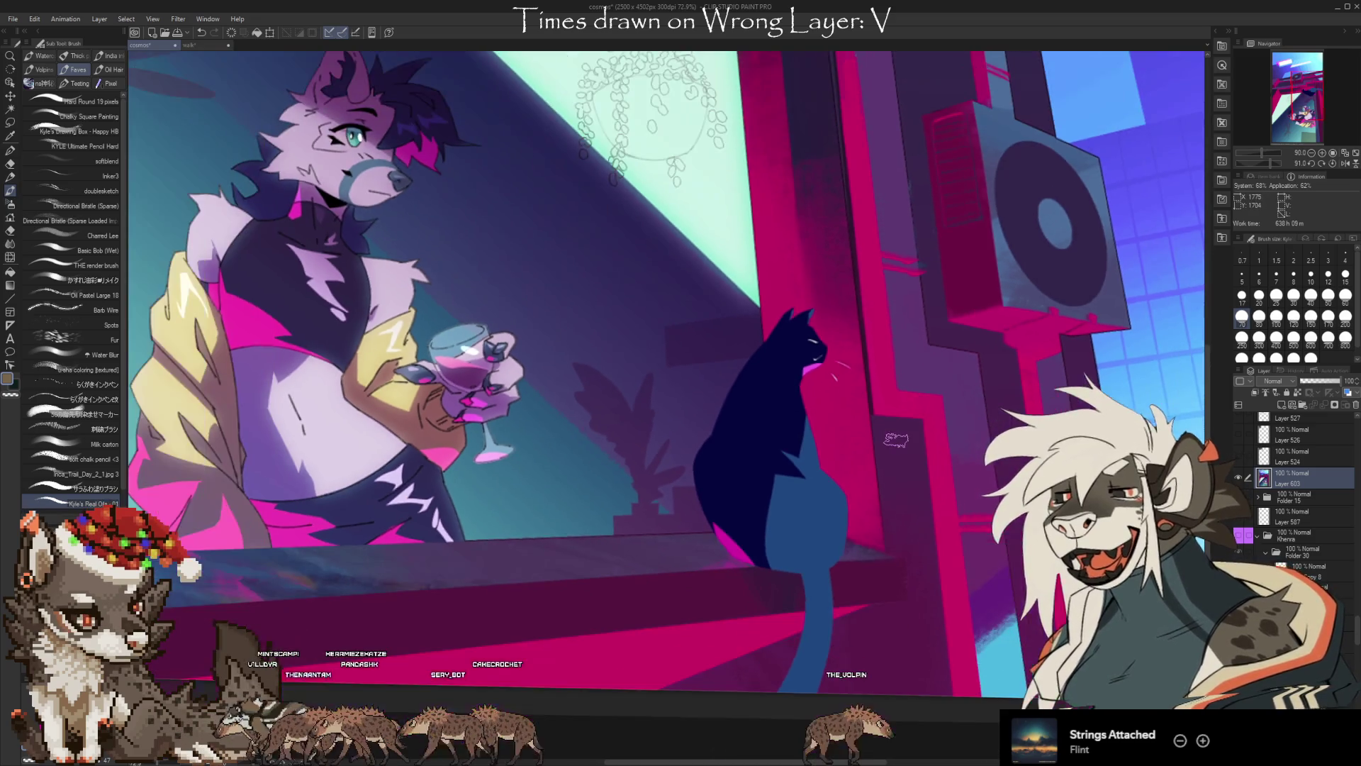
{"action": "scroll", "coordinate": [737, 571], "scroll_direction": "up", "scroll_amount": 3}
{"action": "scroll", "coordinate": [729, 557], "scroll_direction": "up", "scroll_amount": 2}
{"action": "scroll", "coordinate": [729, 557], "scroll_direction": "up", "scroll_amount": 2}
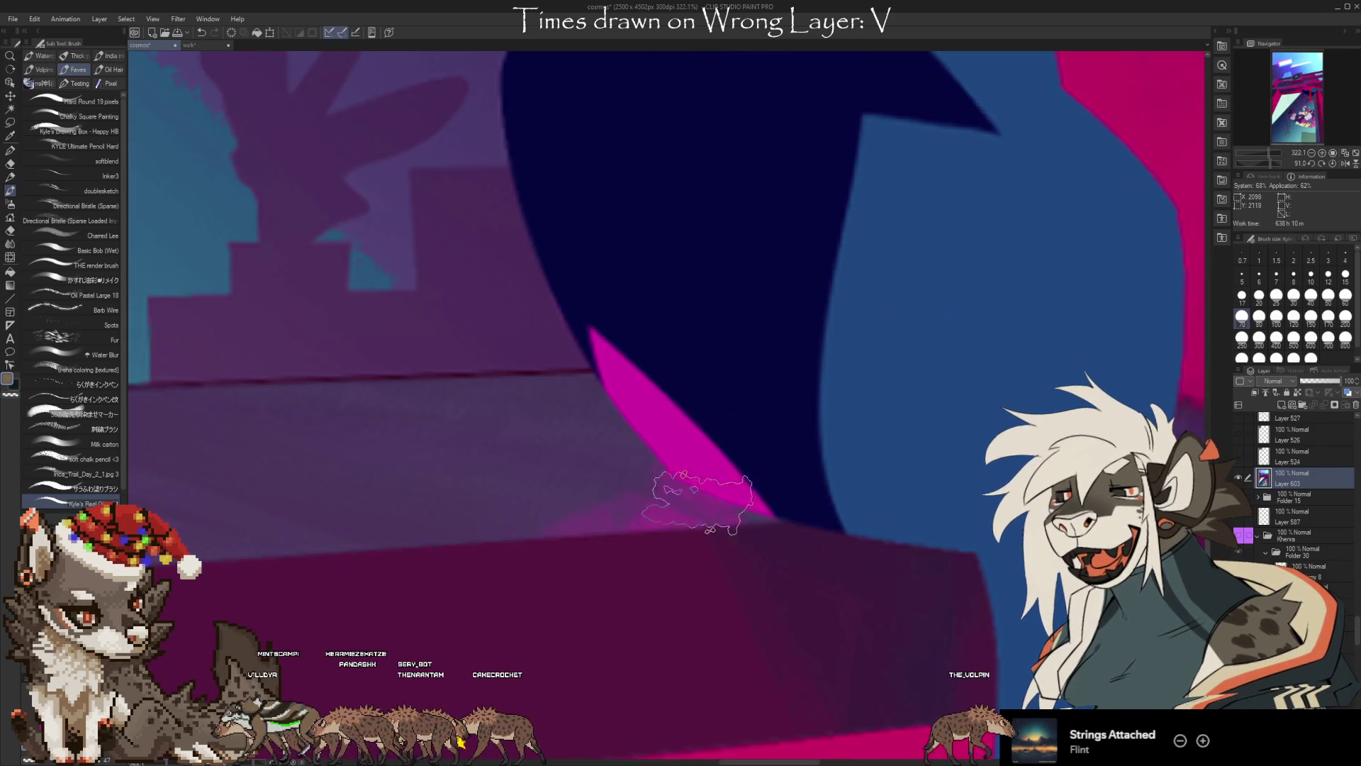
{"action": "scroll", "coordinate": [699, 499], "scroll_direction": "down", "scroll_amount": 2}
{"action": "scroll", "coordinate": [674, 532], "scroll_direction": "down", "scroll_amount": 2}
{"action": "scroll", "coordinate": [539, 376], "scroll_direction": "down", "scroll_amount": 1}
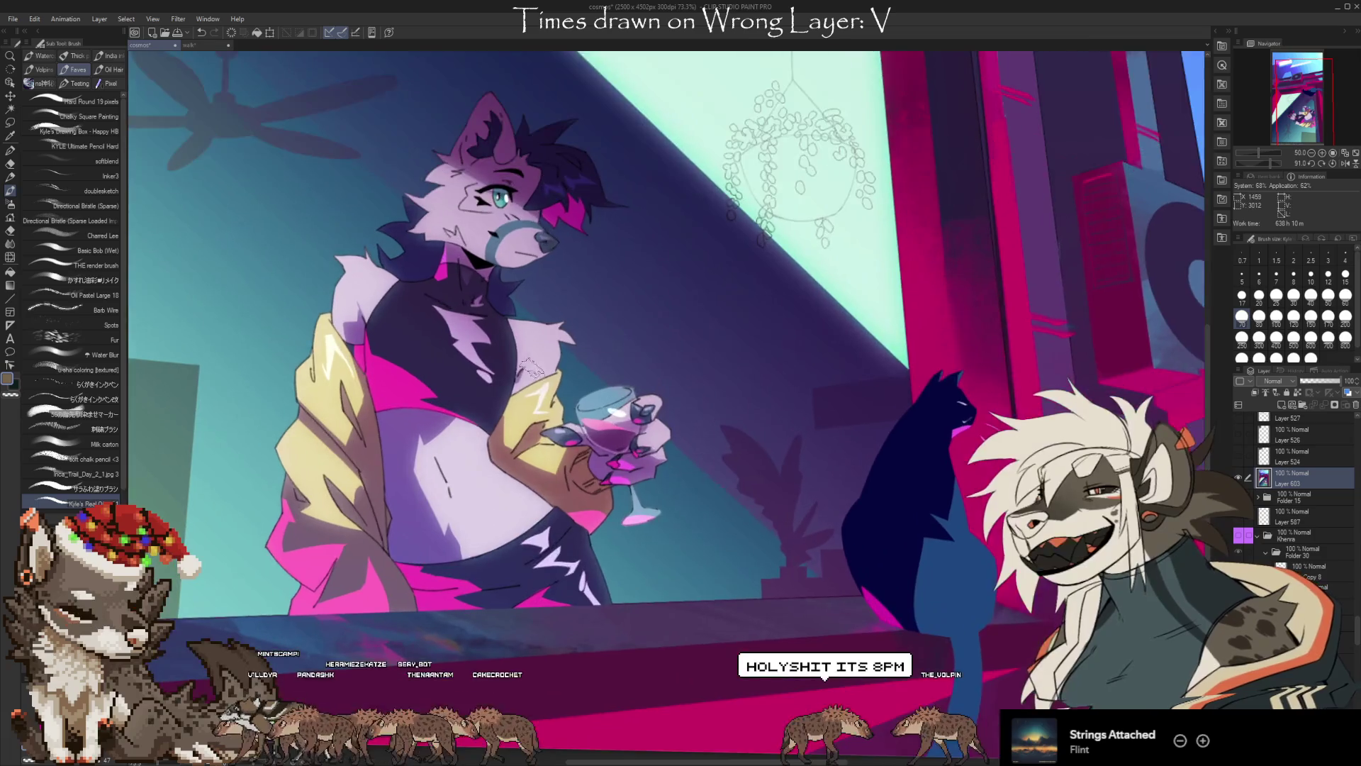
{"action": "scroll", "coordinate": [531, 368], "scroll_direction": "up", "scroll_amount": 2}
{"action": "scroll", "coordinate": [567, 376], "scroll_direction": "up", "scroll_amount": 1}
{"action": "scroll", "coordinate": [643, 390], "scroll_direction": "down", "scroll_amount": 2}
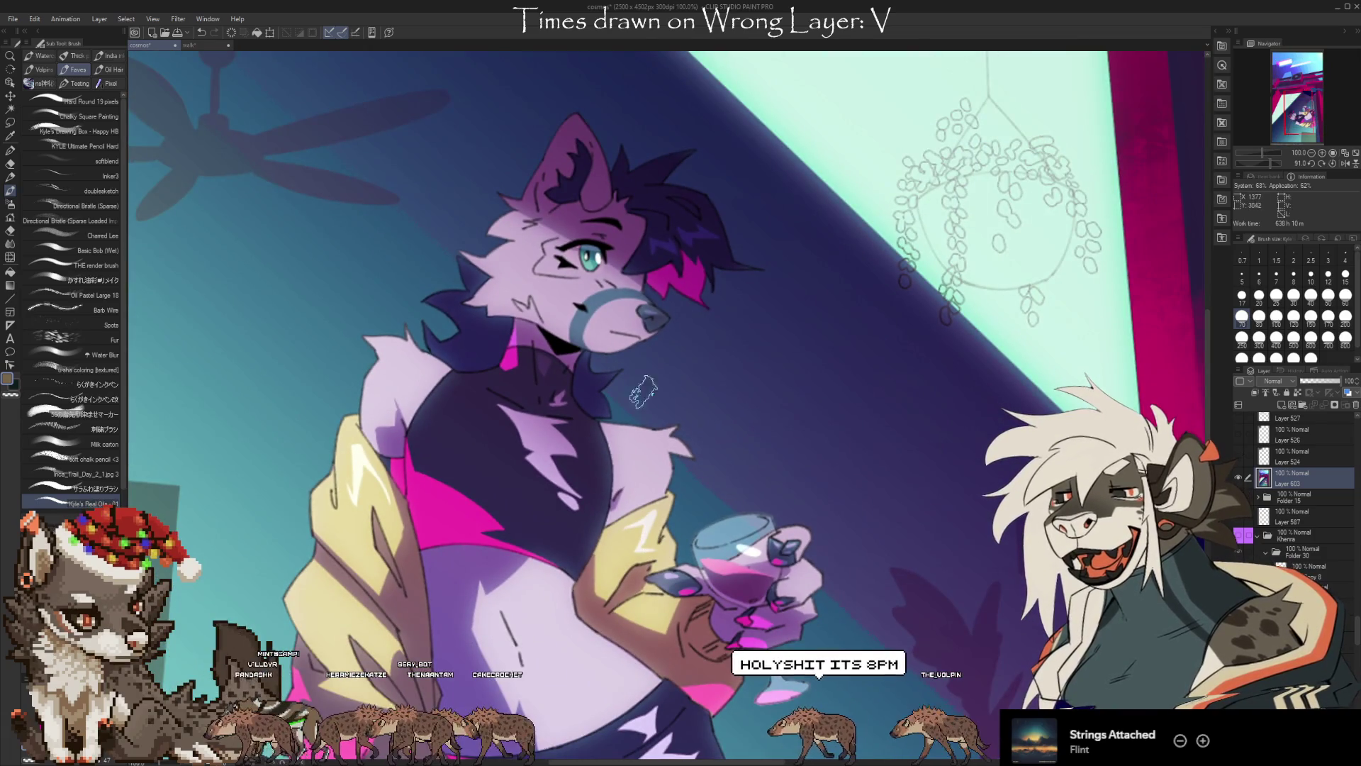
{"action": "scroll", "coordinate": [695, 266], "scroll_direction": "up", "scroll_amount": 1}
{"action": "scroll", "coordinate": [694, 264], "scroll_direction": "up", "scroll_amount": 2}
{"action": "scroll", "coordinate": [695, 263], "scroll_direction": "up", "scroll_amount": 1}
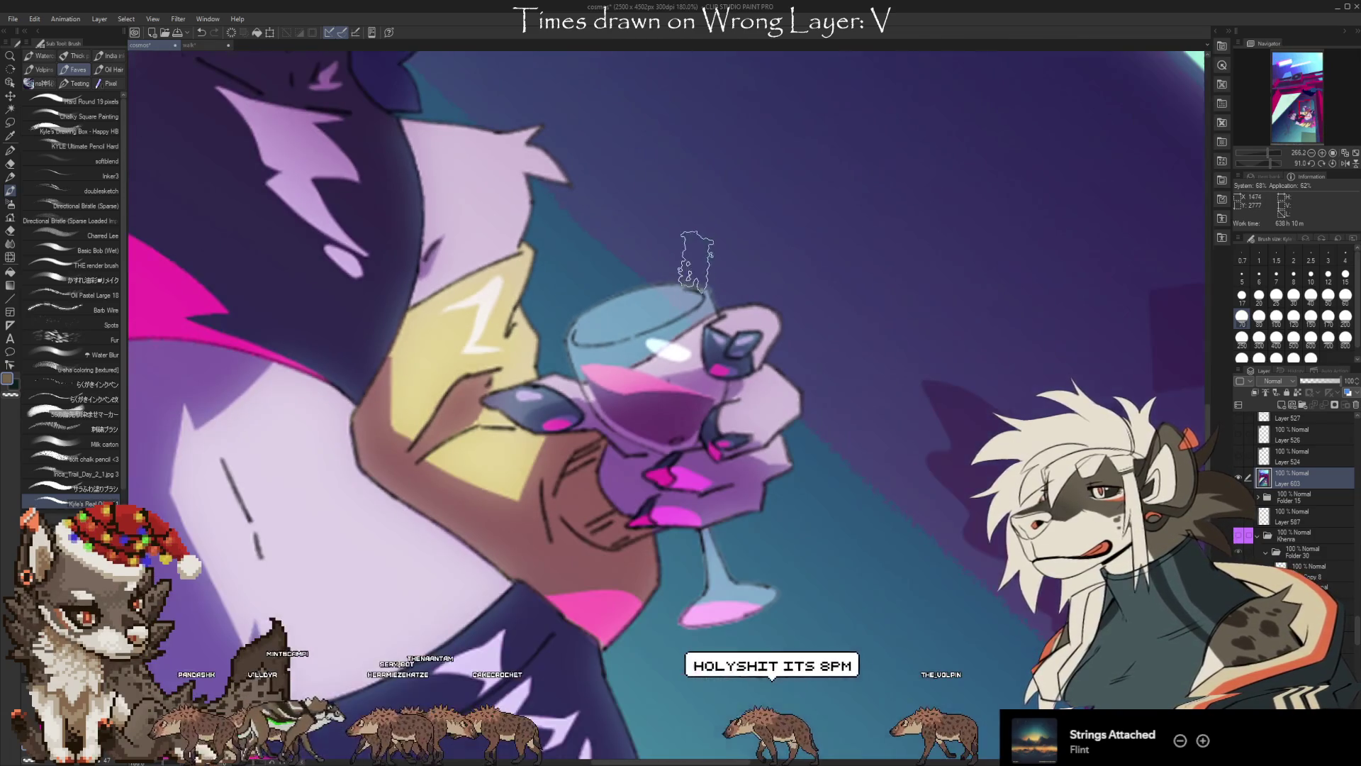
{"action": "scroll", "coordinate": [649, 507], "scroll_direction": "up", "scroll_amount": 1}
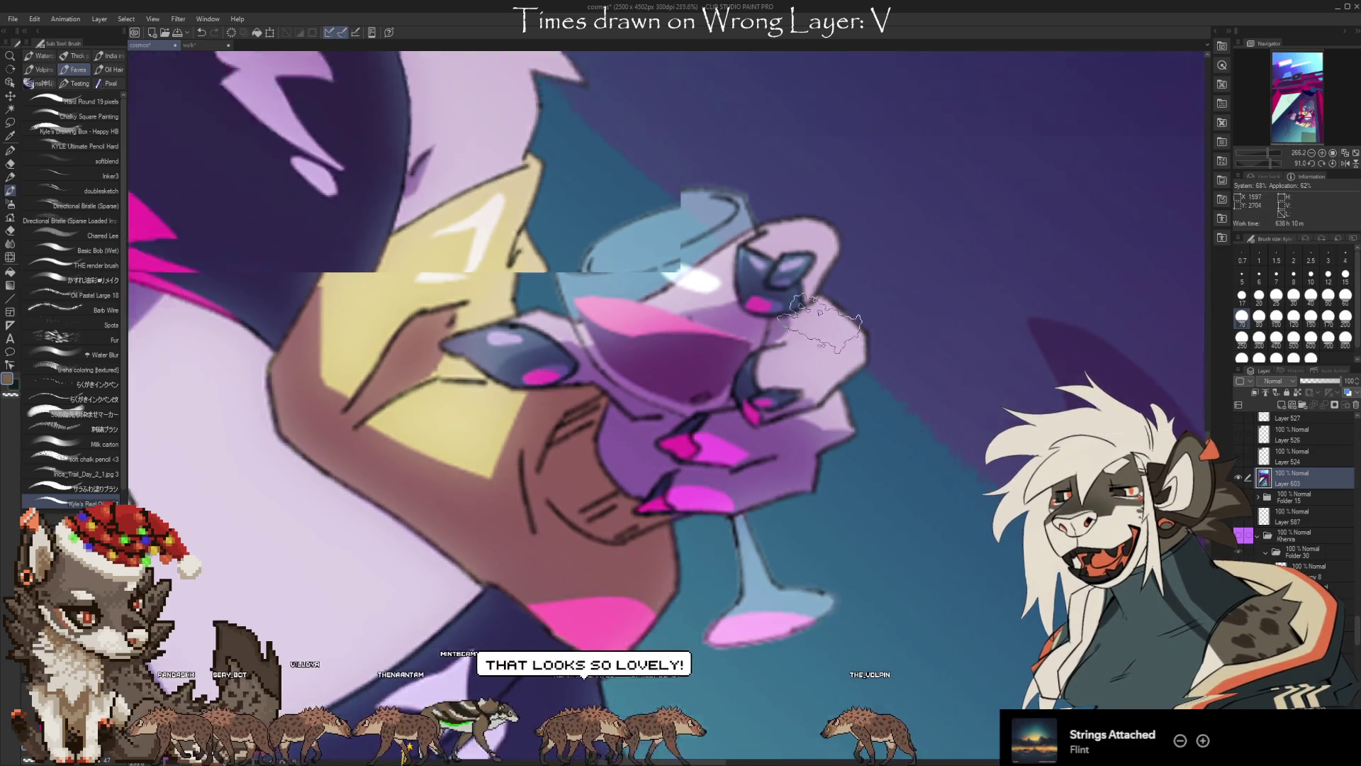
{"action": "scroll", "coordinate": [847, 553], "scroll_direction": "down", "scroll_amount": 2}
{"action": "scroll", "coordinate": [848, 553], "scroll_direction": "down", "scroll_amount": 1}
{"action": "scroll", "coordinate": [848, 553], "scroll_direction": "down", "scroll_amount": 1}
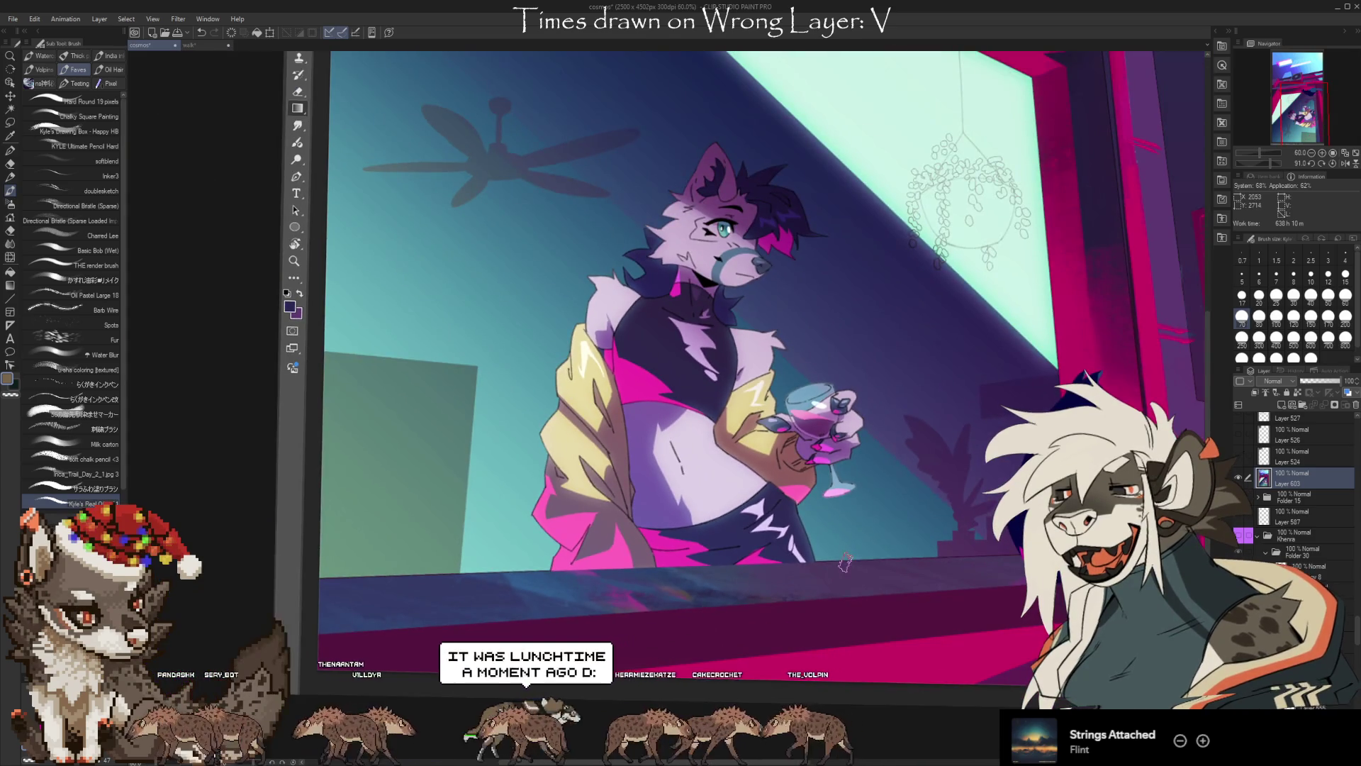
{"action": "scroll", "coordinate": [506, 275], "scroll_direction": "down", "scroll_amount": 1}
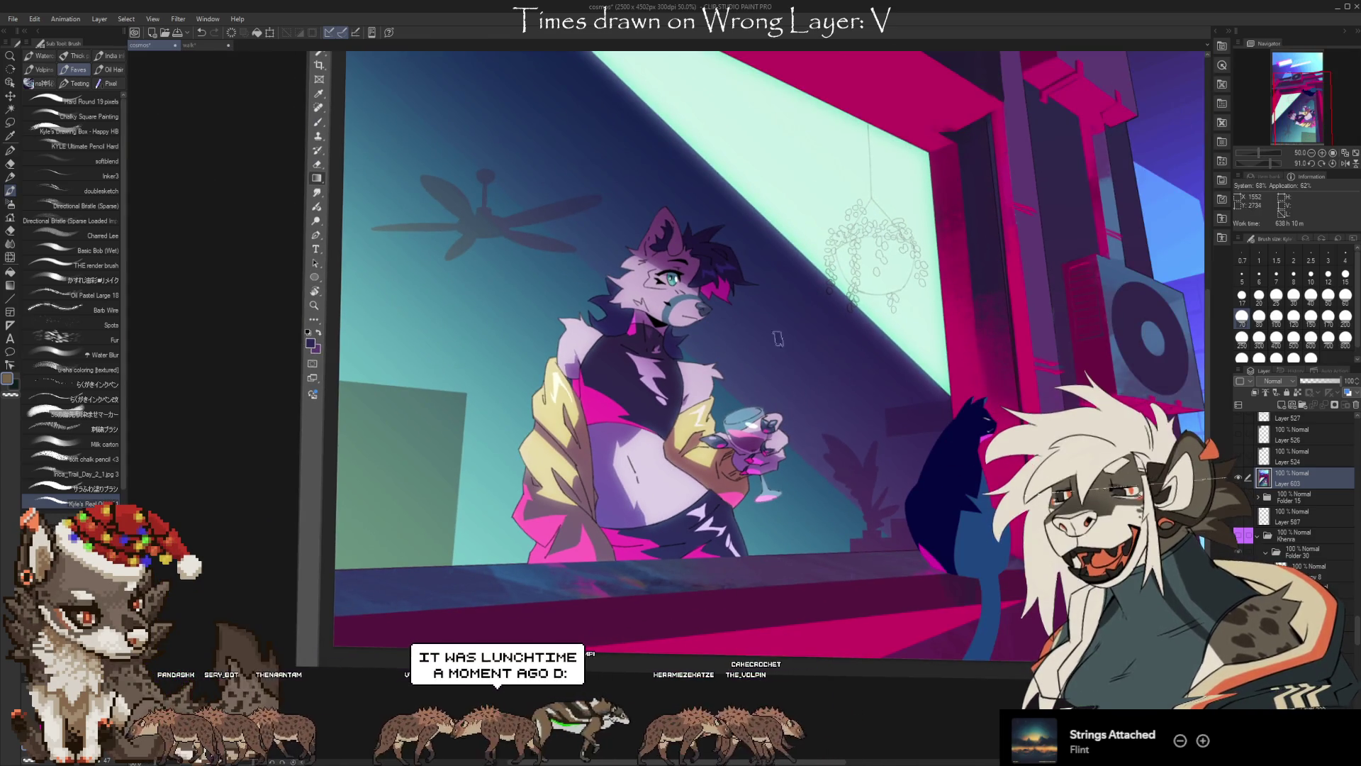
{"action": "scroll", "coordinate": [643, 465], "scroll_direction": "up", "scroll_amount": 2}
{"action": "scroll", "coordinate": [550, 492], "scroll_direction": "up", "scroll_amount": 1}
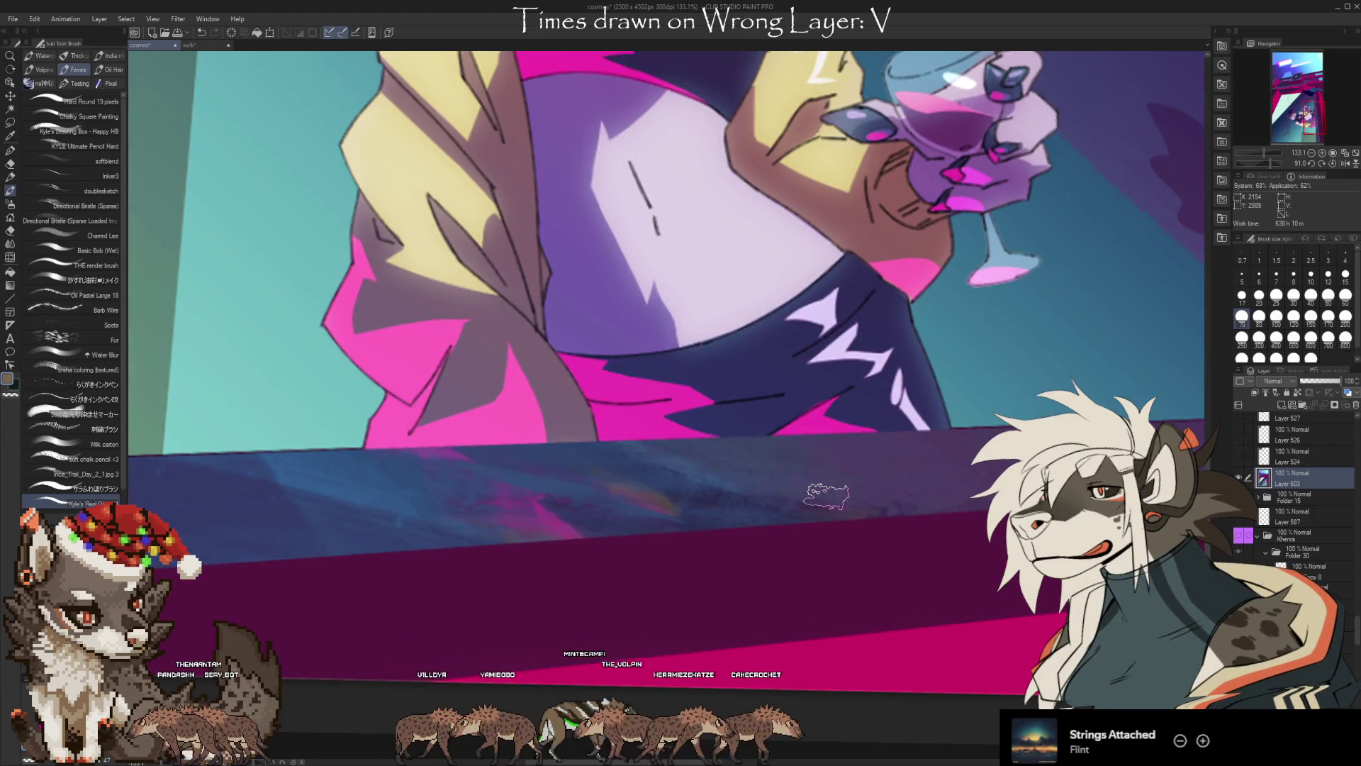
{"action": "scroll", "coordinate": [579, 551], "scroll_direction": "down", "scroll_amount": 1}
{"action": "scroll", "coordinate": [497, 560], "scroll_direction": "down", "scroll_amount": 1}
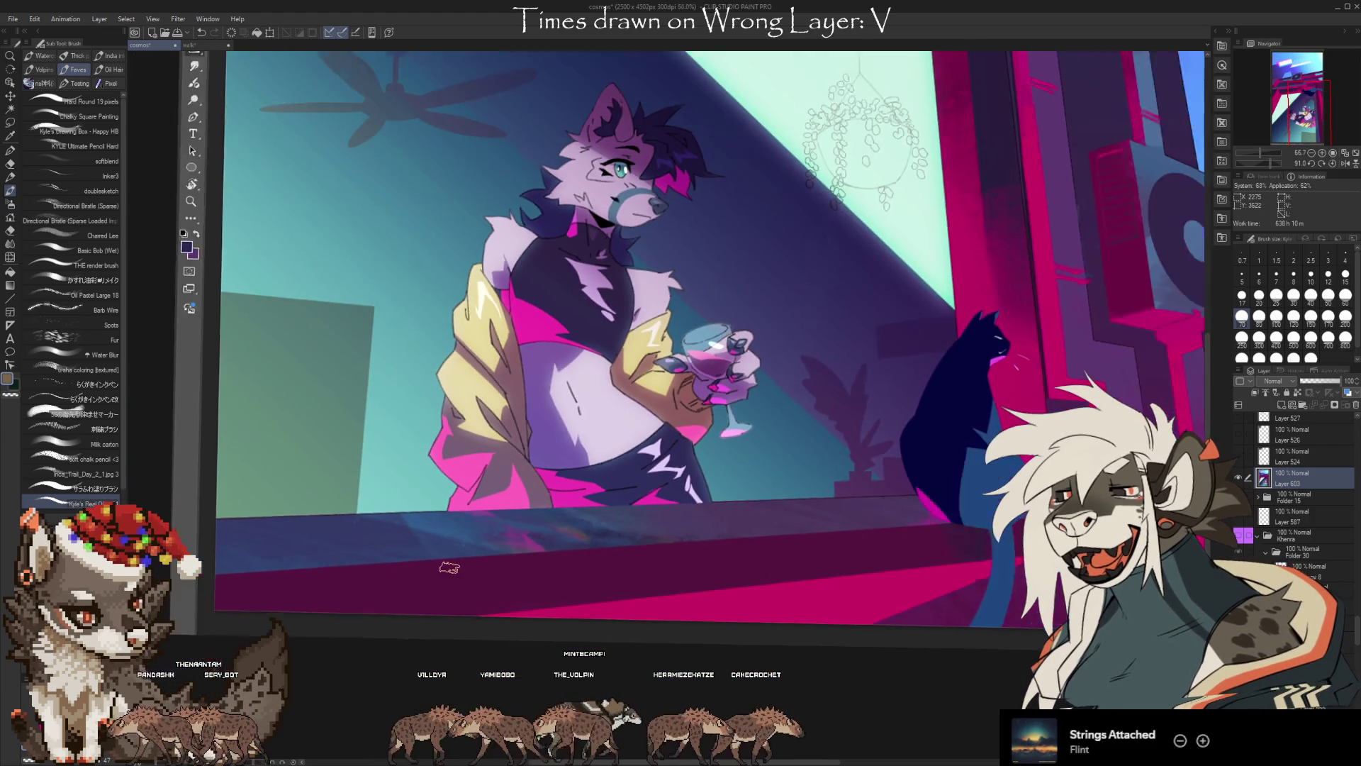
{"action": "scroll", "coordinate": [497, 560], "scroll_direction": "down", "scroll_amount": 1}
{"action": "scroll", "coordinate": [497, 560], "scroll_direction": "down", "scroll_amount": 1}
{"action": "scroll", "coordinate": [596, 361], "scroll_direction": "down", "scroll_amount": 1}
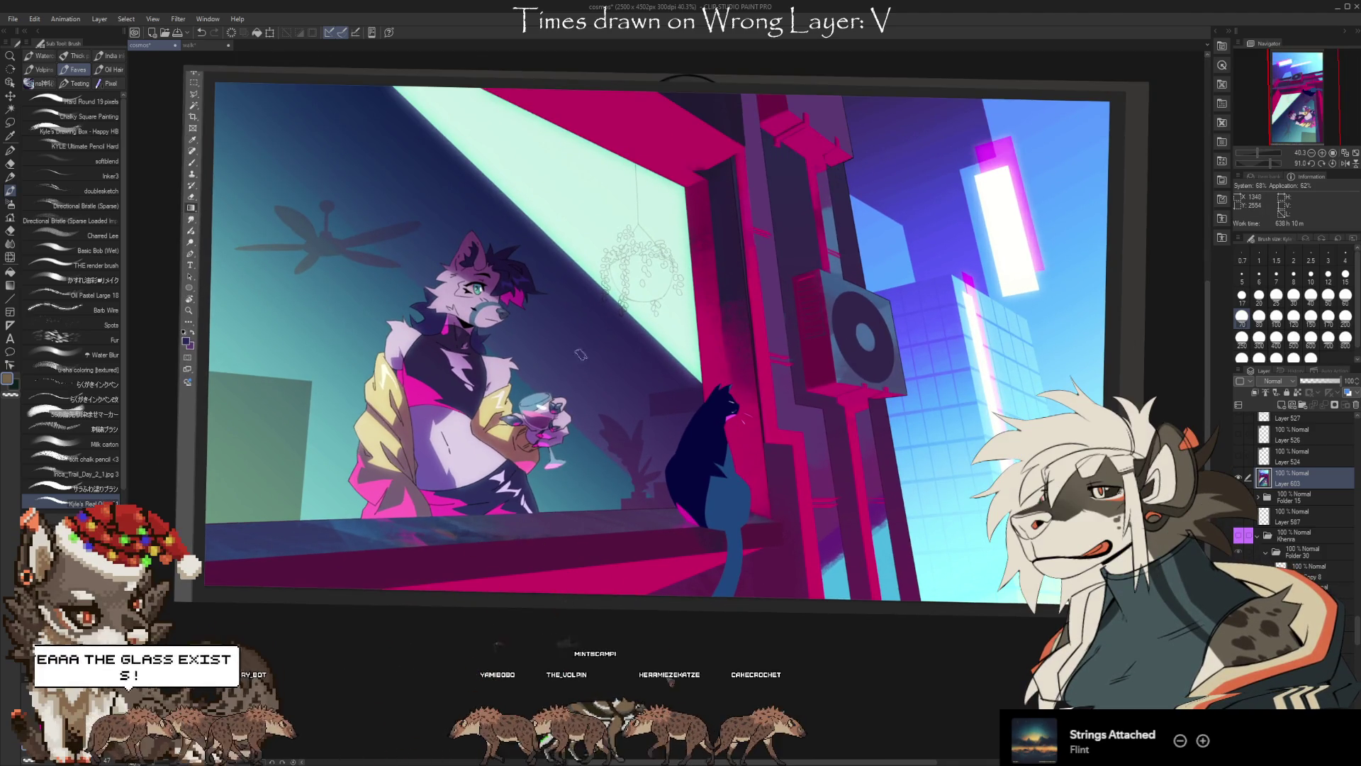
{"action": "scroll", "coordinate": [628, 227], "scroll_direction": "up", "scroll_amount": 5}
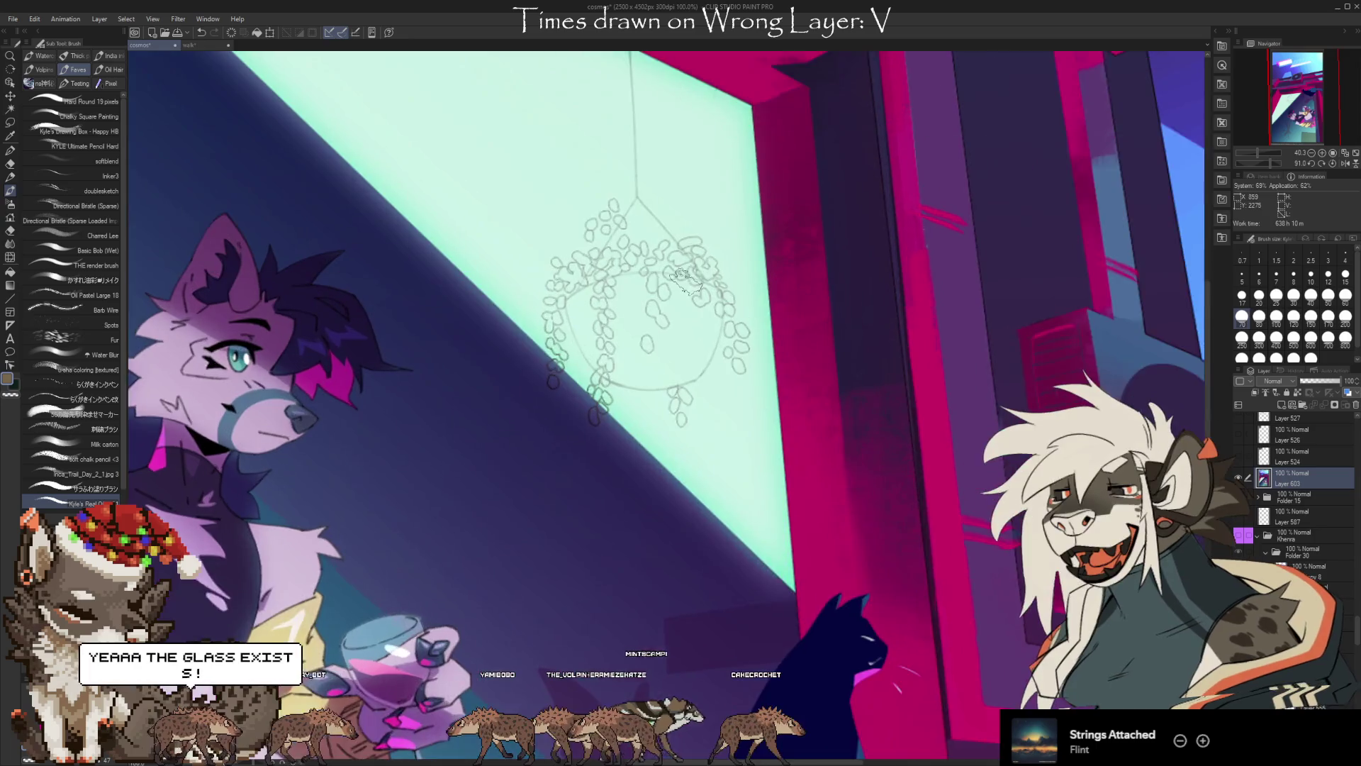
{"action": "scroll", "coordinate": [567, 255], "scroll_direction": "up", "scroll_amount": 2}
{"action": "scroll", "coordinate": [502, 344], "scroll_direction": "down", "scroll_amount": 3}
{"action": "scroll", "coordinate": [497, 326], "scroll_direction": "down", "scroll_amount": 2}
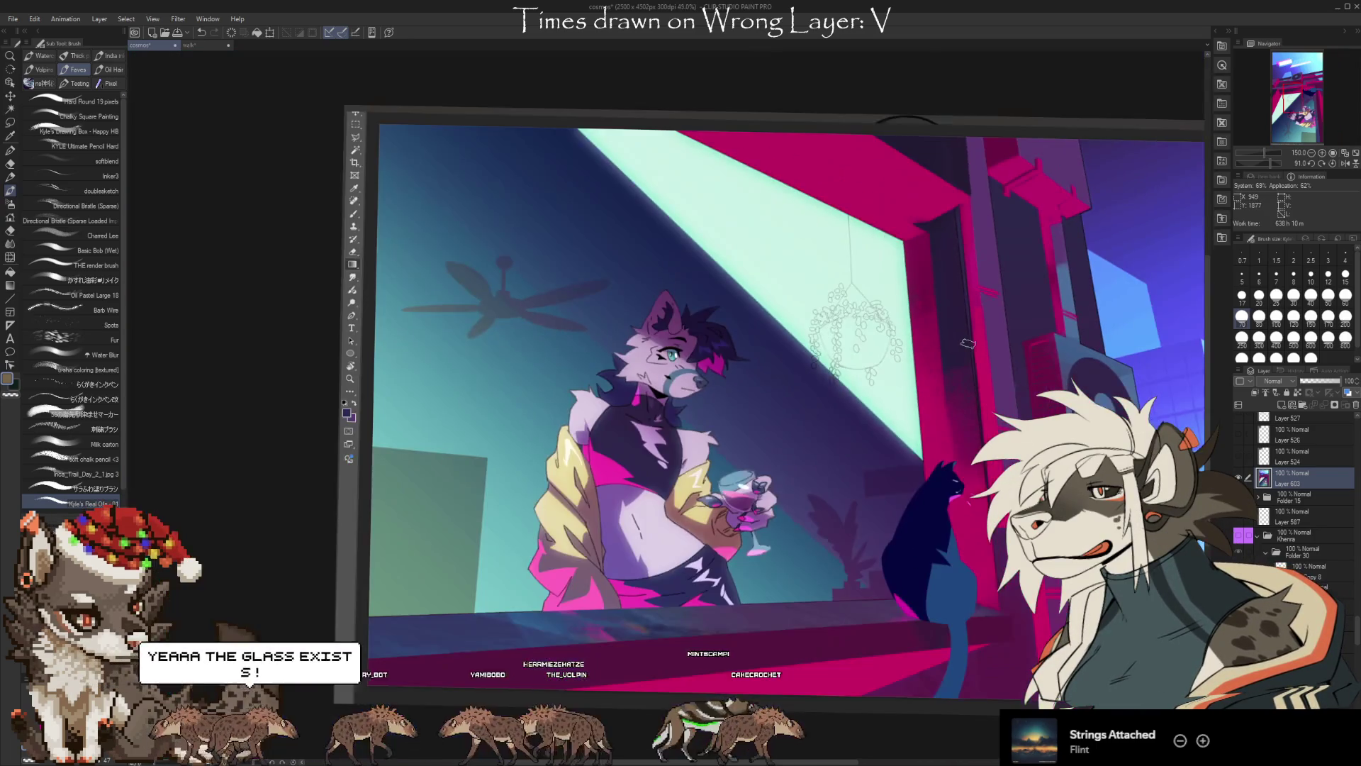
{"action": "scroll", "coordinate": [493, 312], "scroll_direction": "up", "scroll_amount": 1}
{"action": "scroll", "coordinate": [494, 303], "scroll_direction": "up", "scroll_amount": 3}
{"action": "scroll", "coordinate": [493, 301], "scroll_direction": "up", "scroll_amount": 4}
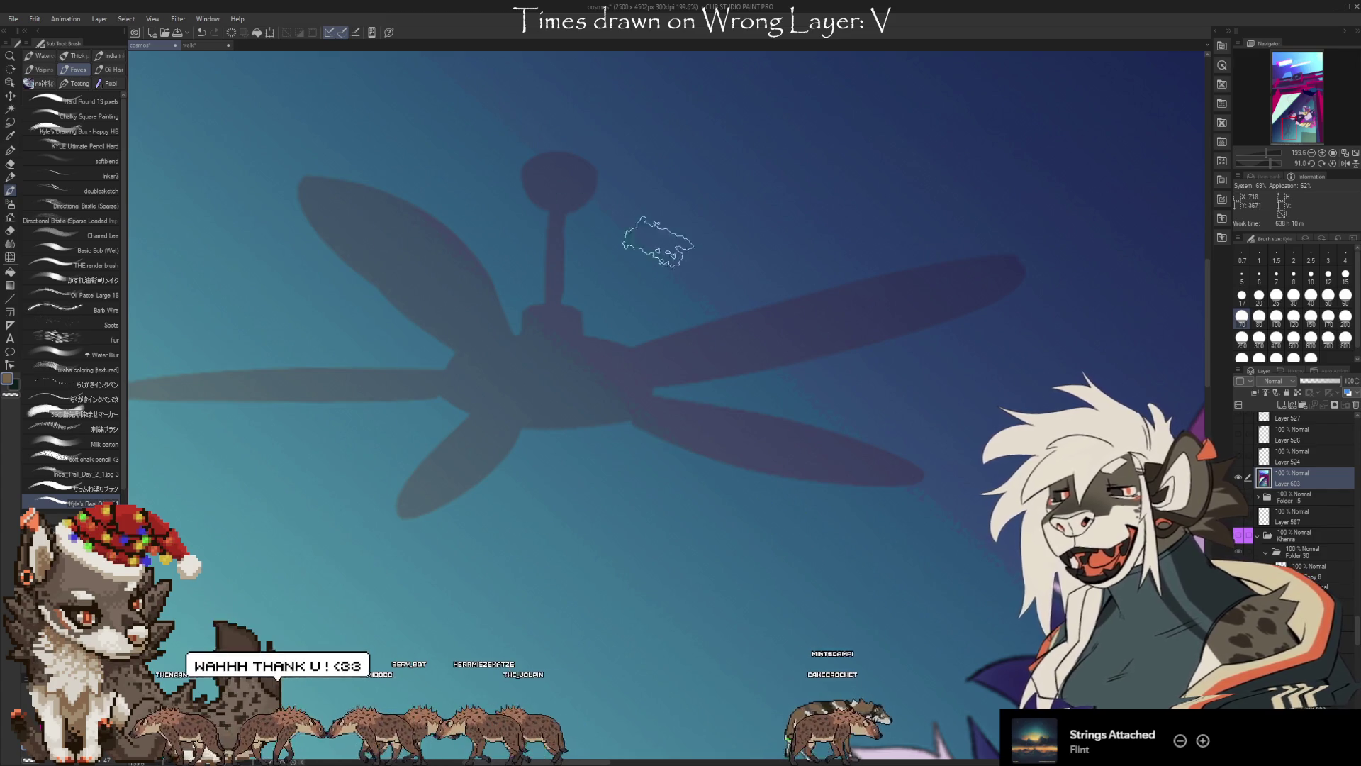
{"action": "scroll", "coordinate": [658, 241], "scroll_direction": "down", "scroll_amount": 5}
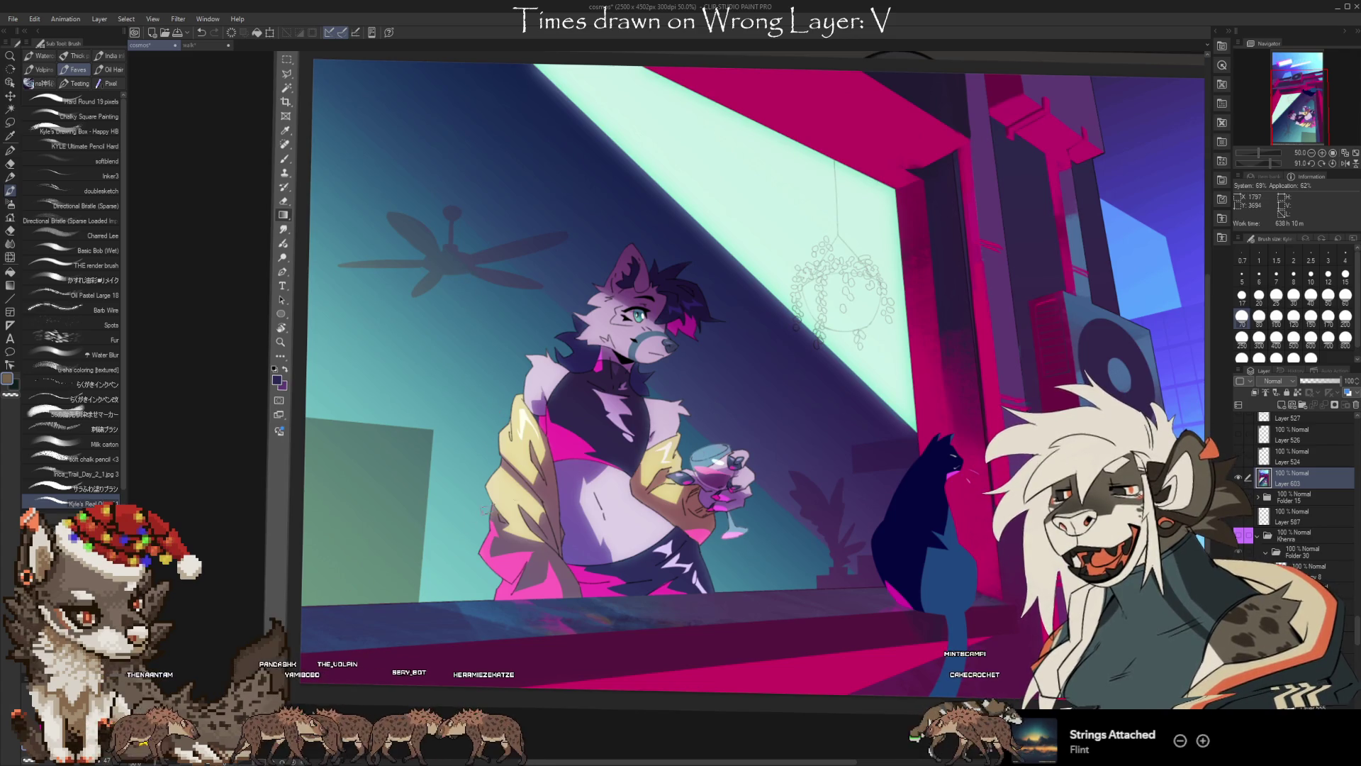
{"action": "scroll", "coordinate": [274, 452], "scroll_direction": "down", "scroll_amount": 2}
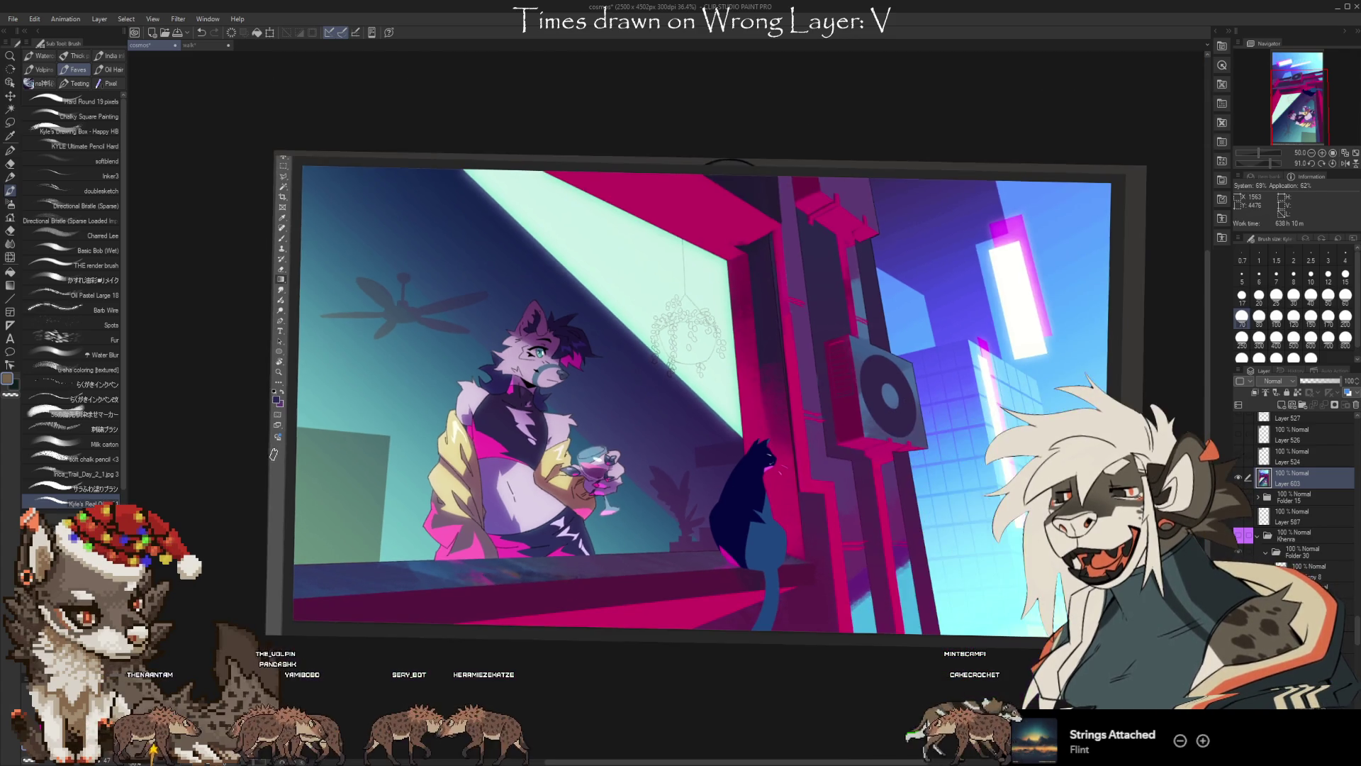
{"action": "scroll", "coordinate": [855, 612], "scroll_direction": "up", "scroll_amount": 3}
{"action": "scroll", "coordinate": [814, 601], "scroll_direction": "up", "scroll_amount": 2}
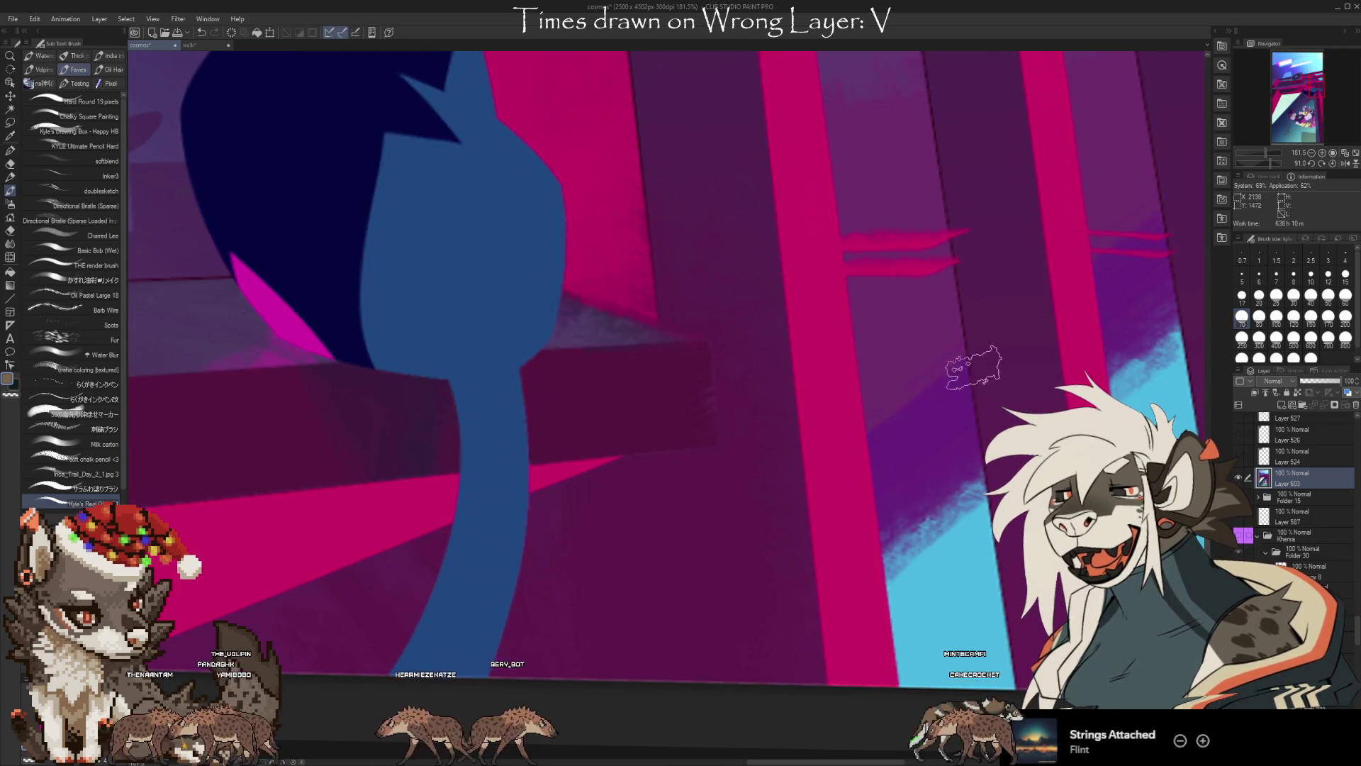
{"action": "scroll", "coordinate": [737, 636], "scroll_direction": "down", "scroll_amount": 5}
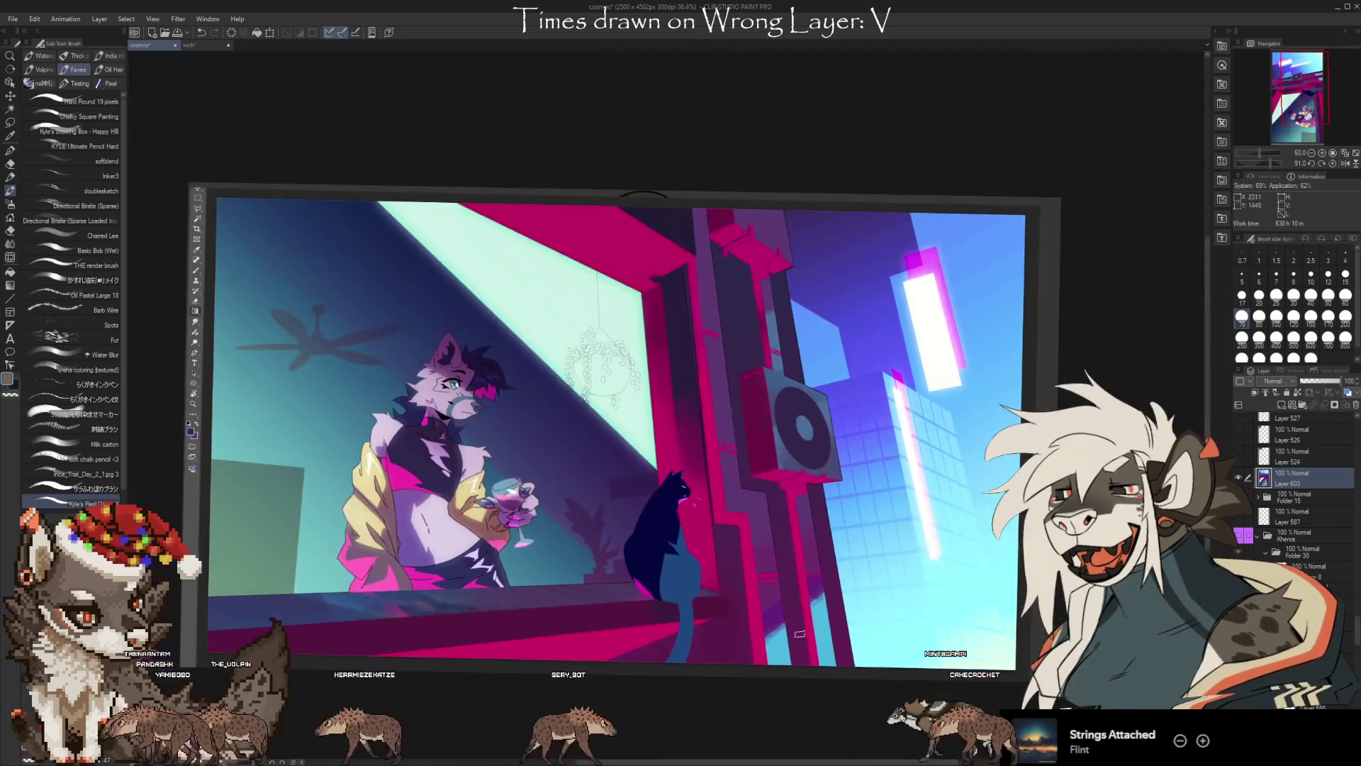
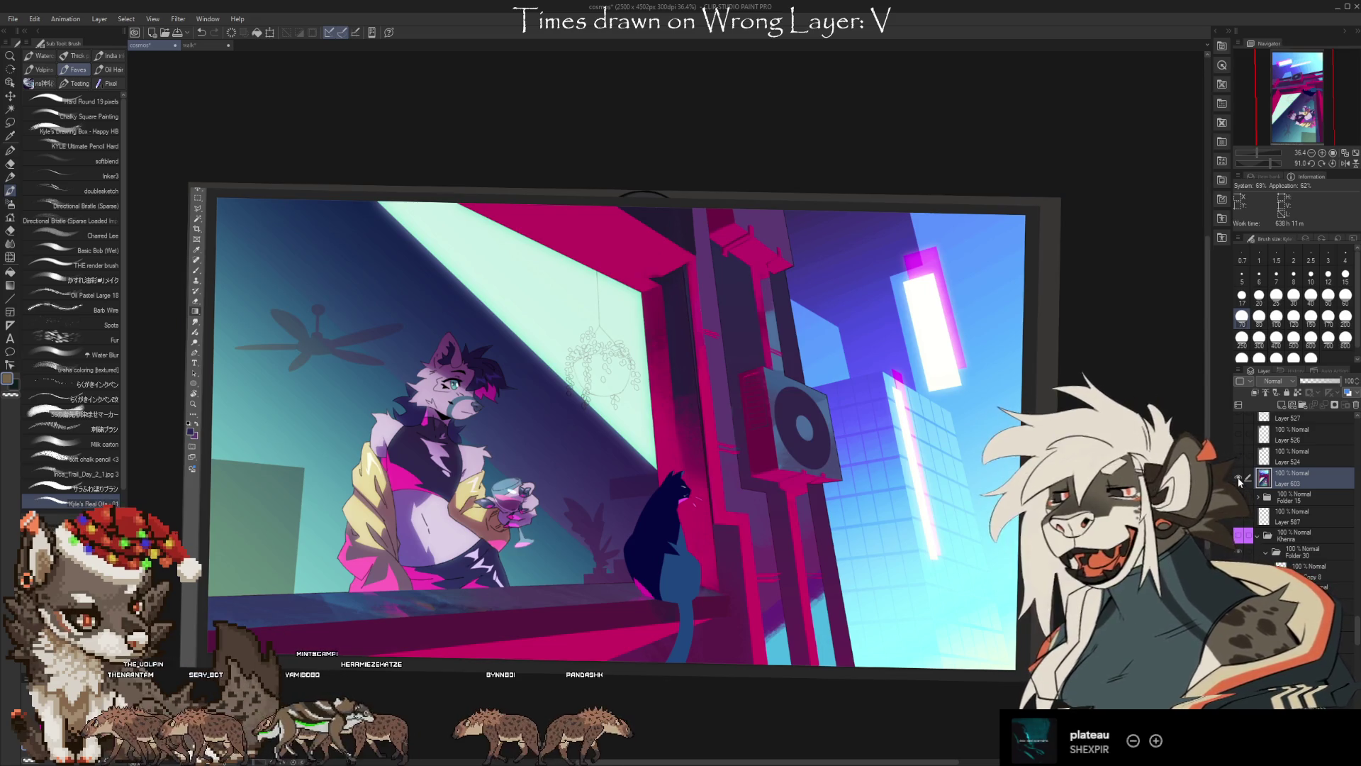
Hide the cosmos reference image on Layer 603 and rotate the canvas back to 0°
{"action": "left_click", "coordinate": [1239, 479]}
{"action": "scroll", "coordinate": [1085, 295], "scroll_direction": "down", "scroll_amount": 2}
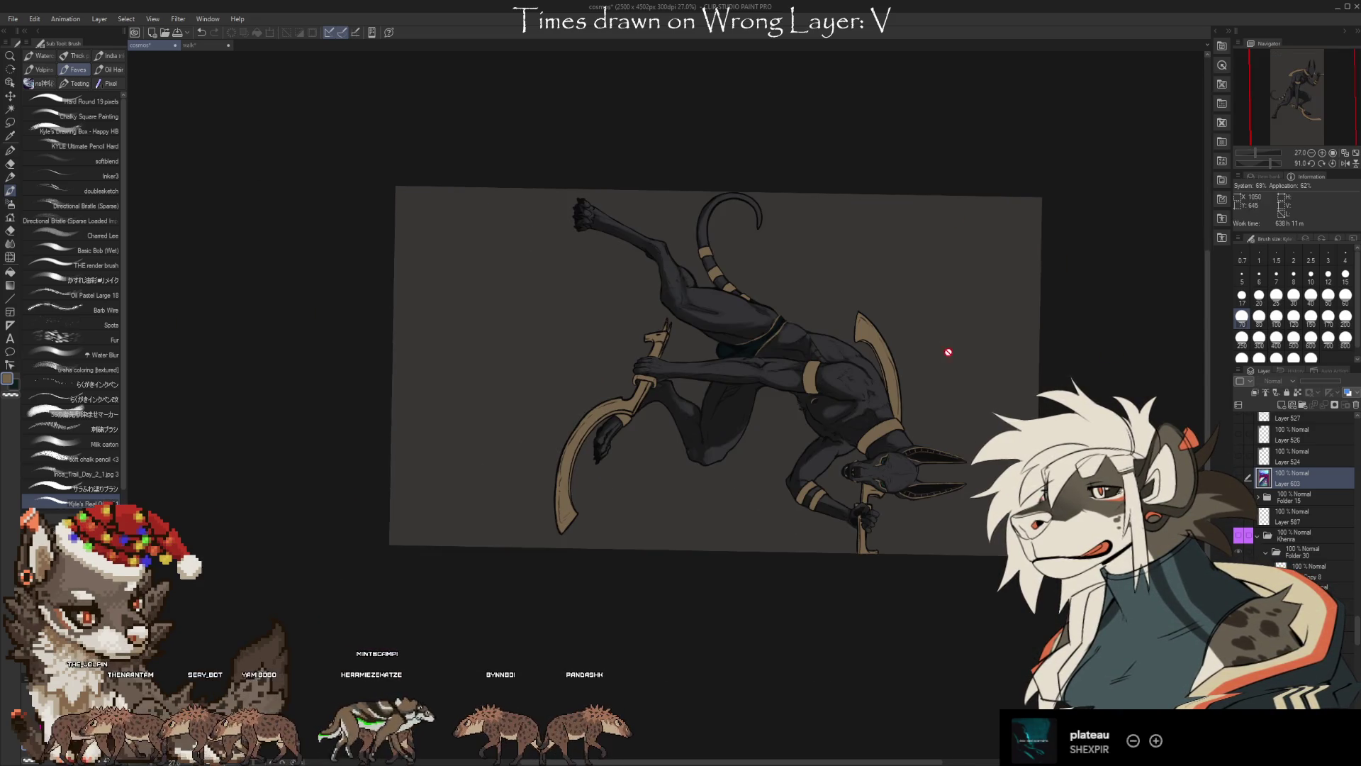
{"action": "mouse_move", "coordinate": [951, 608]}
{"action": "left_mouse_down"}
{"action": "mouse_move", "coordinate": [939, 198]}
{"action": "mouse_move", "coordinate": [872, 115]}
{"action": "left_mouse_up"}
Reselect Layer 603 and zoom in on the Anubis figure
{"action": "scroll", "coordinate": [602, 127], "scroll_direction": "up", "scroll_amount": 1}
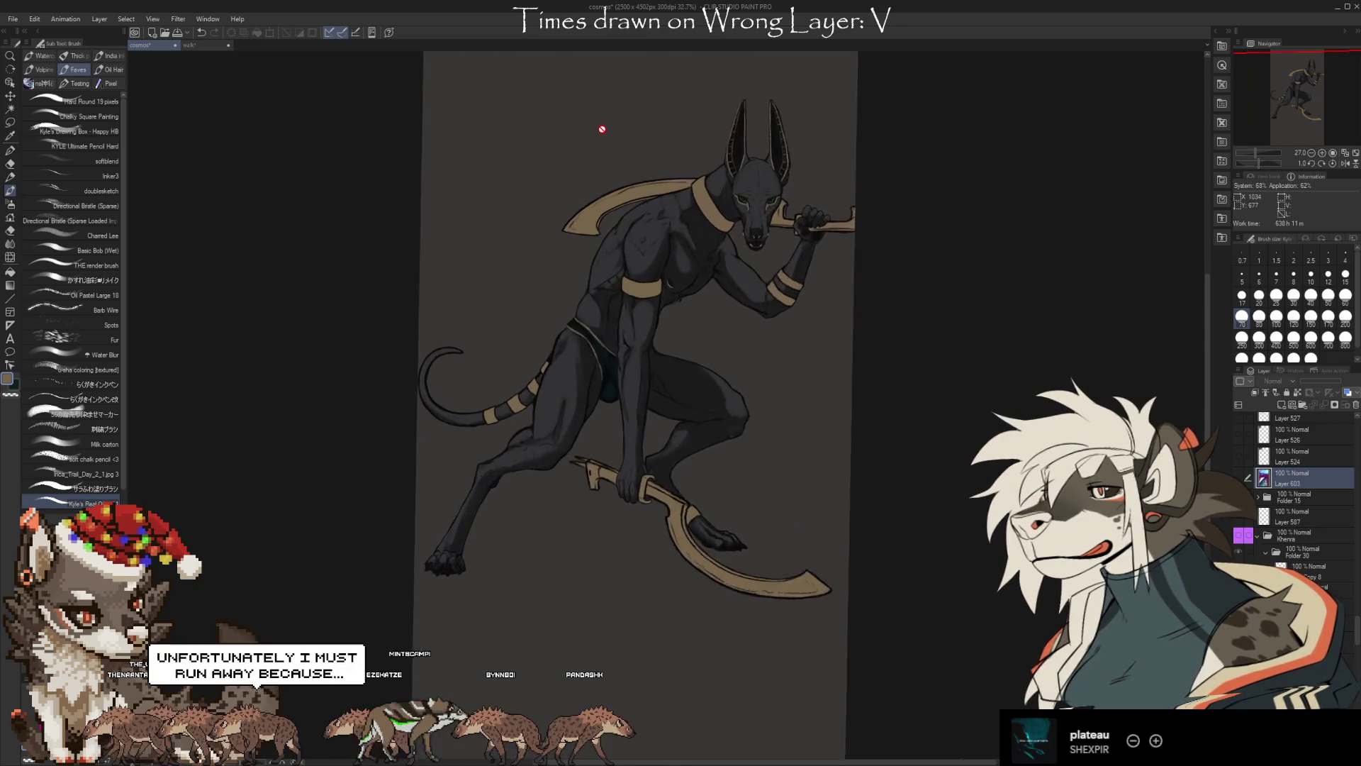
{"action": "scroll", "coordinate": [648, 334], "scroll_direction": "up", "scroll_amount": 1}
{"action": "scroll", "coordinate": [648, 334], "scroll_direction": "down", "scroll_amount": 1}
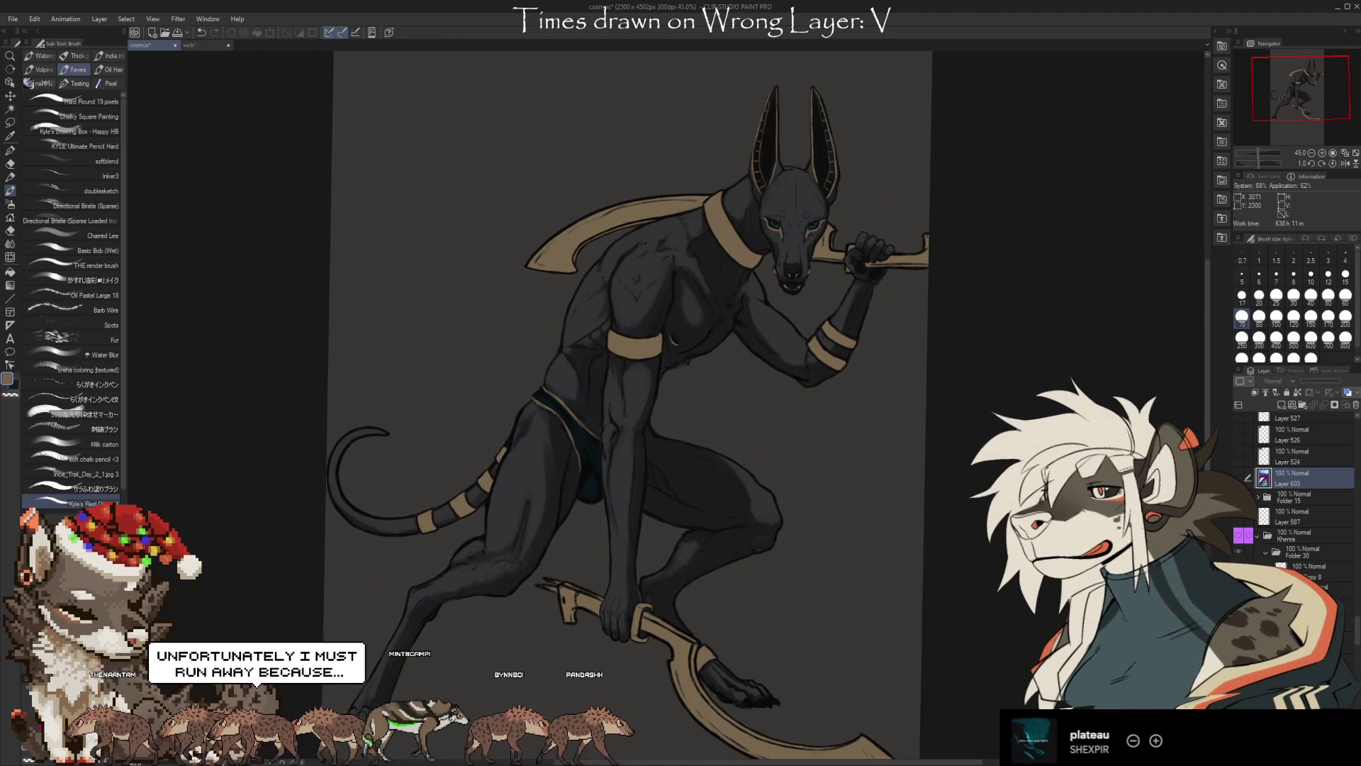
{"action": "scroll", "coordinate": [1305, 496], "scroll_direction": "down", "scroll_amount": 2}
{"action": "scroll", "coordinate": [1305, 497], "scroll_direction": "down", "scroll_amount": 2}
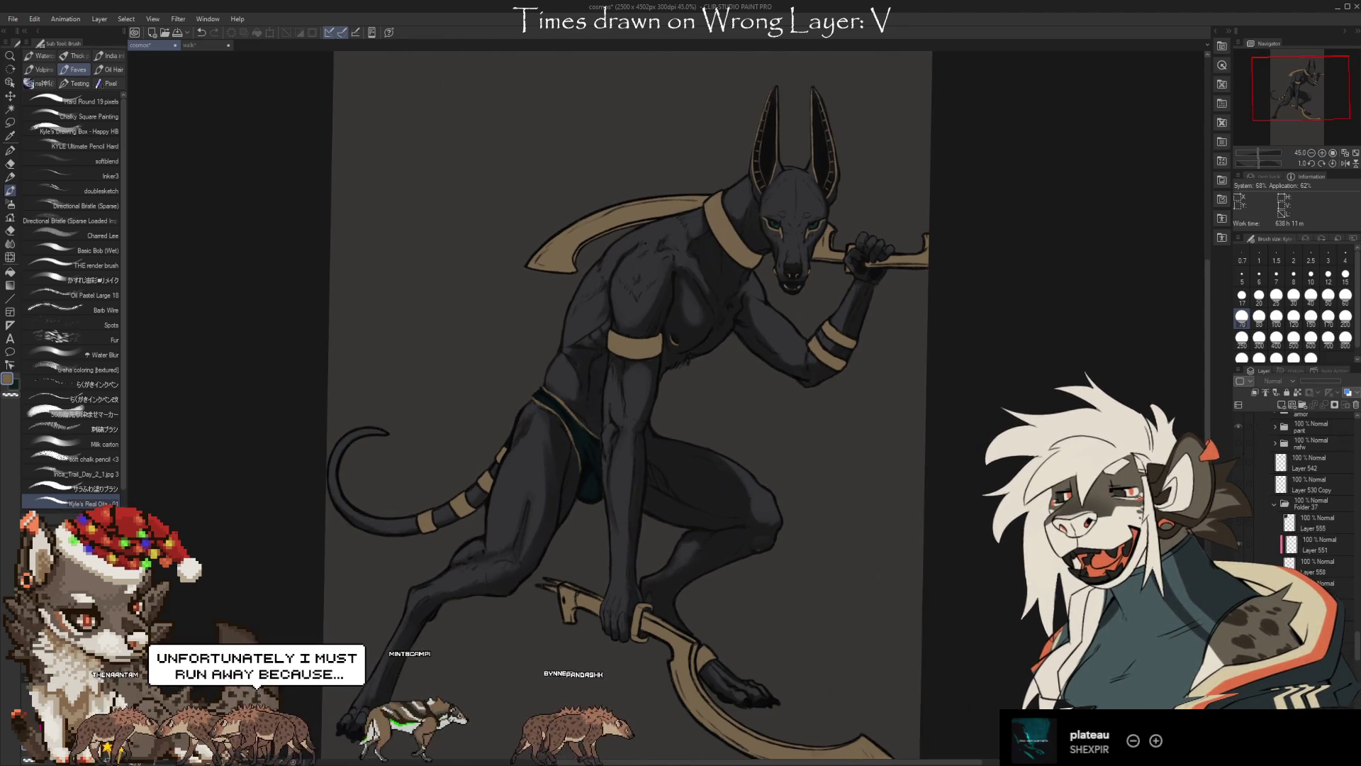
{"action": "scroll", "coordinate": [1305, 497], "scroll_direction": "down", "scroll_amount": 1}
{"action": "scroll", "coordinate": [1305, 497], "scroll_direction": "down", "scroll_amount": 2}
{"action": "scroll", "coordinate": [1305, 497], "scroll_direction": "down", "scroll_amount": 2}
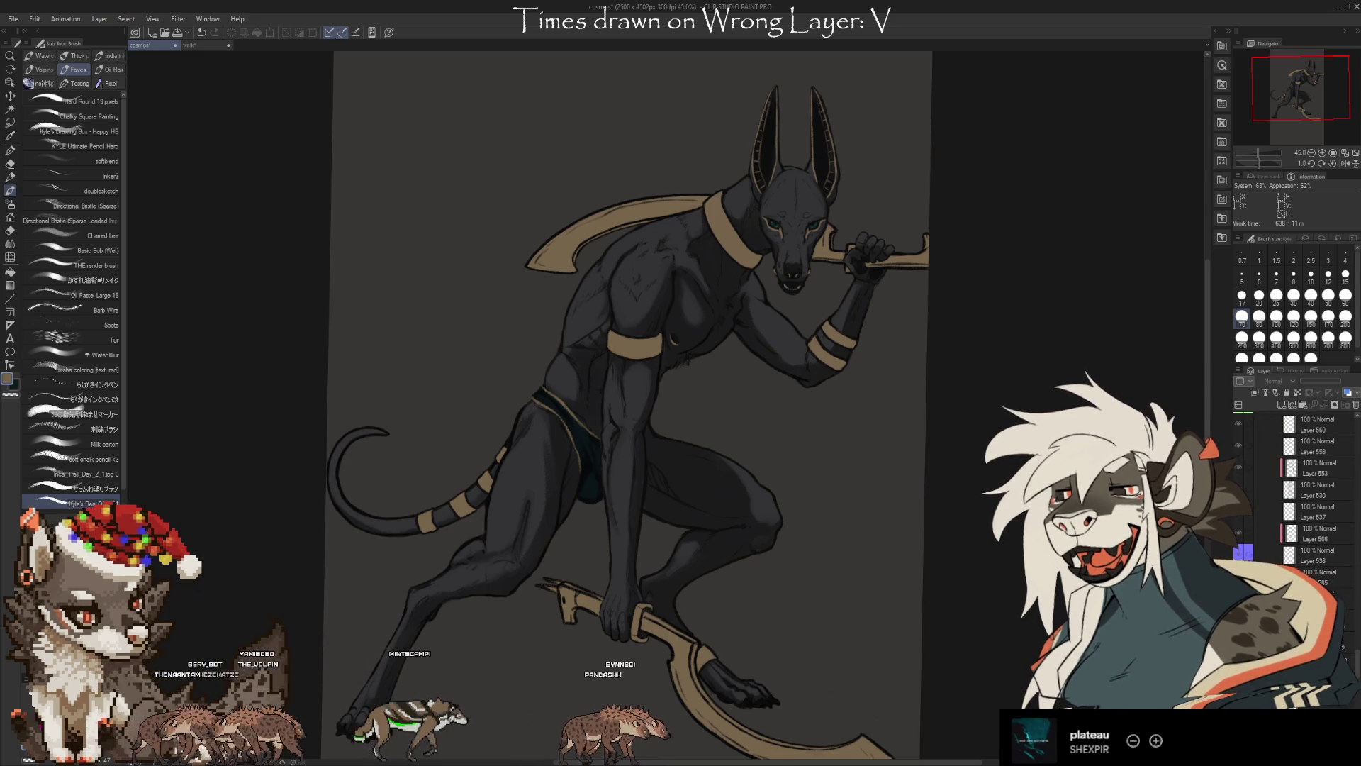
{"action": "scroll", "coordinate": [1305, 496], "scroll_direction": "down", "scroll_amount": 2}
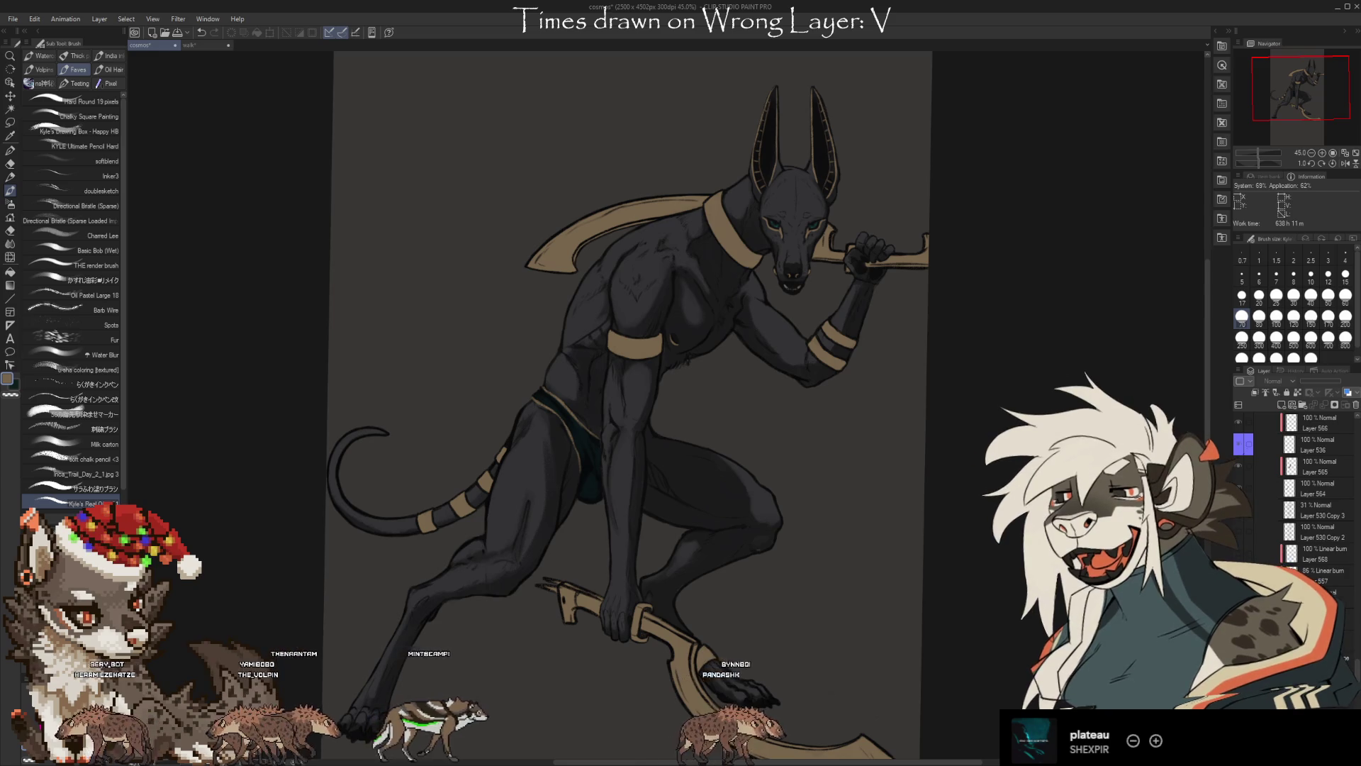
{"action": "scroll", "coordinate": [1298, 482], "scroll_direction": "down", "scroll_amount": 3}
{"action": "left_click", "coordinate": [1297, 505]}
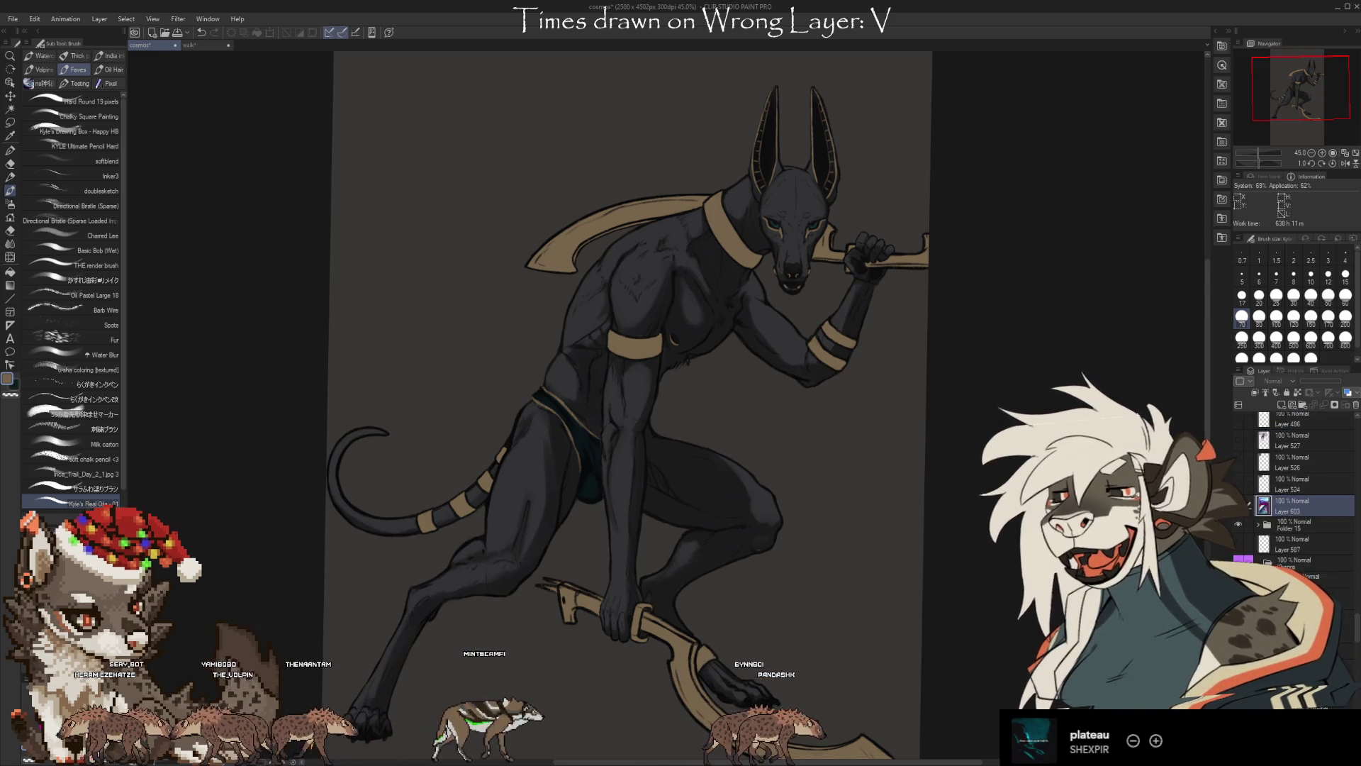
{"action": "scroll", "coordinate": [1298, 489], "scroll_direction": "down", "scroll_amount": 1}
{"action": "scroll", "coordinate": [1261, 515], "scroll_direction": "down", "scroll_amount": 3}
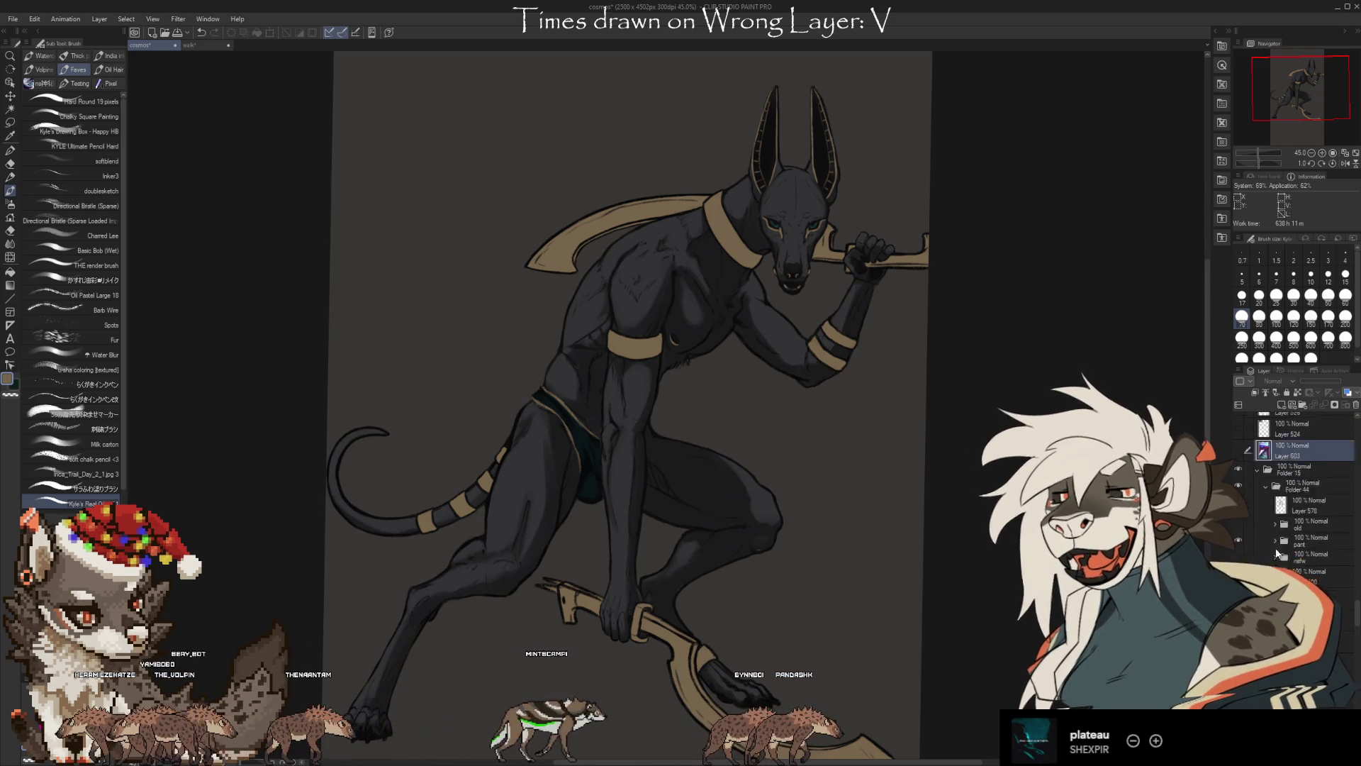
{"action": "scroll", "coordinate": [793, 325], "scroll_direction": "up", "scroll_amount": 1}
{"action": "scroll", "coordinate": [792, 324], "scroll_direction": "up", "scroll_amount": 2}
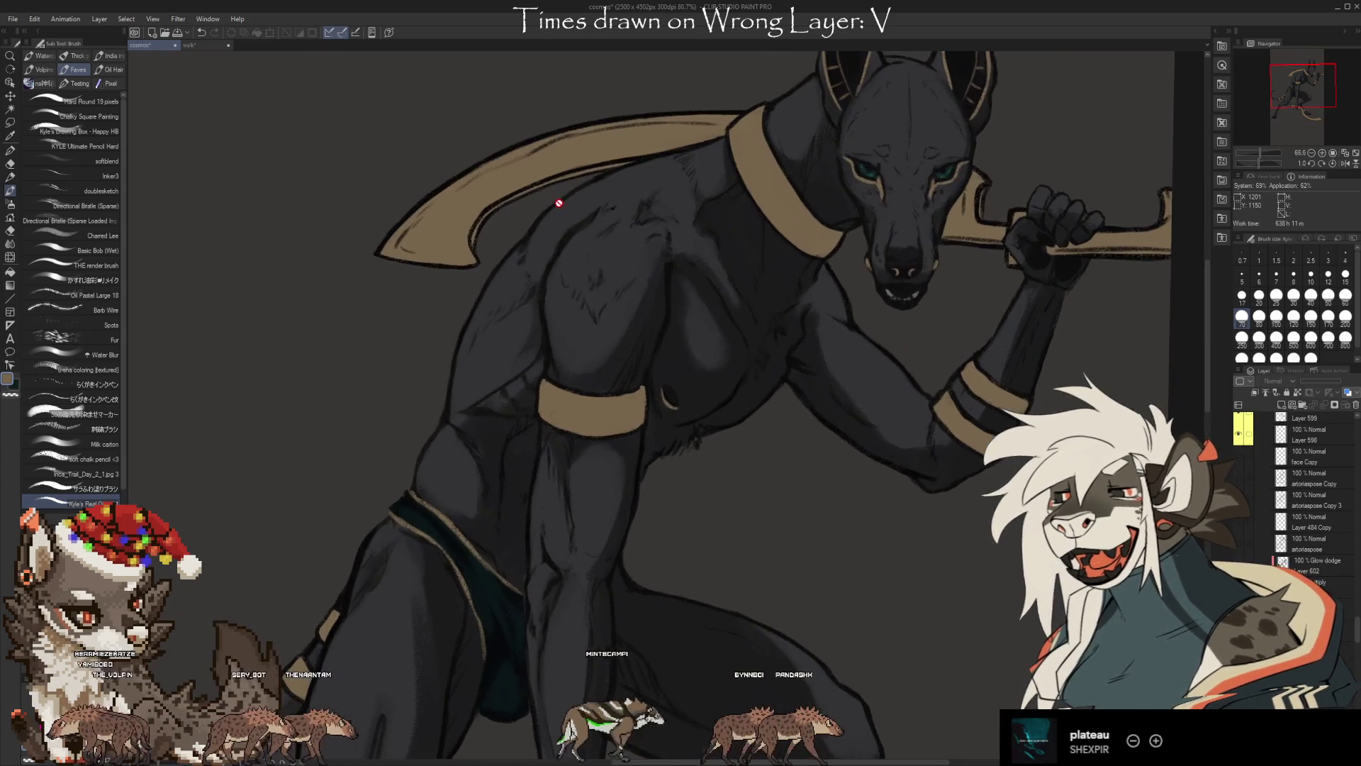
Select artoriaspose Copy 3, then make the Glow dodge layer the active layer
{"action": "scroll", "coordinate": [792, 325], "scroll_direction": "up", "scroll_amount": 2}
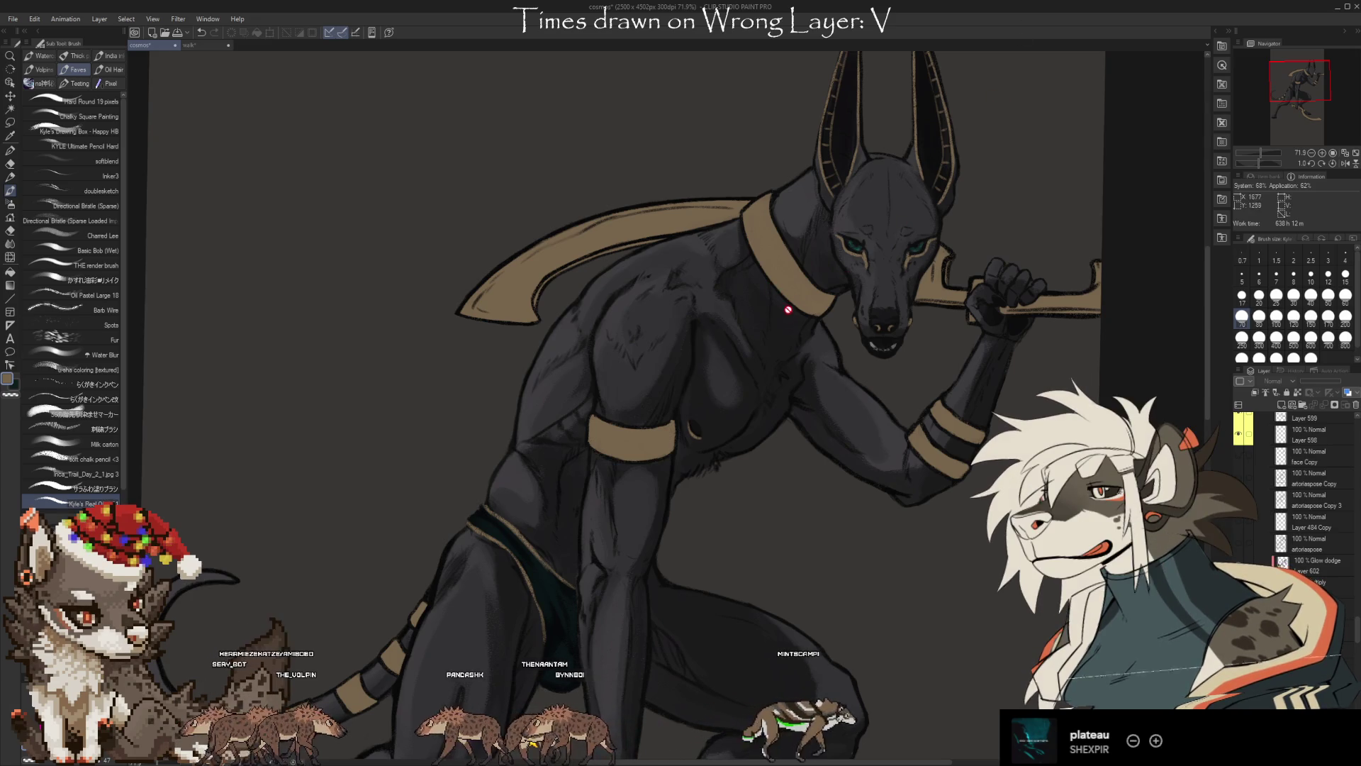
{"action": "left_click", "coordinate": [1311, 500]}
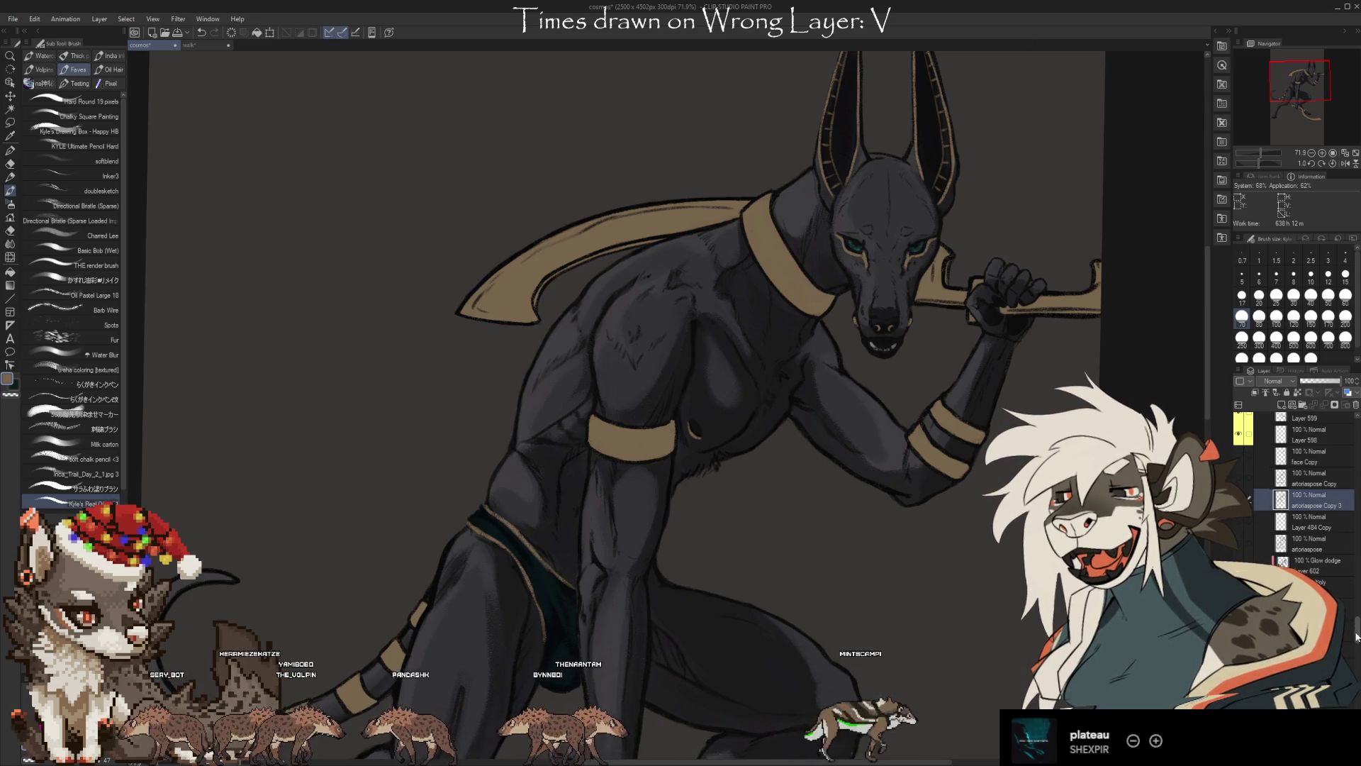
{"action": "scroll", "coordinate": [1356, 636], "scroll_direction": "up", "scroll_amount": 1}
{"action": "left_click", "coordinate": [1319, 578]}
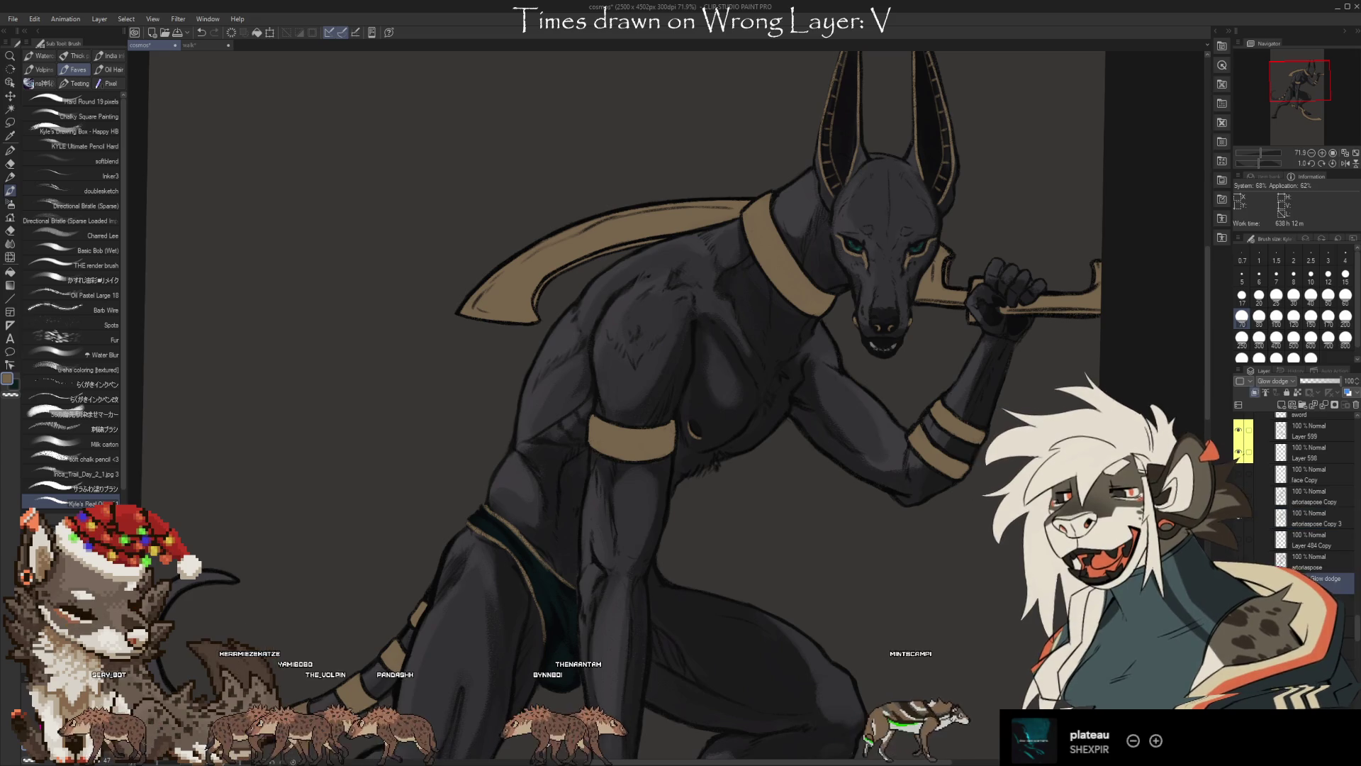
Sample the dark fur colour and touch up the shoulder highlights, erasing stray strokes
{"action": "key", "text": "e"}
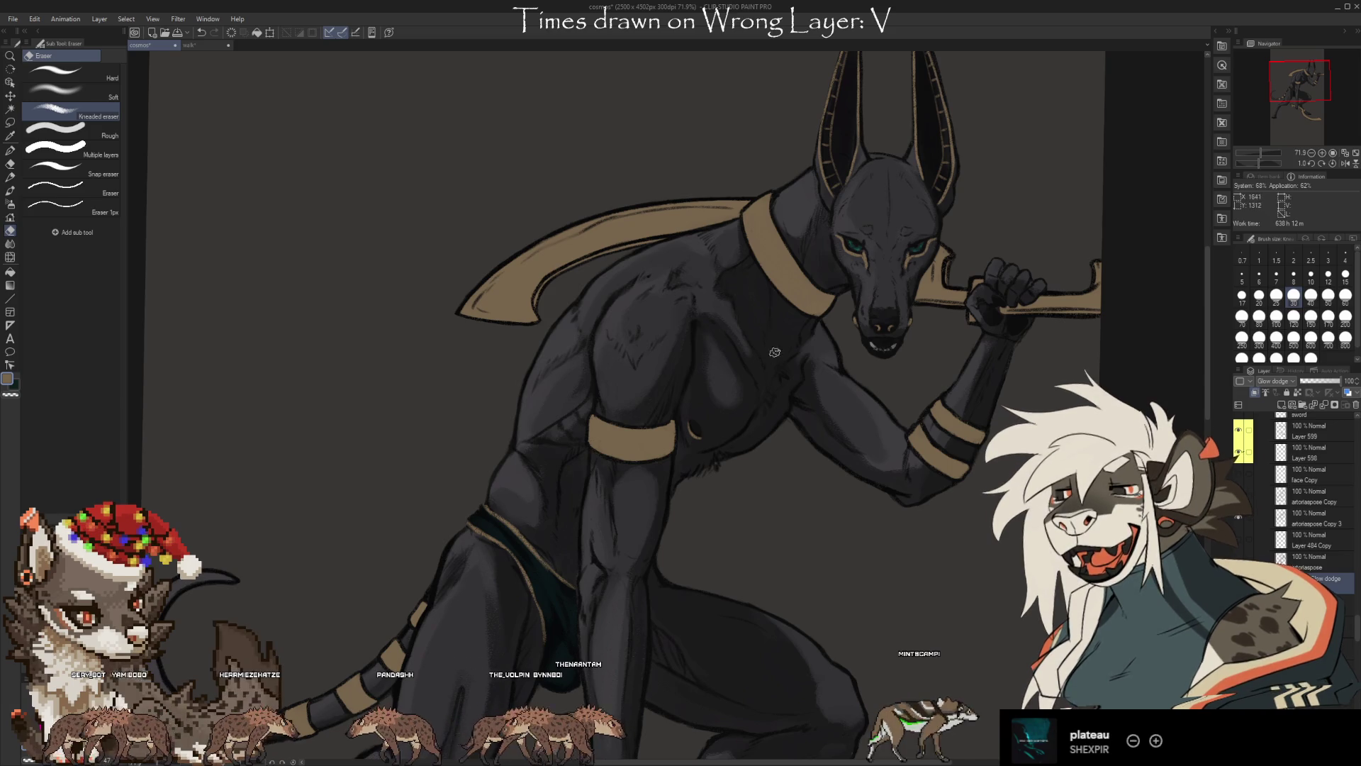
{"action": "key", "text": "b"}
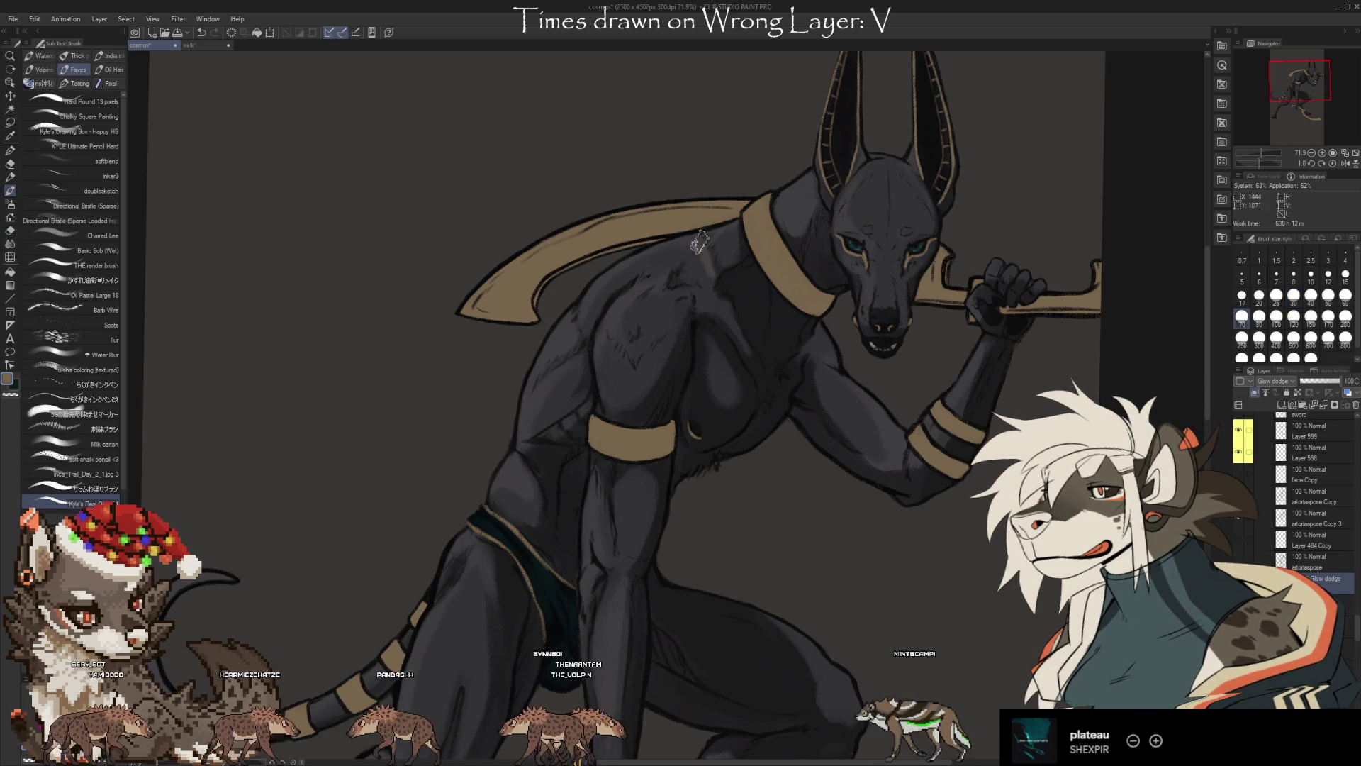
{"action": "left_click", "coordinate": [702, 273], "text": "alt"}
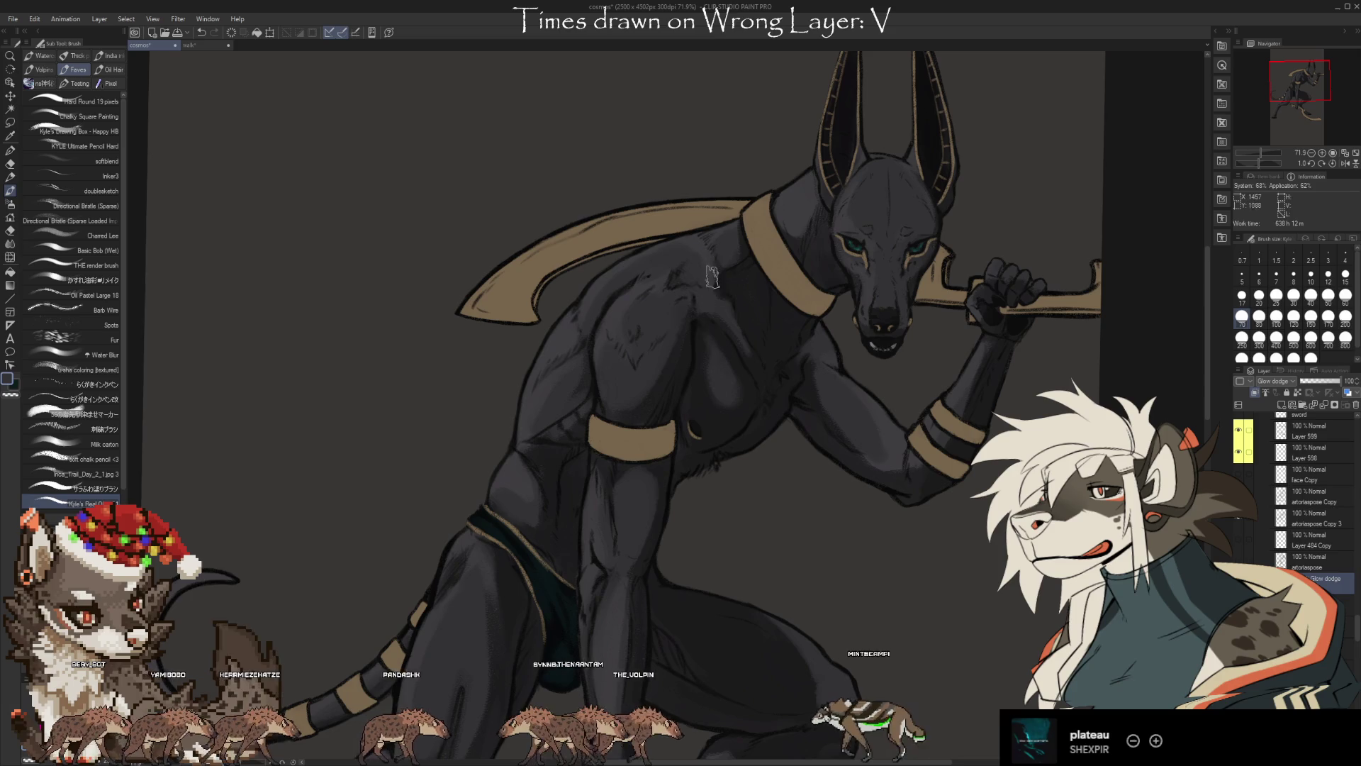
{"action": "key", "text": "e"}
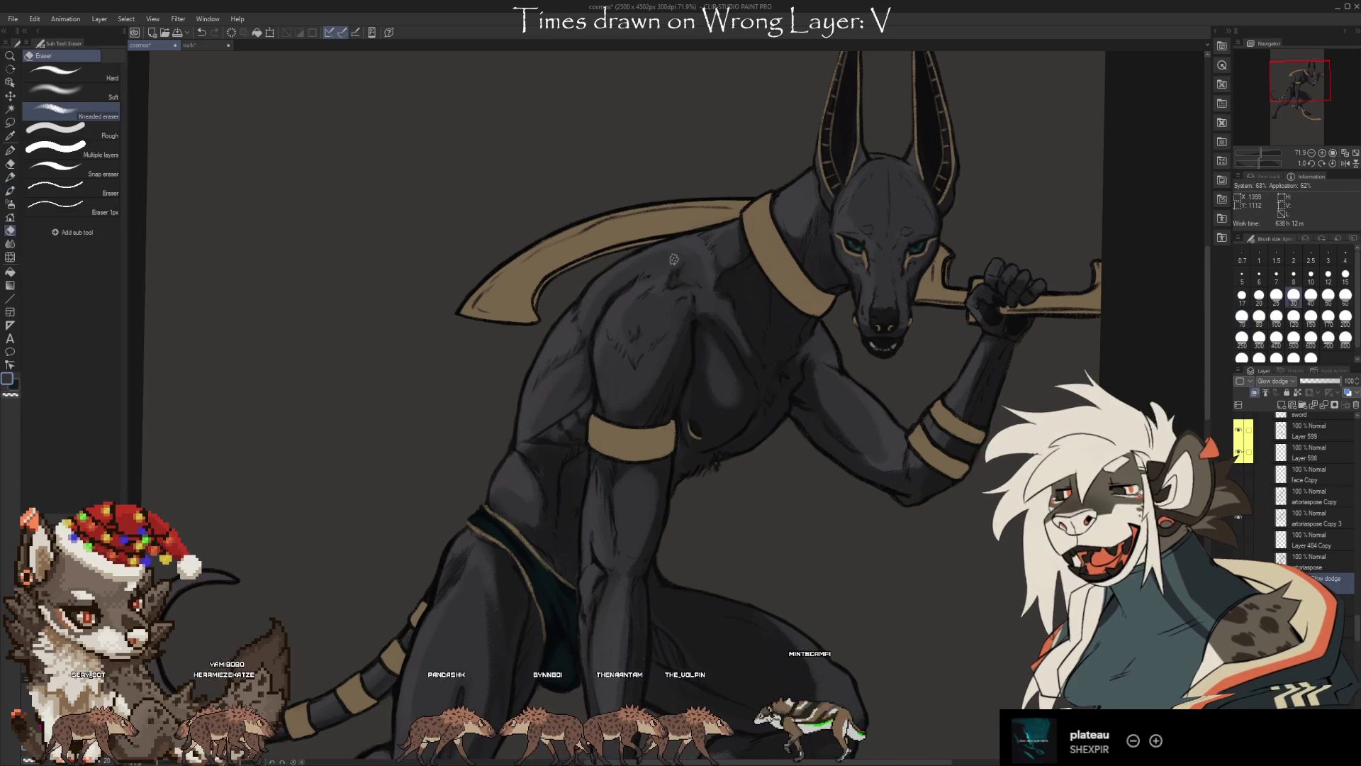
{"action": "key", "text": "b"}
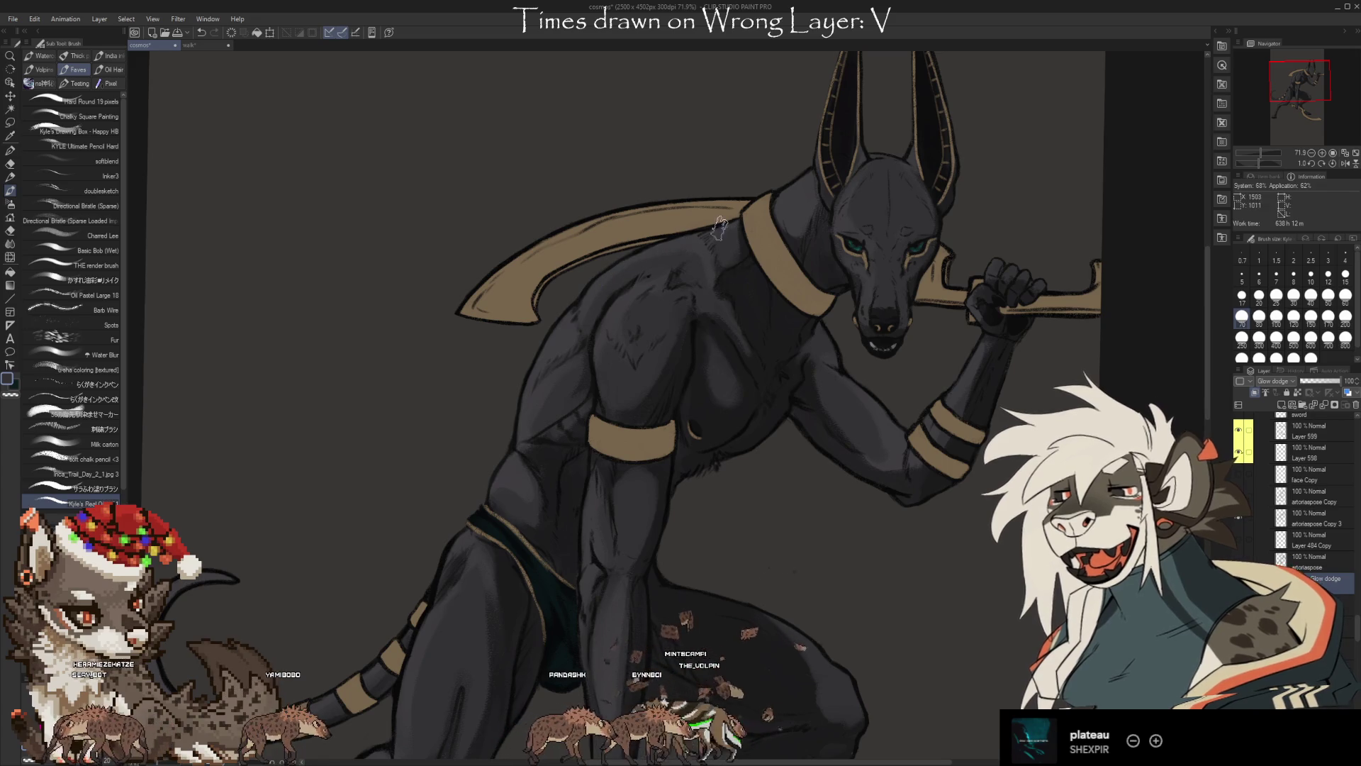
Paint a trial glyph on the jackal's forehead, then erase it to leave the forehead plain
{"action": "left_click_drag", "start_coordinate": [783, 237], "coordinate": [722, 274]}
{"action": "key", "text": "e"}
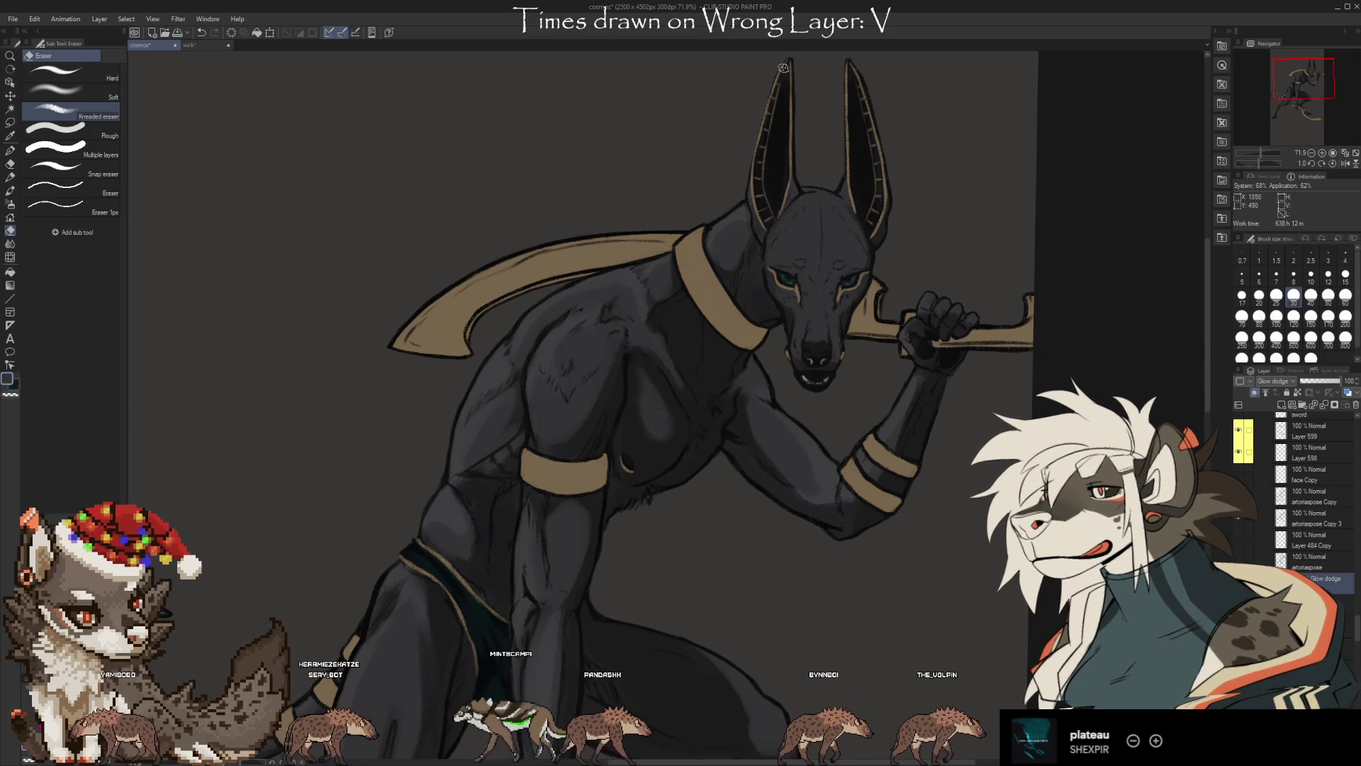
{"action": "key", "text": "b"}
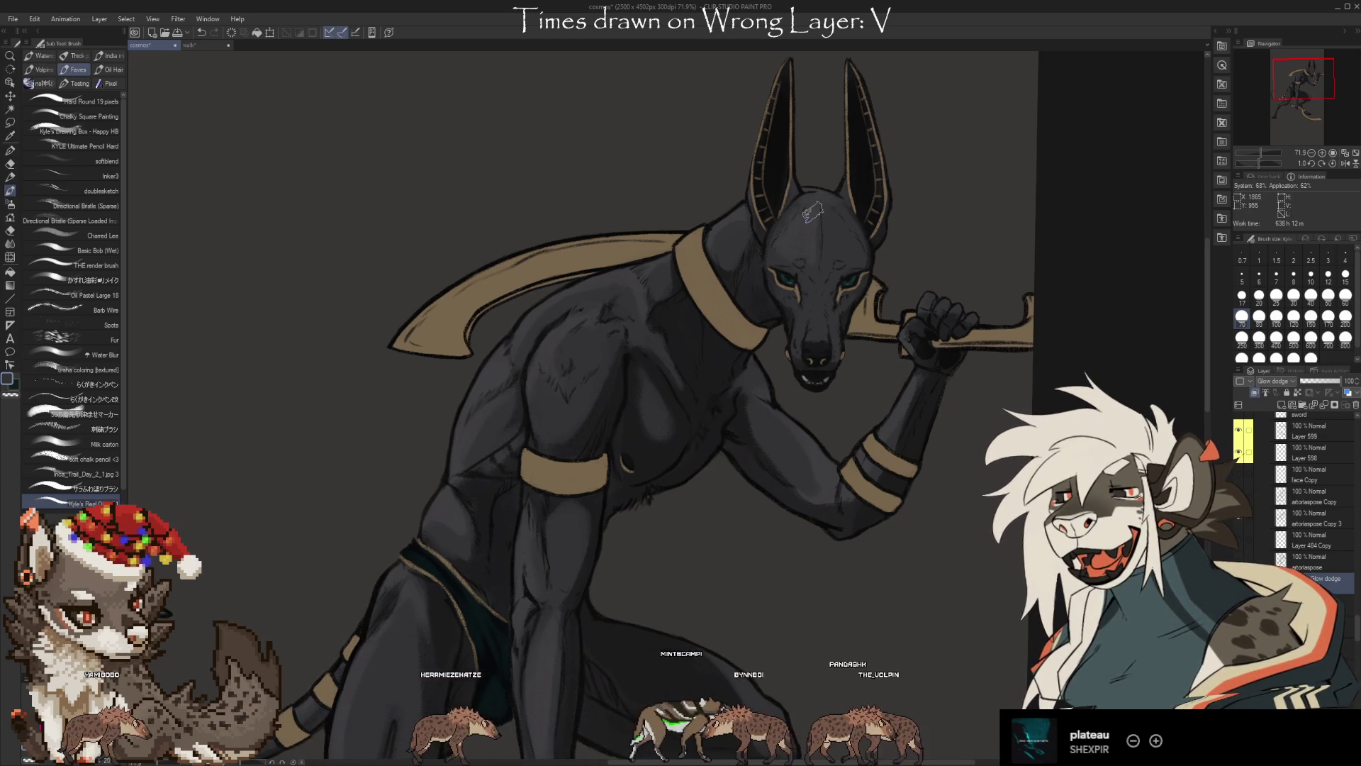
{"action": "key", "text": "e"}
{"action": "key", "text": "b"}
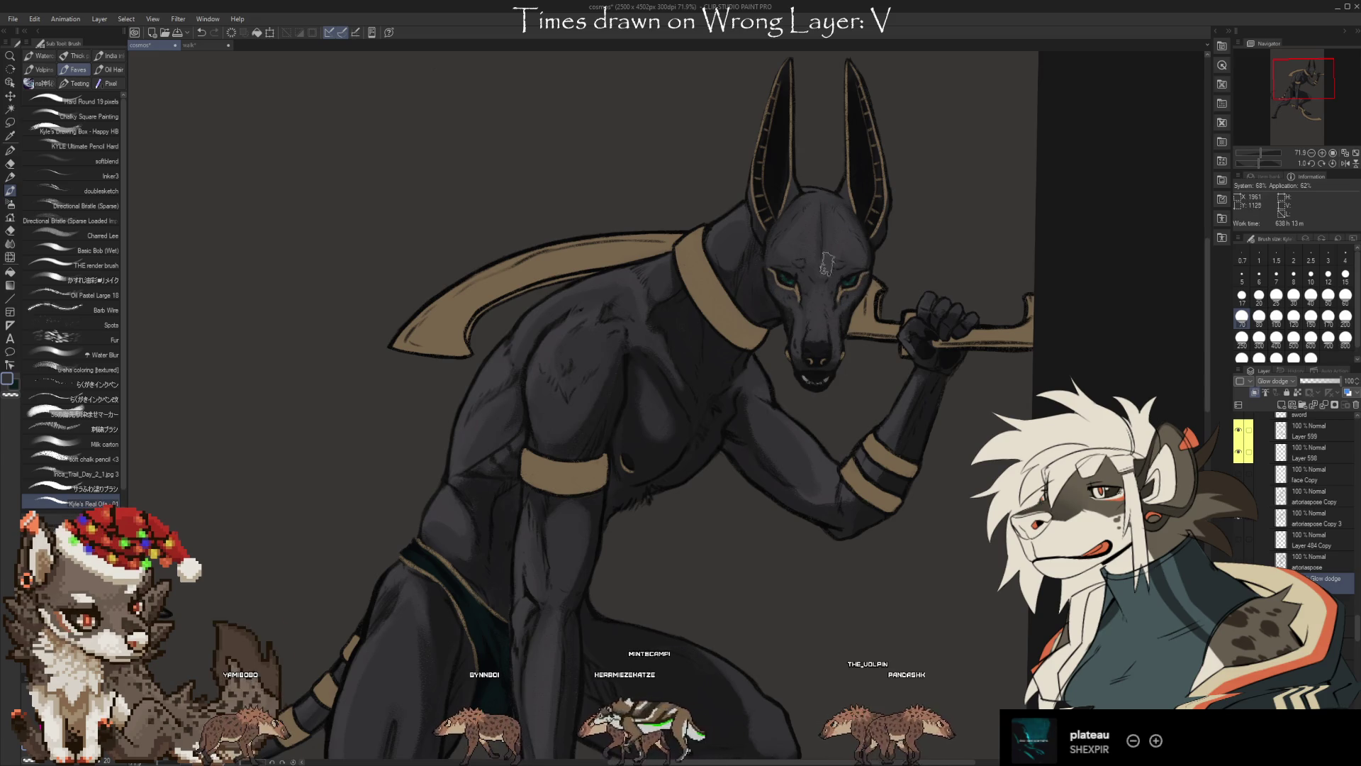
{"action": "key", "text": "e"}
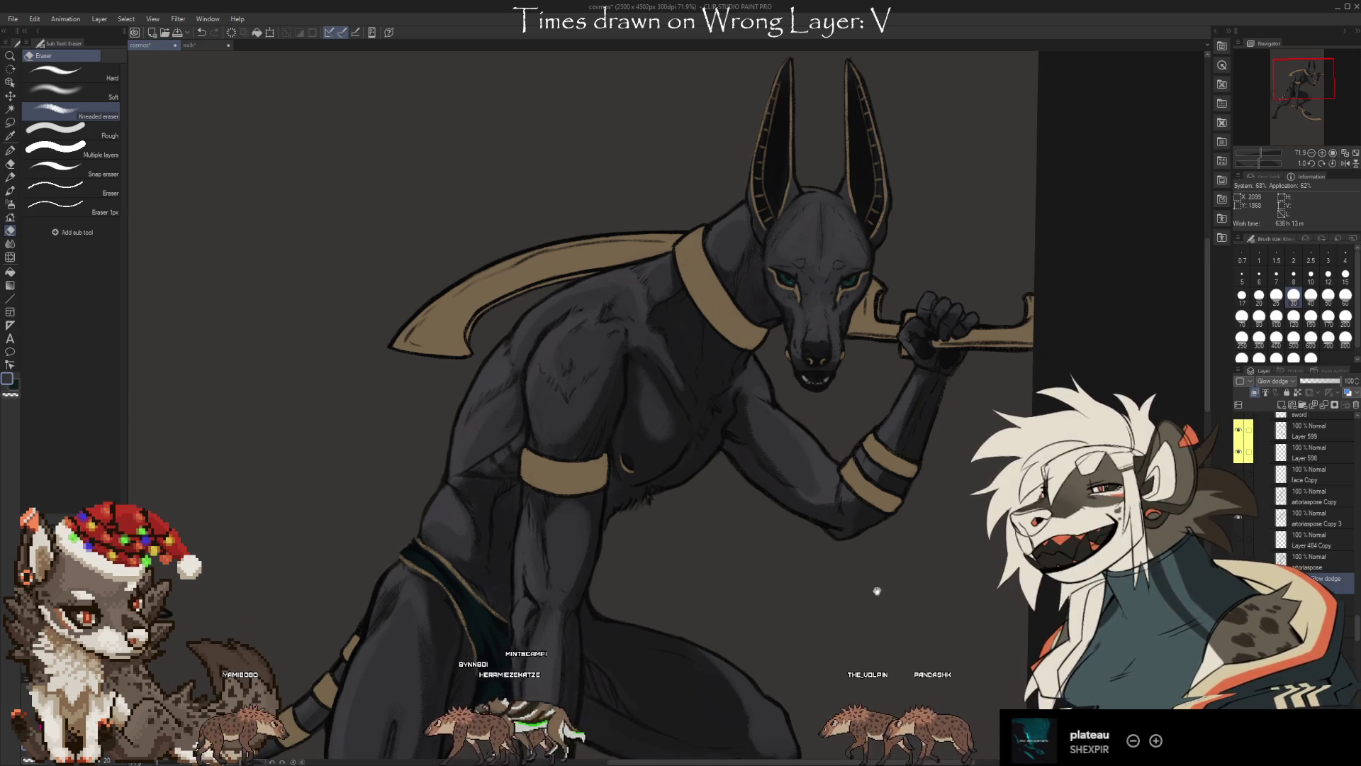
{"action": "left_click_drag", "start_coordinate": [875, 592], "coordinate": [860, 550]}
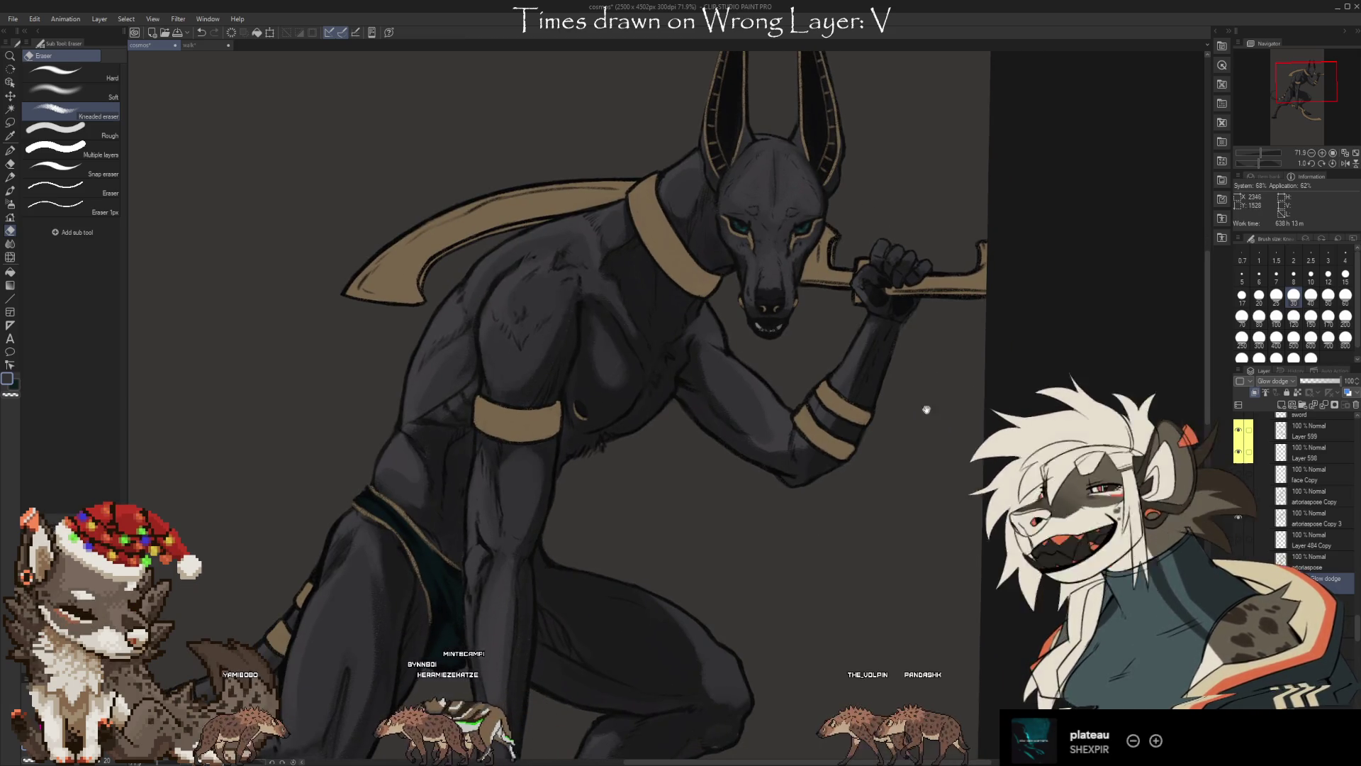
Paint and erase glow-dodge strokes around the muzzle, jaw and head
{"action": "left_click_drag", "start_coordinate": [792, 306], "coordinate": [736, 372]}
{"action": "key", "text": "b"}
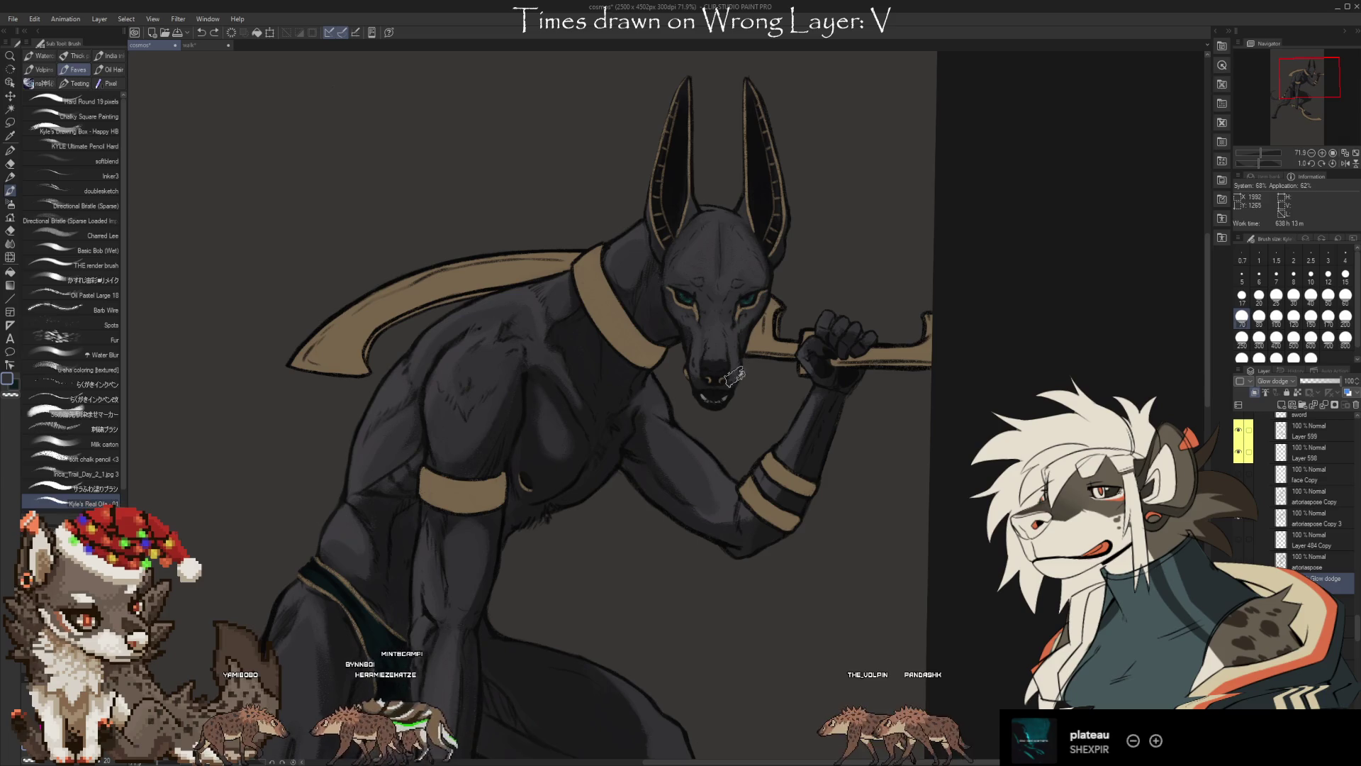
{"action": "key", "text": "e"}
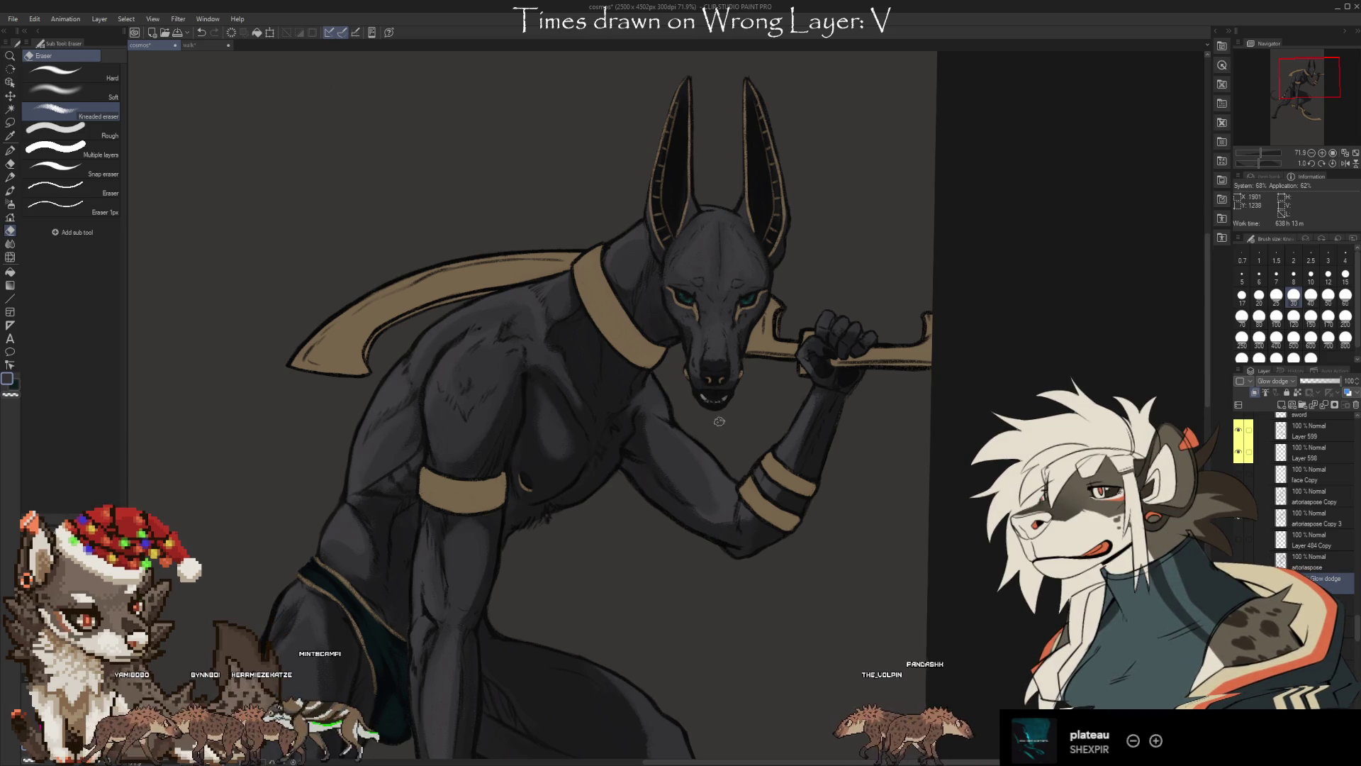
{"action": "key", "text": "b"}
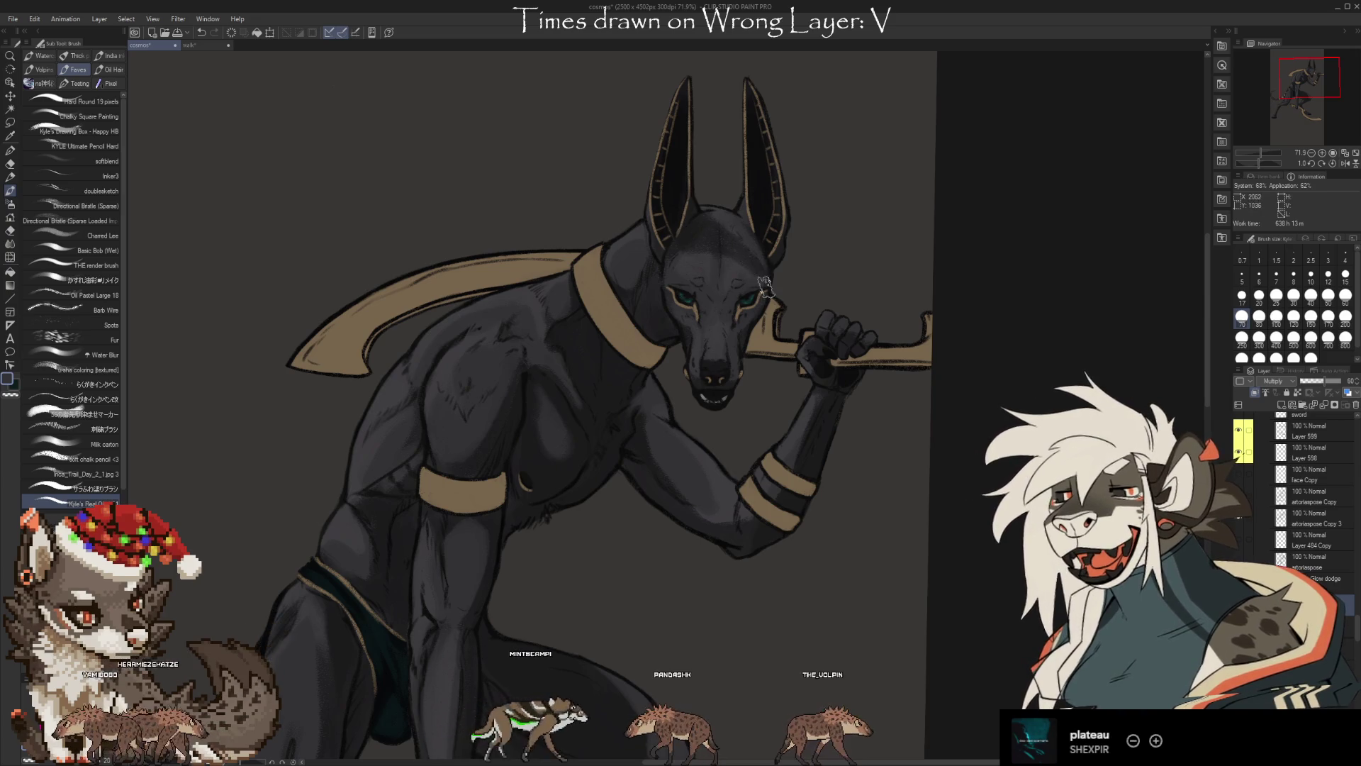
Refine the Glow dodge highlights on the chest, shoulder and arm with the brush and kneaded eraser
{"action": "key", "text": "e"}
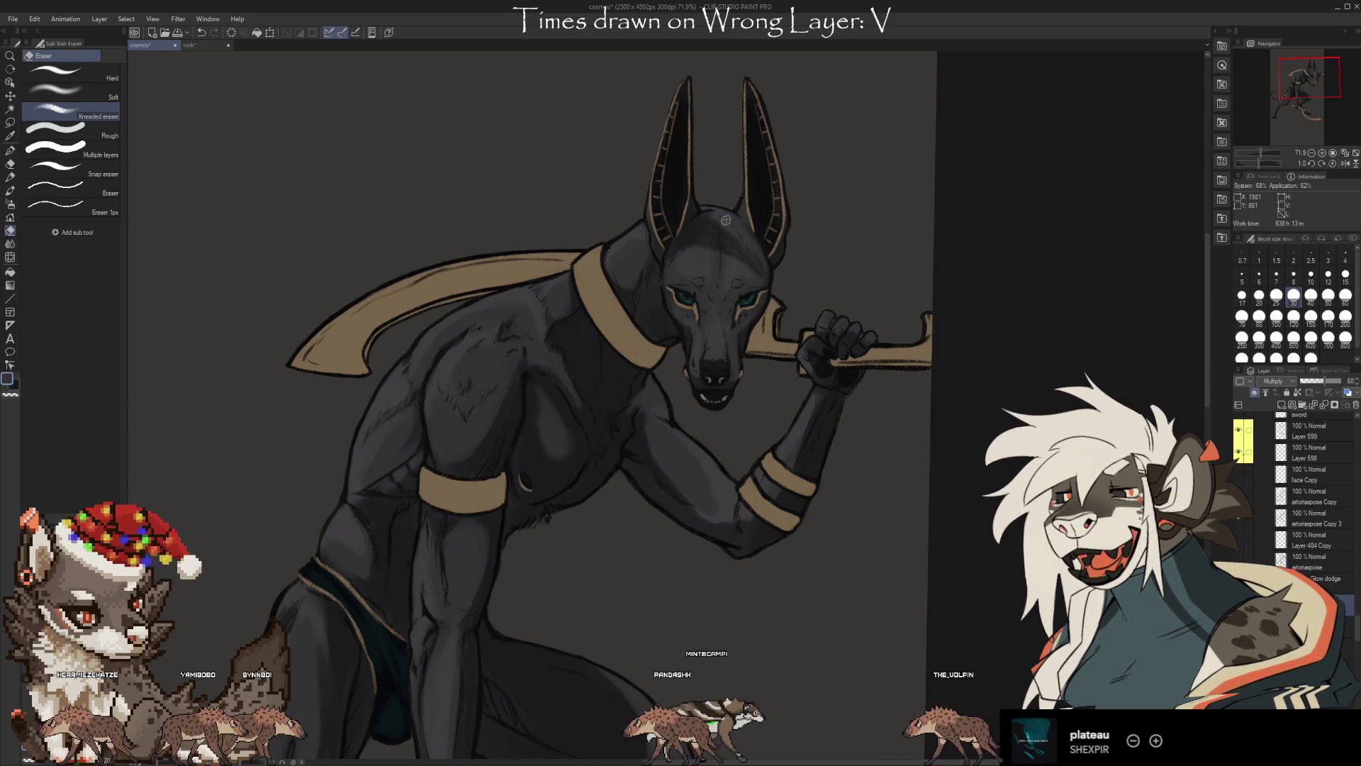
{"action": "key", "text": "b"}
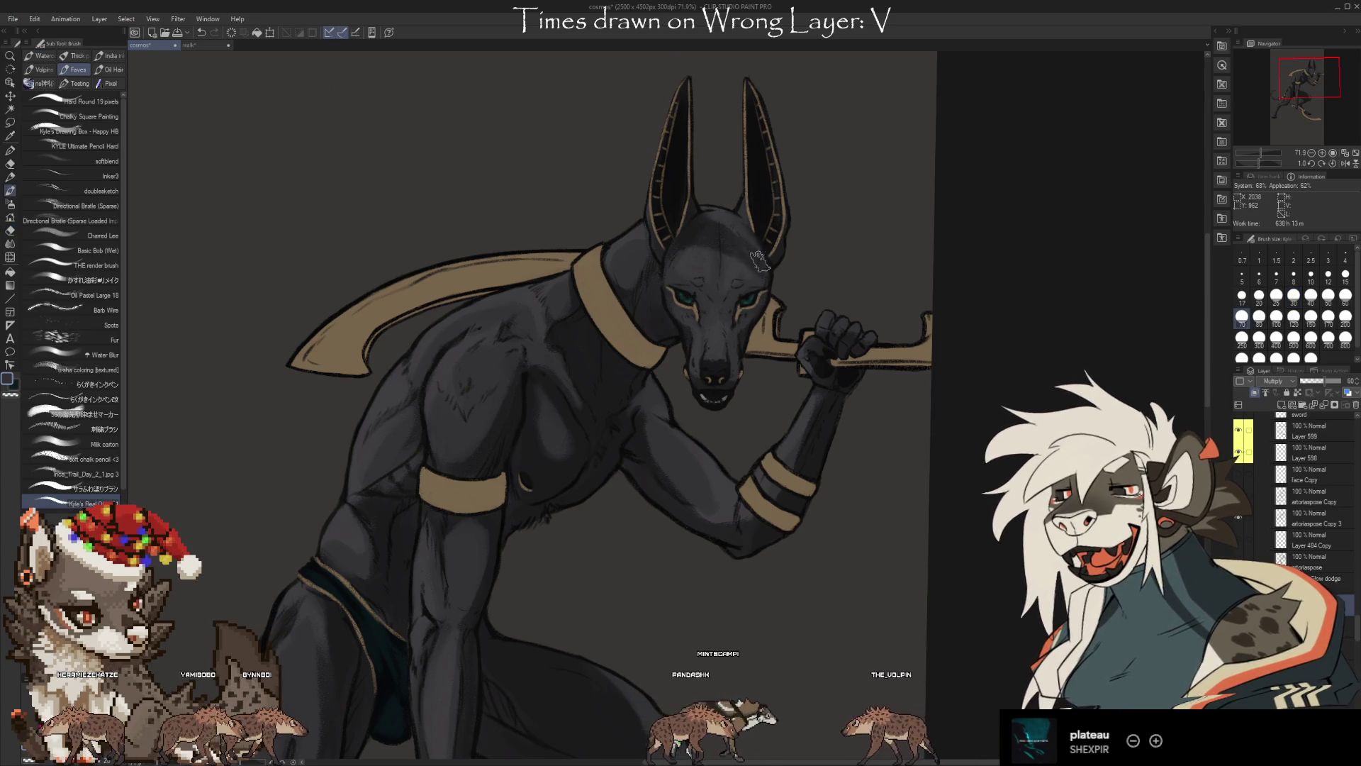
{"action": "key", "text": "e"}
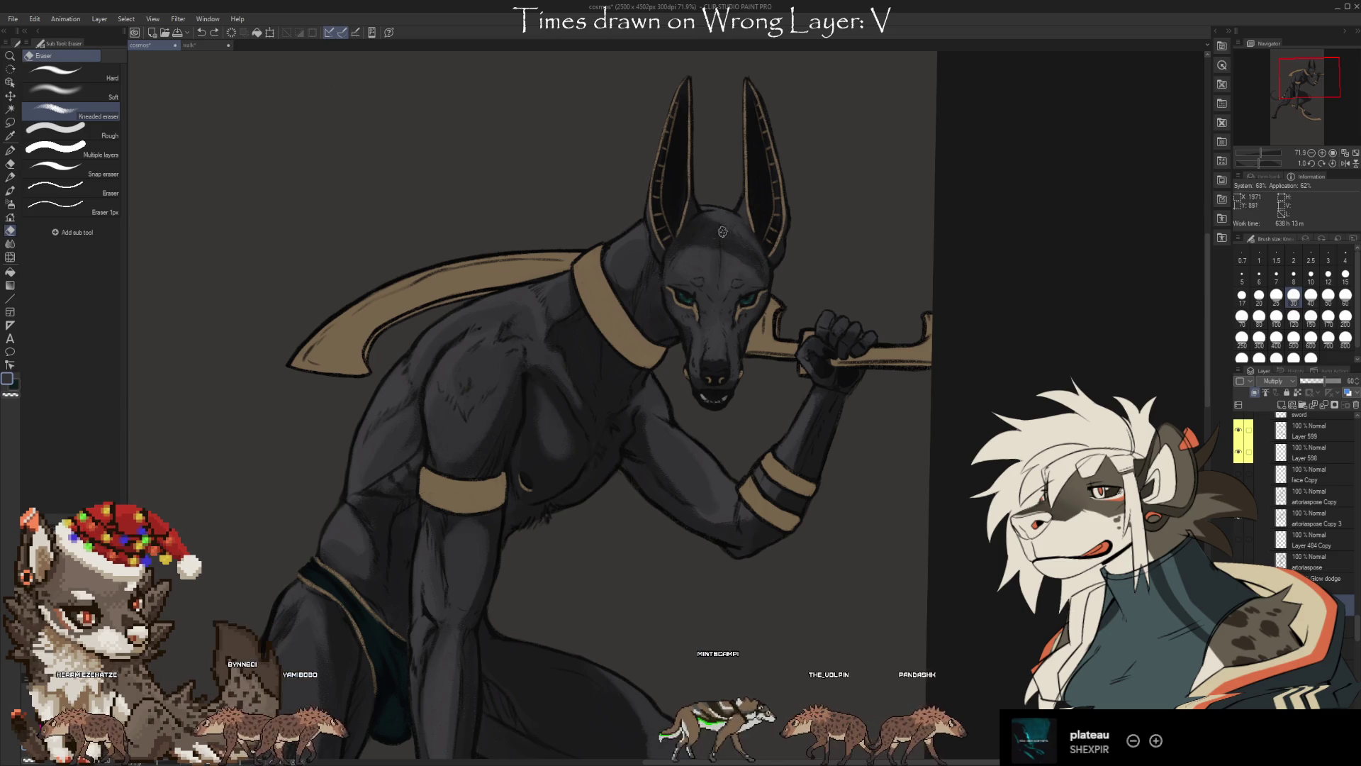
{"action": "key", "text": "b"}
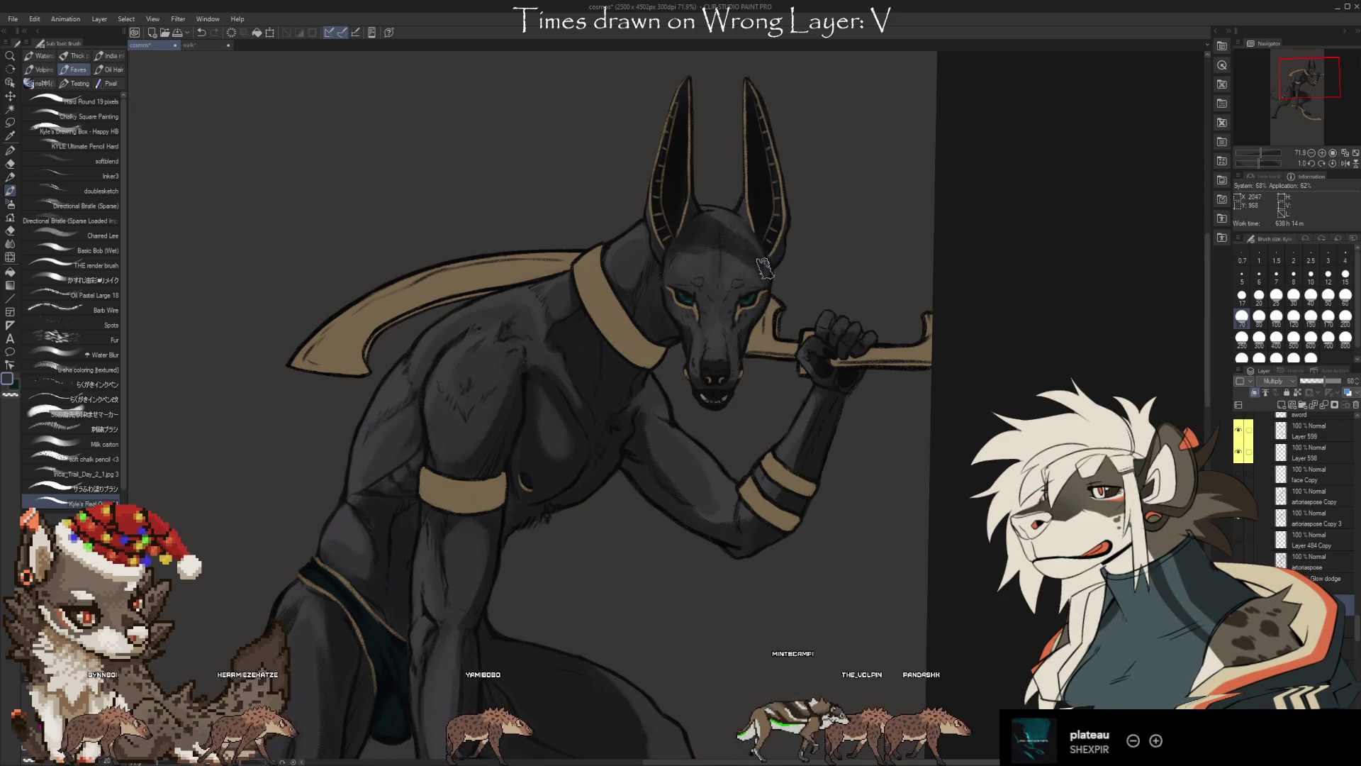
{"action": "key", "text": "e"}
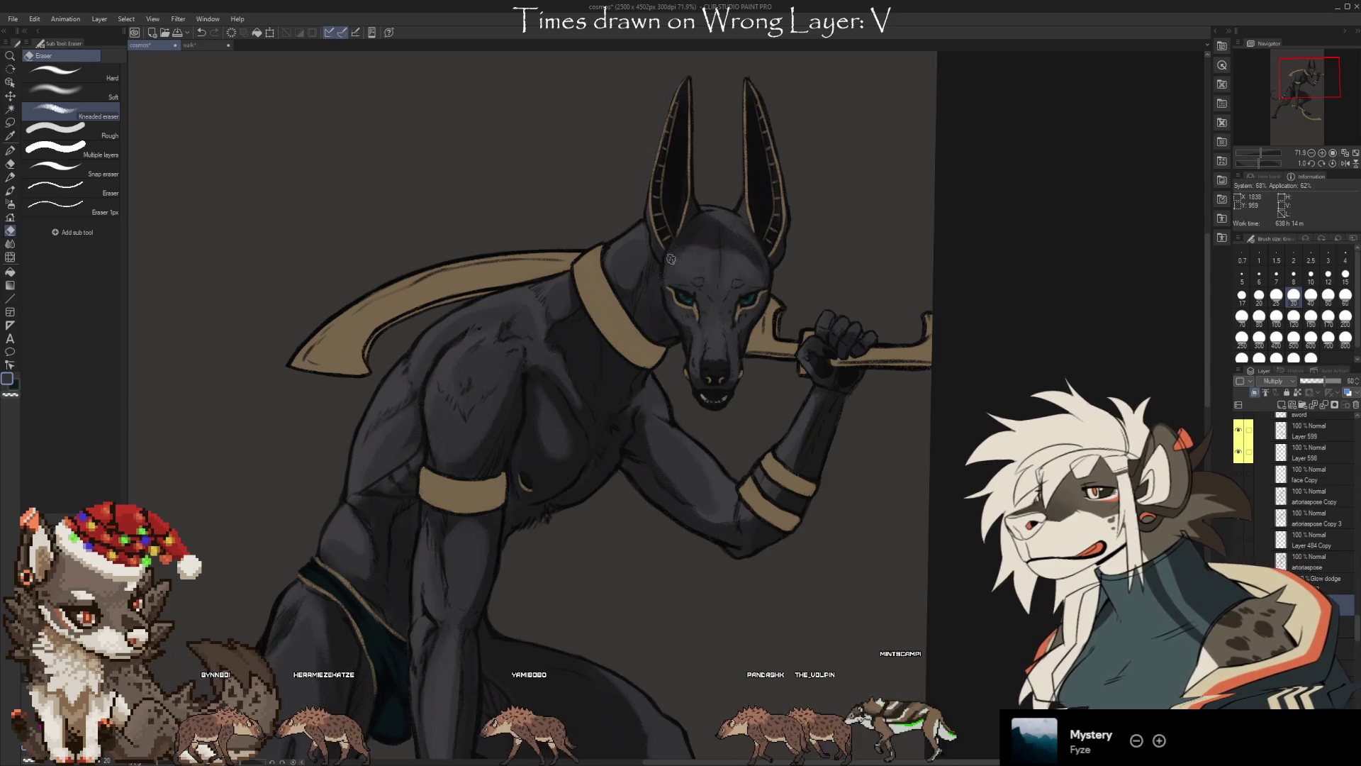
{"action": "key", "text": "b"}
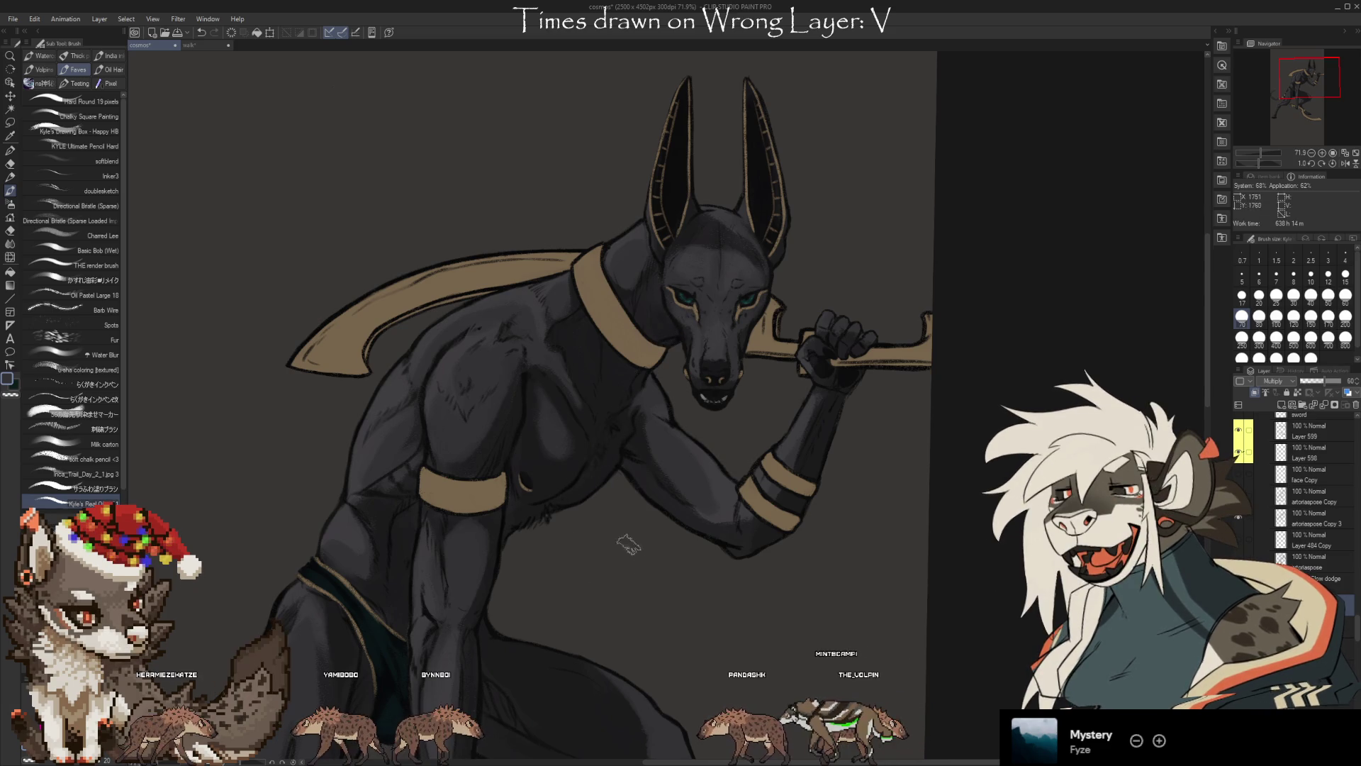
{"action": "key", "text": "e"}
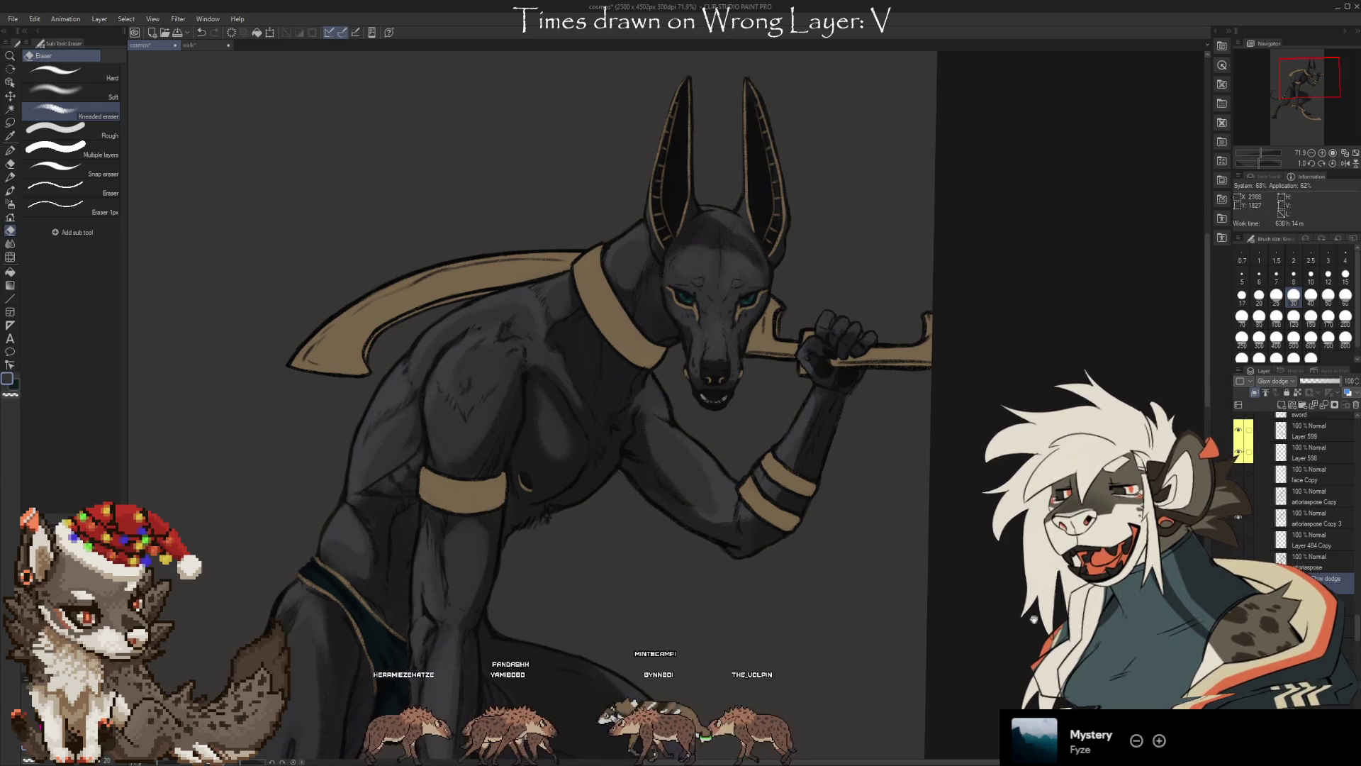
{"action": "scroll", "coordinate": [971, 571], "scroll_direction": "down", "scroll_amount": 3}
{"action": "scroll", "coordinate": [972, 572], "scroll_direction": "down", "scroll_amount": 2}
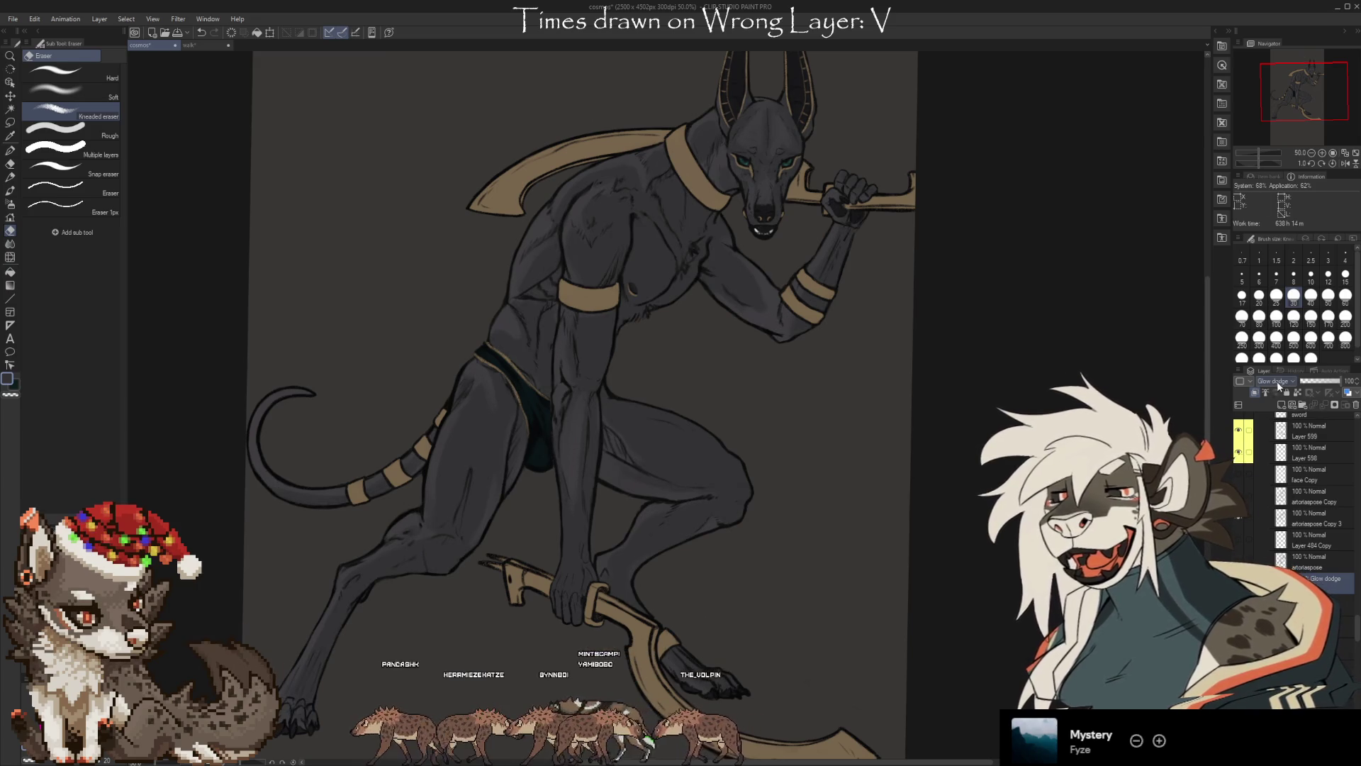
Lower the Multiply shading layer's opacity to about 61%
{"action": "key", "text": "shift+alt+m"}
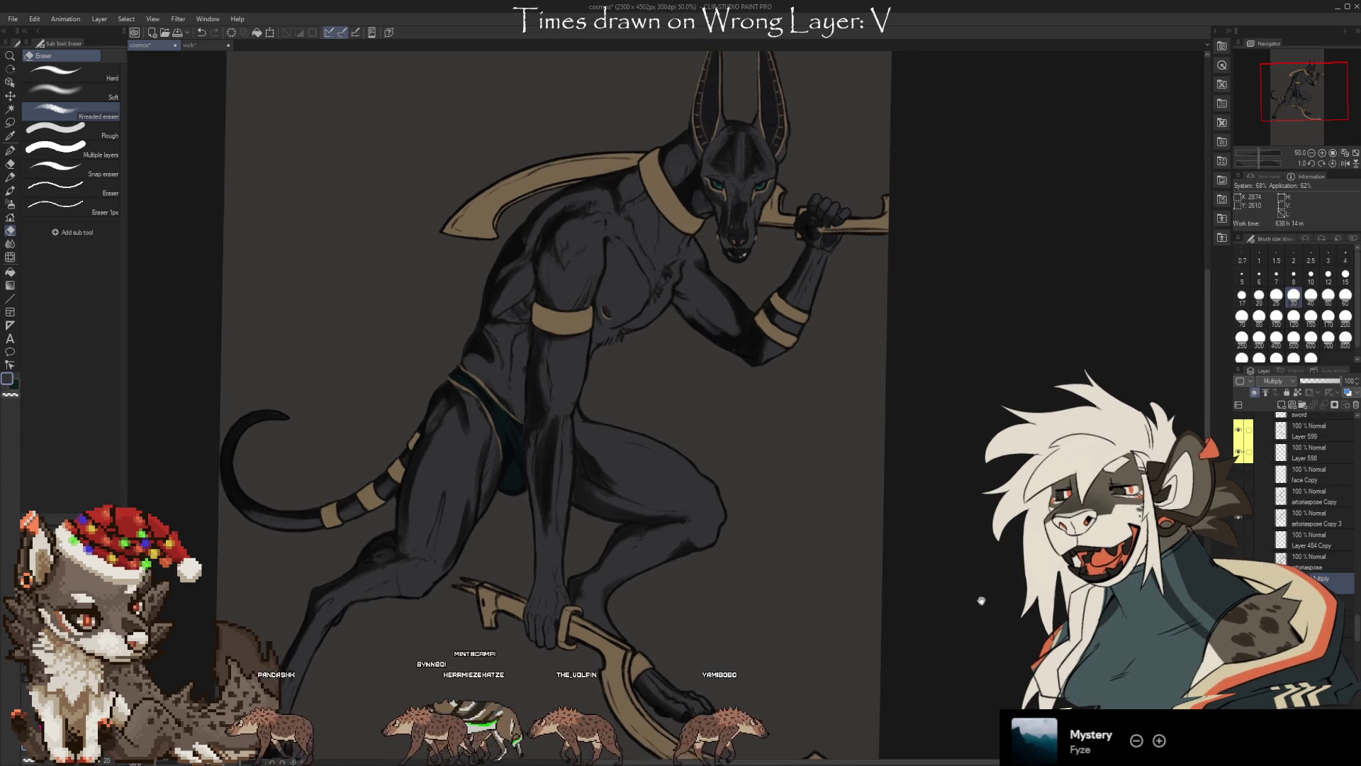
{"action": "left_click_drag", "start_coordinate": [667, 448], "coordinate": [642, 480]}
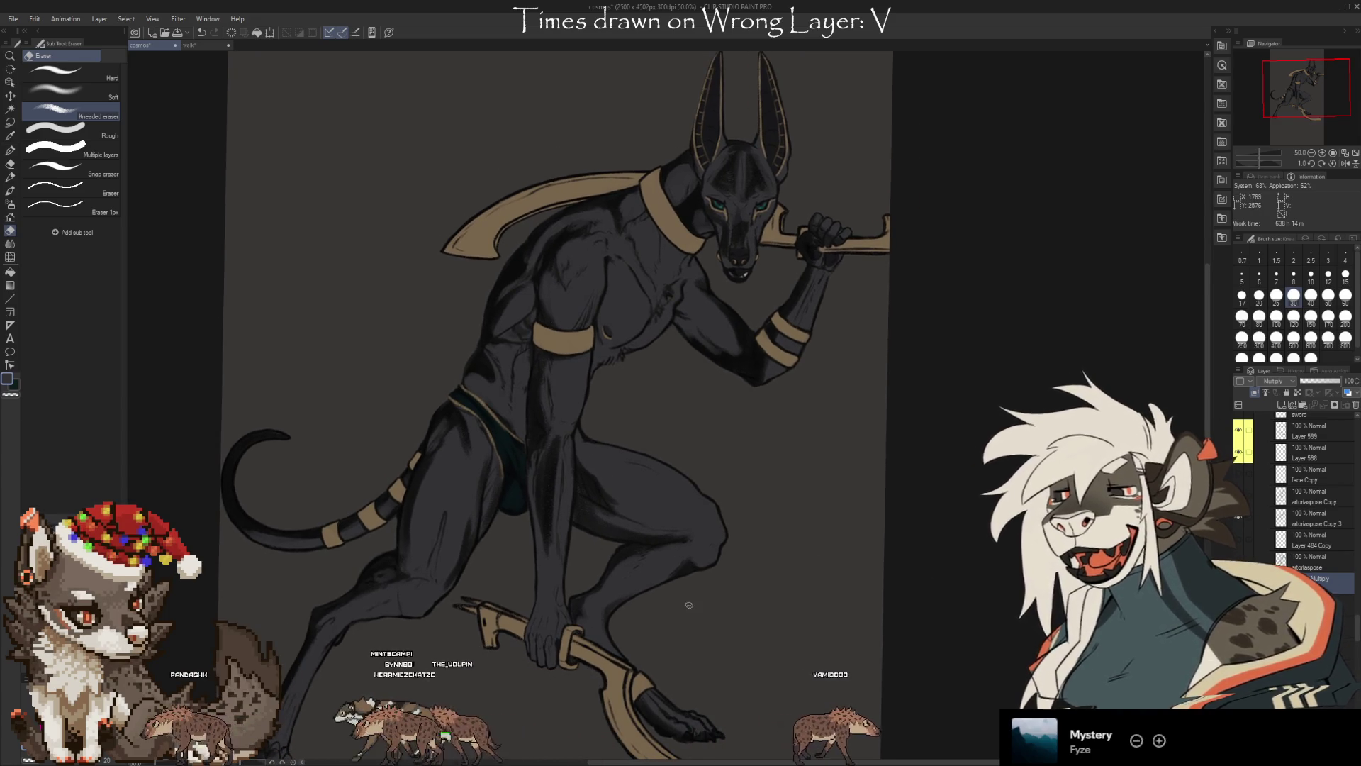
{"action": "left_click_drag", "start_coordinate": [1330, 383], "coordinate": [1327, 386]}
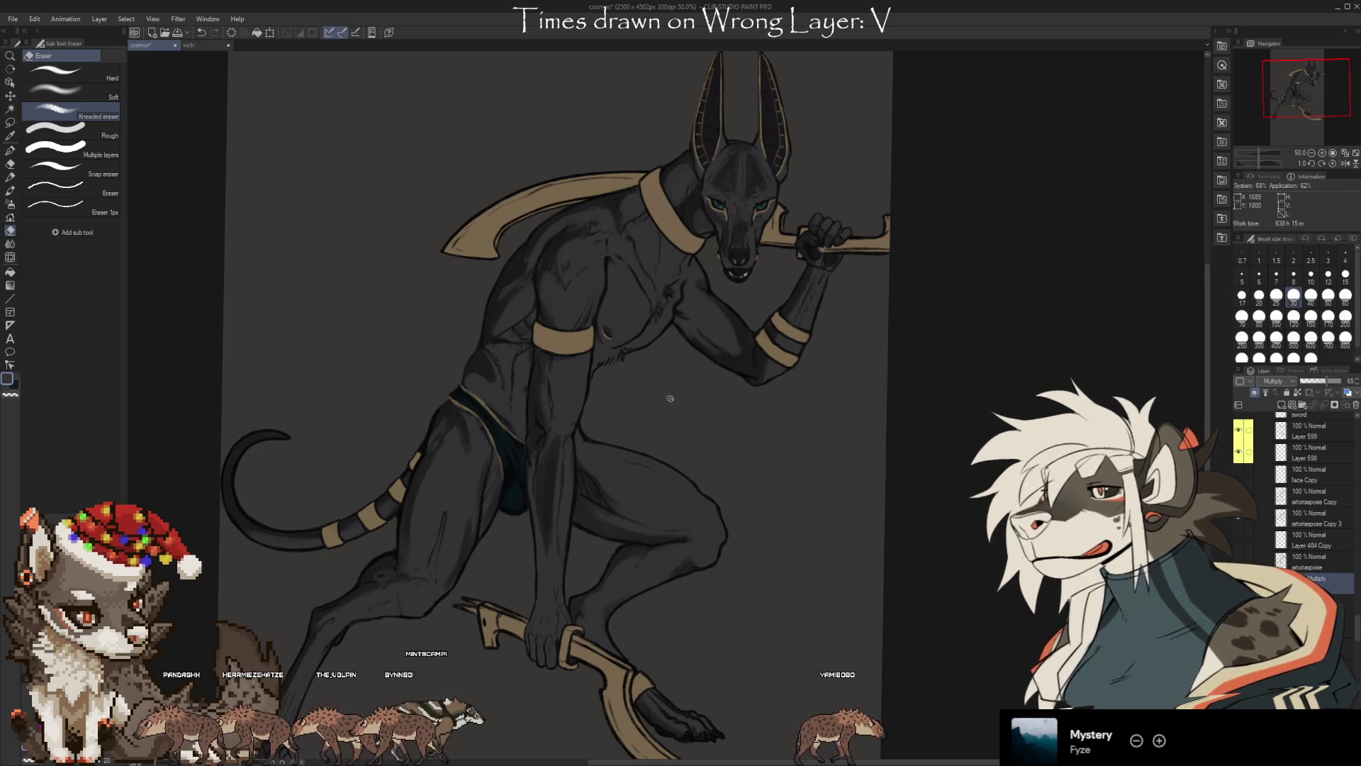
{"action": "left_click", "coordinate": [1239, 578]}
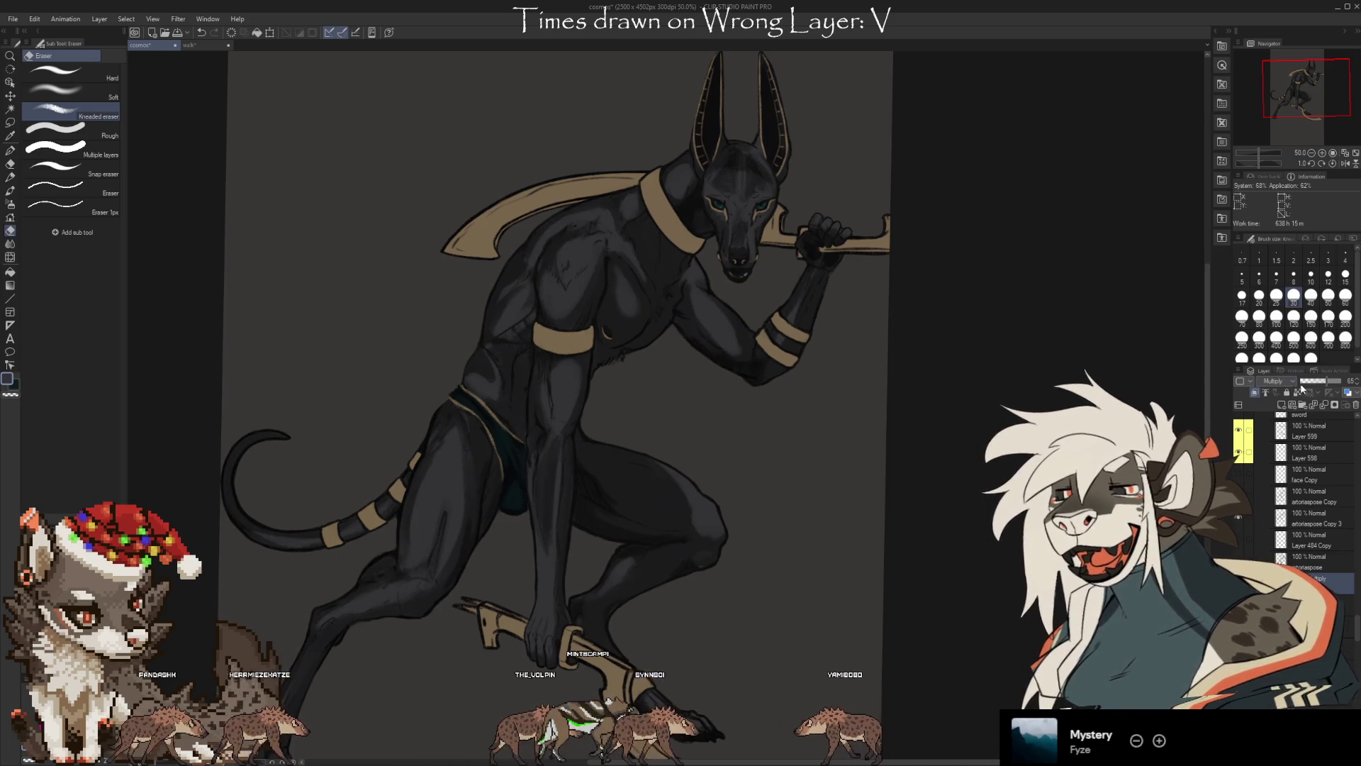
Raise the Glow dodge layer to 100% opacity and compare the lighter and darker shading
{"action": "left_click", "coordinate": [1339, 380]}
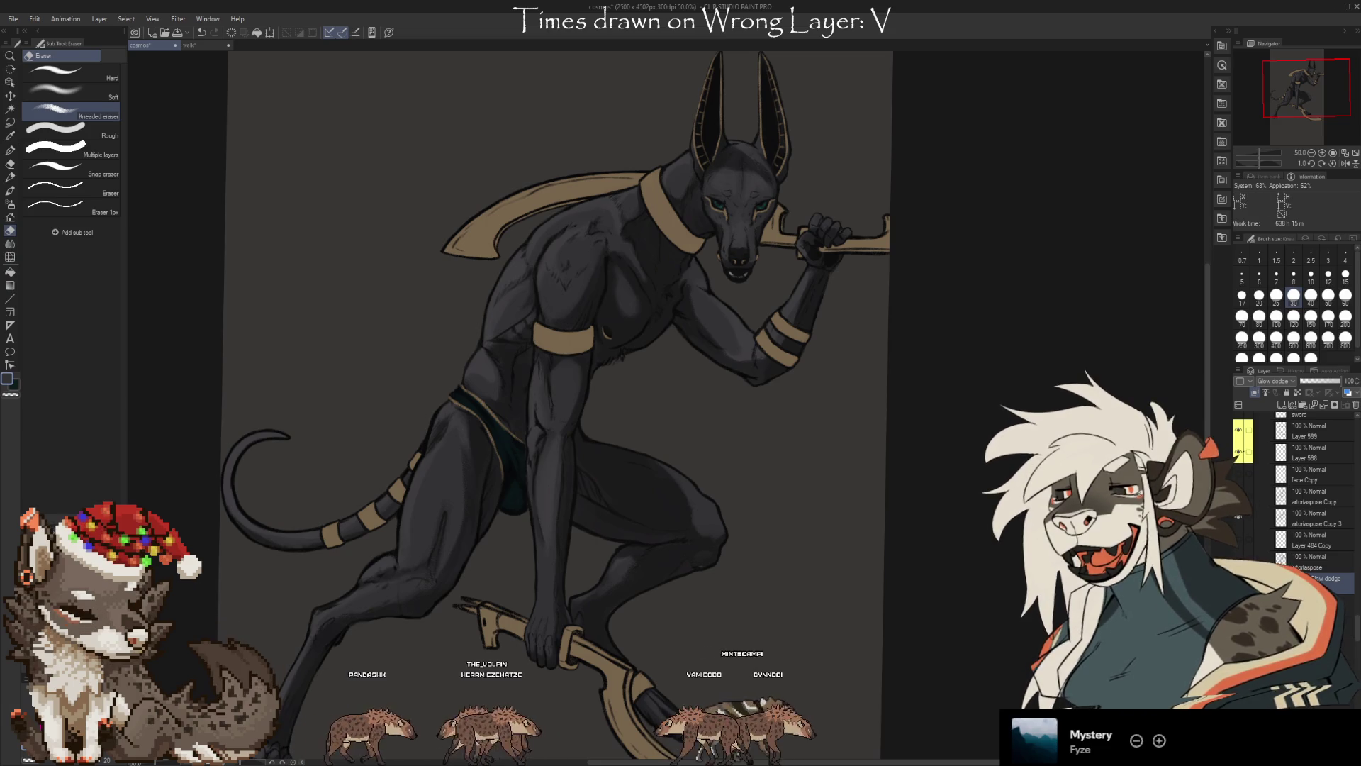
{"action": "key", "text": "ctrl+z"}
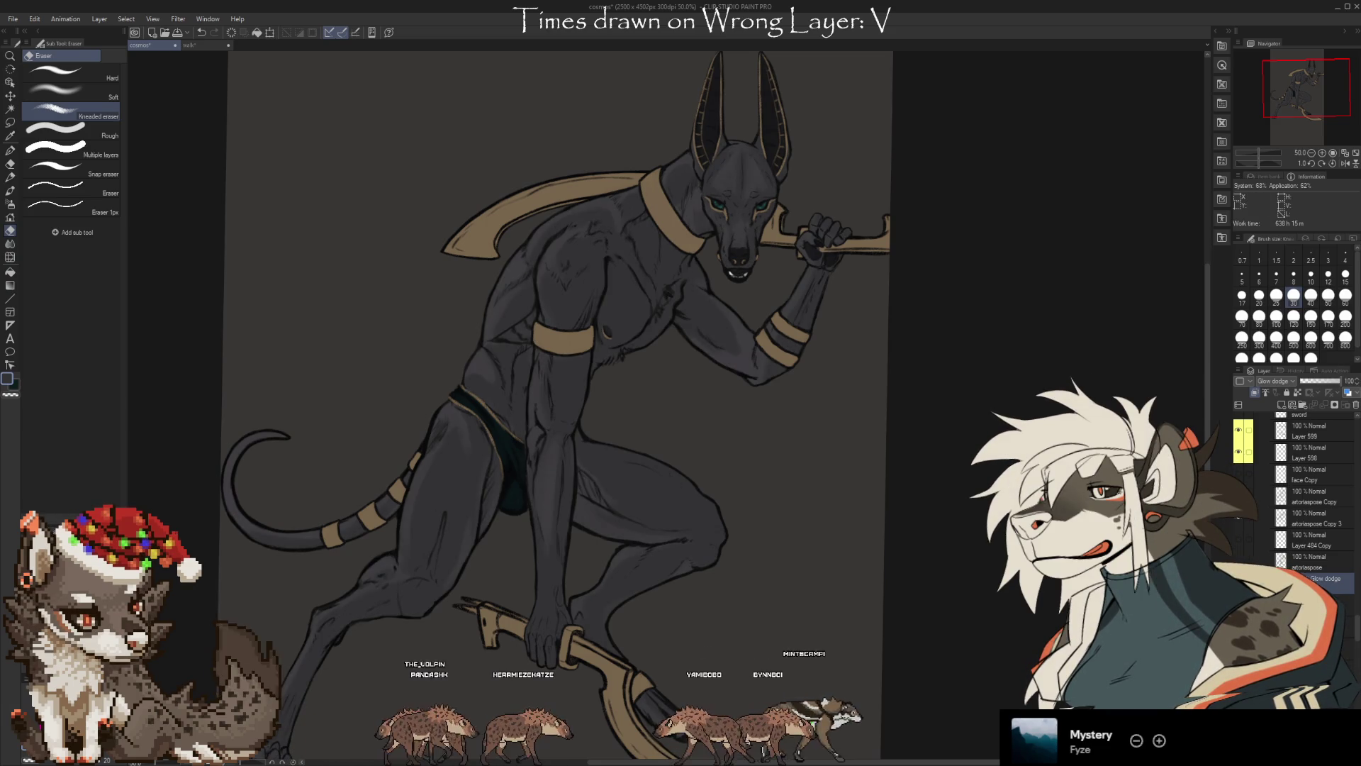
{"action": "key", "text": "ctrl+y"}
{"action": "key", "text": "ctrl+z"}
Zoom in on the torso and paint soft glow highlights, cleaning their edges with the eraser
{"action": "key", "text": "ctrl+y"}
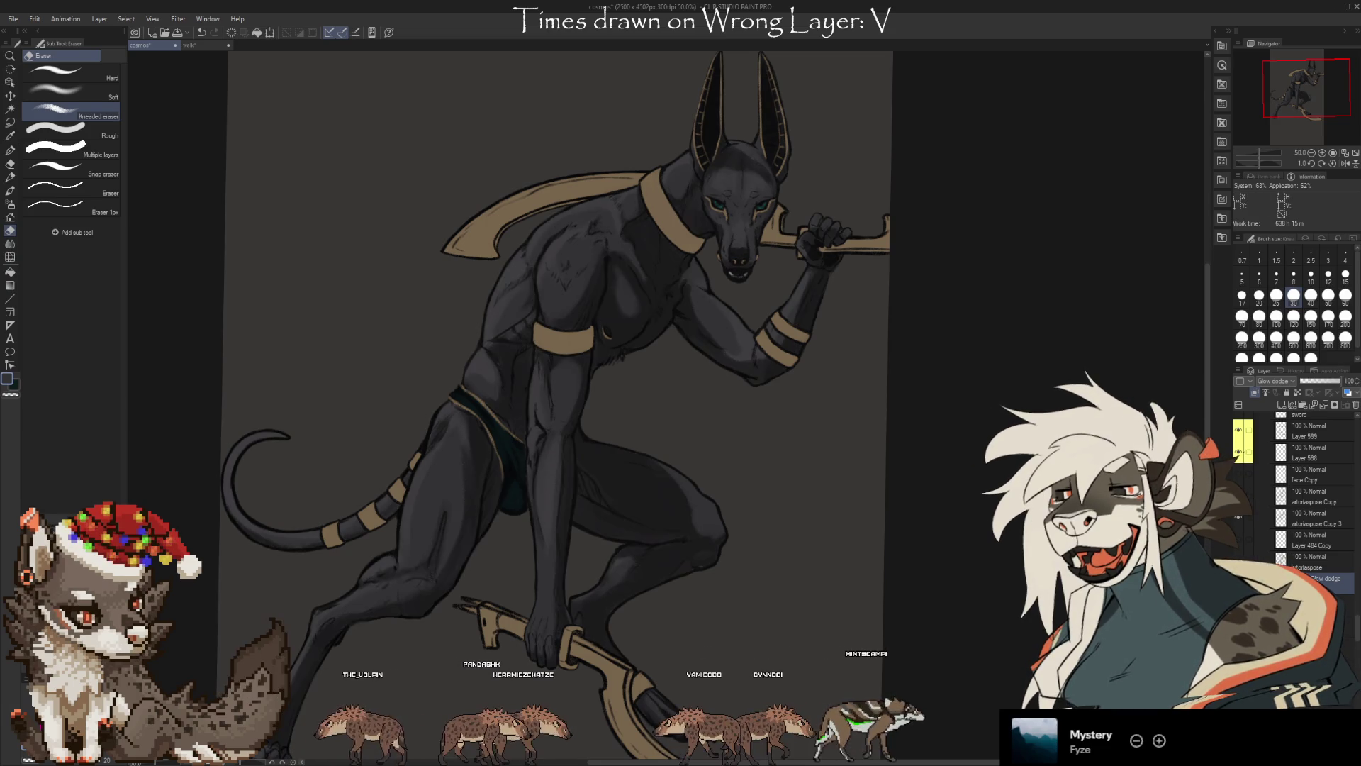
{"action": "scroll", "coordinate": [866, 395], "scroll_direction": "up", "scroll_amount": 3}
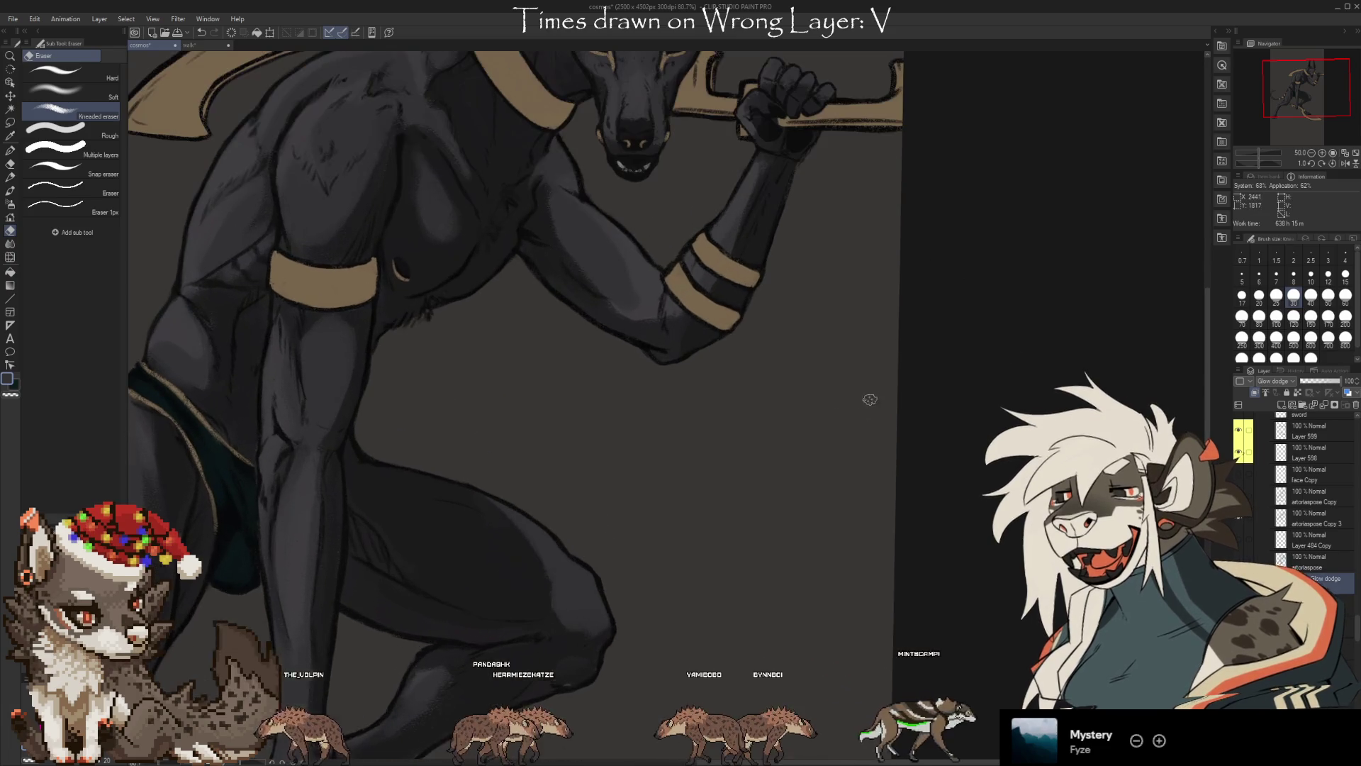
{"action": "scroll", "coordinate": [660, 368], "scroll_direction": "up", "scroll_amount": 2}
{"action": "key", "text": "b"}
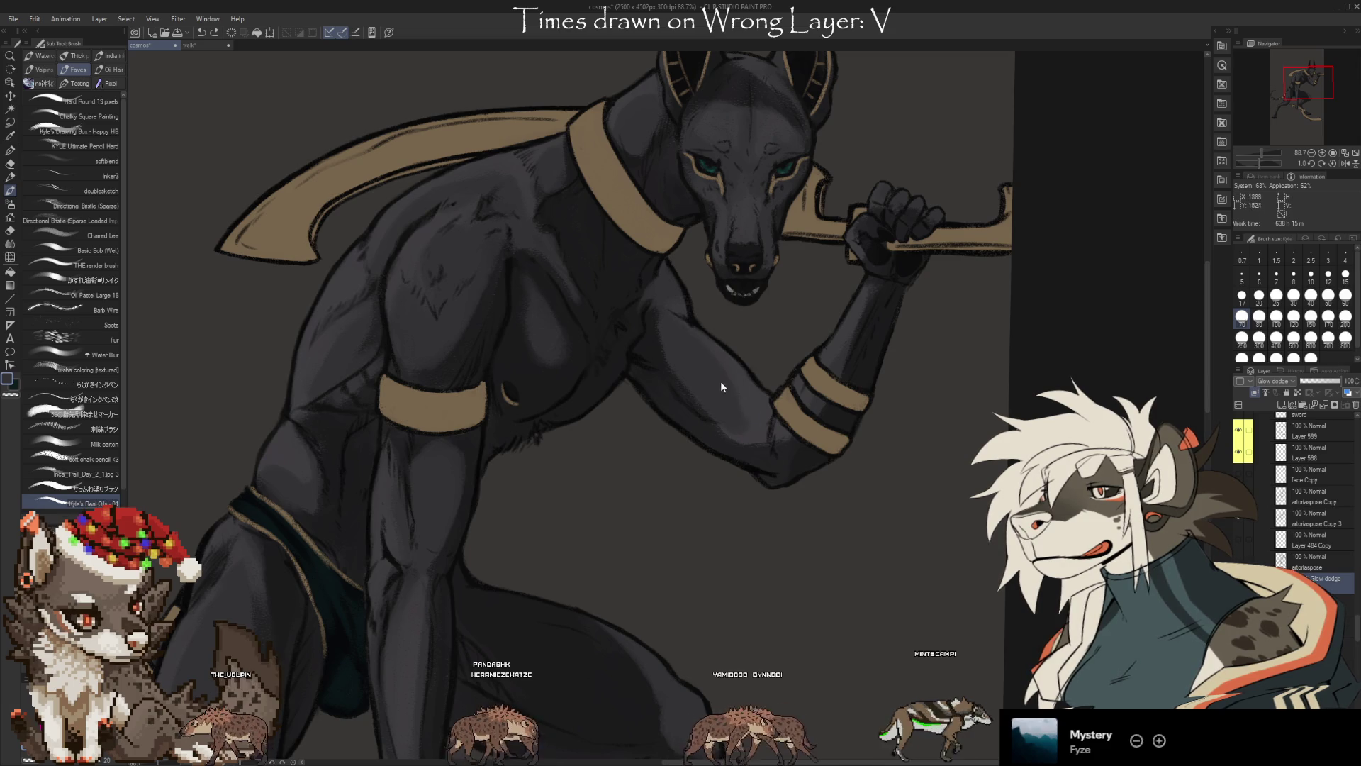
{"action": "key", "text": "e"}
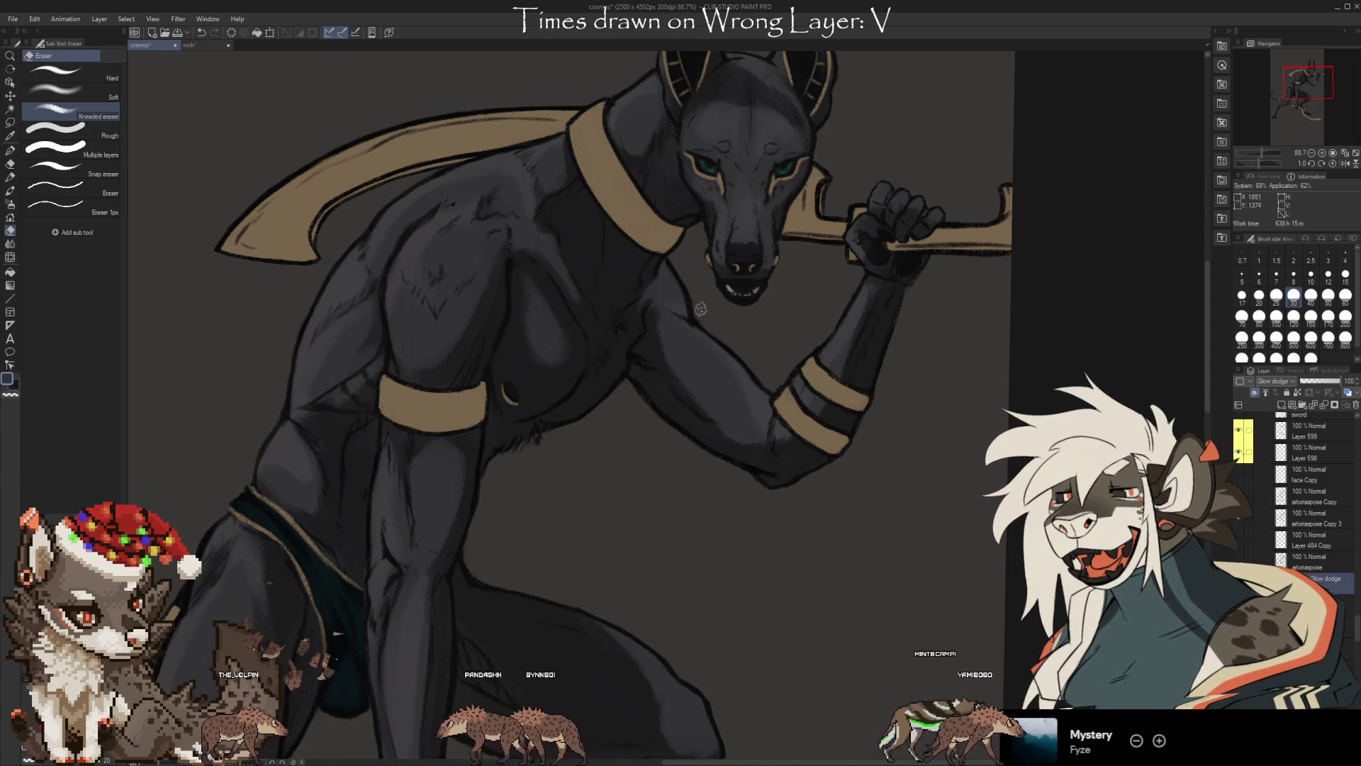
{"action": "key", "text": "b"}
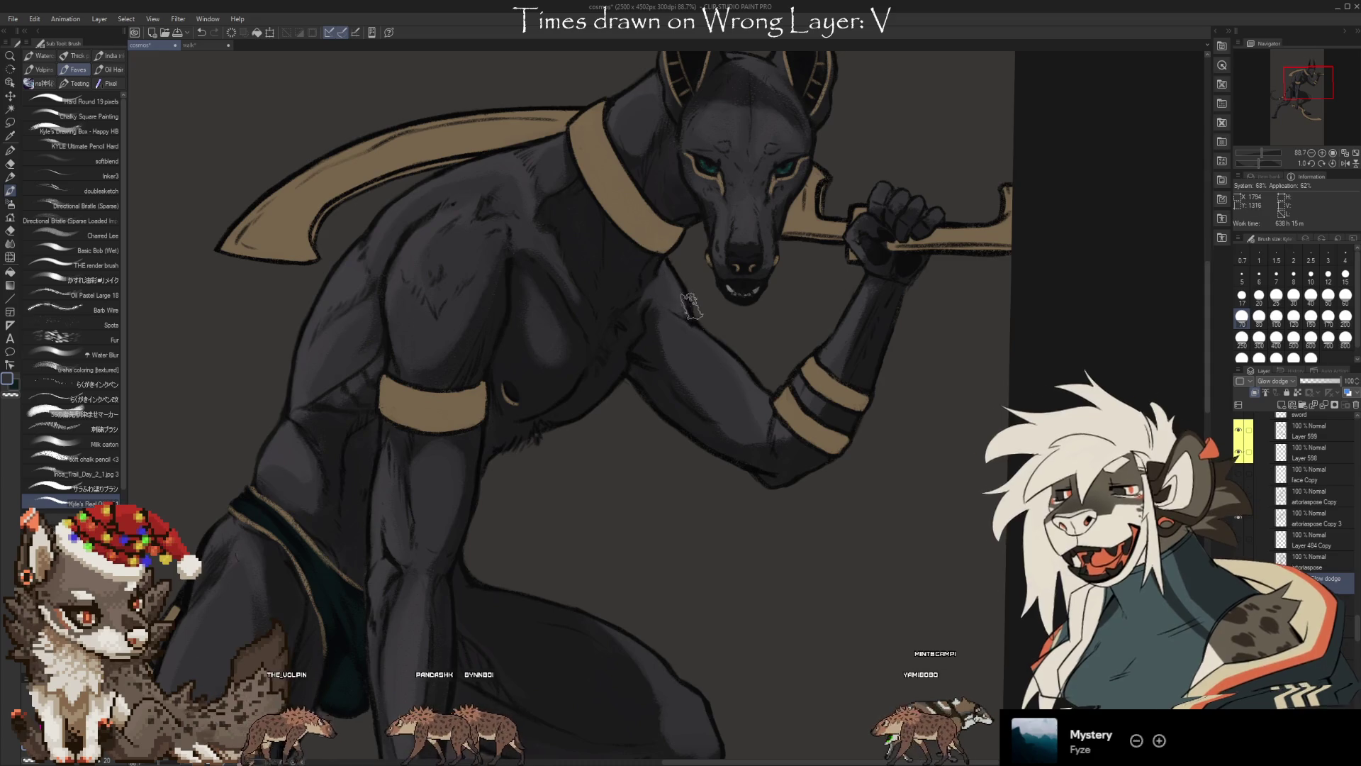
{"action": "key", "text": "e"}
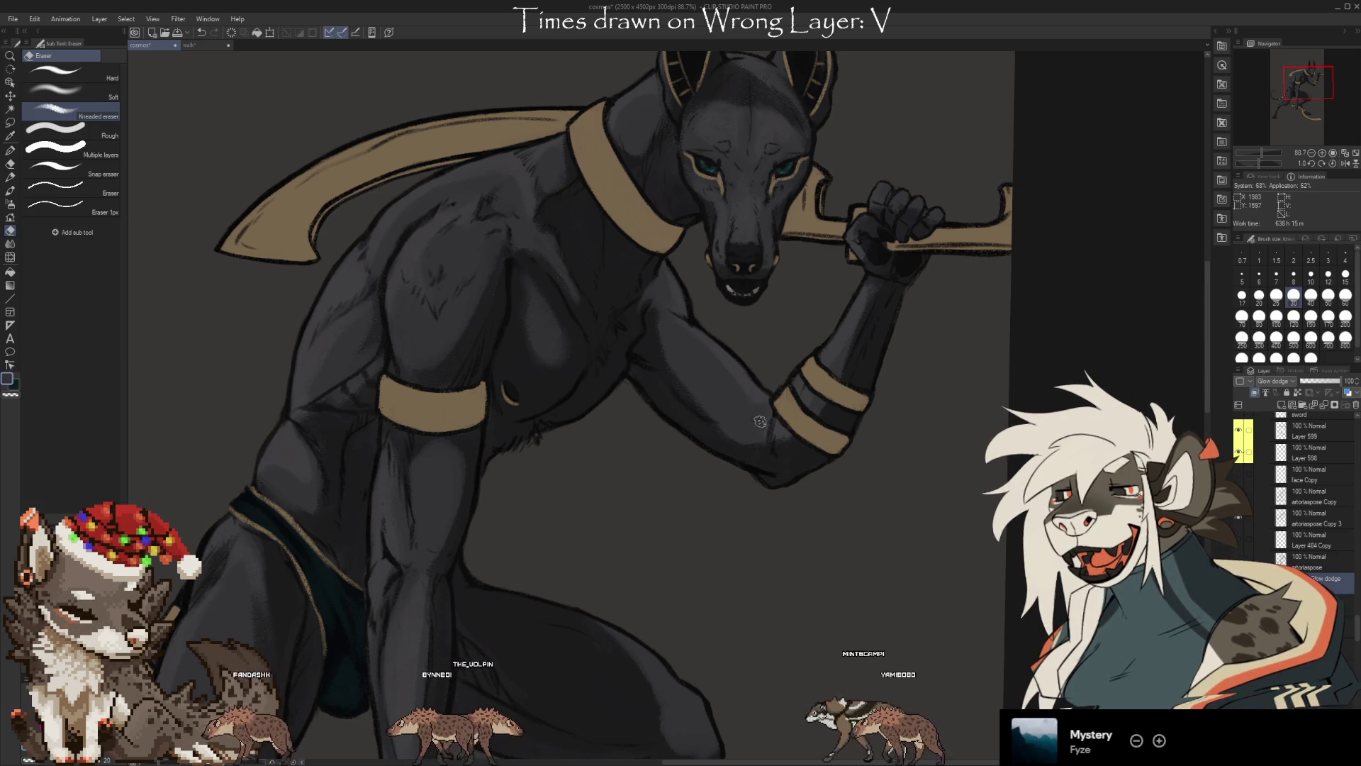
{"action": "key", "text": "b"}
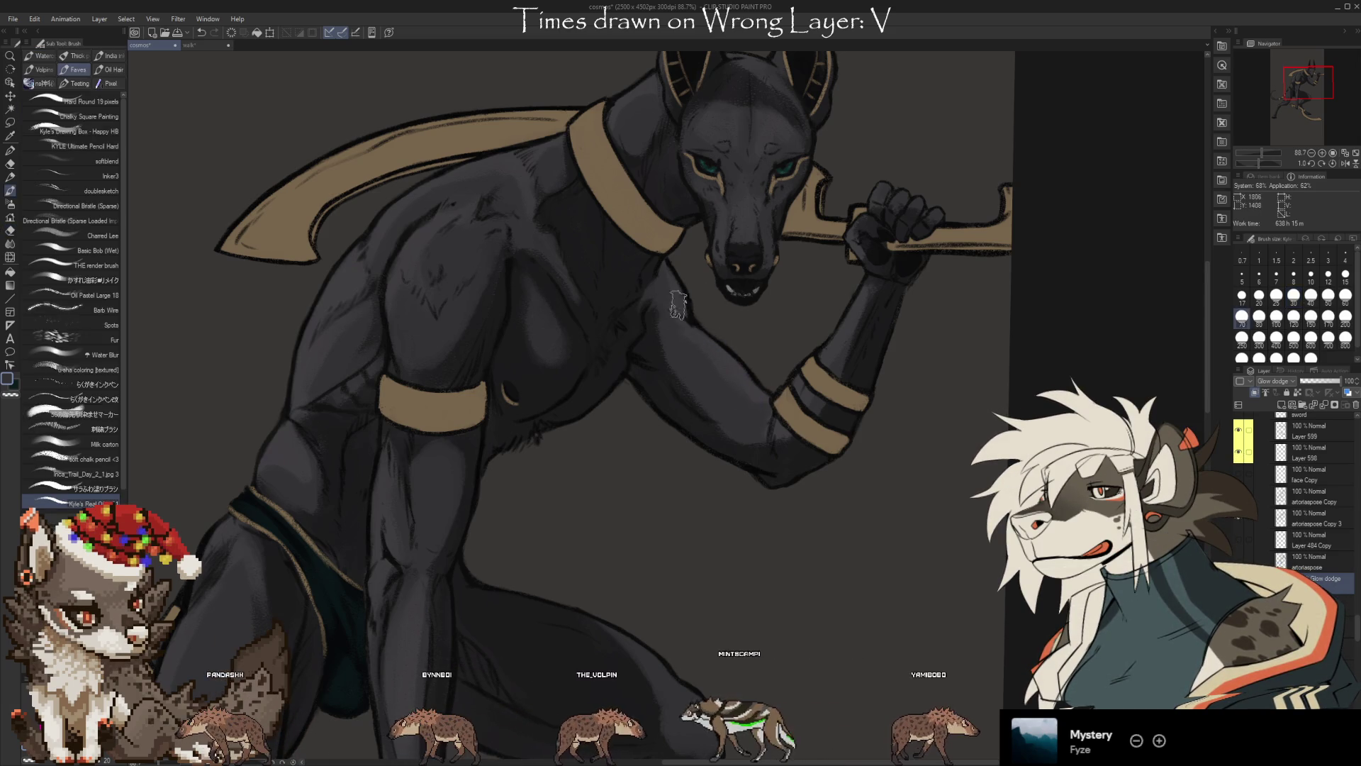
{"action": "key", "text": "e"}
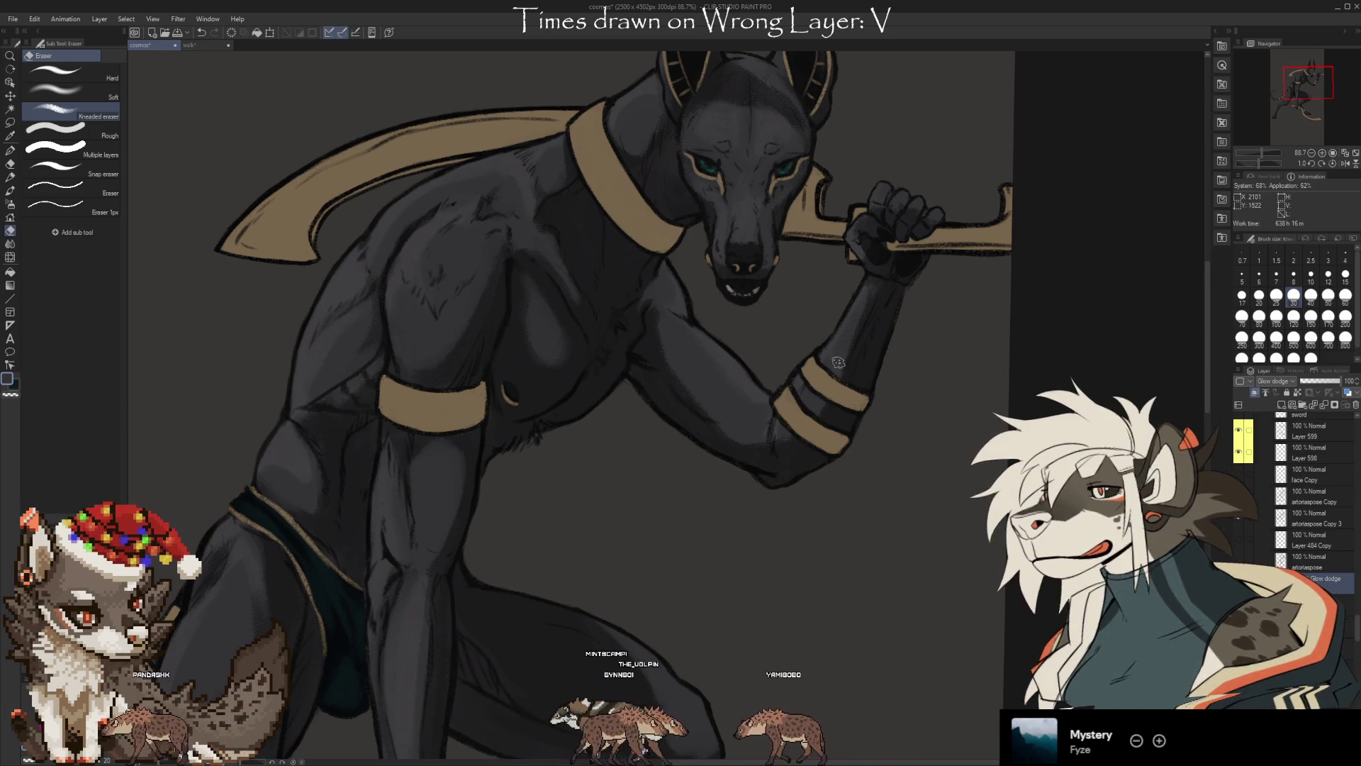
Erase back part of the highlight on the upper arm and chest to soften the shine
{"action": "left_click_drag", "start_coordinate": [844, 397], "coordinate": [794, 454]}
{"action": "key", "text": "b"}
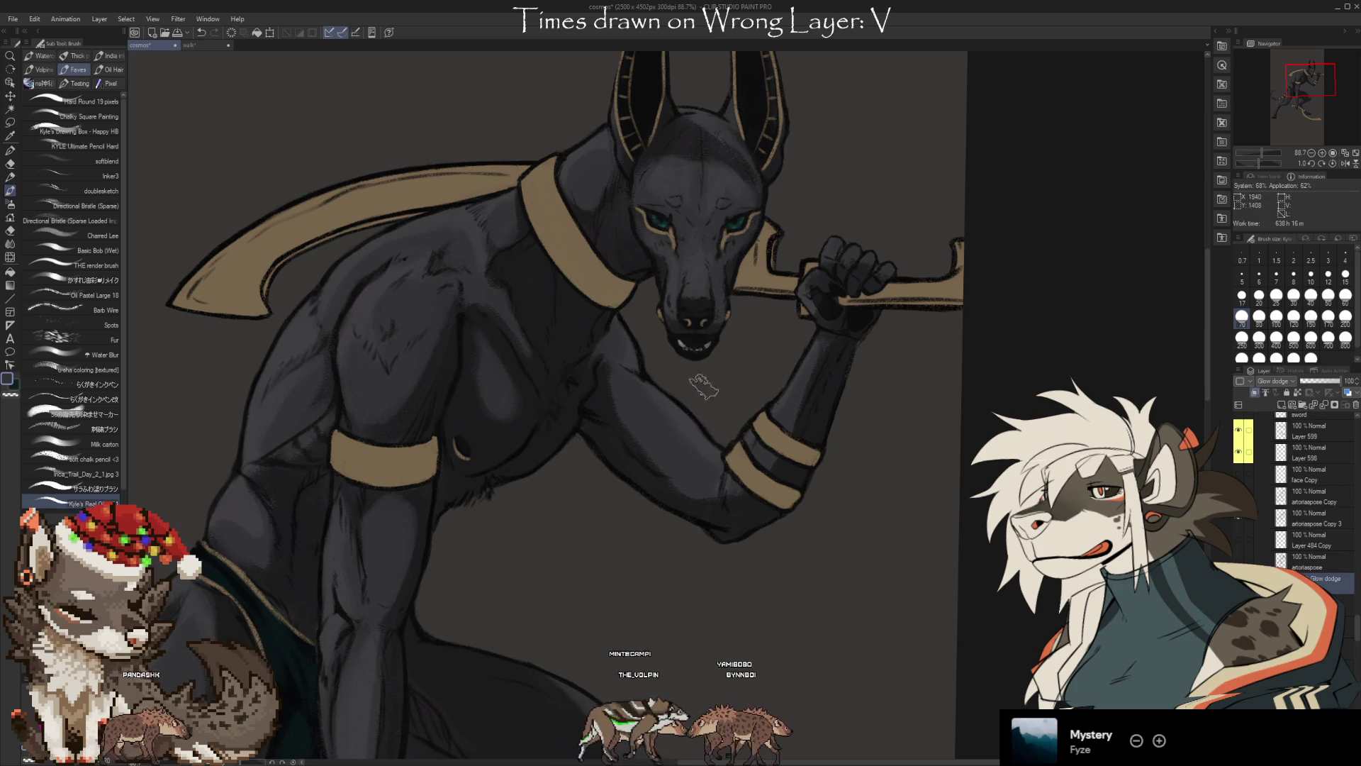
{"action": "key", "text": "e"}
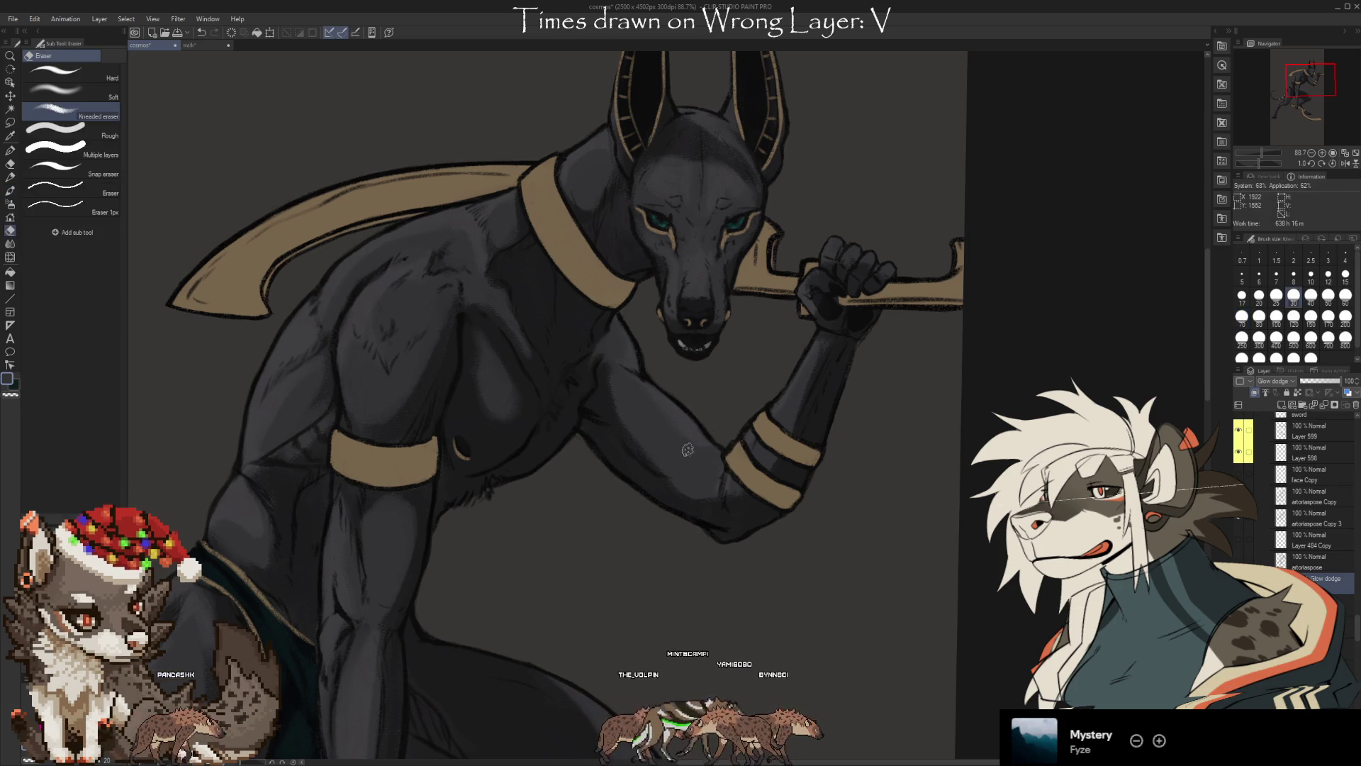
{"action": "scroll", "coordinate": [793, 508], "scroll_direction": "left", "scroll_amount": 3}
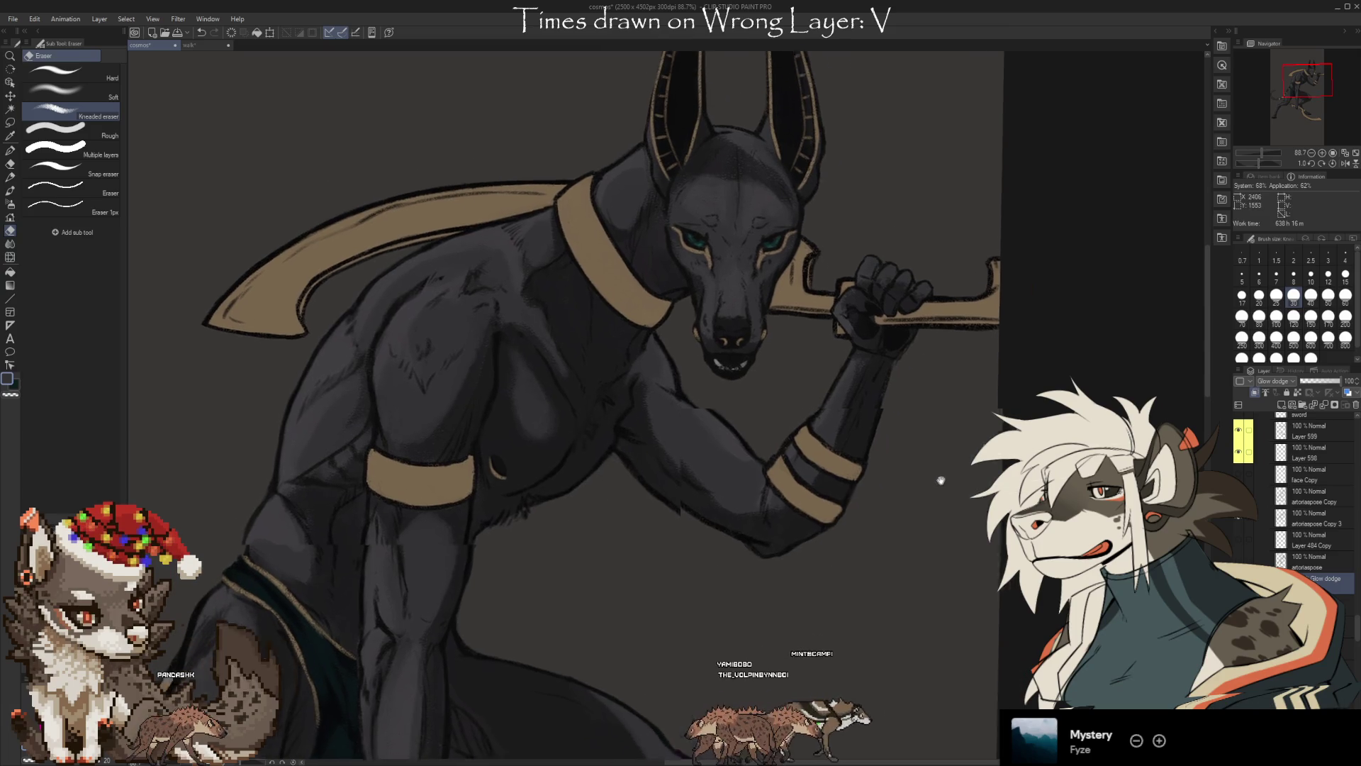
{"action": "scroll", "coordinate": [661, 429], "scroll_direction": "right", "scroll_amount": 3}
{"action": "scroll", "coordinate": [680, 355], "scroll_direction": "up", "scroll_amount": 2}
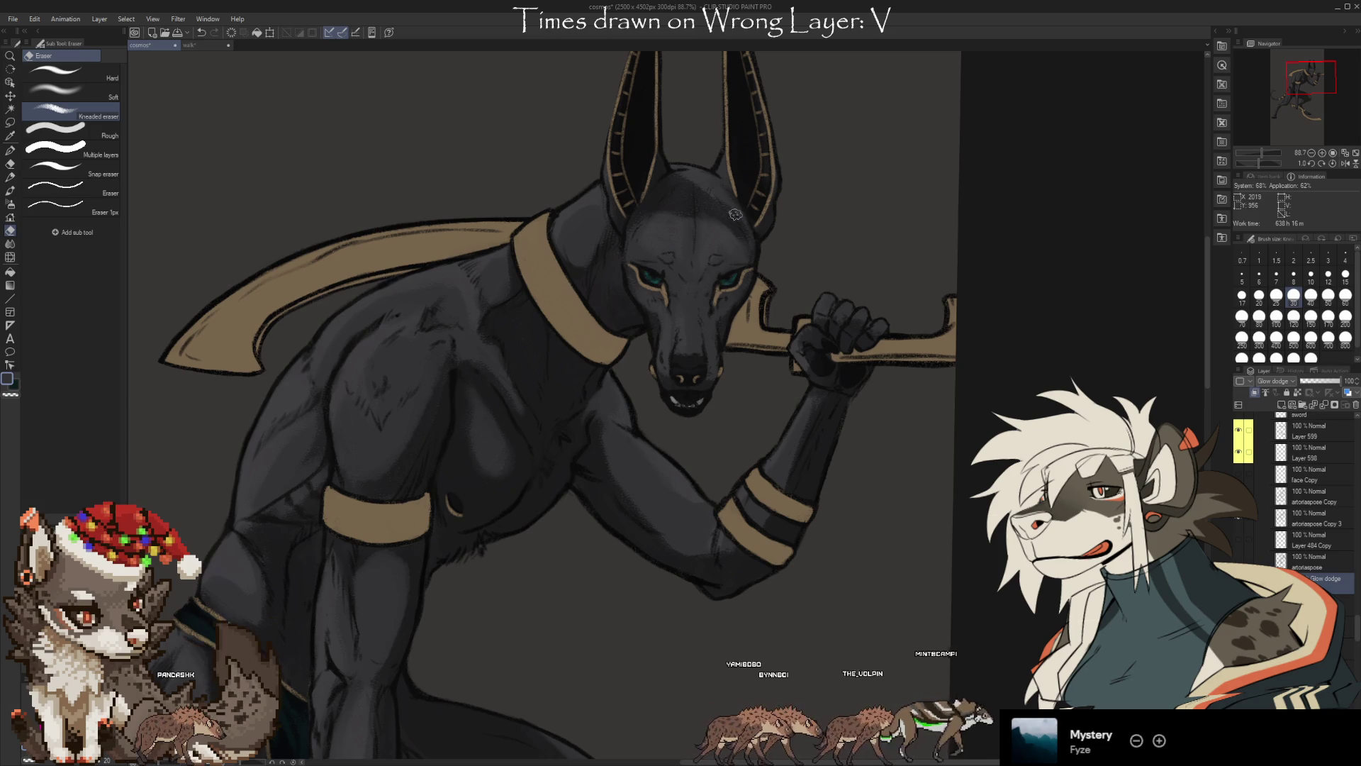
{"action": "key", "text": "alt+]"}
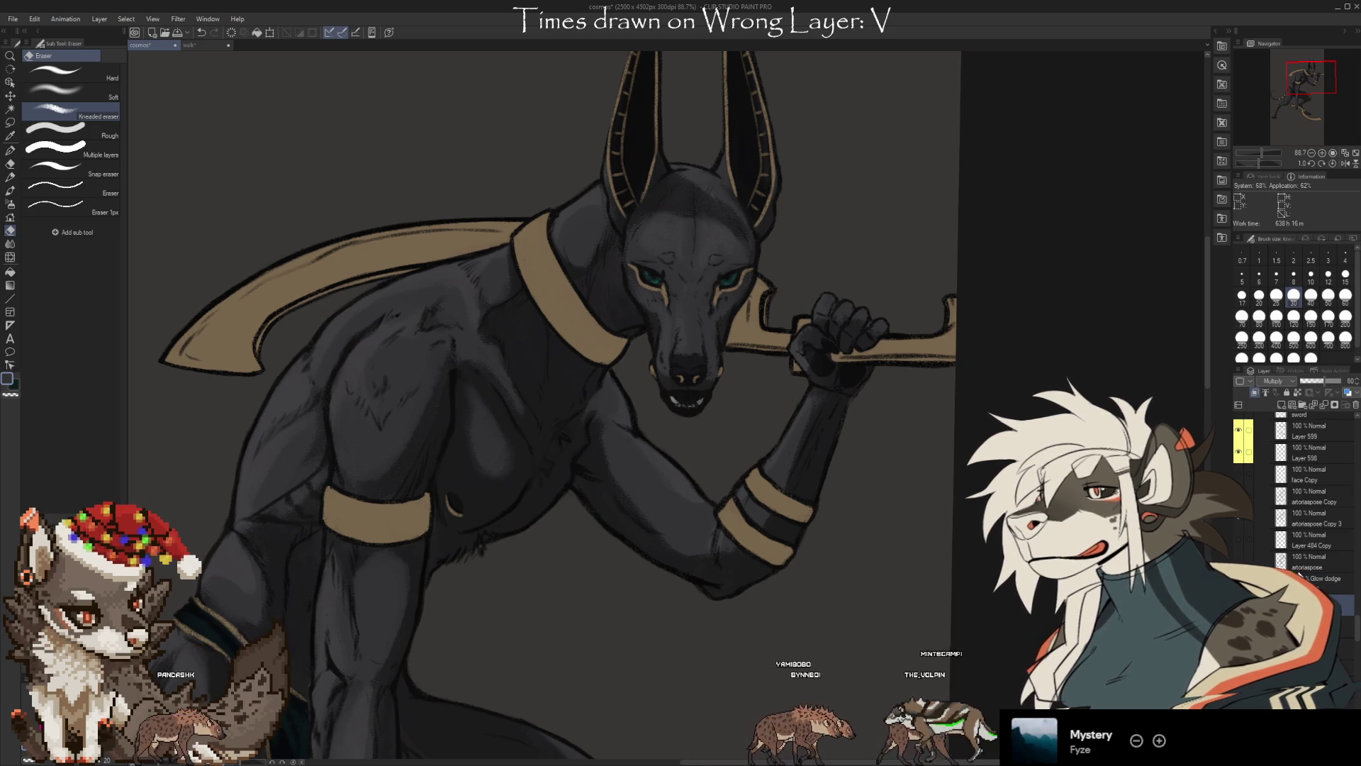
Shade the muzzle on the Multiply layer, shrinking the eraser to 20 then 10 and the brush to 30
{"action": "key", "text": "b"}
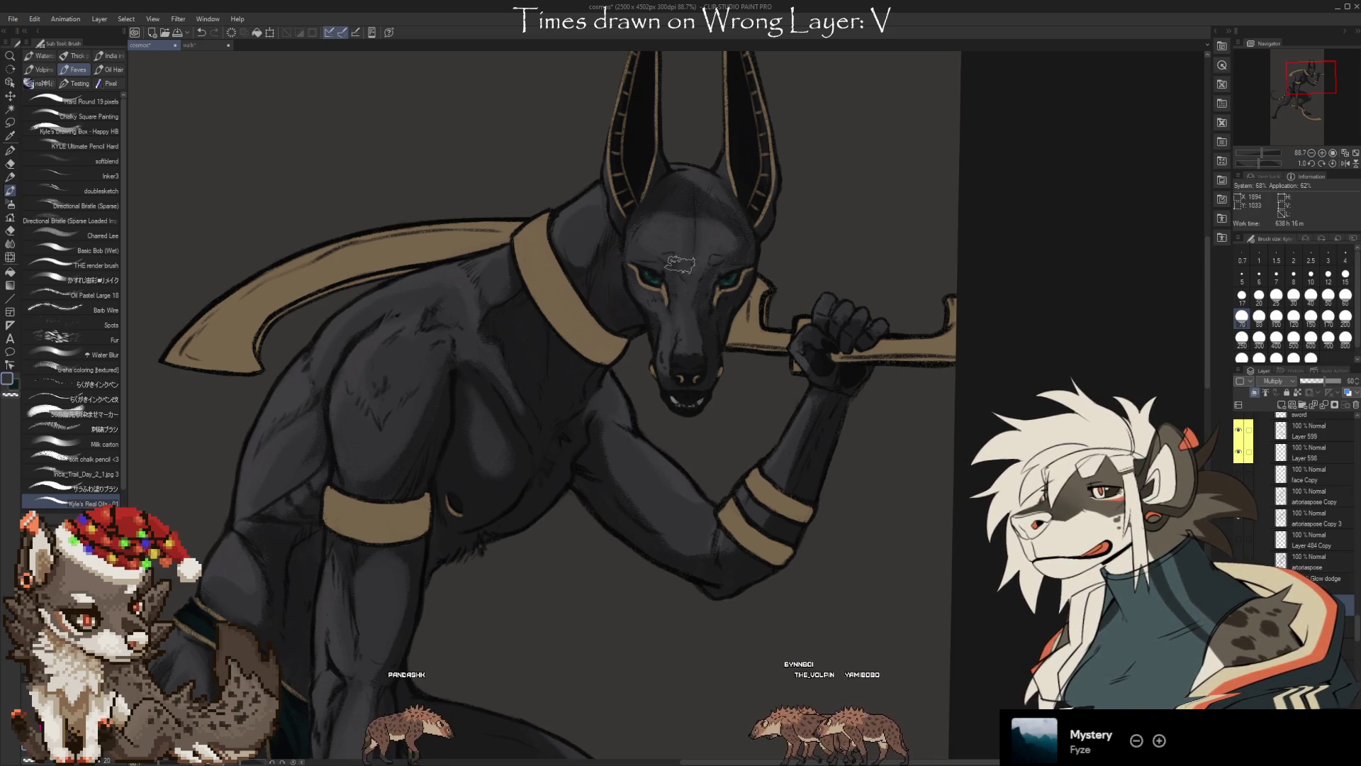
{"action": "key", "text": "e"}
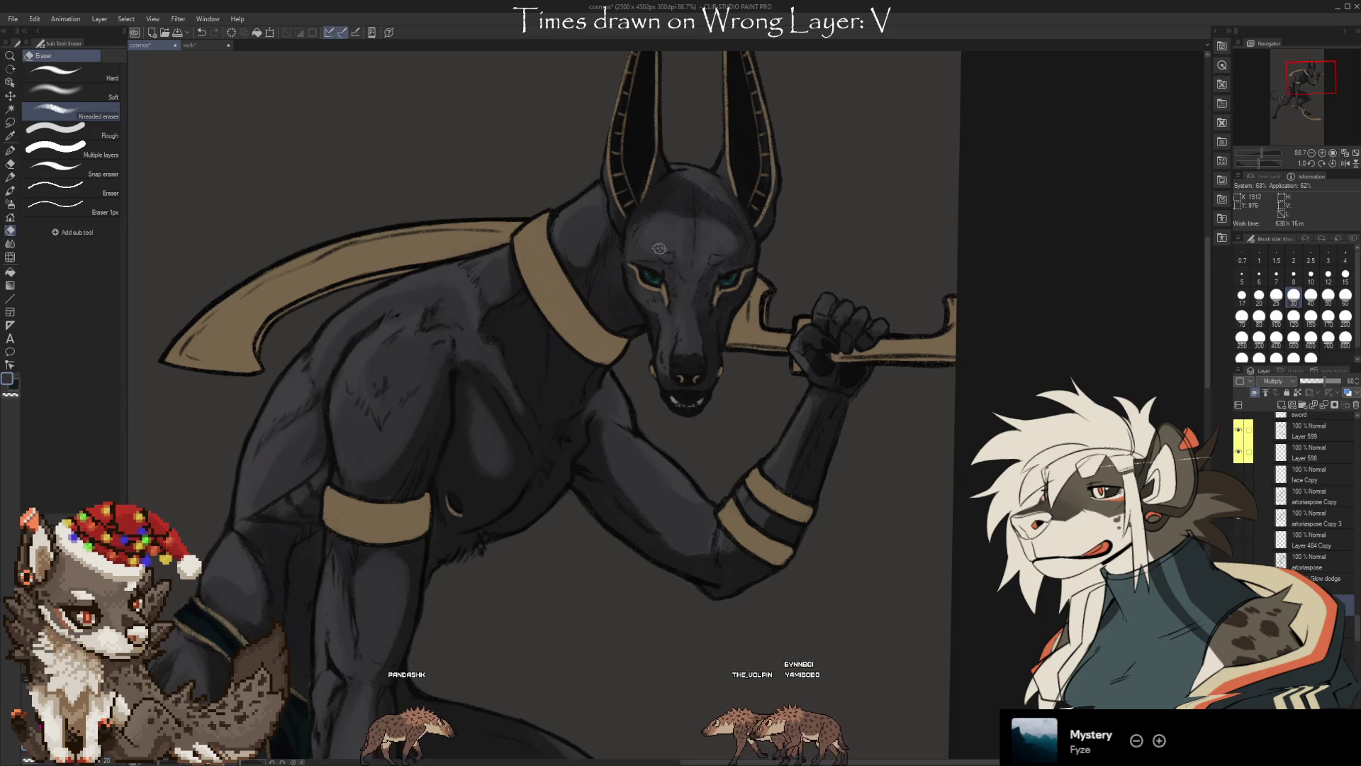
{"action": "key", "text": "b"}
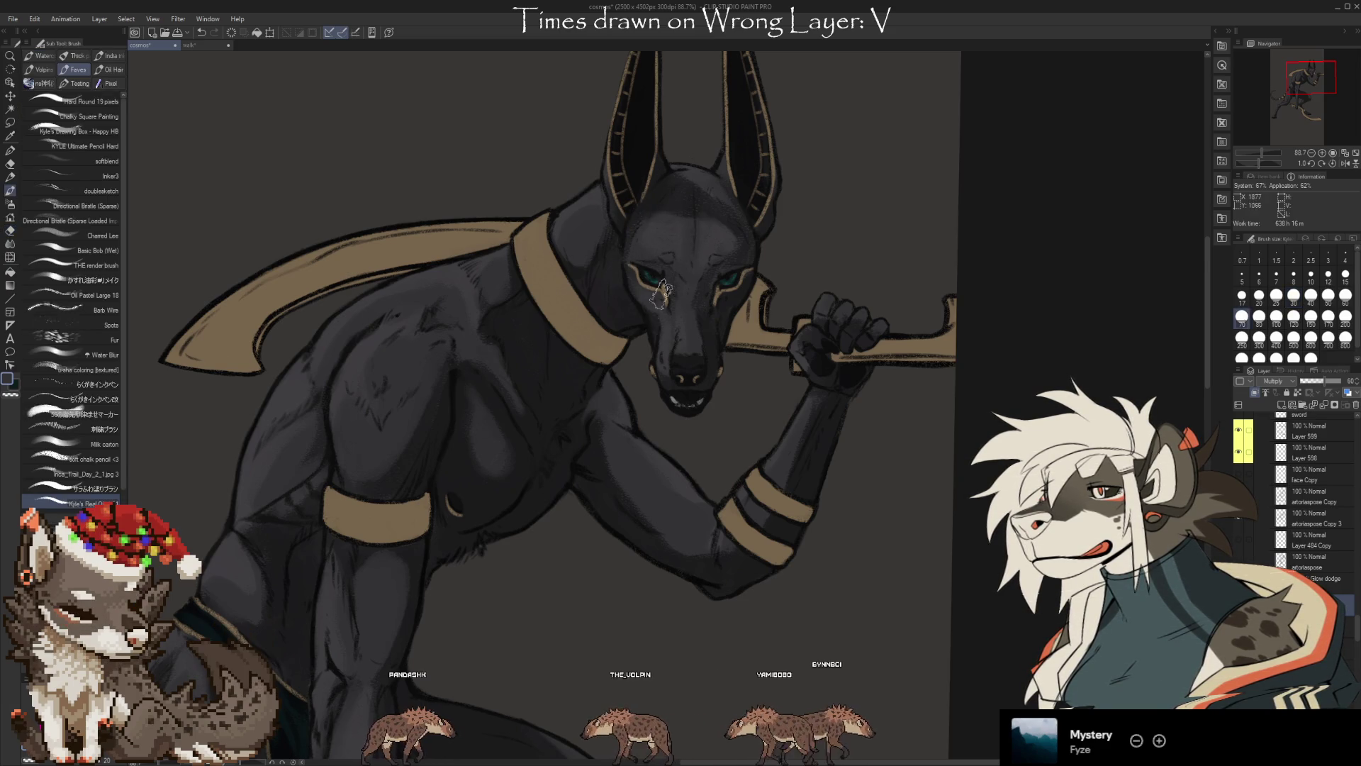
{"action": "key", "text": "e"}
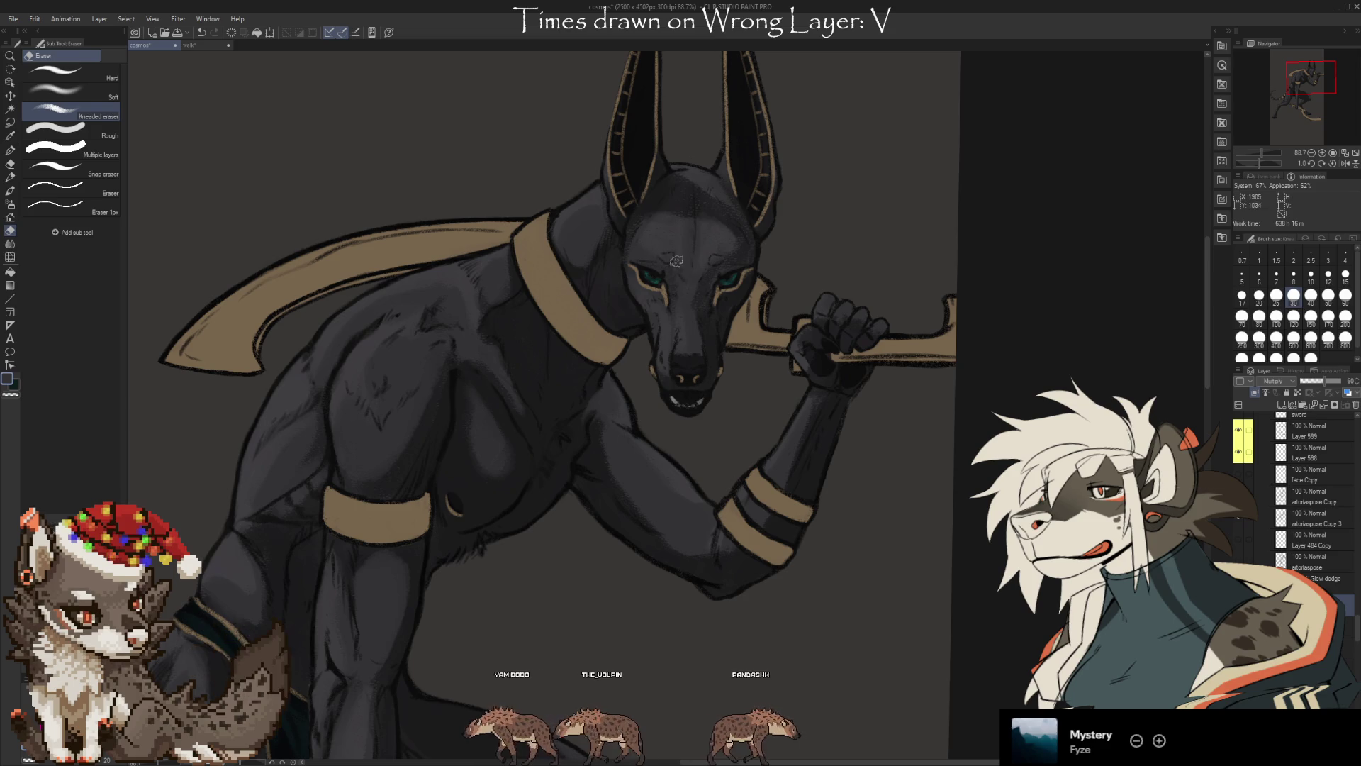
{"action": "key", "text": "bracketleft"}
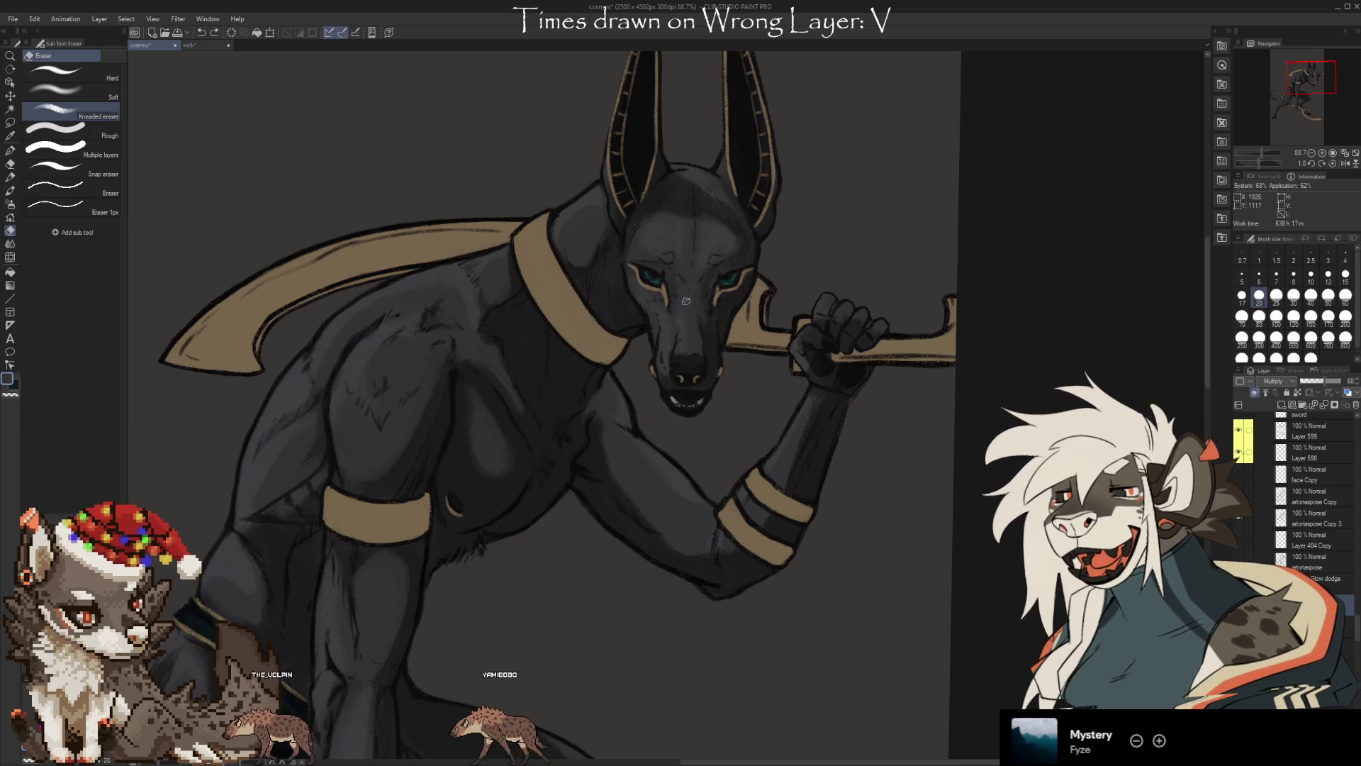
{"action": "key", "text": "b"}
{"action": "key", "text": "bracketleft"}
{"action": "key", "text": "bracketleft"}
{"action": "key", "text": "bracketleft"}
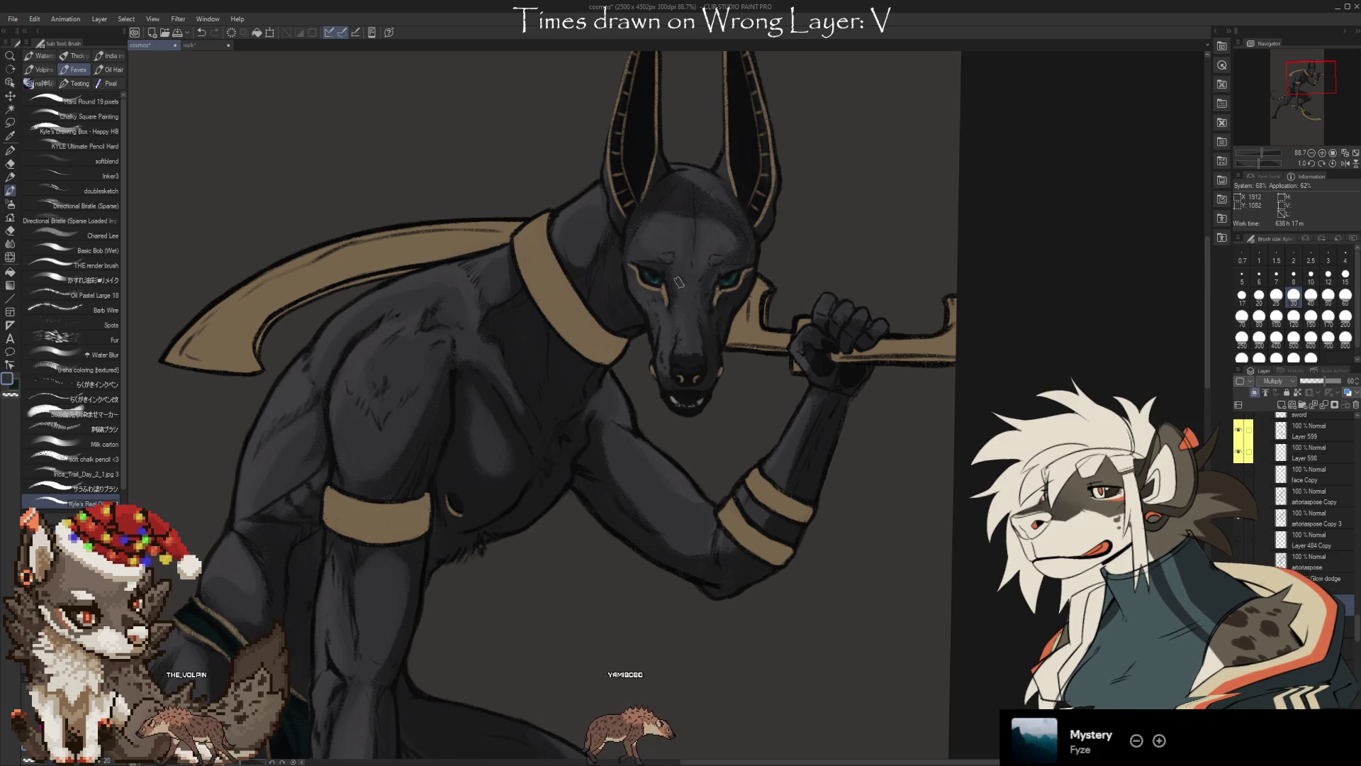
{"action": "key", "text": "e"}
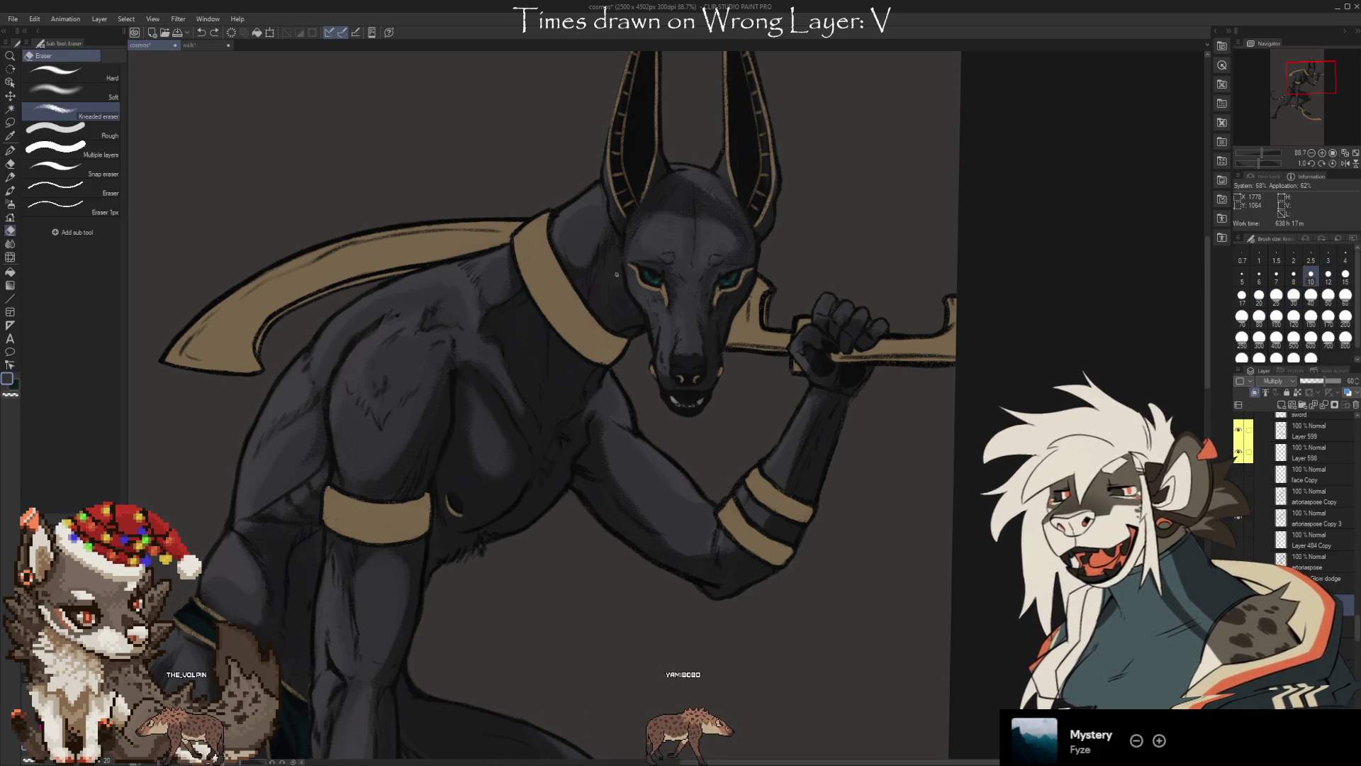
{"action": "key", "text": "bracketleft"}
{"action": "key", "text": "bracketleft"}
{"action": "key", "text": "bracketleft"}
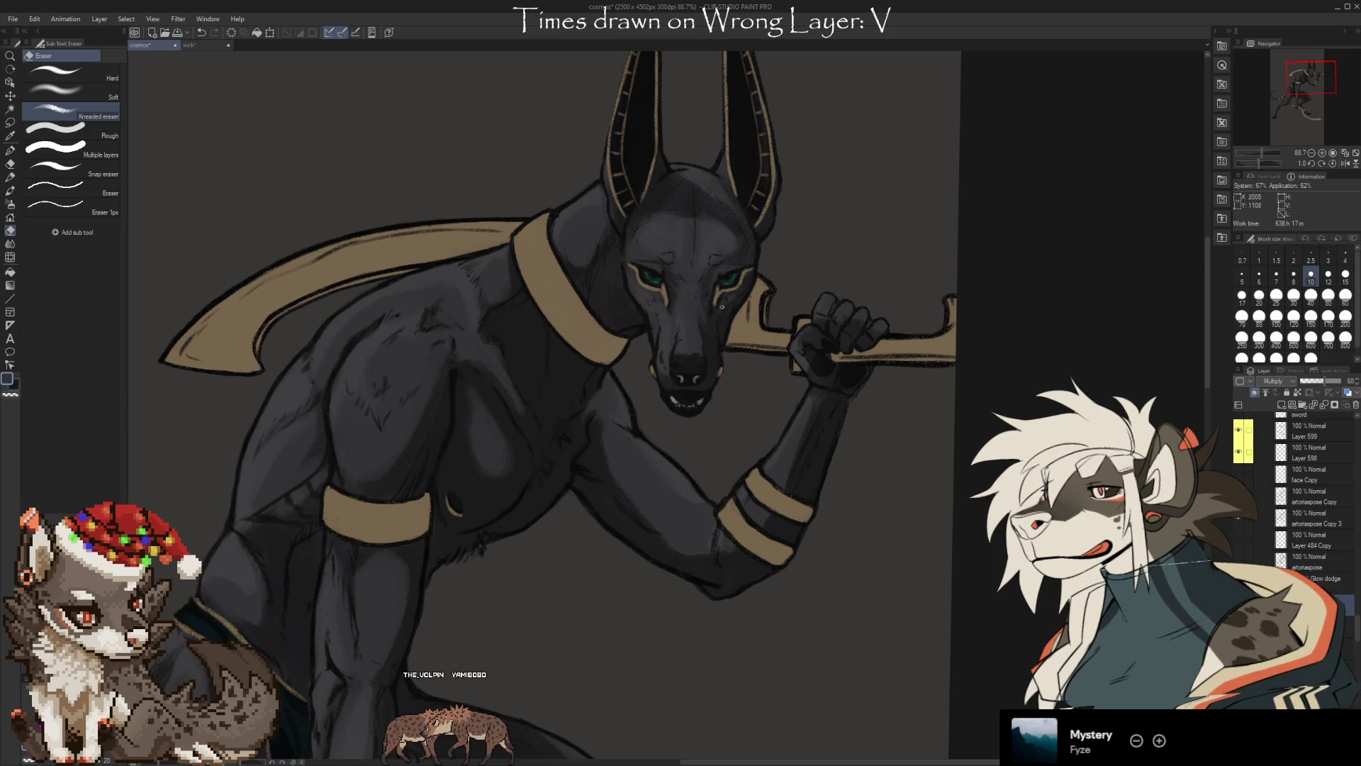
Paint and soften shading around the mouth and eyes, keeping the teal eyes bright
{"action": "key", "text": "b"}
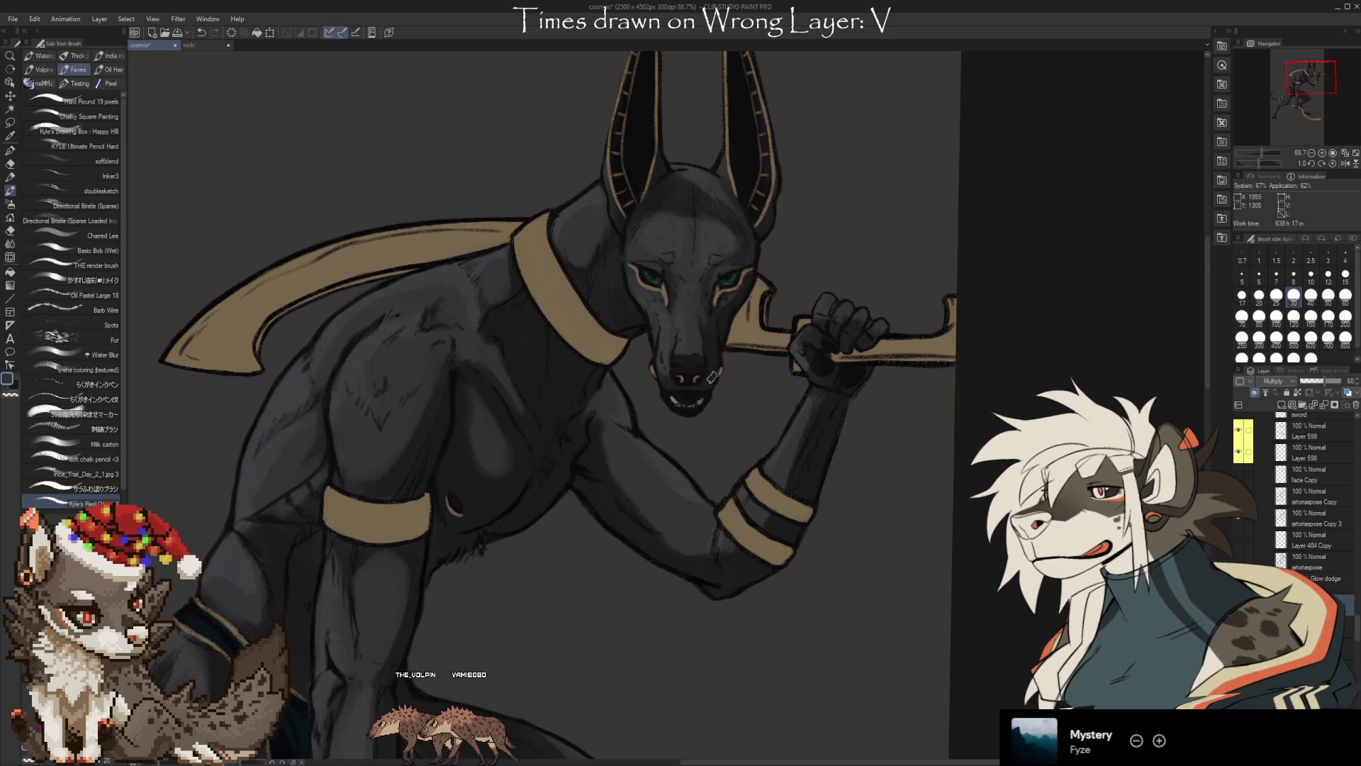
{"action": "key", "text": "e"}
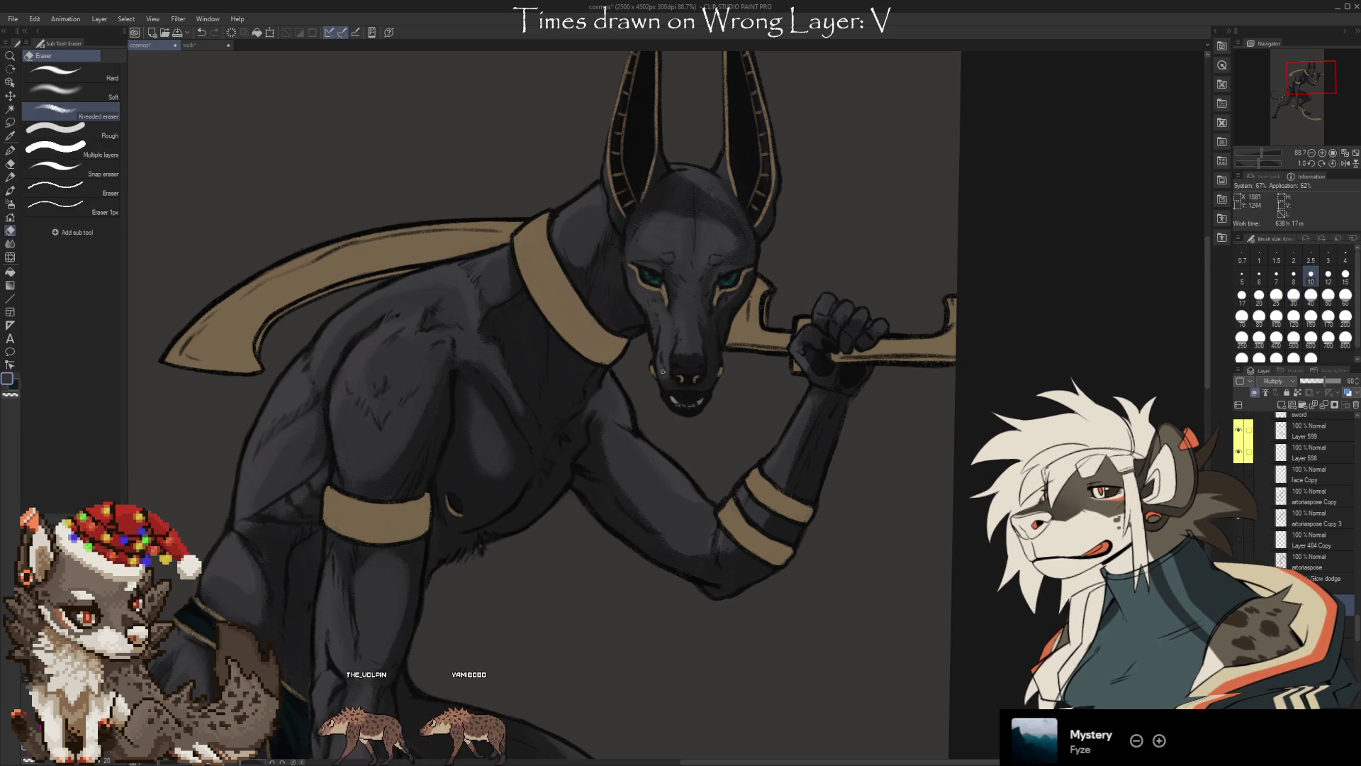
{"action": "key", "text": "b"}
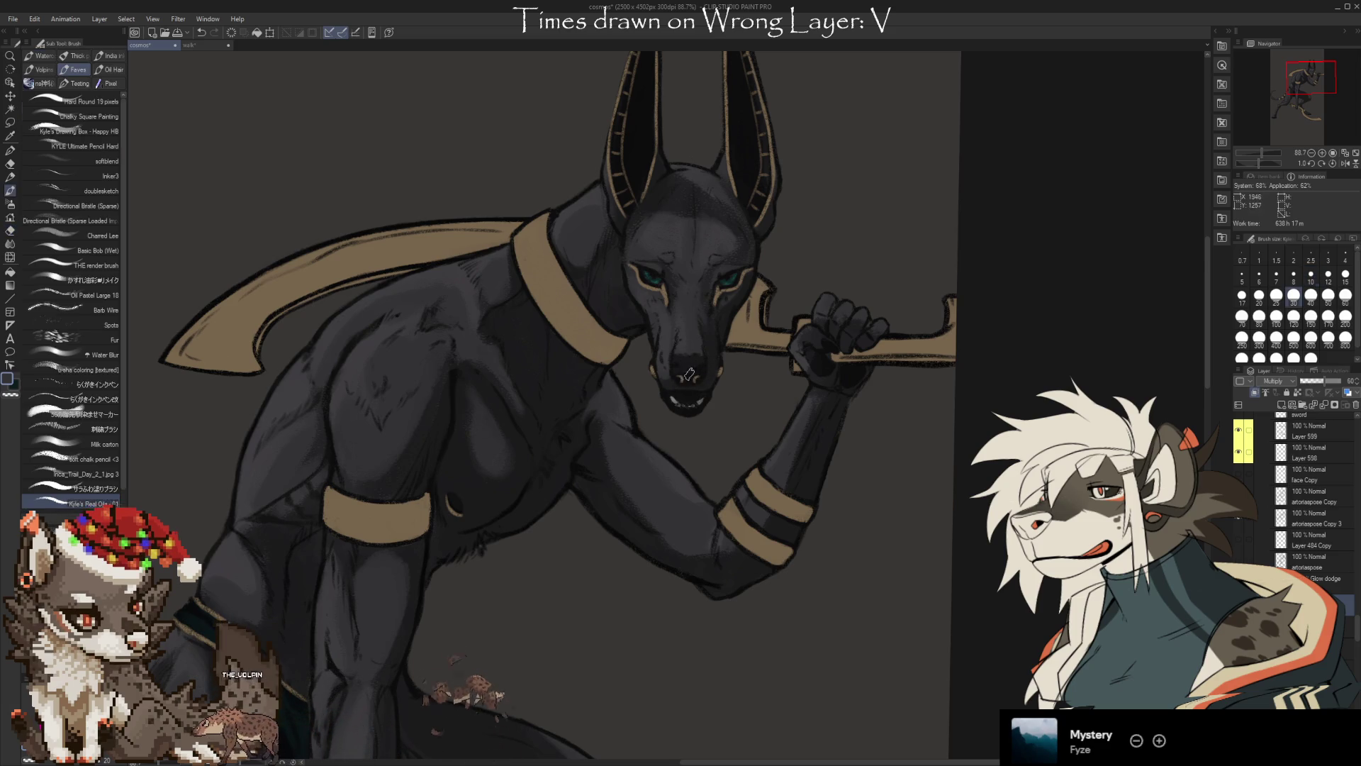
{"action": "key", "text": "e"}
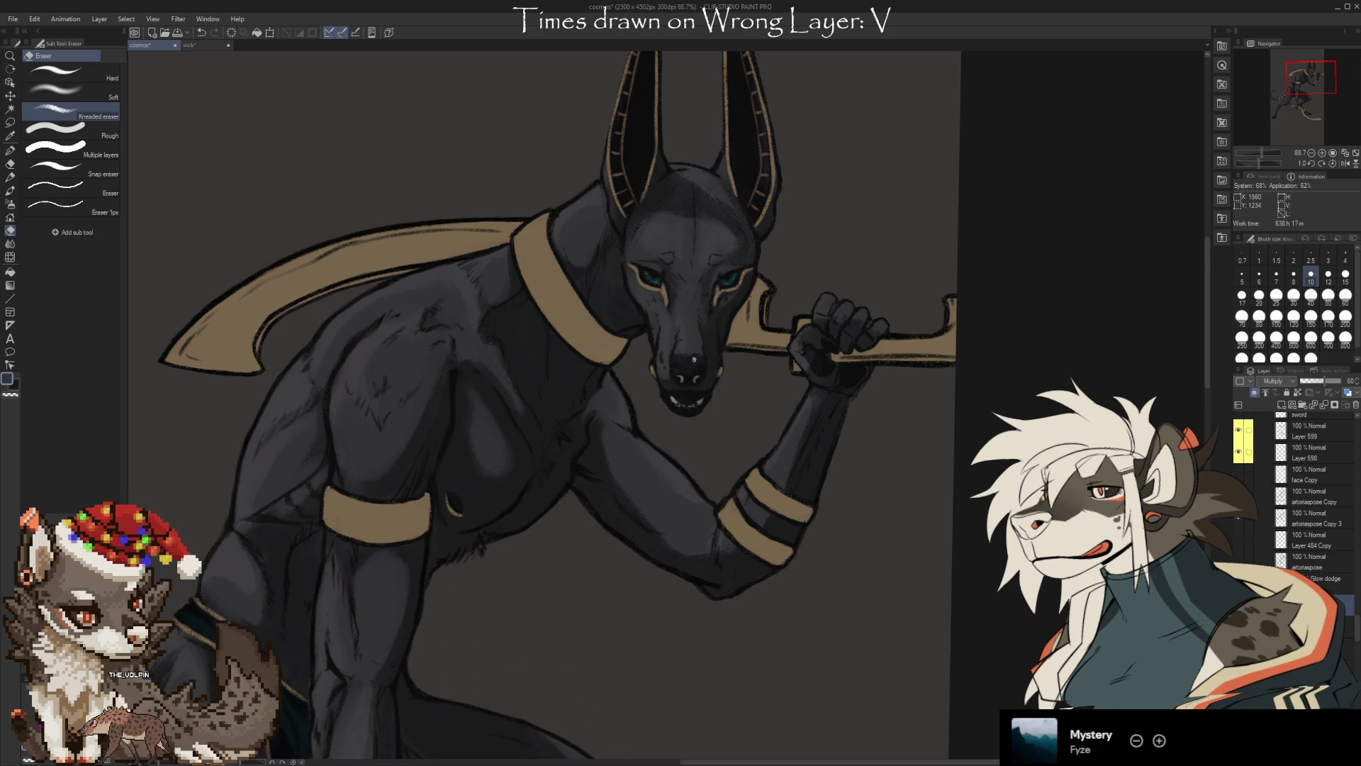
{"action": "key", "text": "b"}
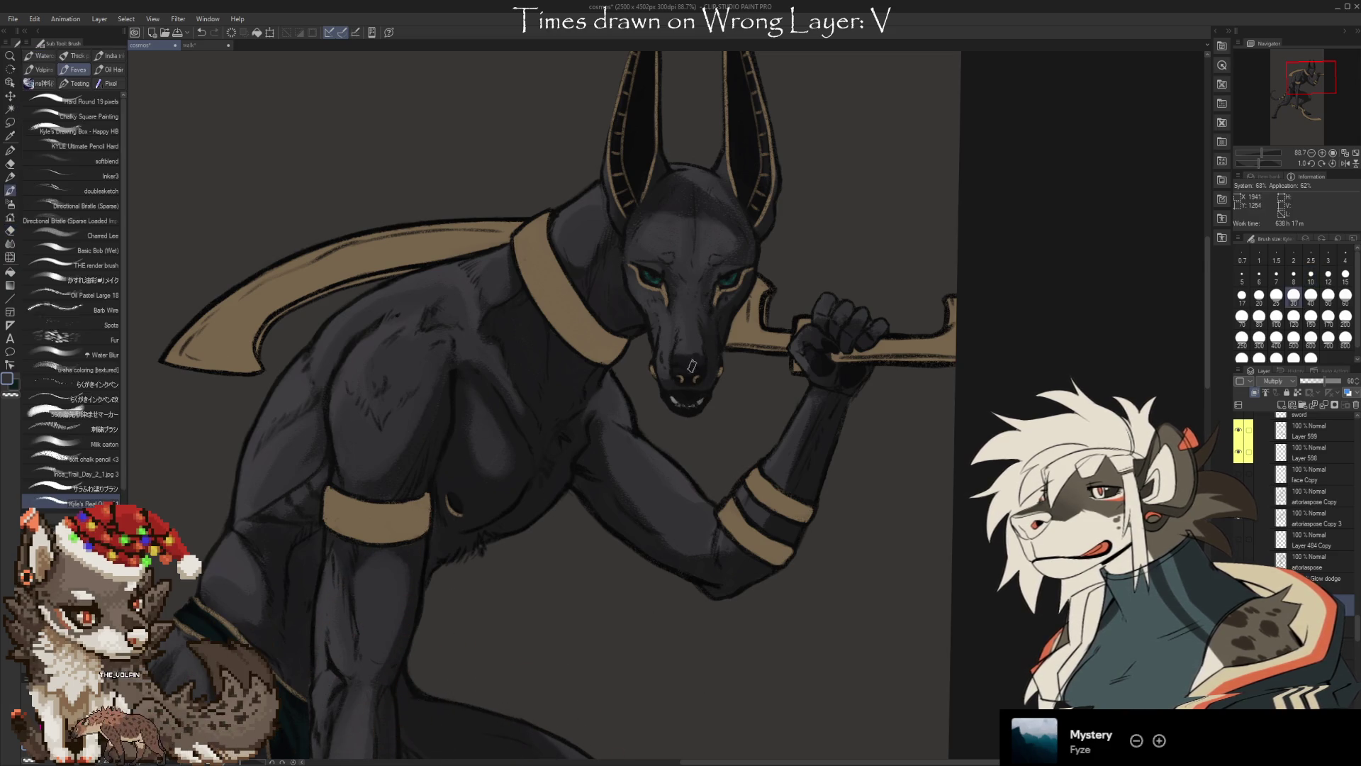
{"action": "key", "text": "e"}
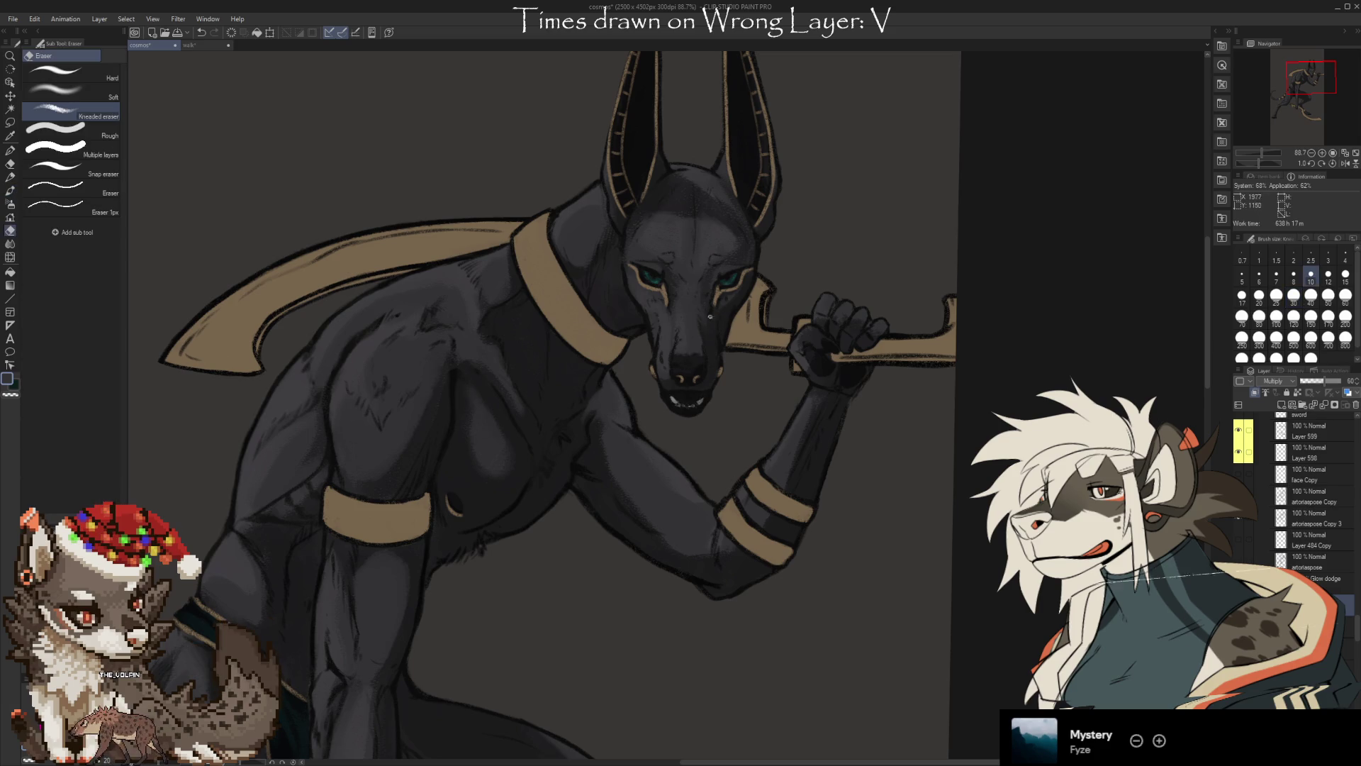
{"action": "key", "text": "b"}
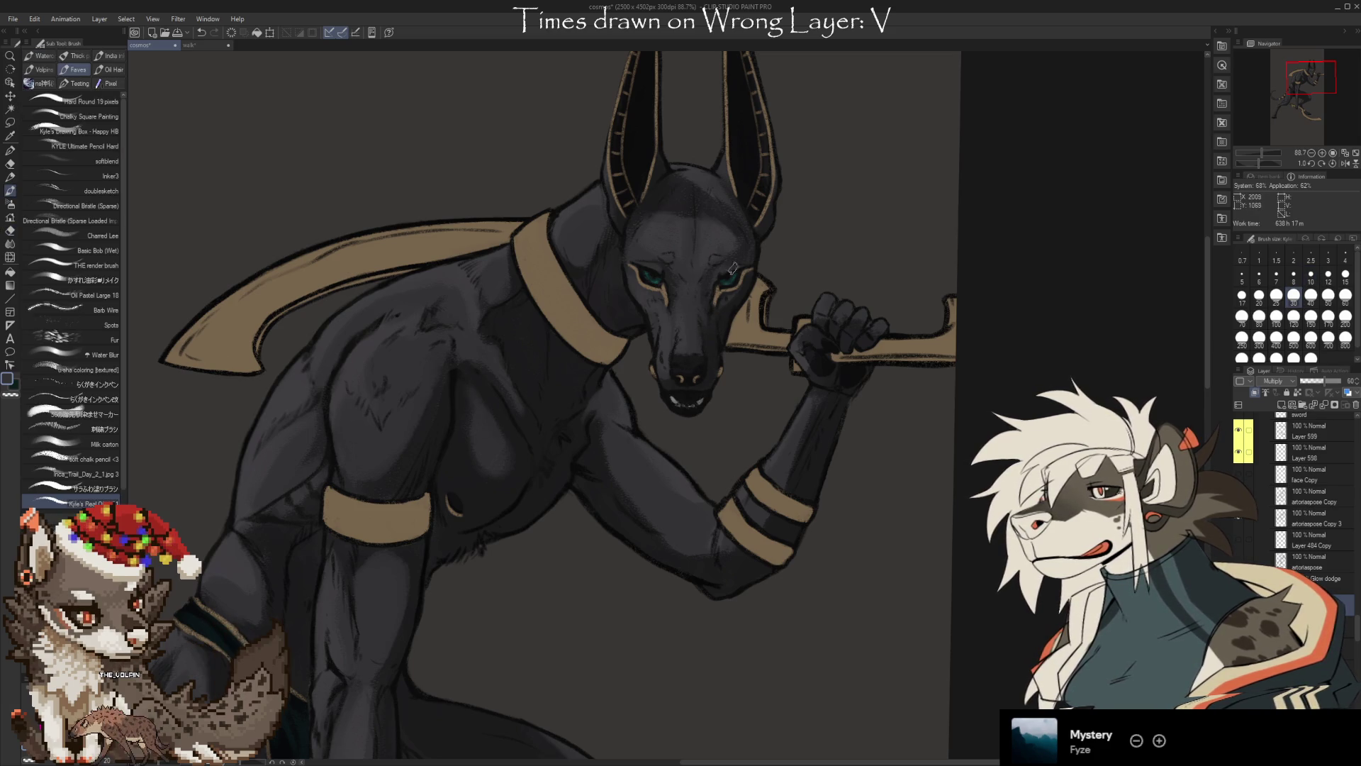
{"action": "left_click_drag", "start_coordinate": [854, 525], "coordinate": [847, 483]}
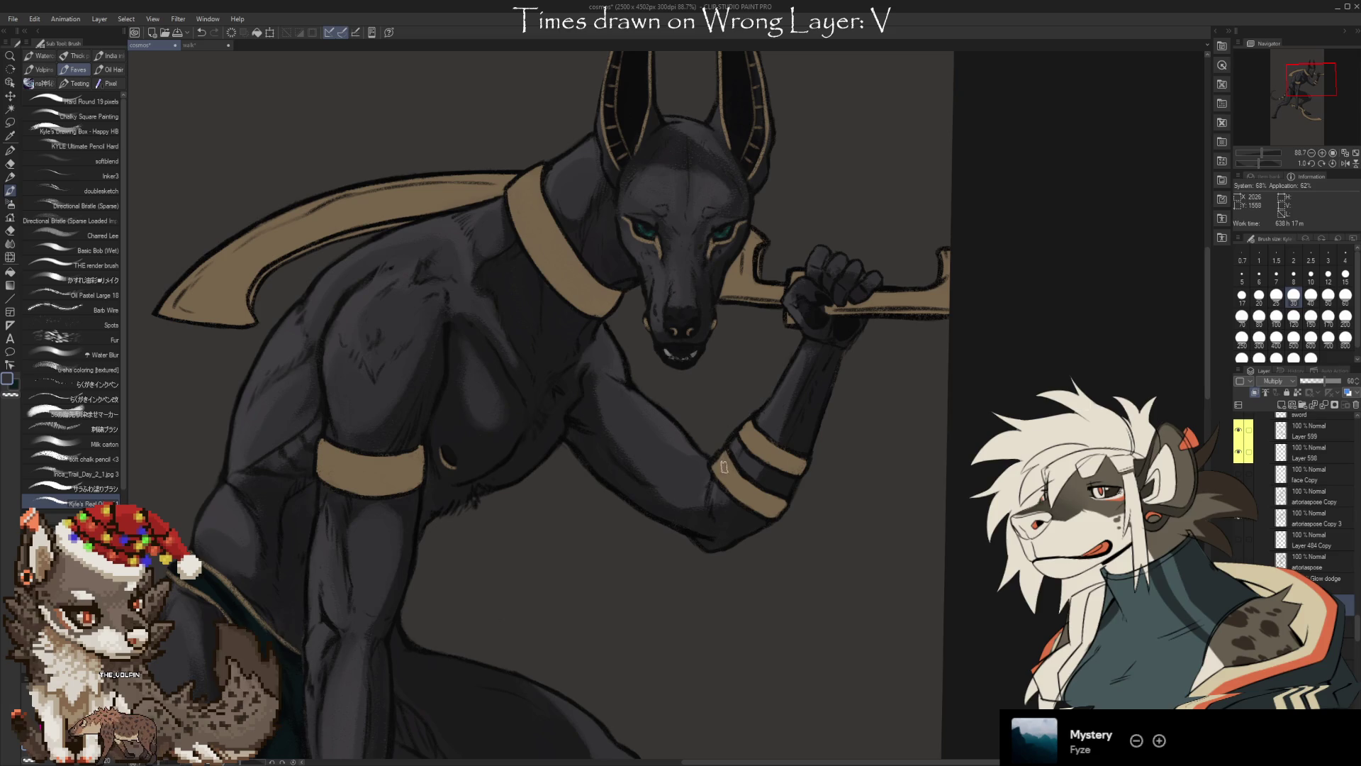
Enlarge the brush, zoom into the elbow, and size up the soft eraser slightly
{"action": "key", "text": "bracketright"}
{"action": "key", "text": "bracketright"}
{"action": "key", "text": "bracketright"}
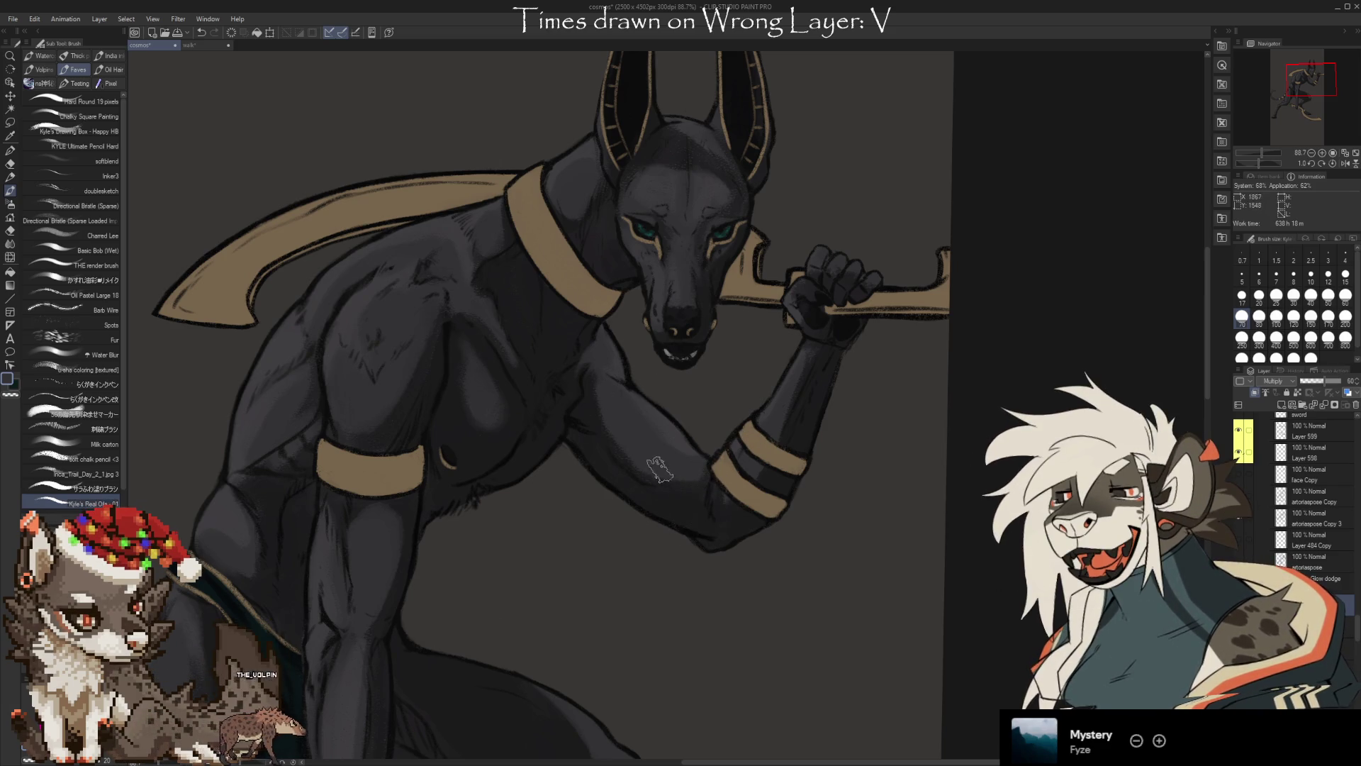
{"action": "scroll", "coordinate": [685, 489], "scroll_direction": "up", "scroll_amount": 3}
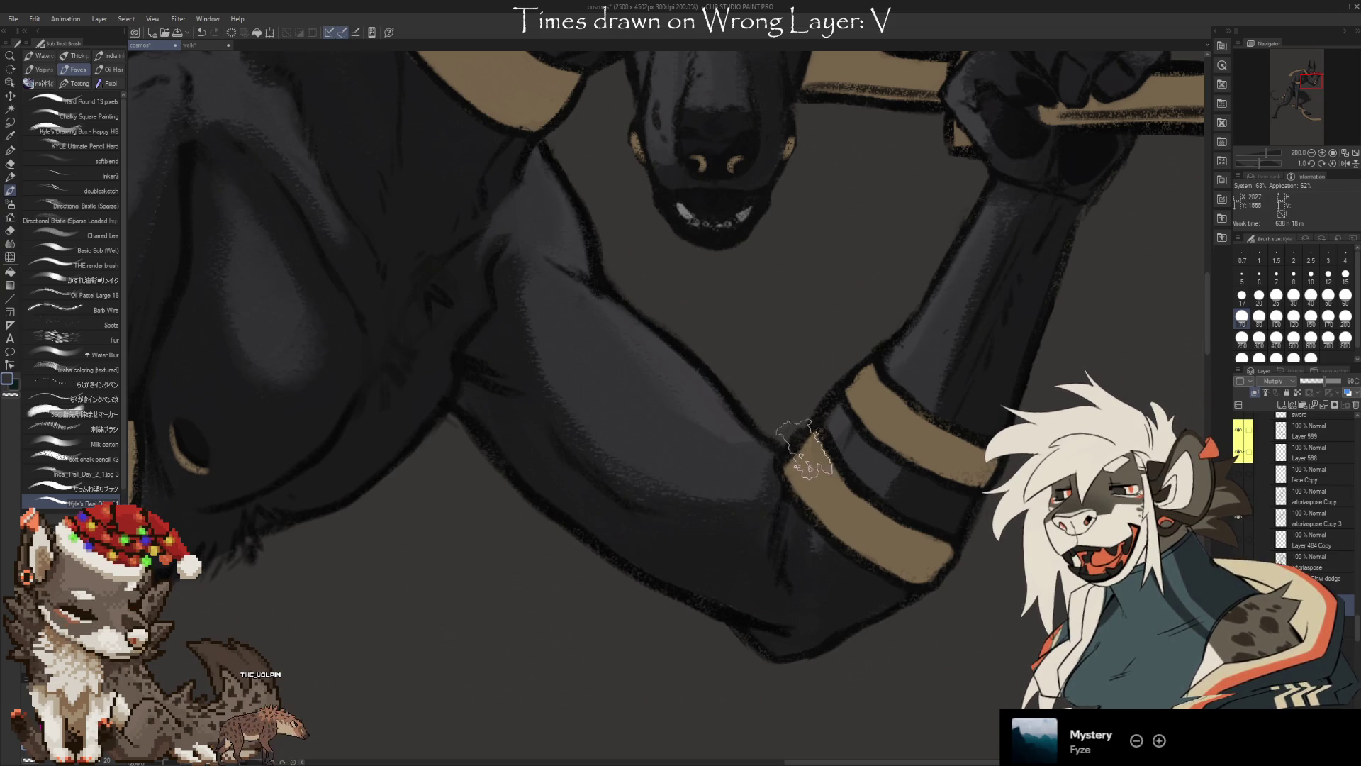
{"action": "scroll", "coordinate": [805, 448], "scroll_direction": "down", "scroll_amount": 5}
{"action": "scroll", "coordinate": [759, 547], "scroll_direction": "up", "scroll_amount": 1}
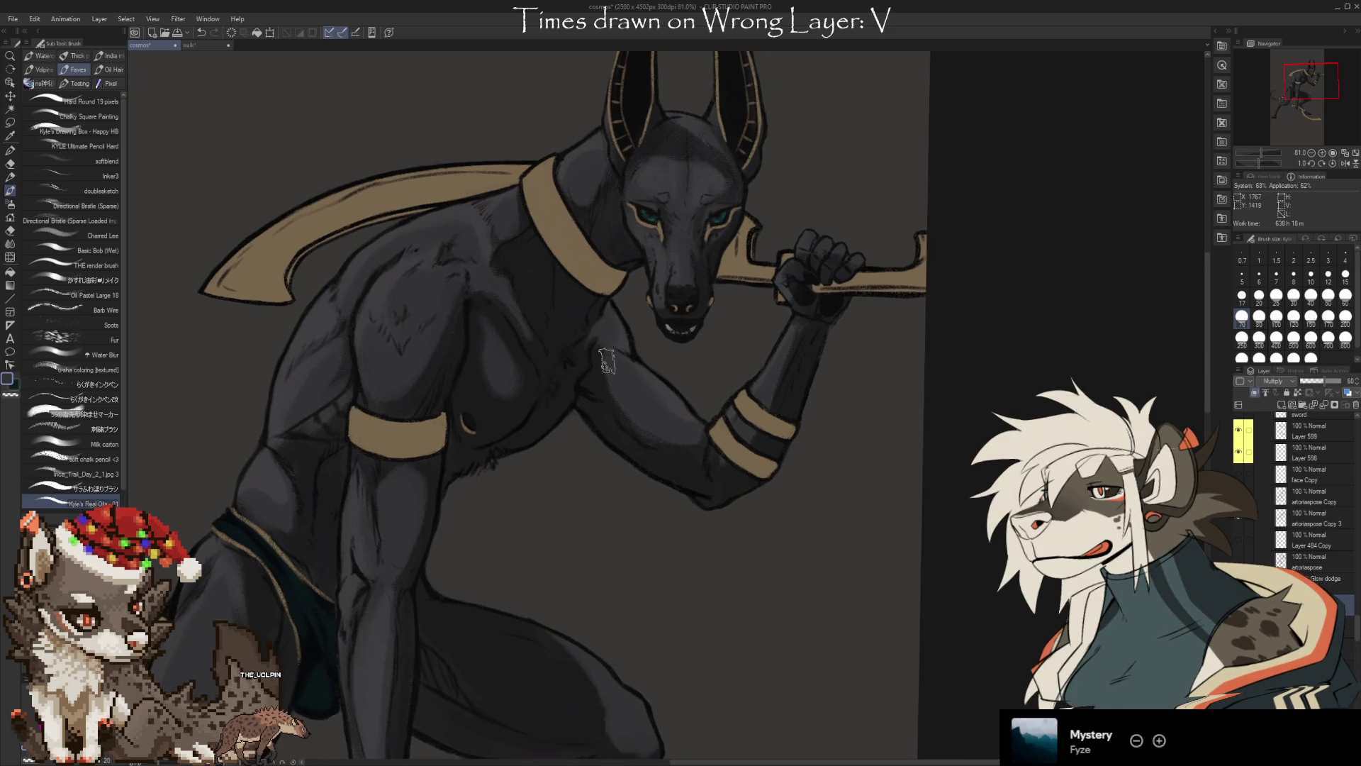
{"action": "key", "text": "e"}
{"action": "key", "text": "bracketright"}
{"action": "key", "text": "bracketright"}
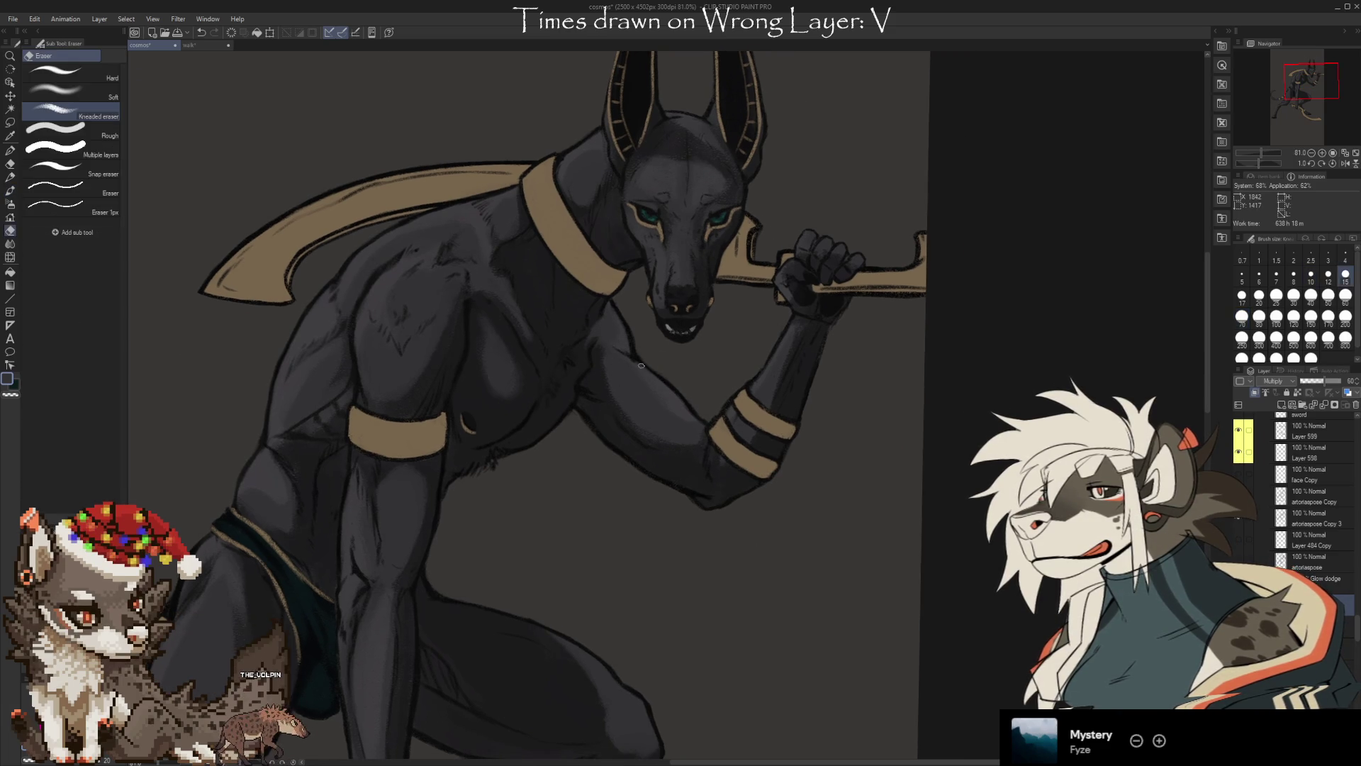
Shade the forearm and the hand gripping the blade, softening each pass with the eraser
{"action": "key", "text": "b"}
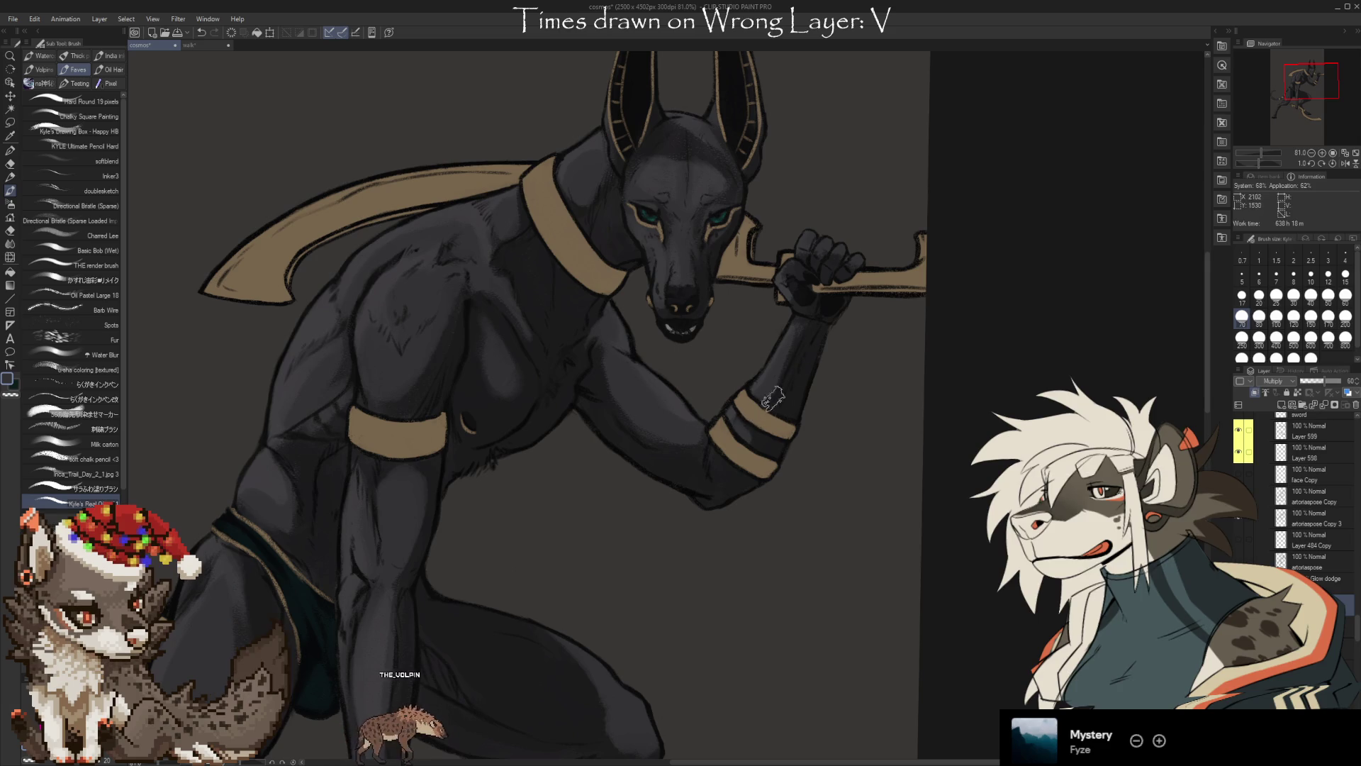
{"action": "key", "text": "e"}
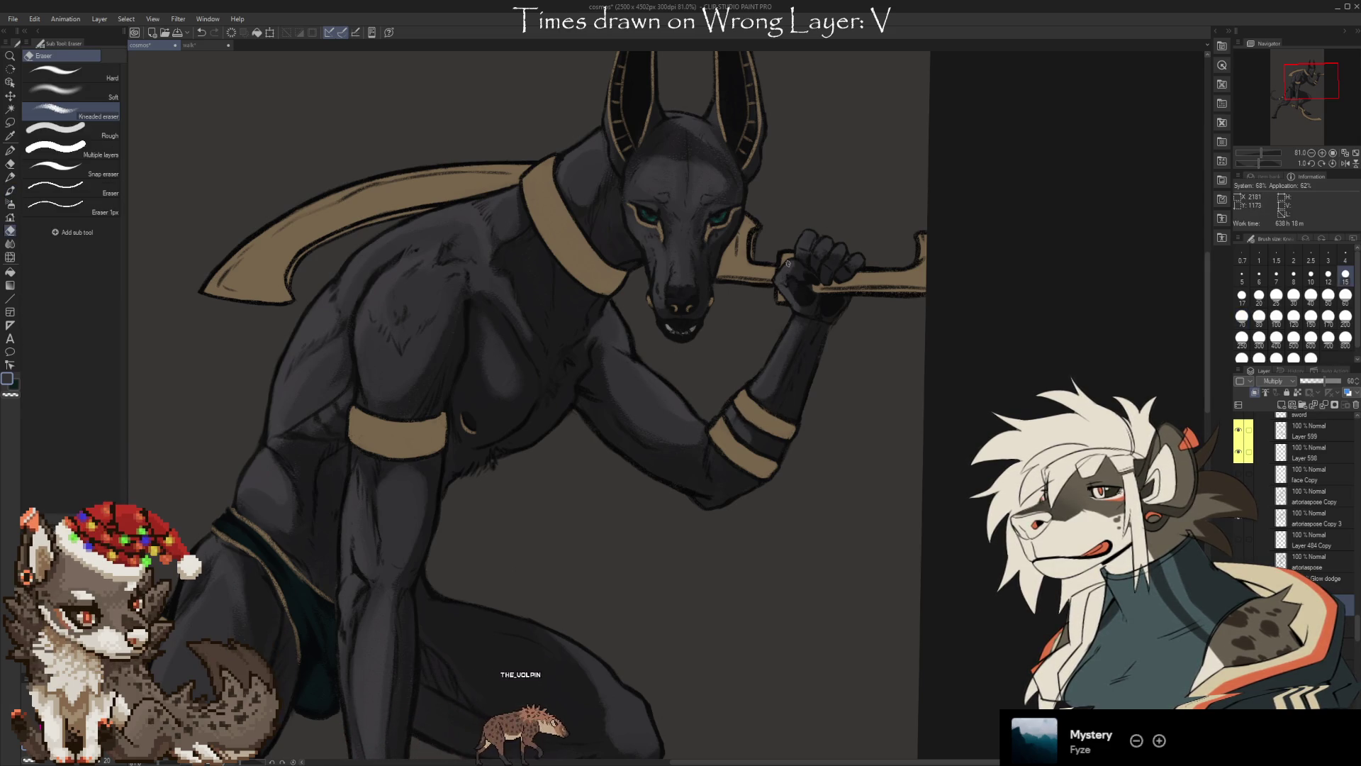
{"action": "key", "text": "b"}
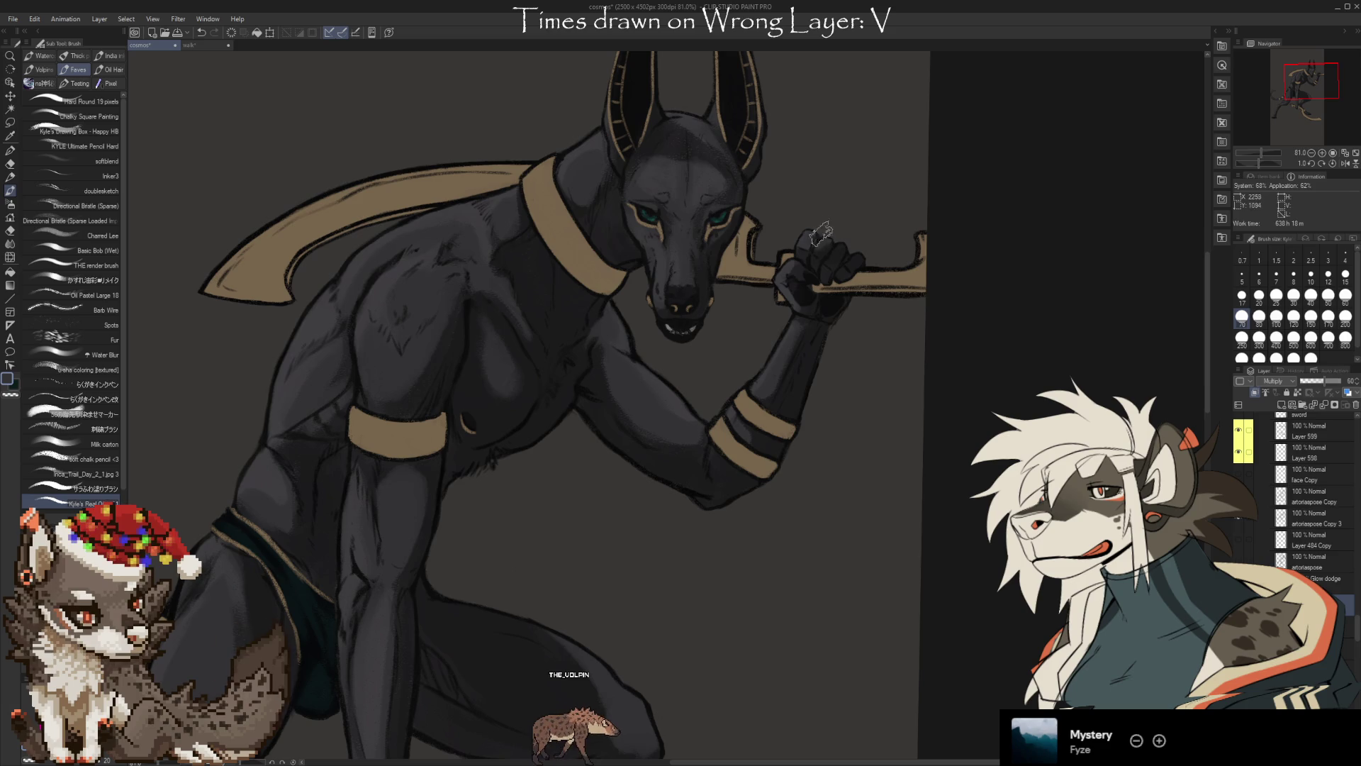
{"action": "key", "text": "e"}
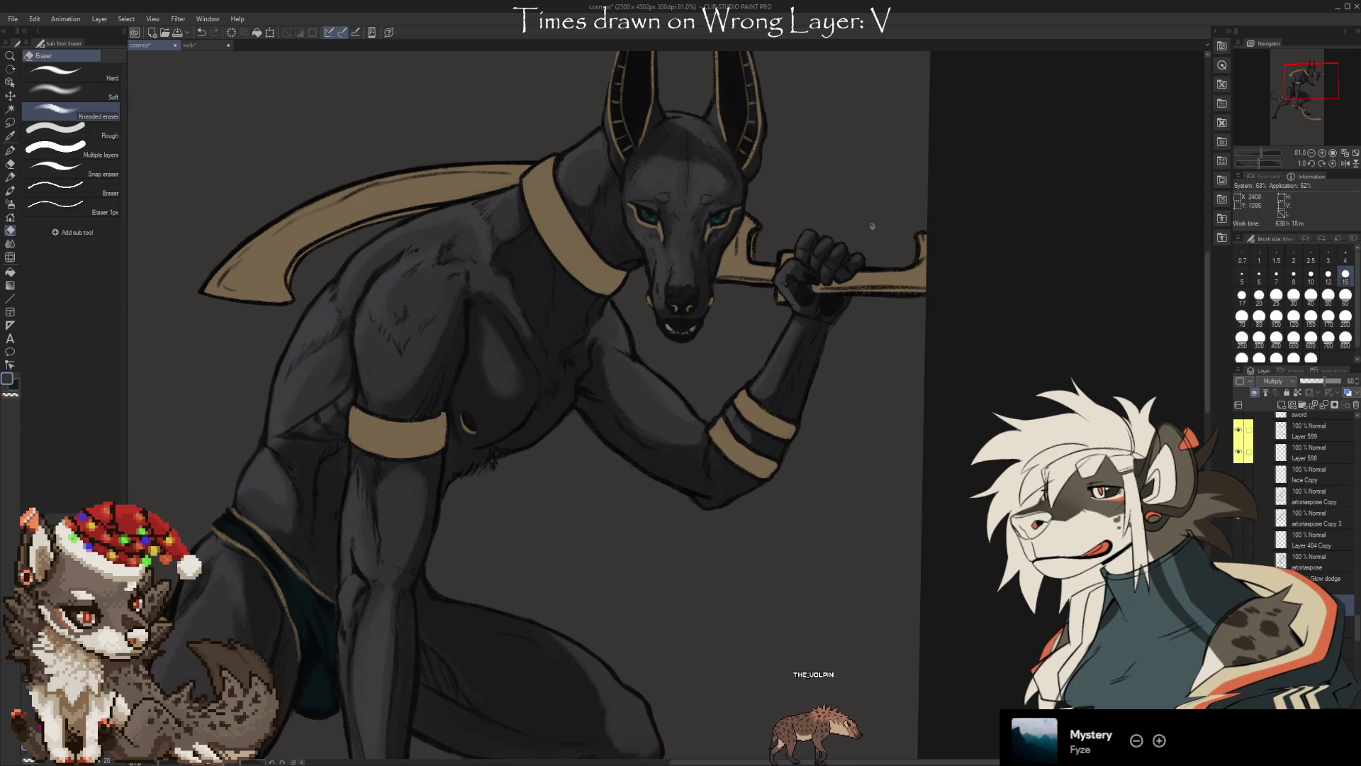
{"action": "key", "text": "b"}
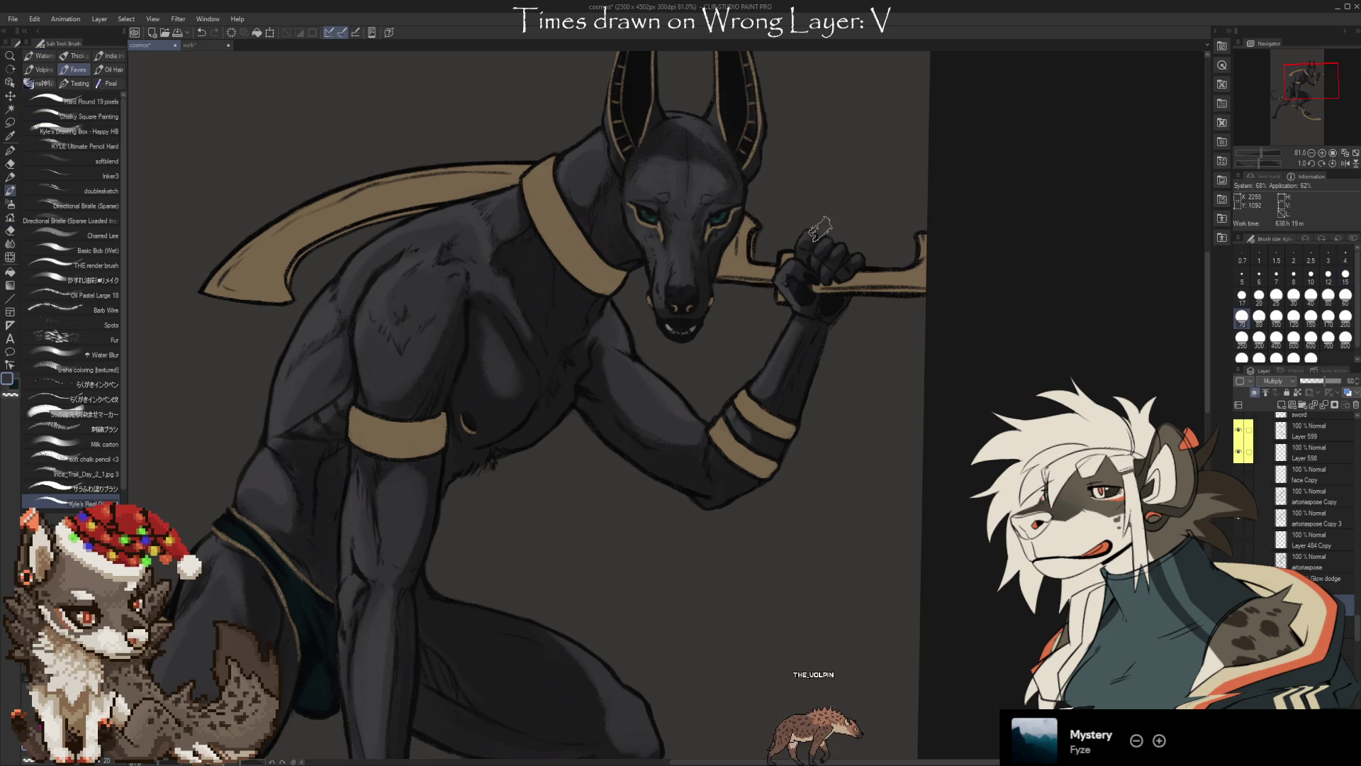
{"action": "key", "text": "e"}
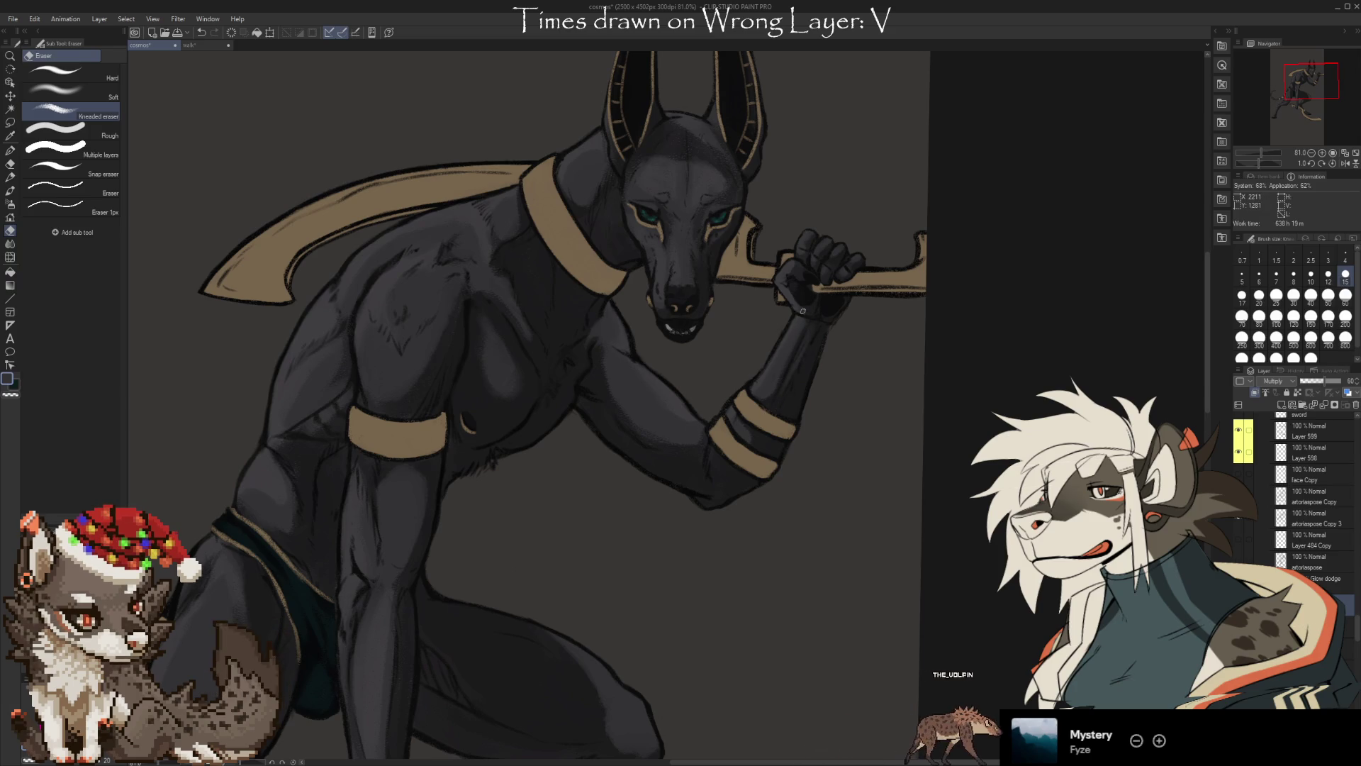
Paint soft multiply shading over the chest and raised upper arm, softening it with the eraser
{"action": "scroll", "coordinate": [851, 425], "scroll_direction": "down", "scroll_amount": 1}
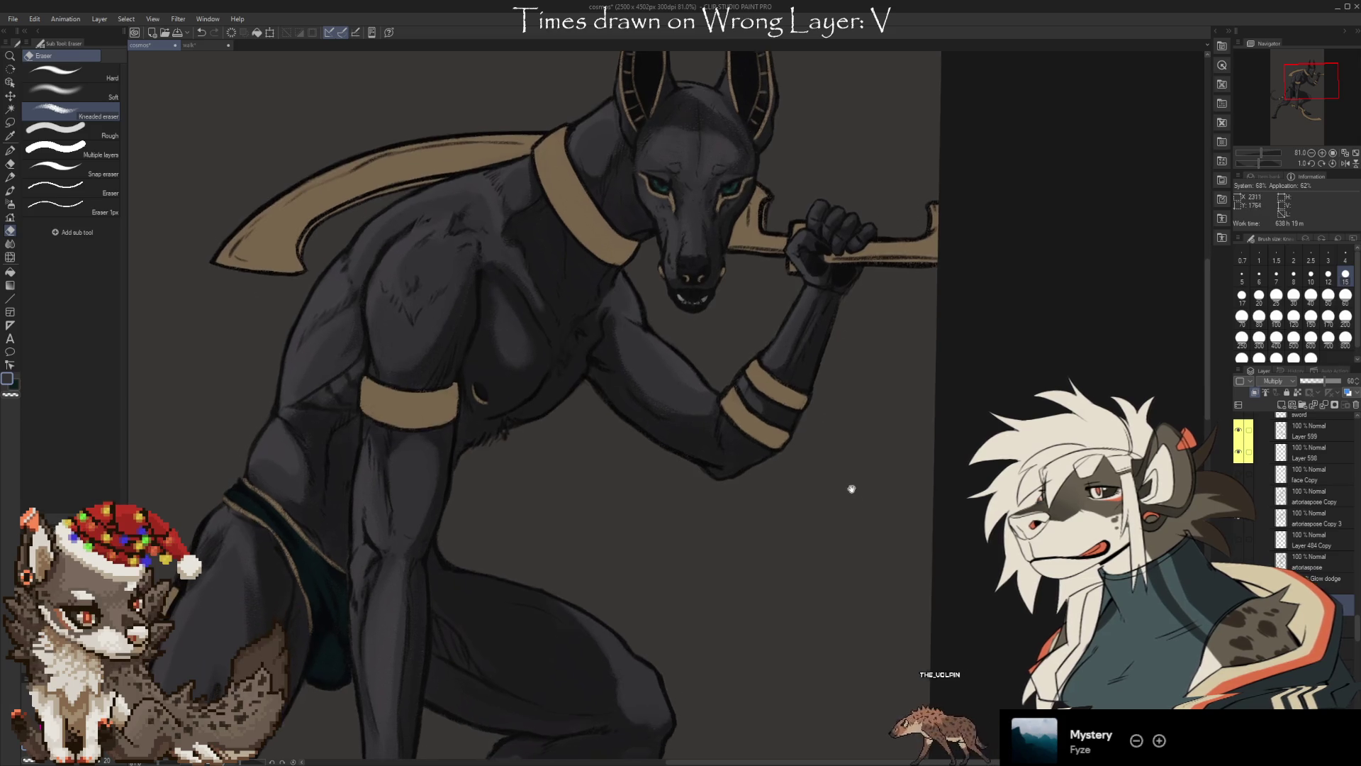
{"action": "key", "text": "b"}
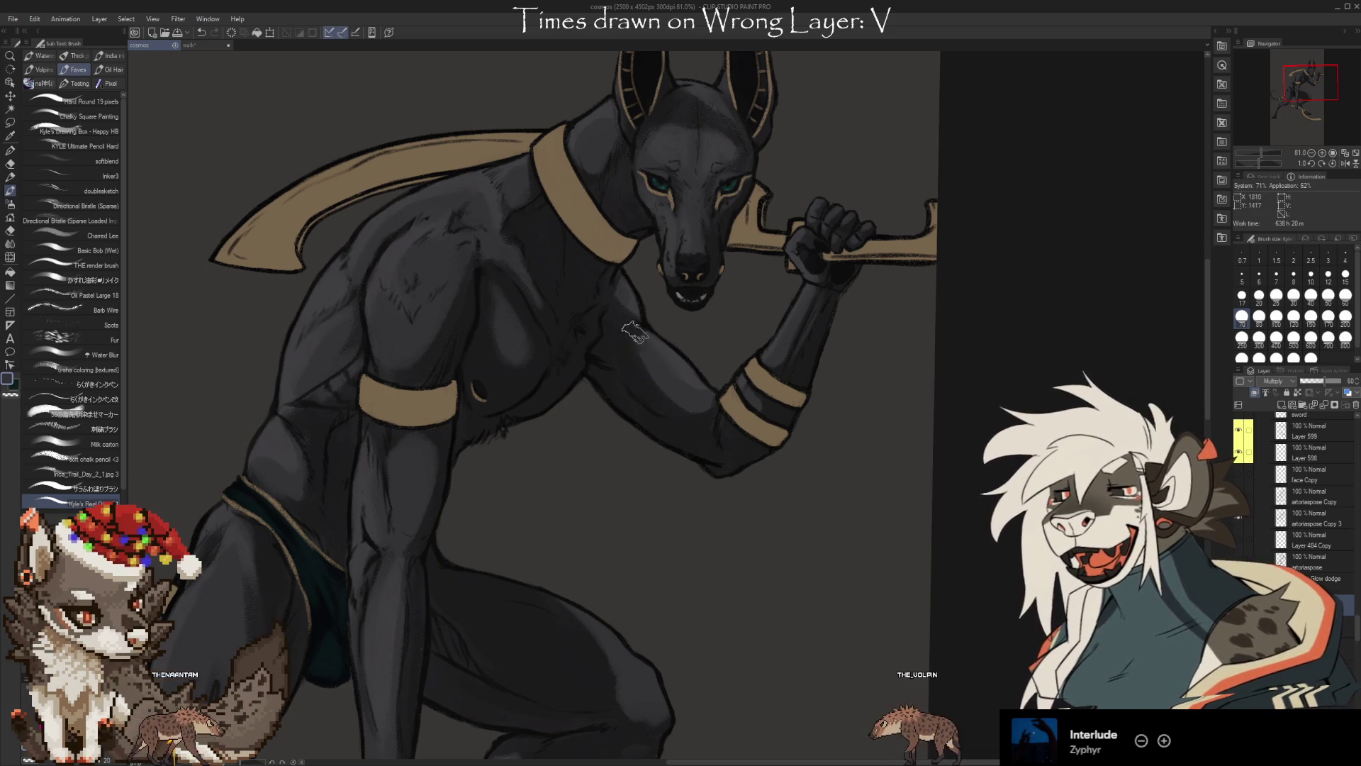
{"action": "key", "text": "e"}
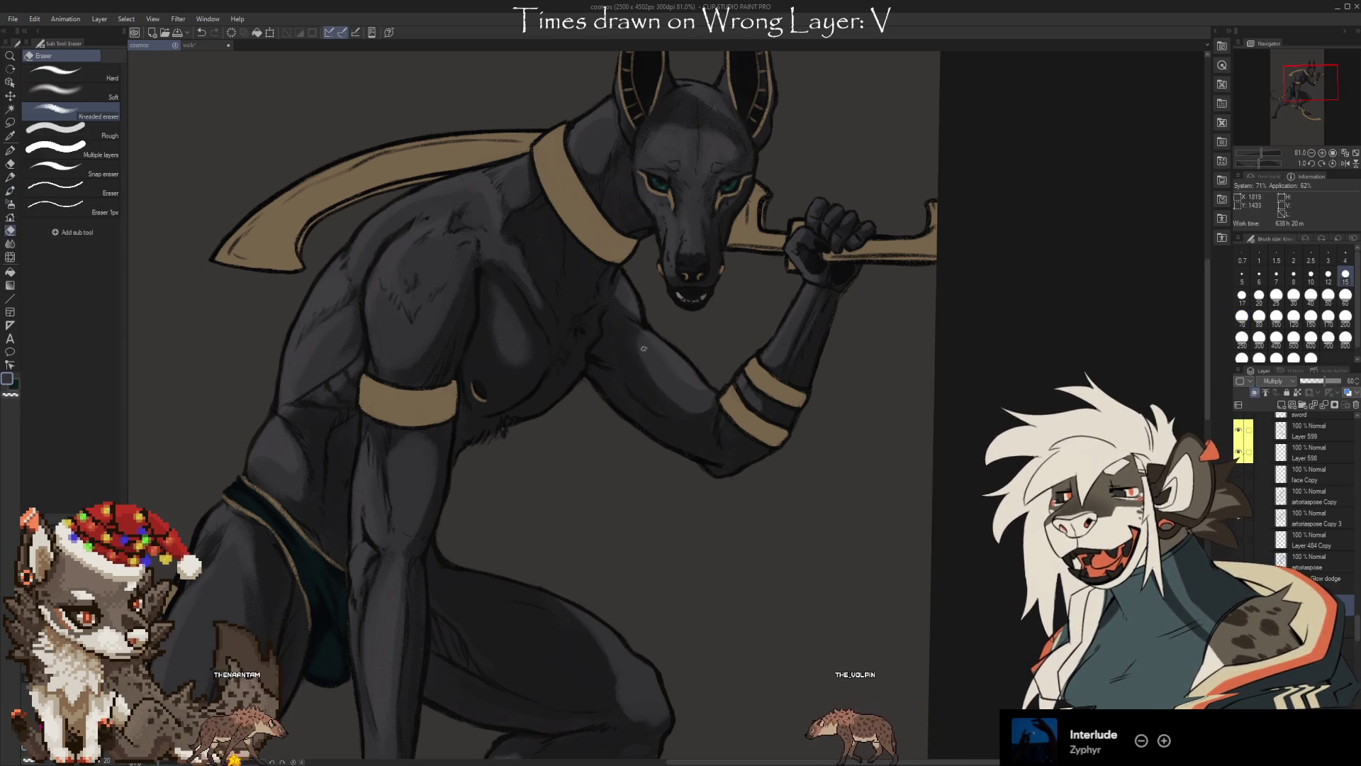
{"action": "key", "text": "b"}
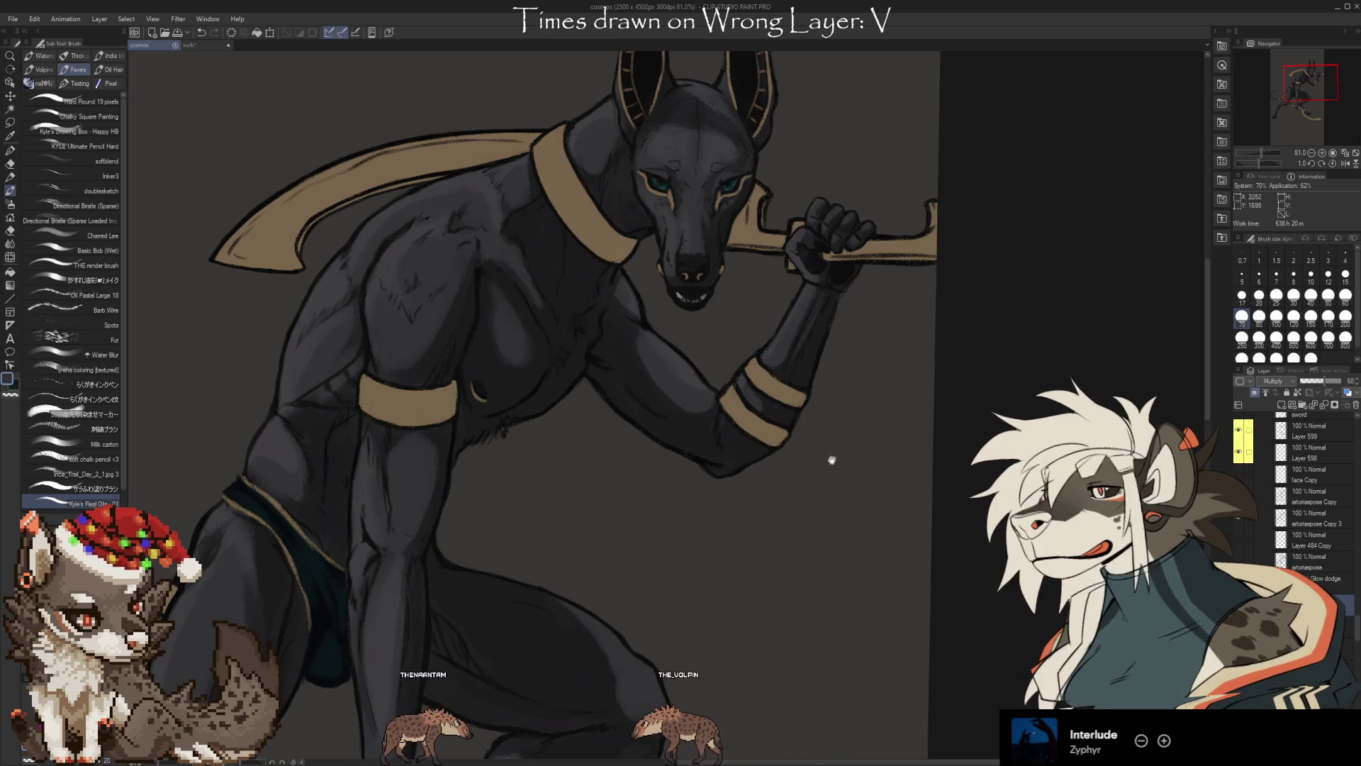
Zoom in and paint a subtle multiply shading stroke across the near thigh
{"action": "scroll", "coordinate": [851, 468], "scroll_direction": "down", "scroll_amount": 2}
{"action": "scroll", "coordinate": [901, 490], "scroll_direction": "down", "scroll_amount": 2}
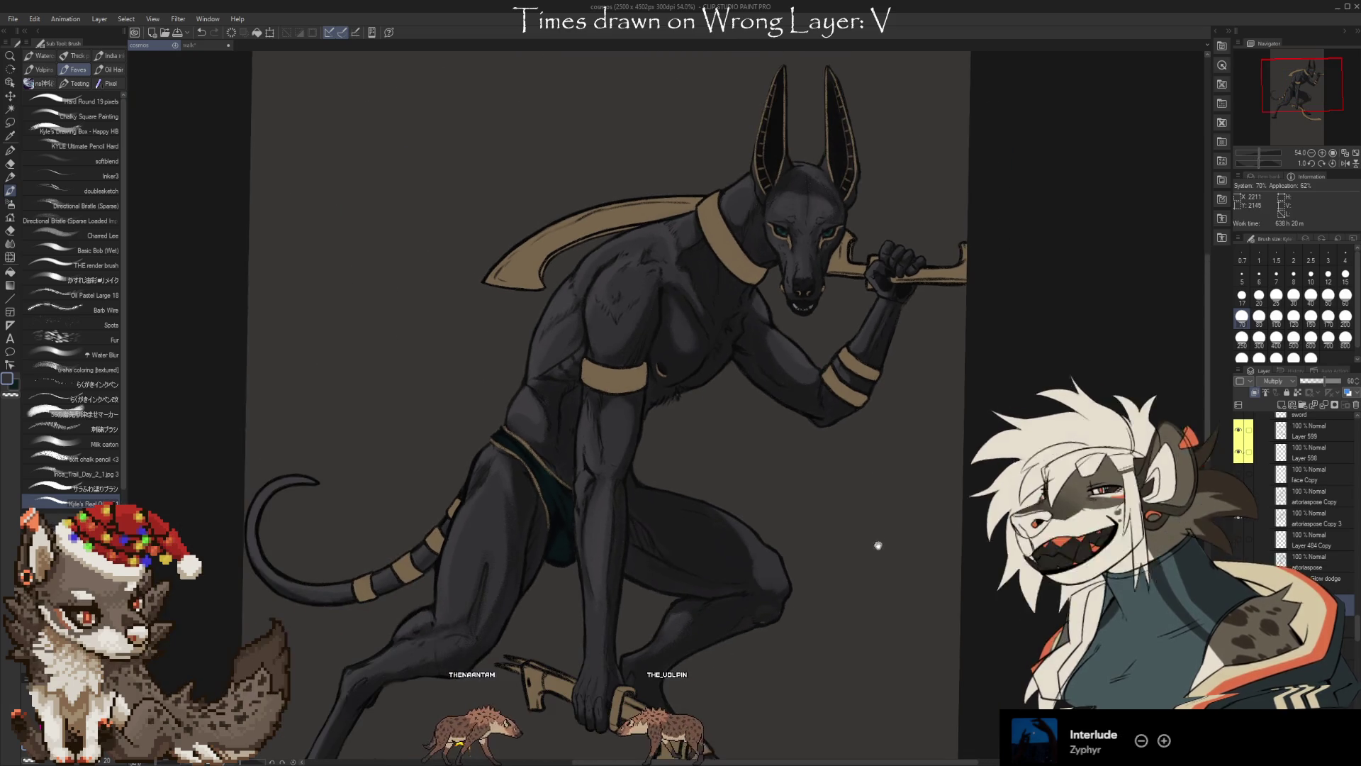
{"action": "scroll", "coordinate": [880, 525], "scroll_direction": "down", "scroll_amount": 2}
{"action": "scroll", "coordinate": [869, 543], "scroll_direction": "down", "scroll_amount": 1}
{"action": "scroll", "coordinate": [863, 550], "scroll_direction": "down", "scroll_amount": 1}
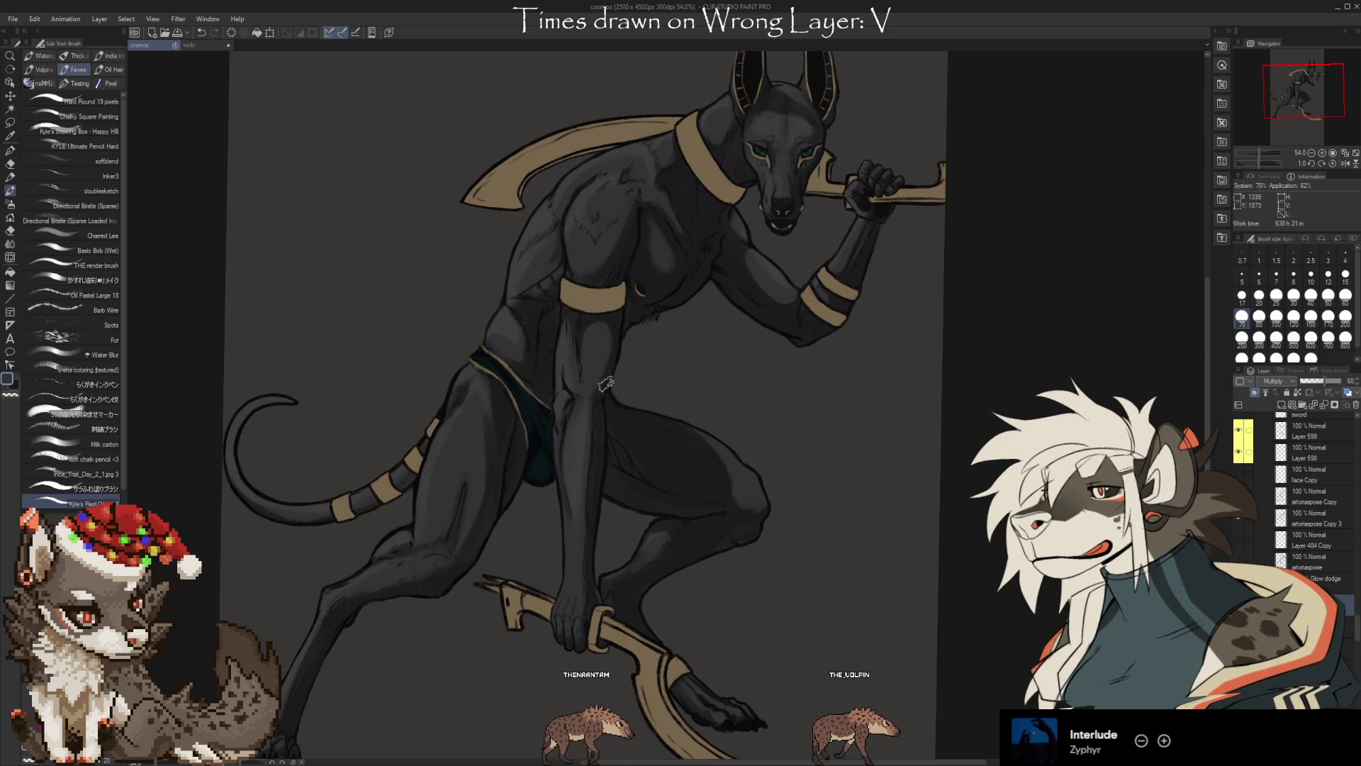
{"action": "left_click_drag", "start_coordinate": [606, 384], "coordinate": [565, 431]}
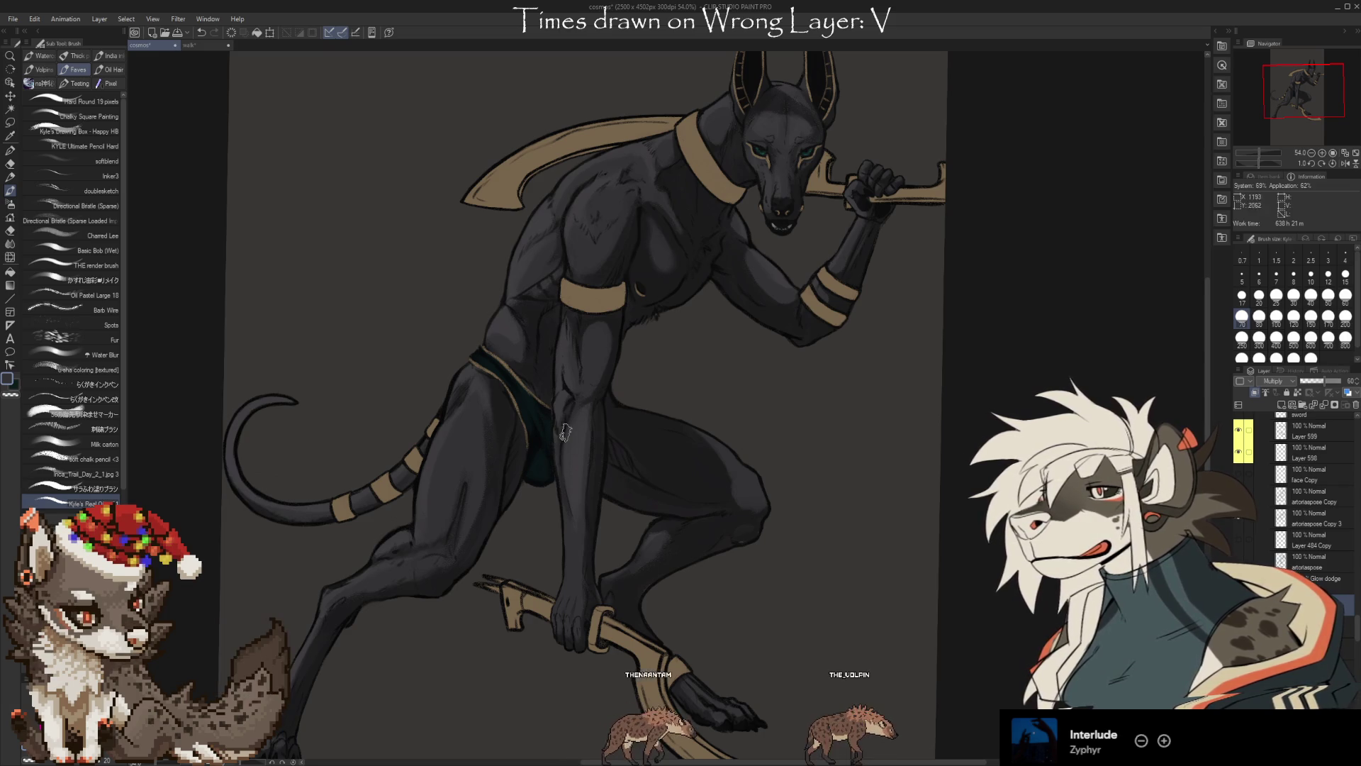
Soften the thigh shading with the eraser, enlarging it twice
{"action": "key", "text": "e"}
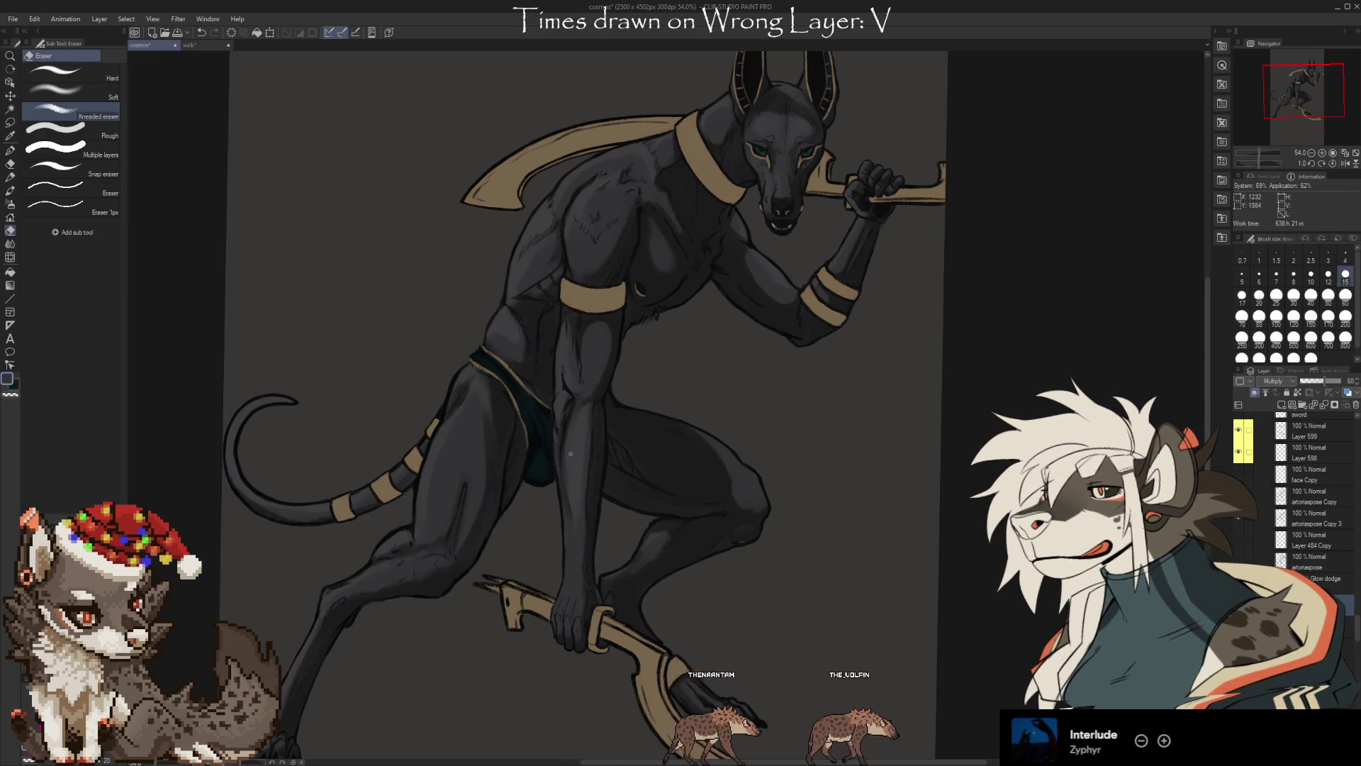
{"action": "scroll", "coordinate": [710, 450], "scroll_direction": "down", "scroll_amount": 3}
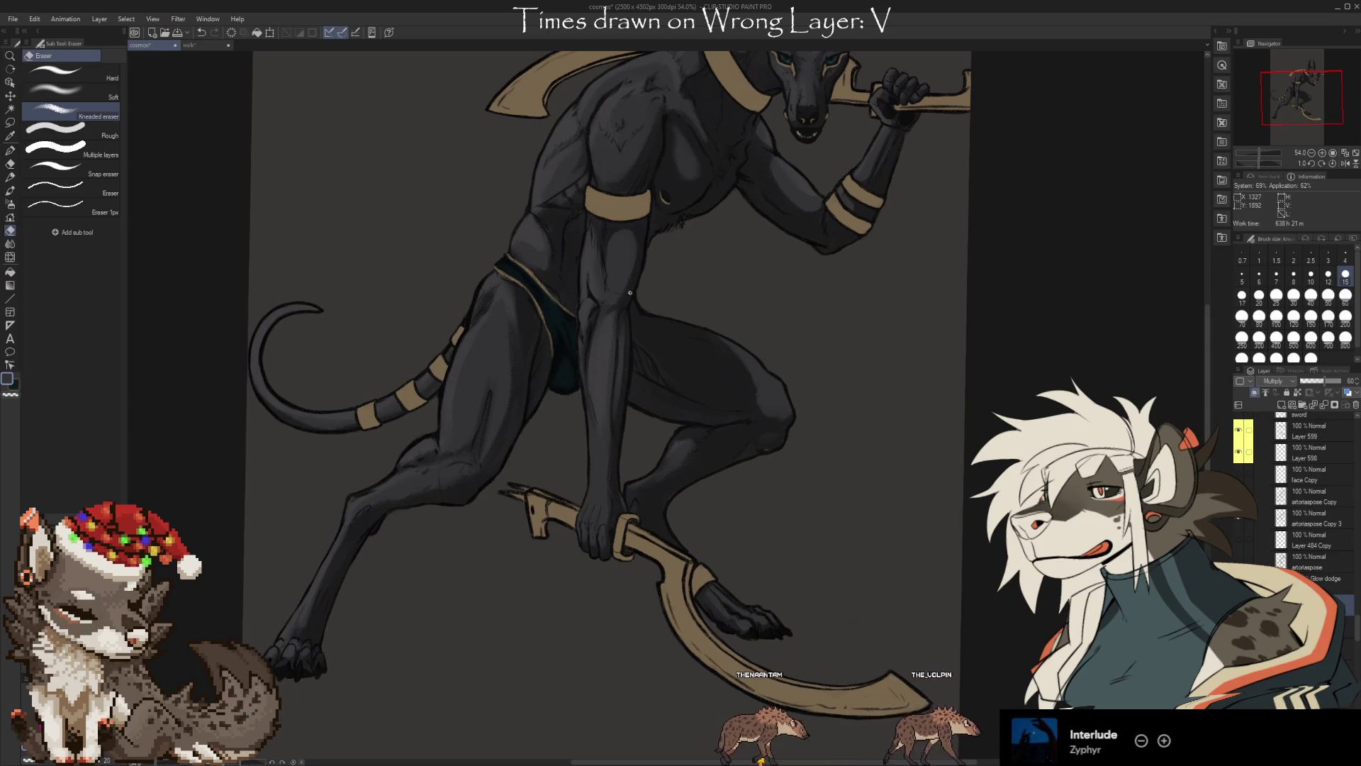
{"action": "key", "text": "bracketright"}
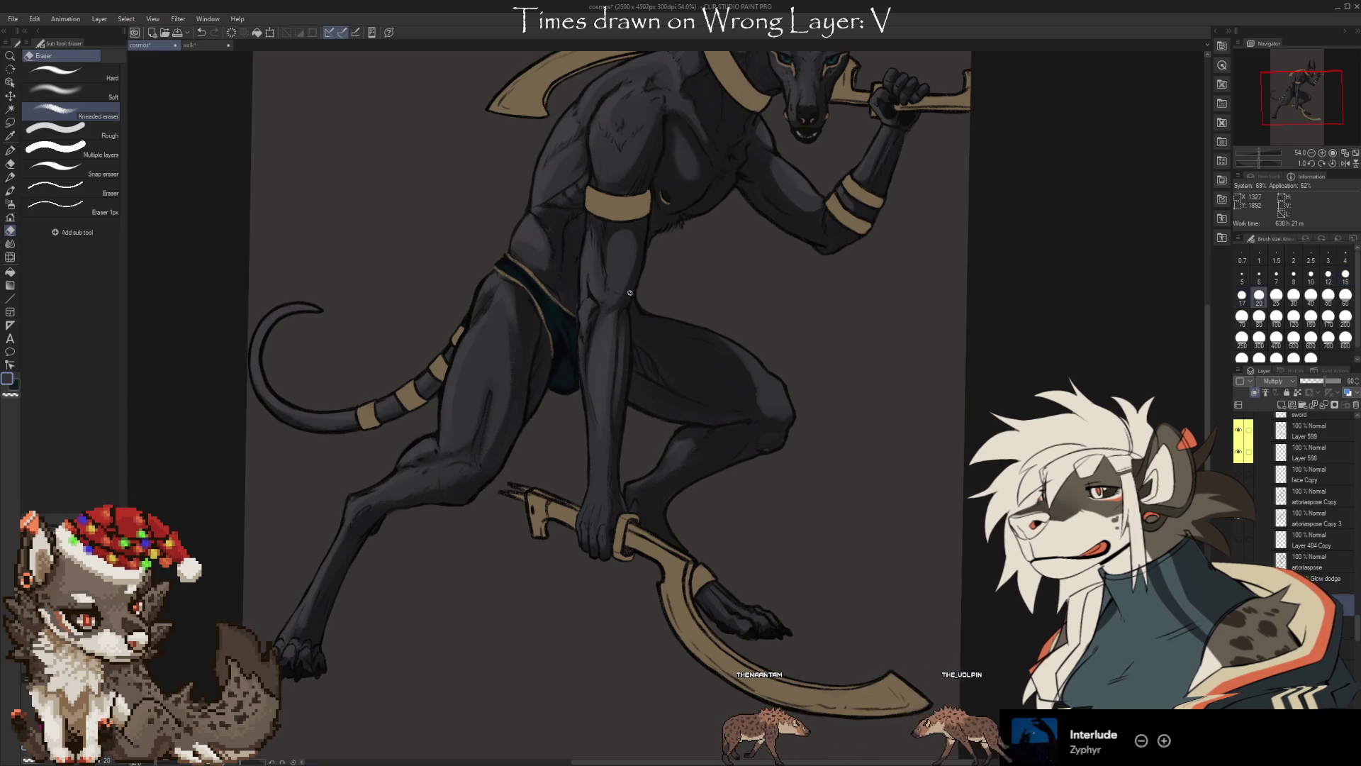
{"action": "key", "text": "bracketright"}
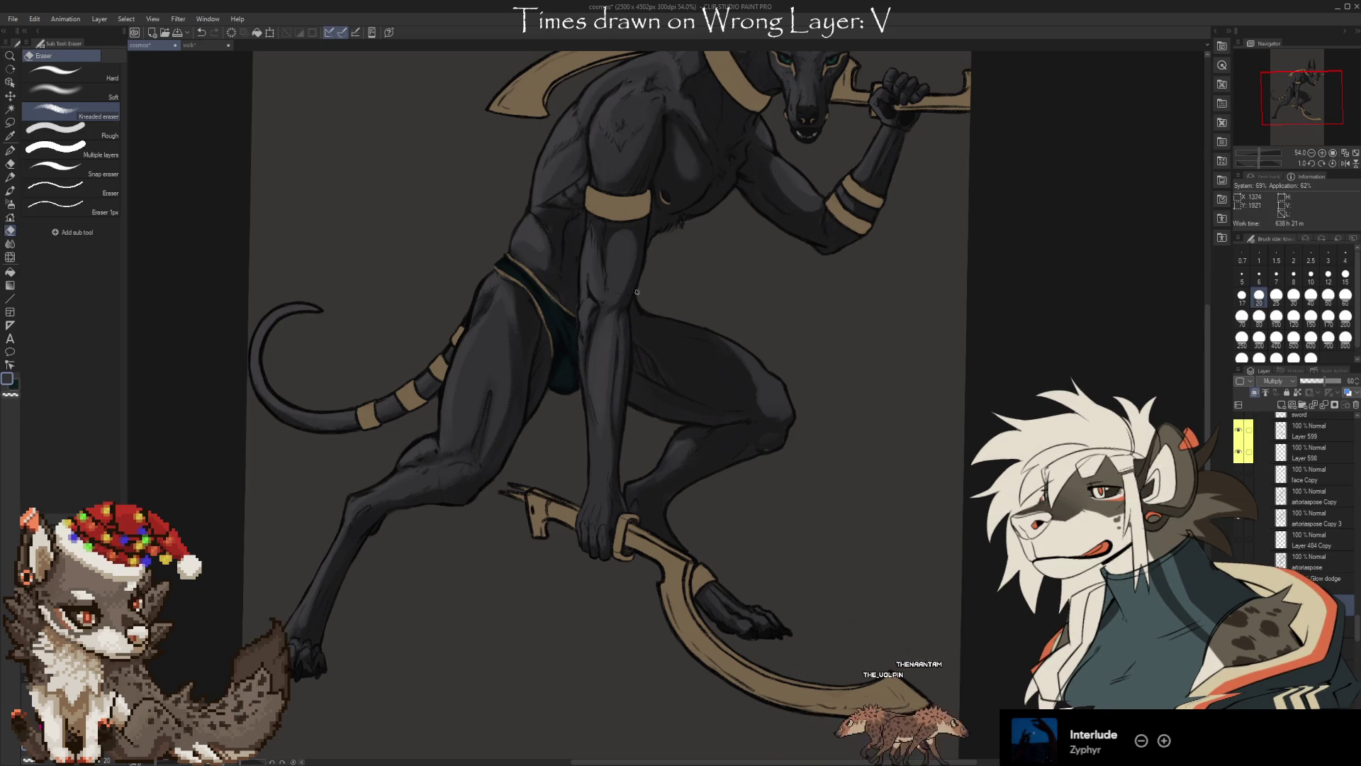
Center the legs and blade, then alternate brush and eraser to refine the leg shading
{"action": "left_click_drag", "start_coordinate": [823, 480], "coordinate": [568, 344]}
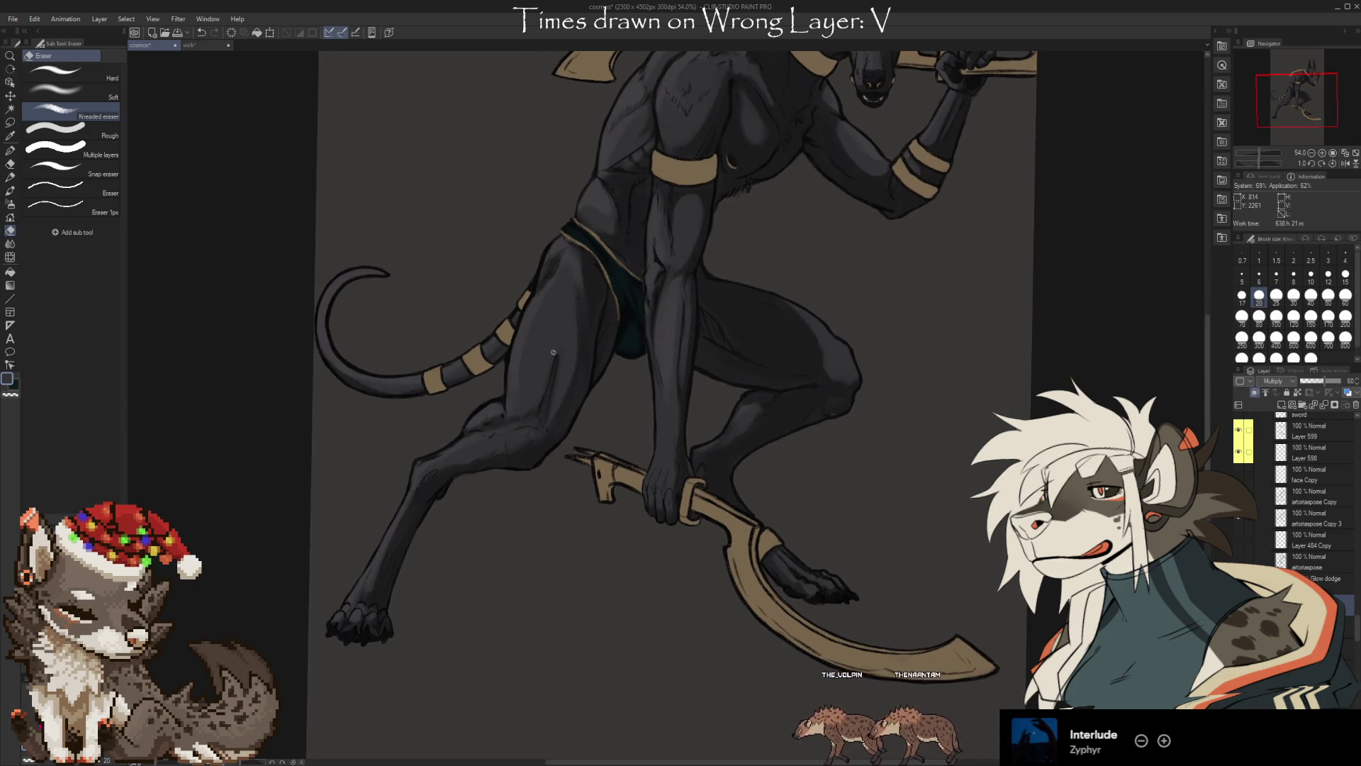
{"action": "key", "text": "b"}
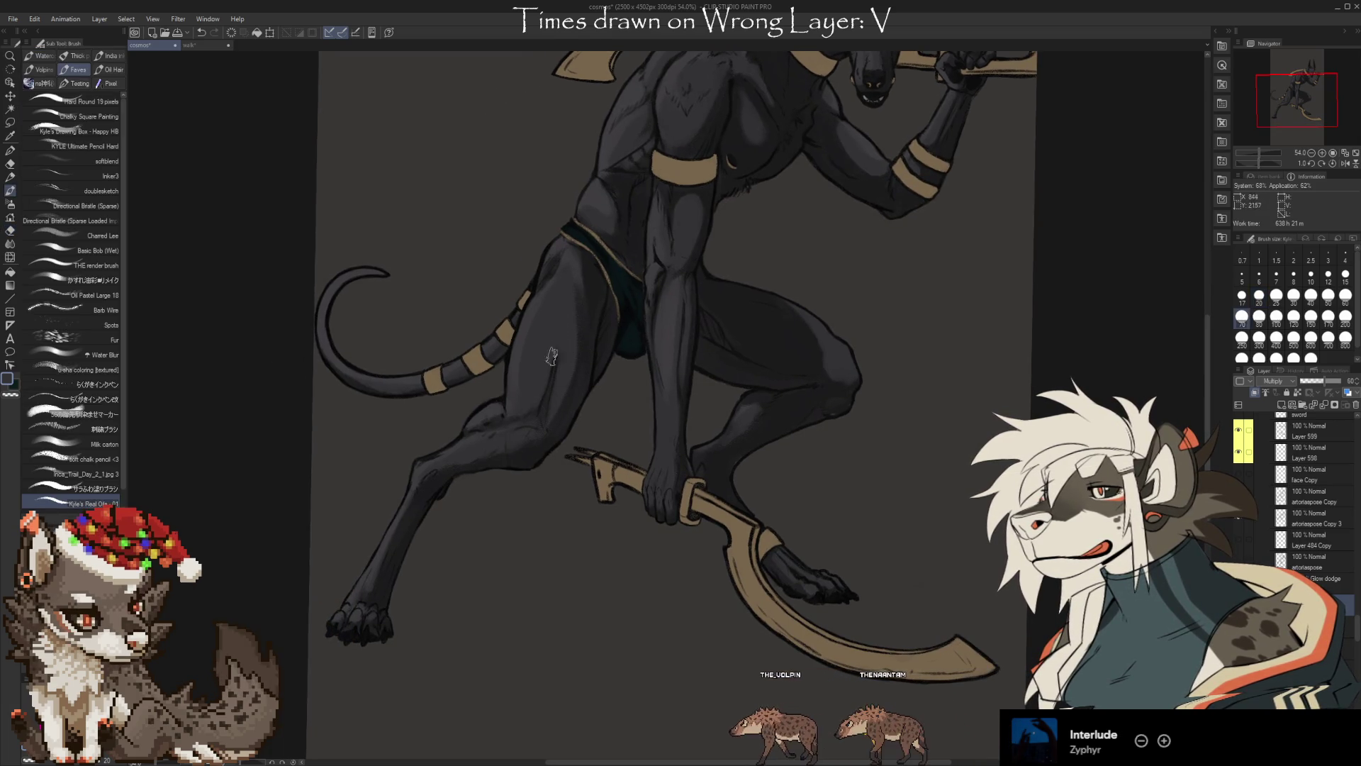
{"action": "key", "text": "e"}
{"action": "left_click_drag", "start_coordinate": [590, 520], "coordinate": [641, 509]}
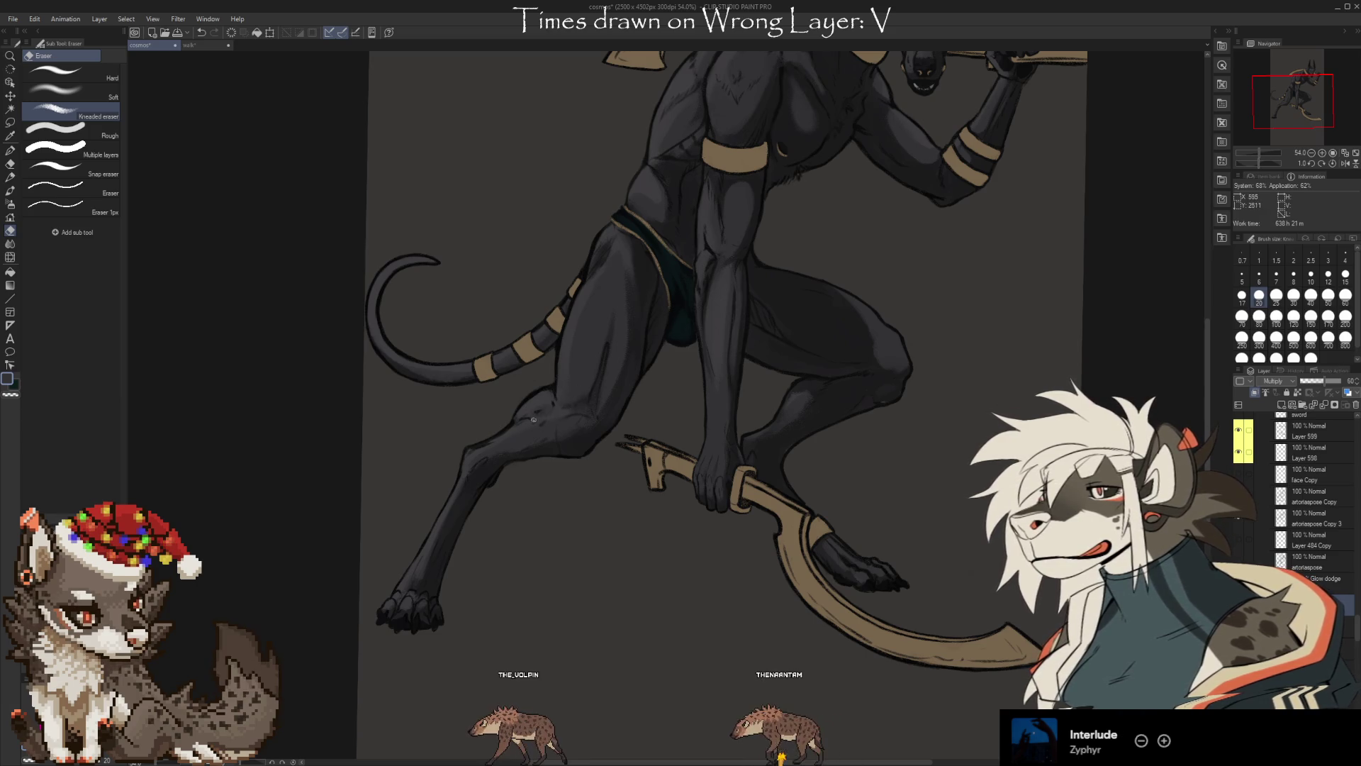
Alternate brush and eraser to smooth the multiply shading down the near shin
{"action": "key", "text": "b"}
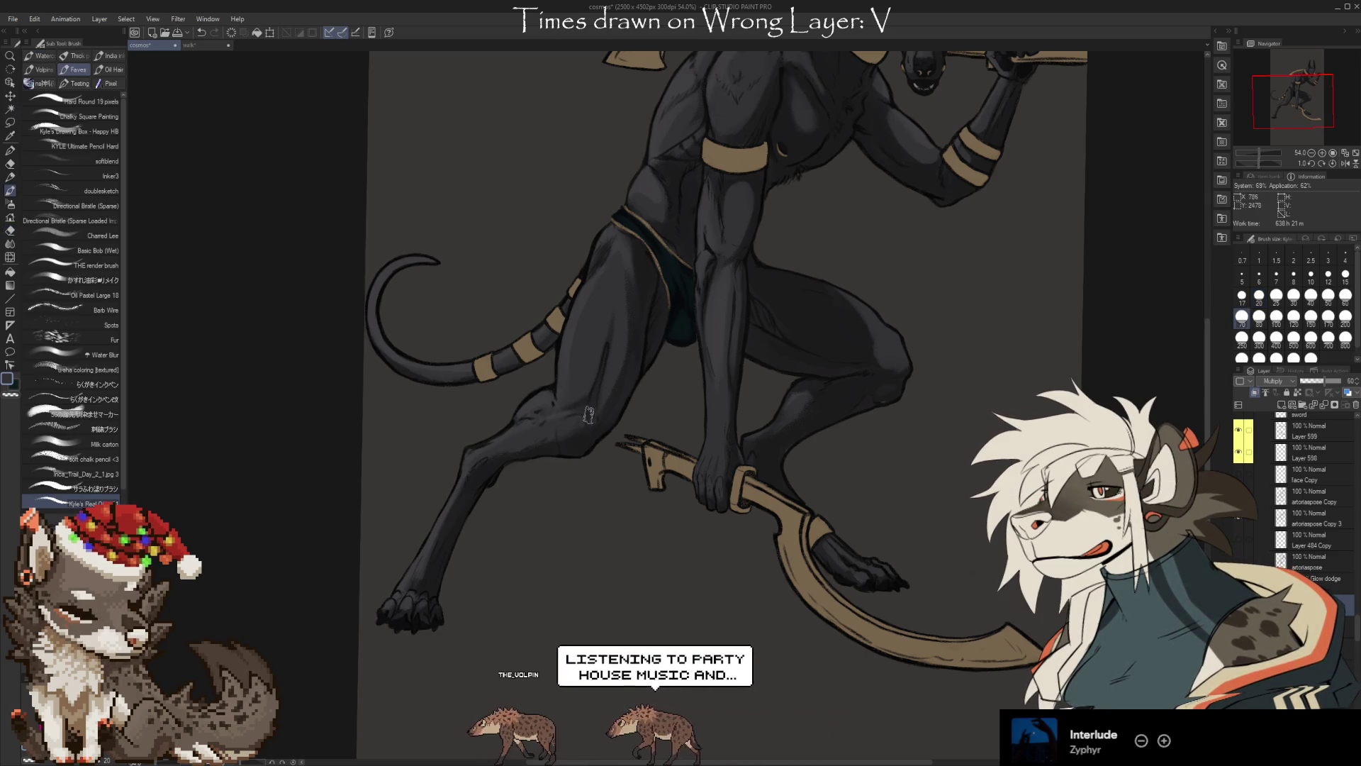
{"action": "key", "text": "e"}
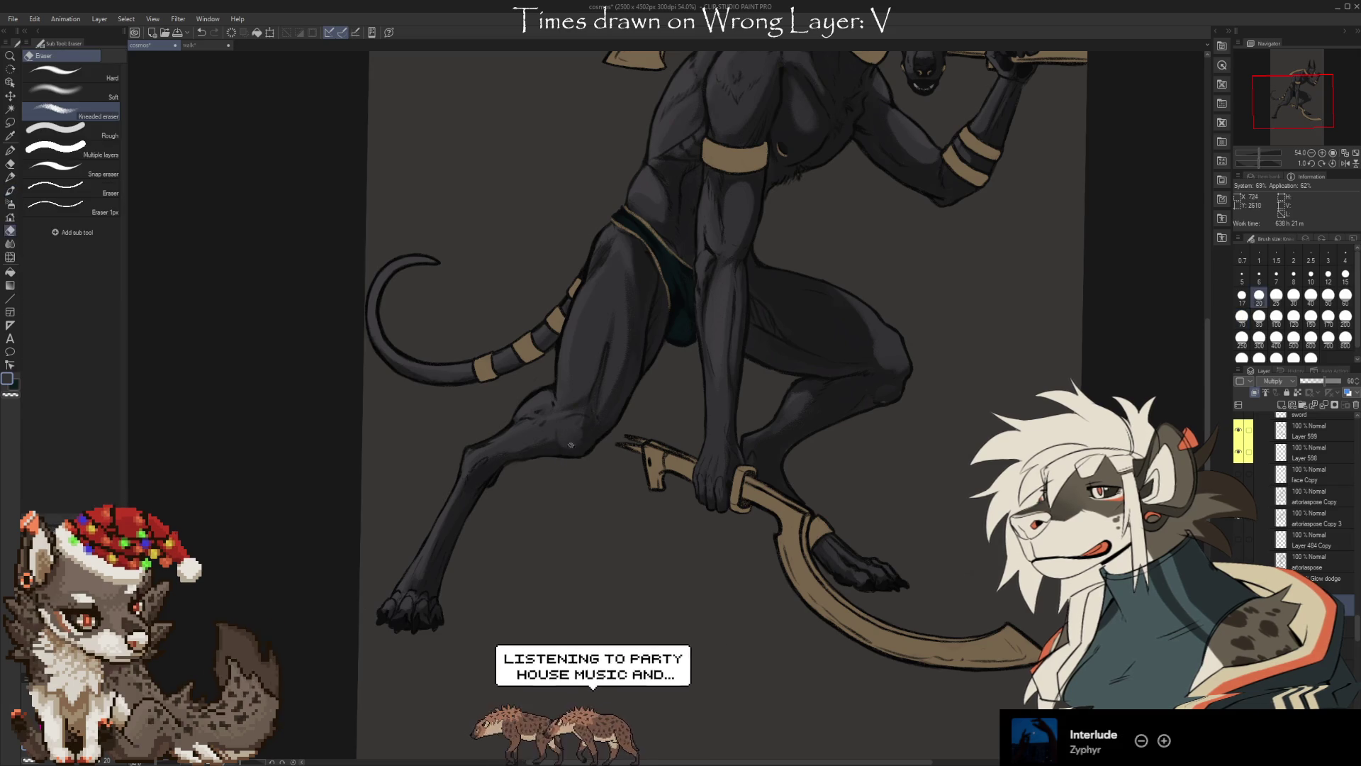
{"action": "key", "text": "b"}
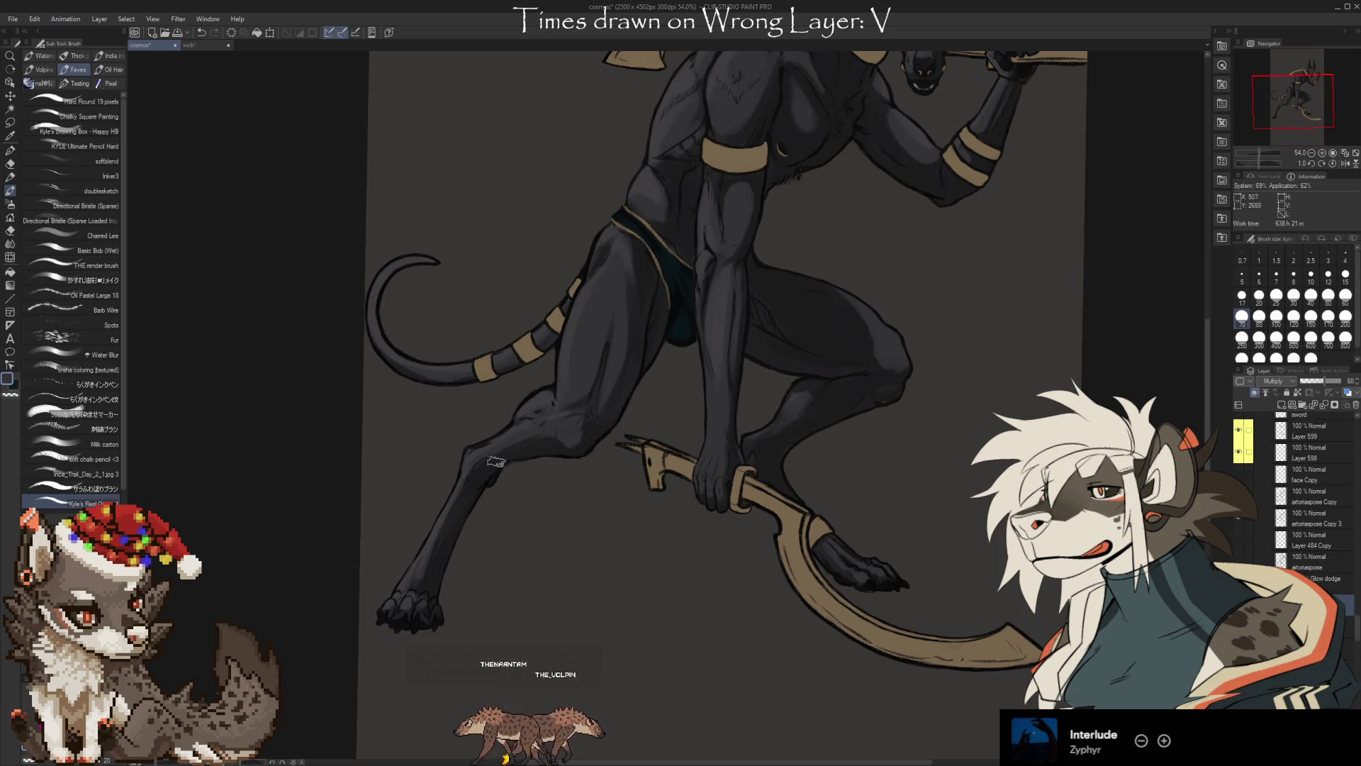
{"action": "key", "text": "e"}
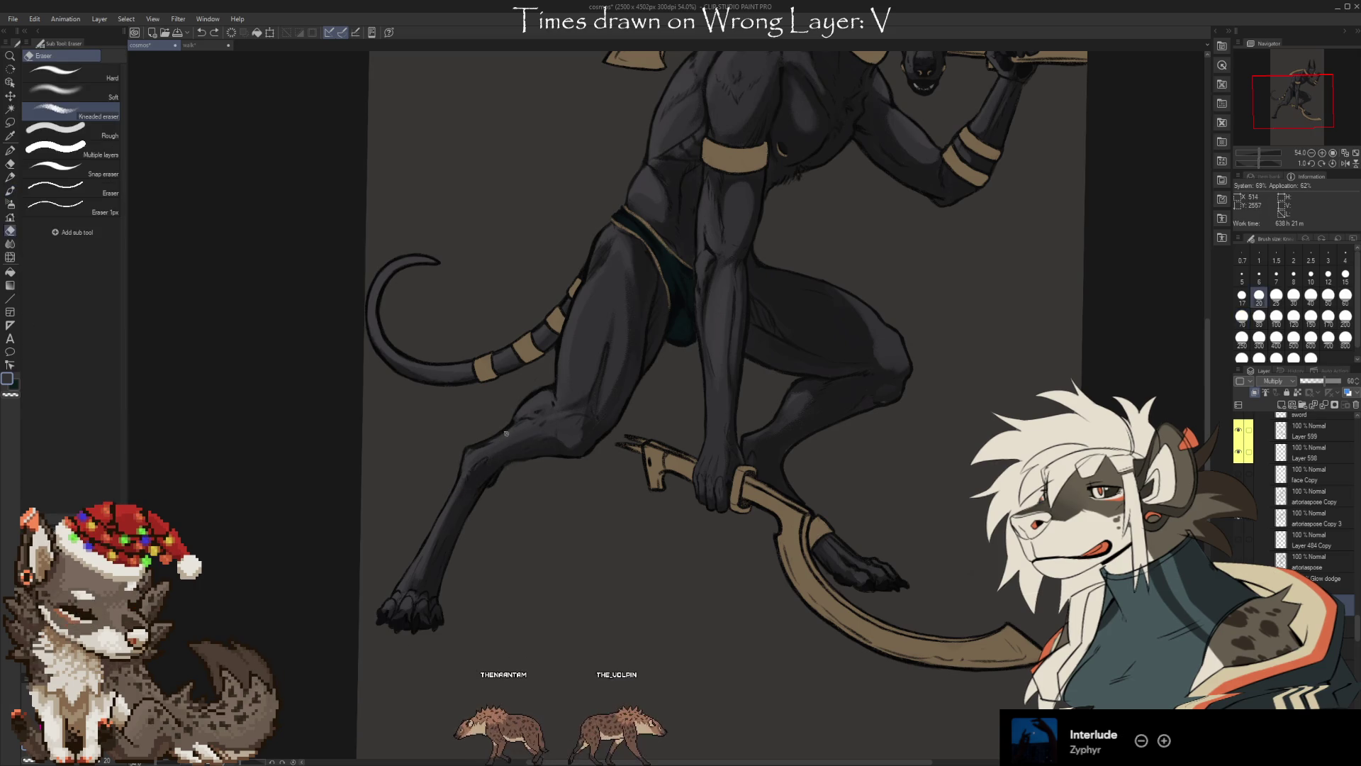
{"action": "key", "text": "b"}
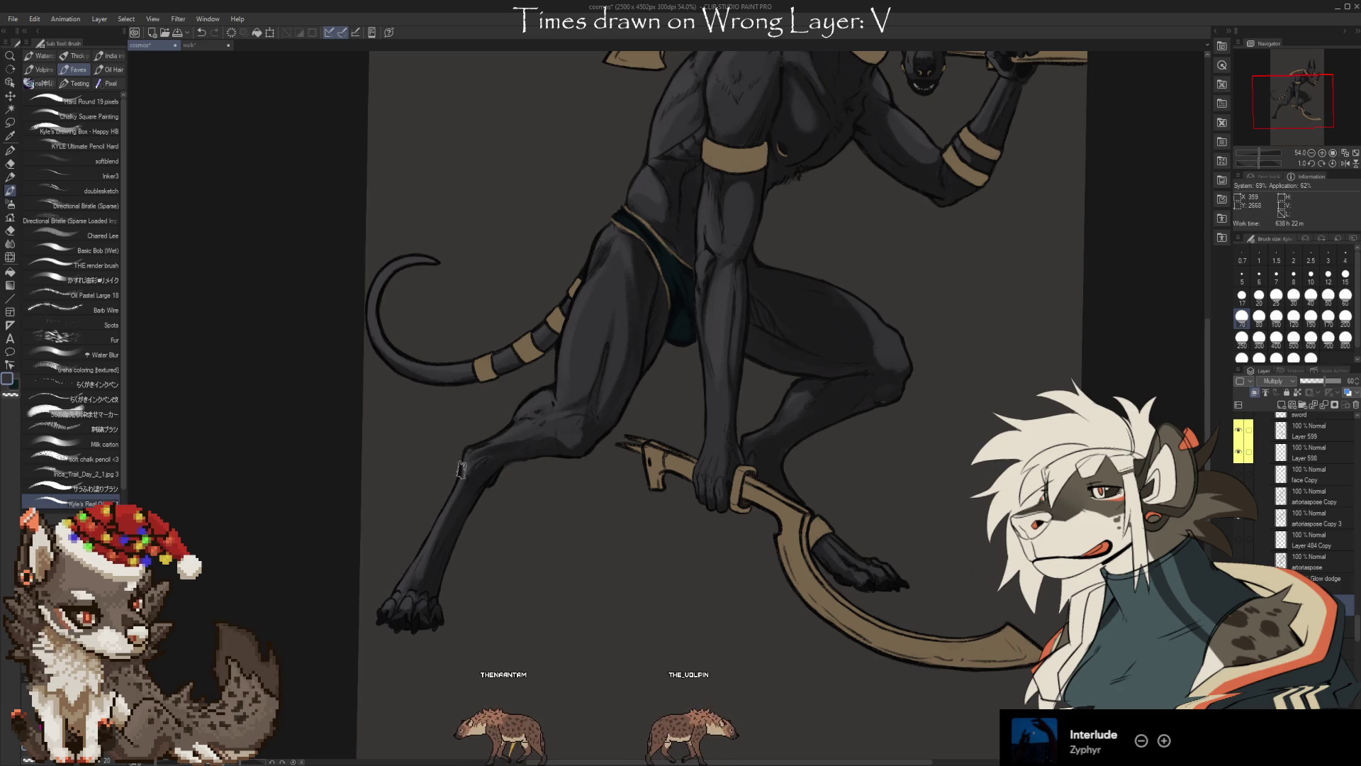
{"action": "key", "text": "e"}
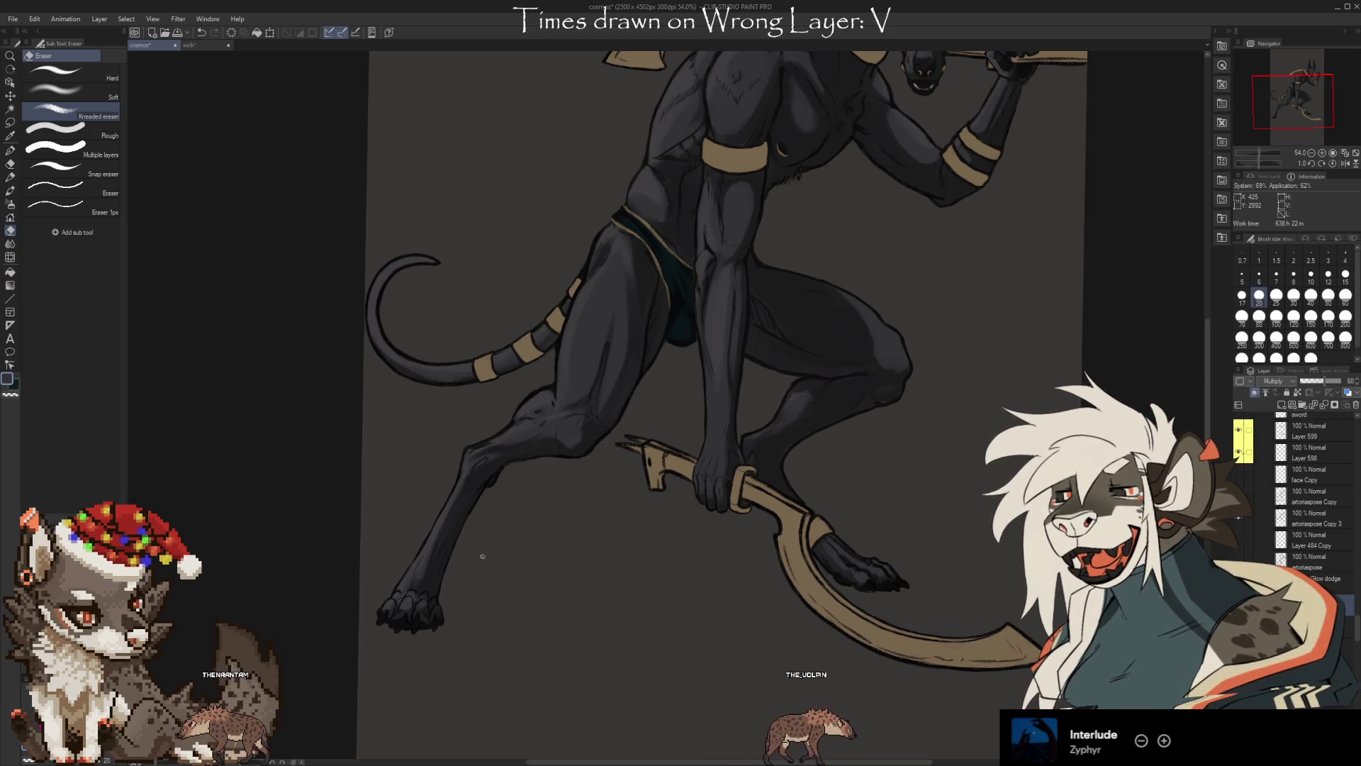
With the lower legs in view, refine the ankle and clawed foot shading with alternating brush and eraser
{"action": "left_click_drag", "start_coordinate": [701, 643], "coordinate": [731, 560]}
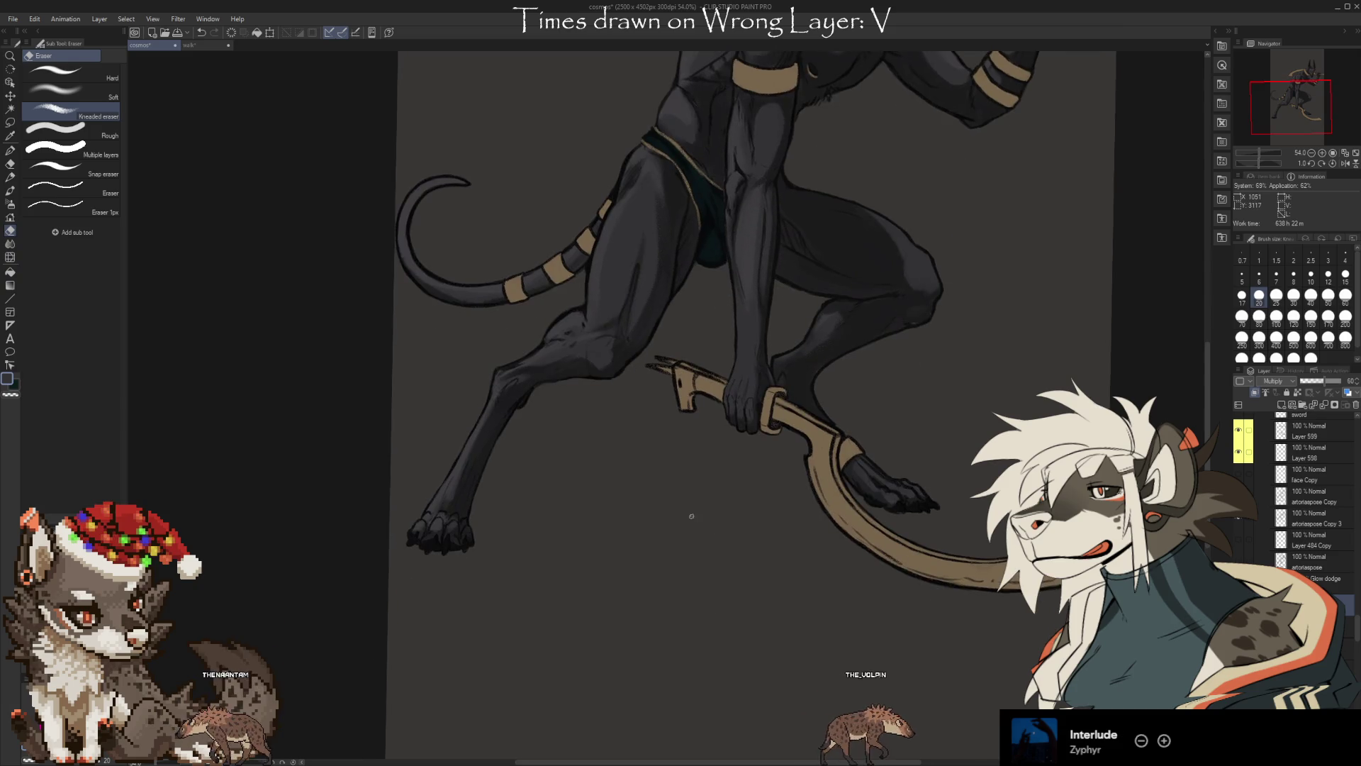
{"action": "key", "text": "b"}
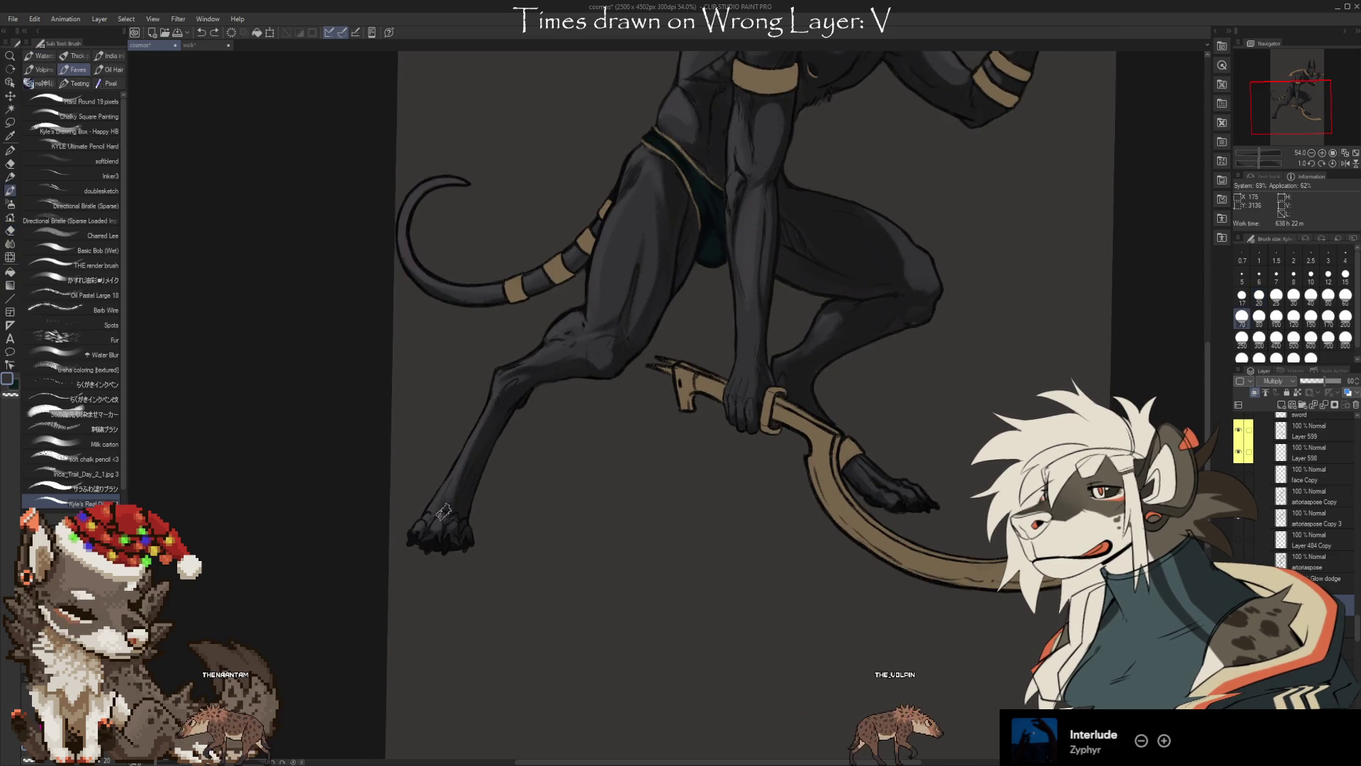
{"action": "key", "text": "e"}
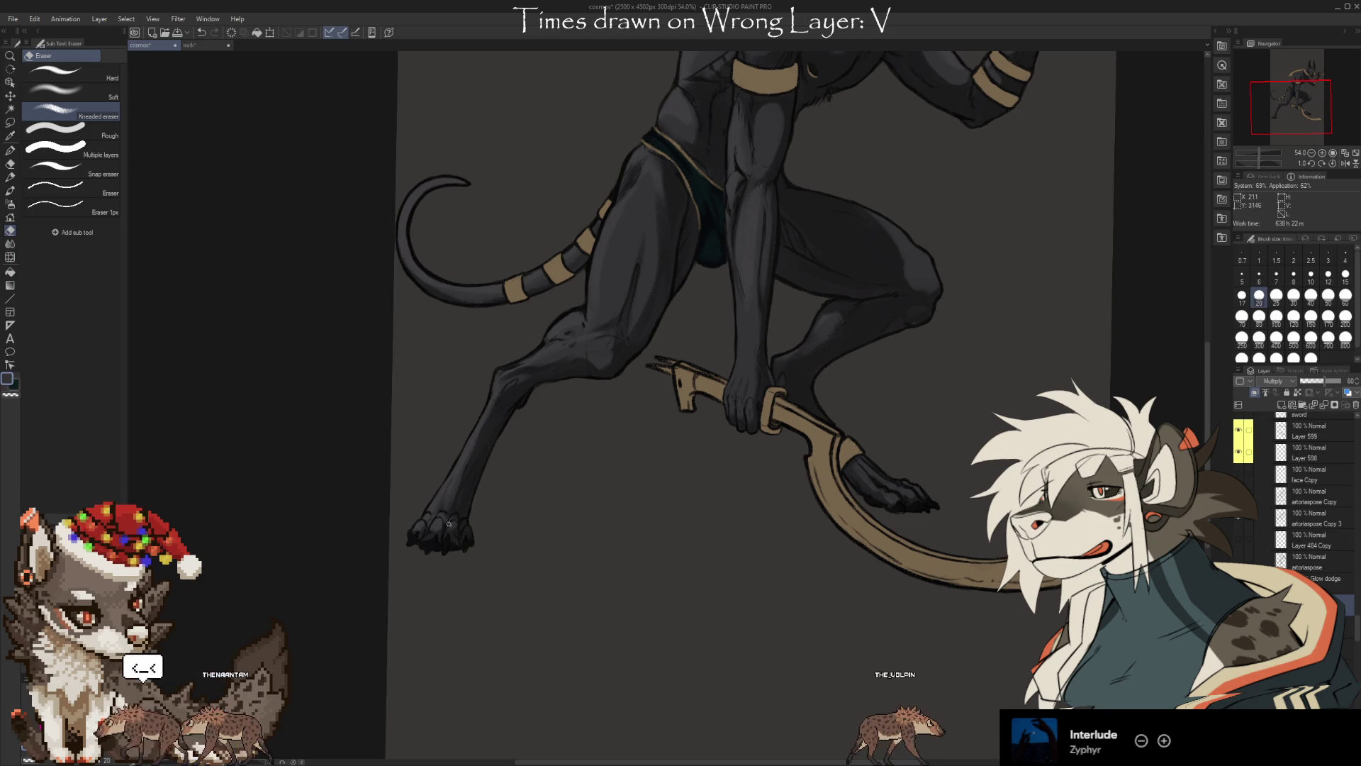
{"action": "key", "text": "b"}
{"action": "key", "text": "e"}
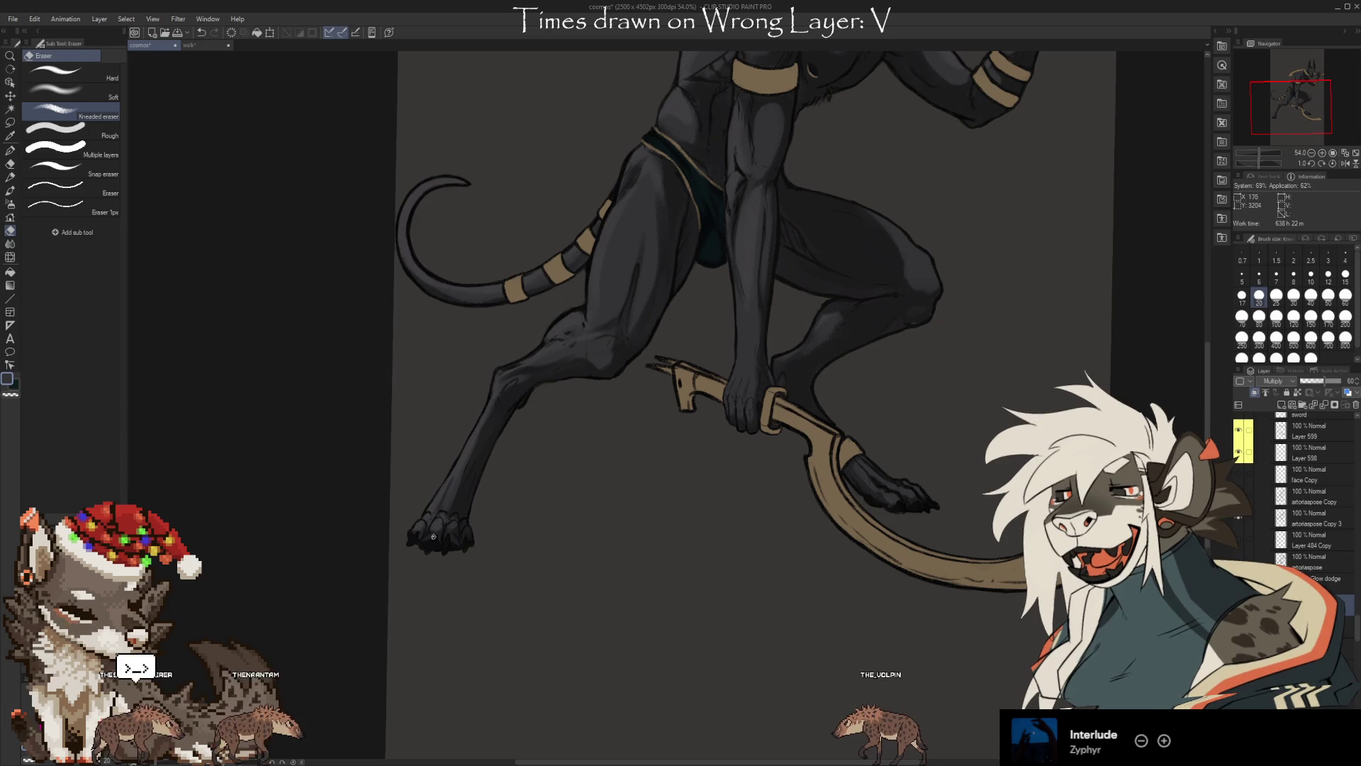
Zoom to 110% on the foot and blend its shading with Airbrush Soft and the Kneaded eraser
{"action": "key", "text": "b"}
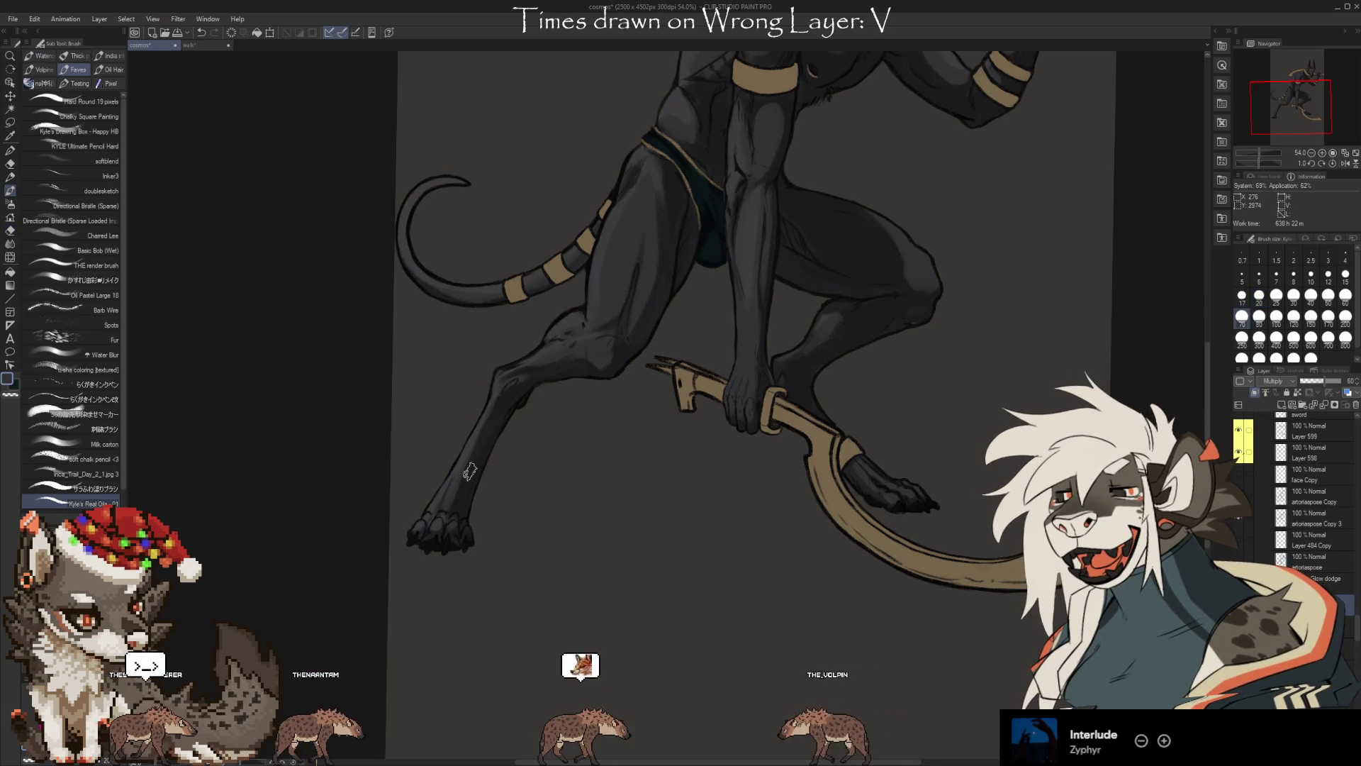
{"action": "scroll", "coordinate": [470, 471], "scroll_direction": "up", "scroll_amount": 5}
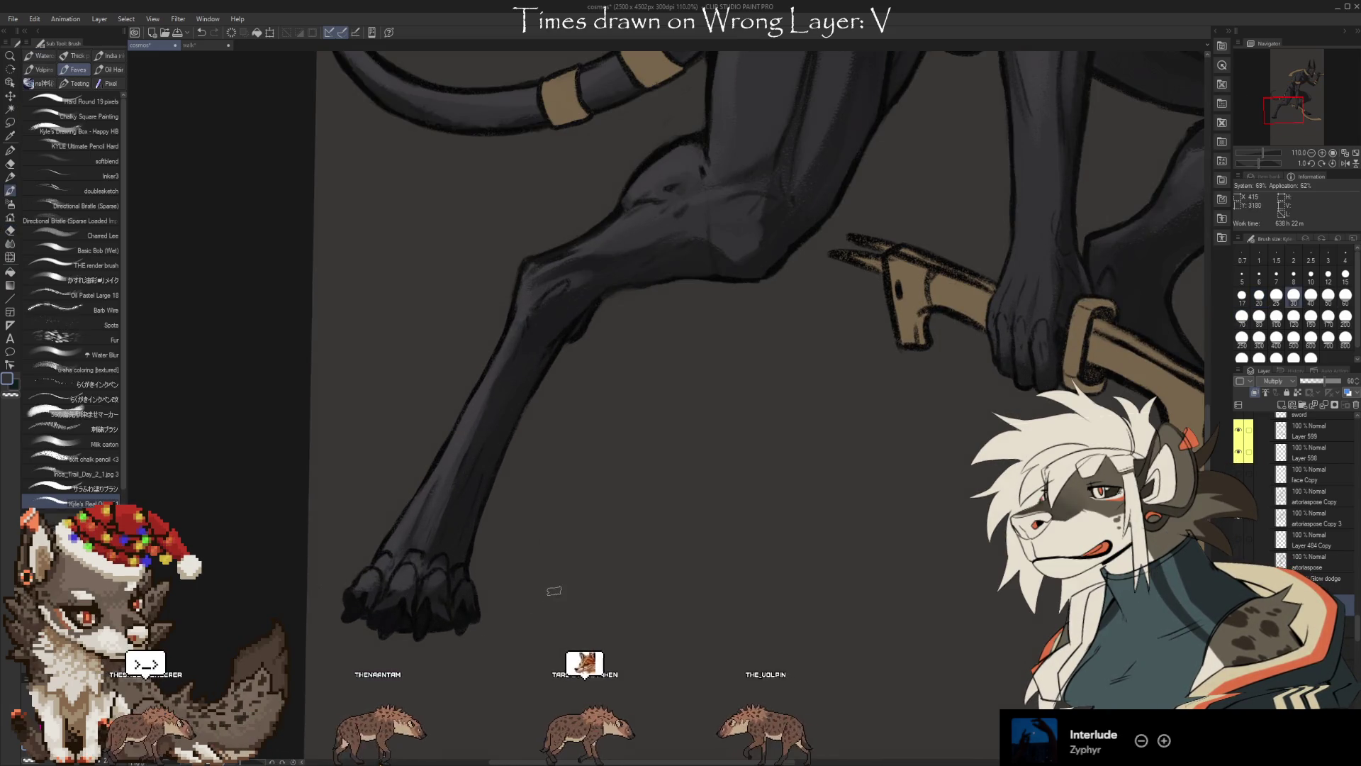
{"action": "left_click_drag", "start_coordinate": [554, 590], "coordinate": [785, 386]}
{"action": "key", "text": "b"}
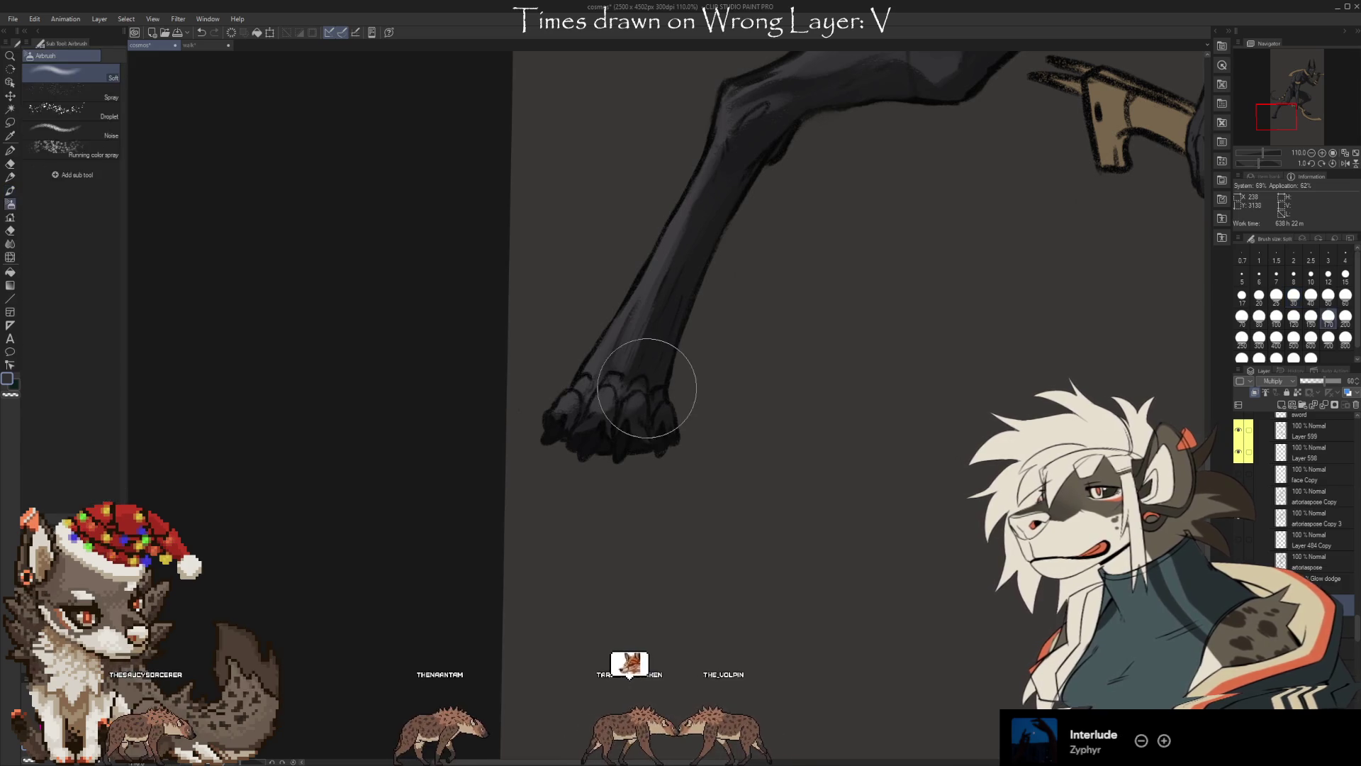
{"action": "key", "text": "b"}
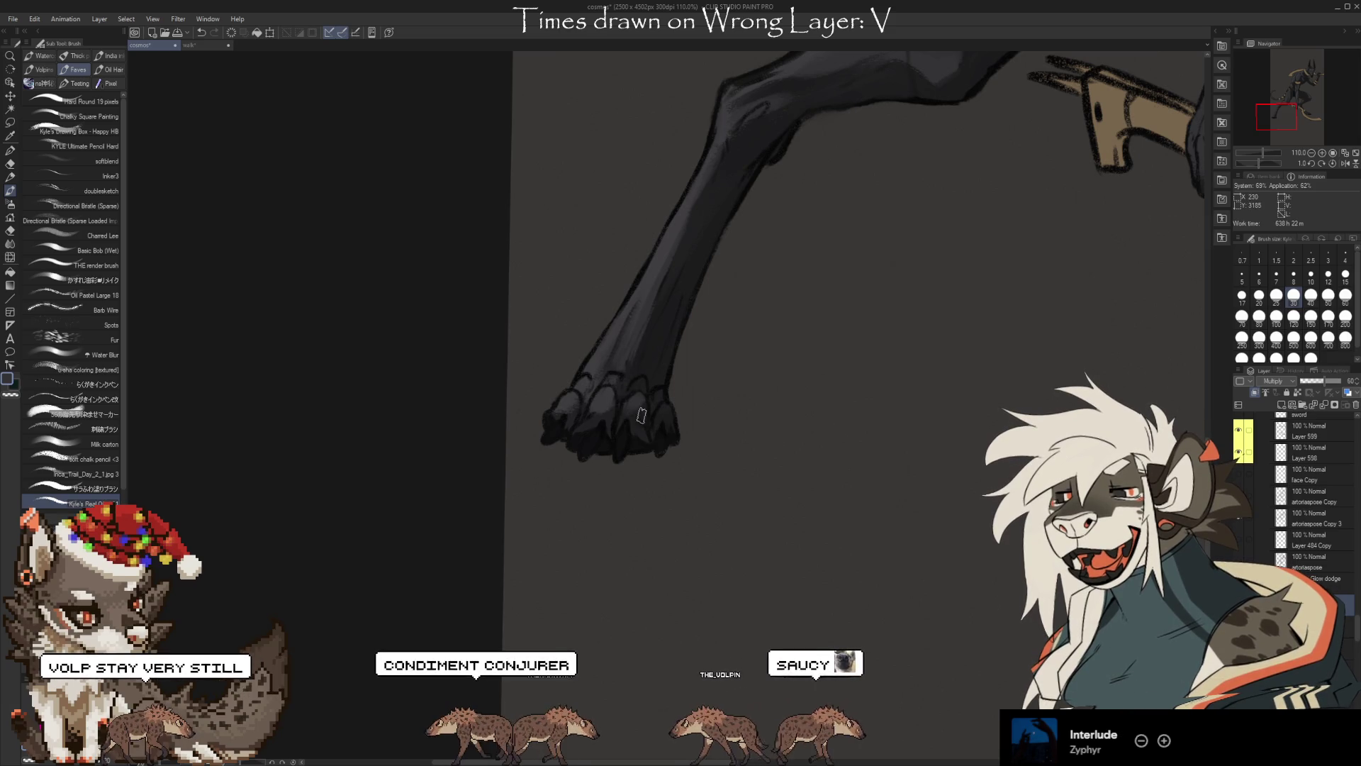
{"action": "key", "text": "b"}
{"action": "key", "text": "e"}
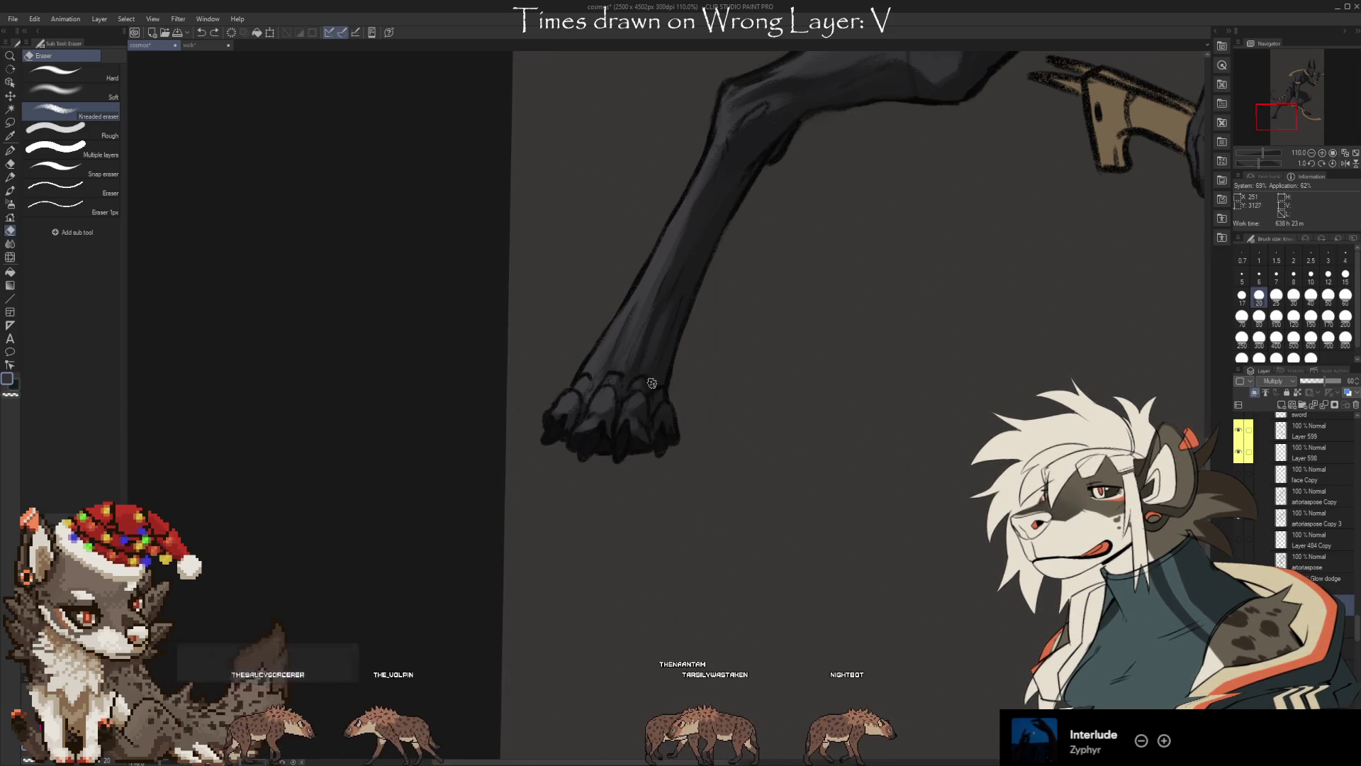
Brush multiply shading onto the banded tail and rear thigh, then bring the torso into view
{"action": "mouse_move", "coordinate": [823, 389]}
{"action": "left_mouse_down"}
{"action": "mouse_move", "coordinate": [768, 496]}
{"action": "mouse_move", "coordinate": [723, 523]}
{"action": "mouse_move", "coordinate": [730, 484]}
{"action": "mouse_move", "coordinate": [797, 553]}
{"action": "left_mouse_up"}
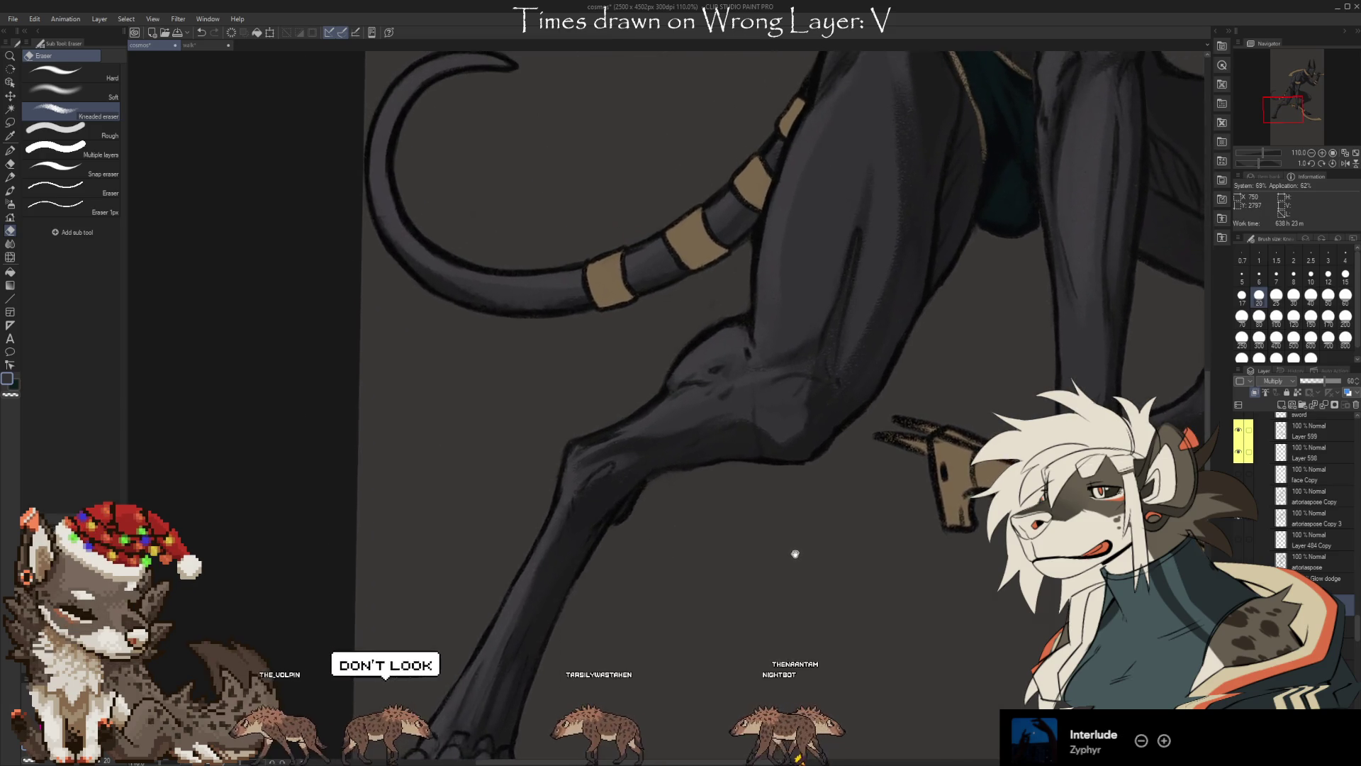
{"action": "key", "text": "b"}
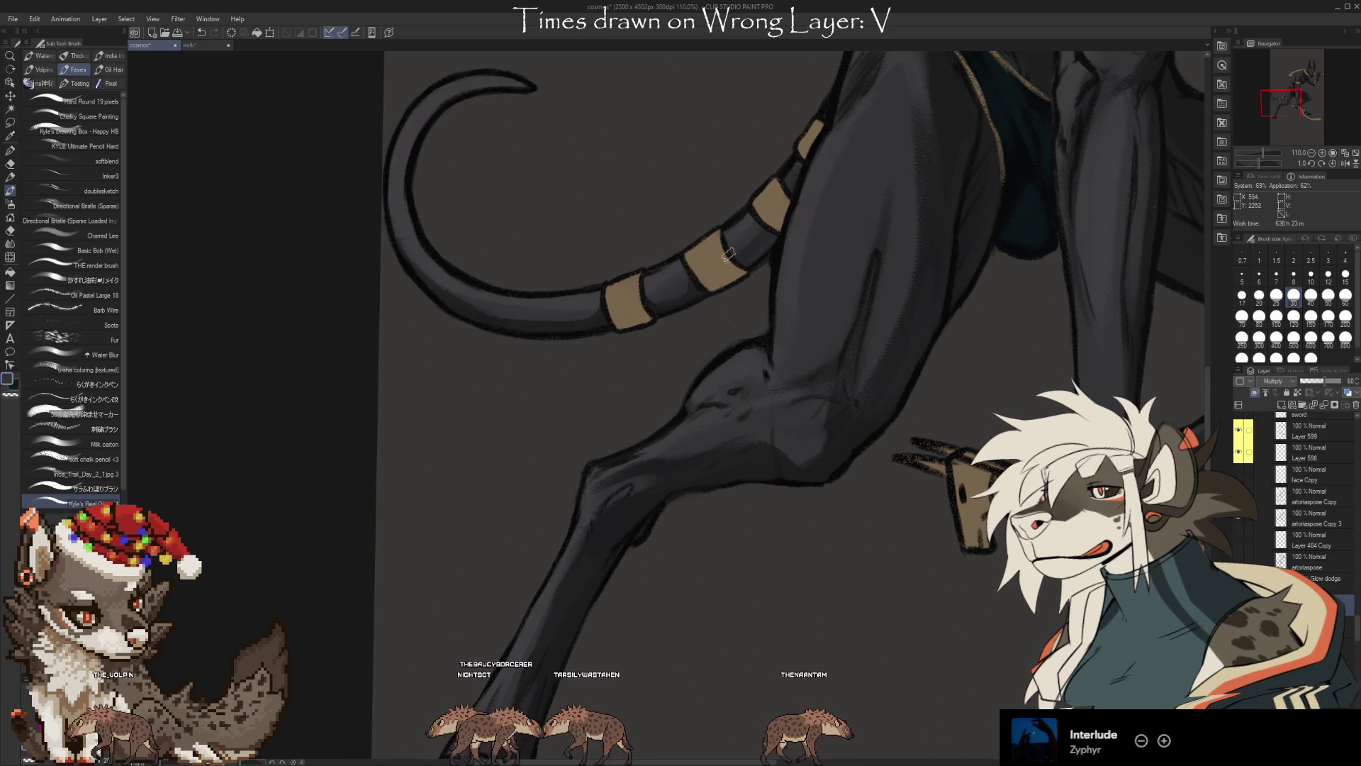
{"action": "left_click_drag", "start_coordinate": [752, 251], "coordinate": [653, 366]}
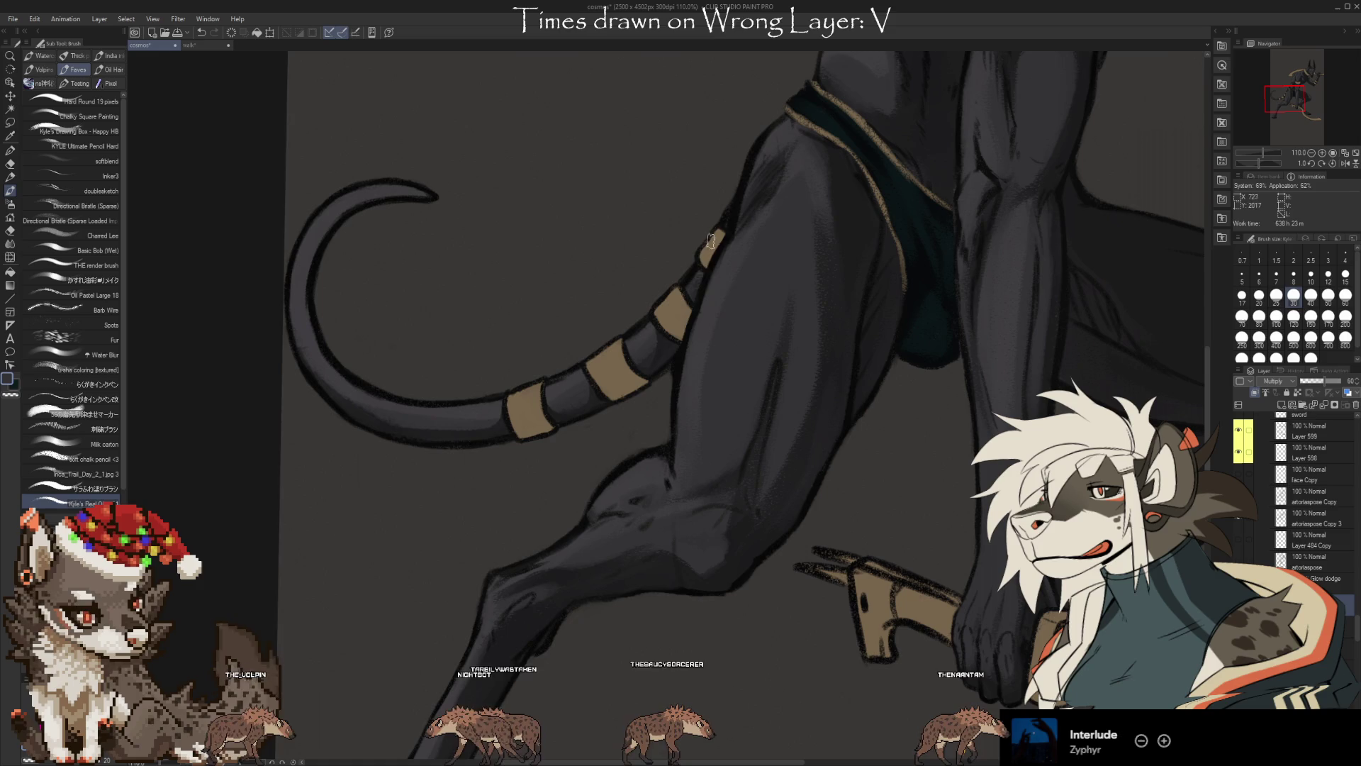
{"action": "left_click_drag", "start_coordinate": [713, 223], "coordinate": [651, 647]}
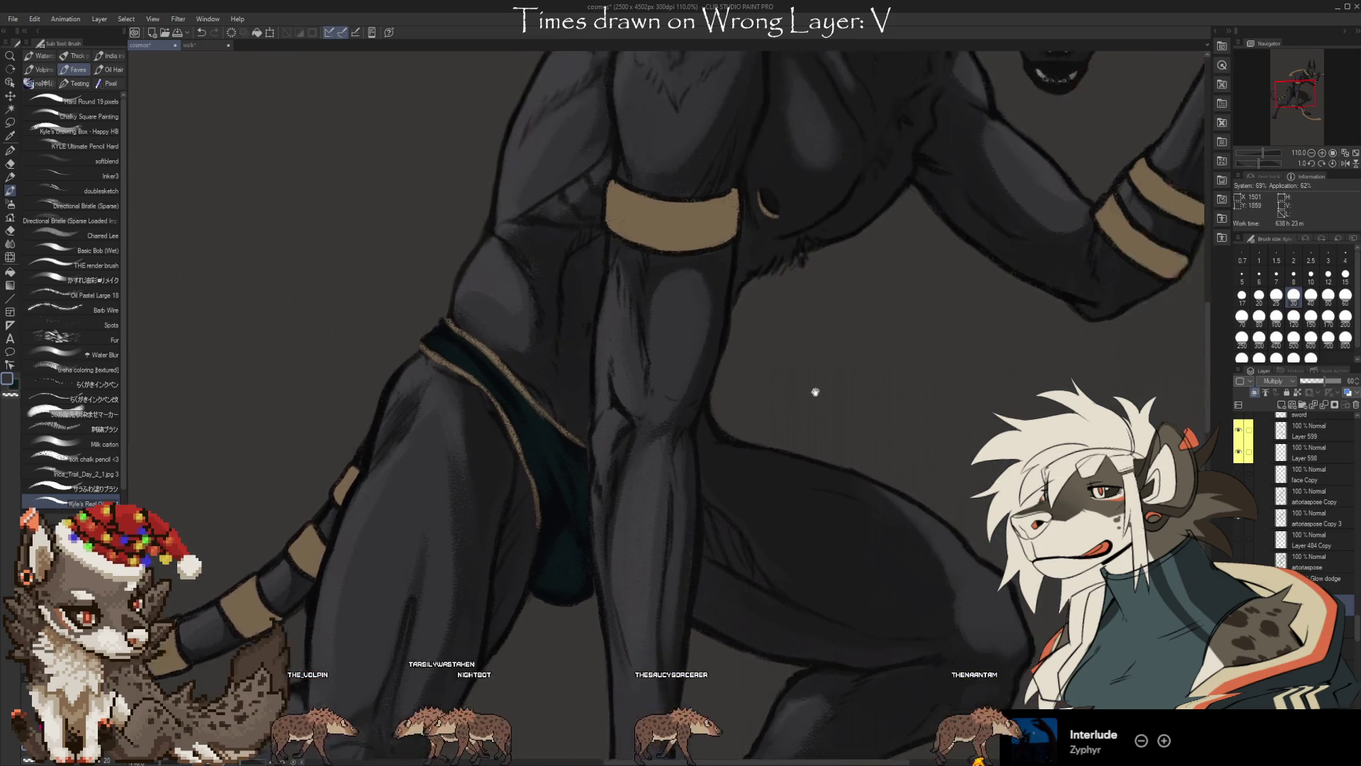
{"action": "left_click_drag", "start_coordinate": [814, 389], "coordinate": [767, 458]}
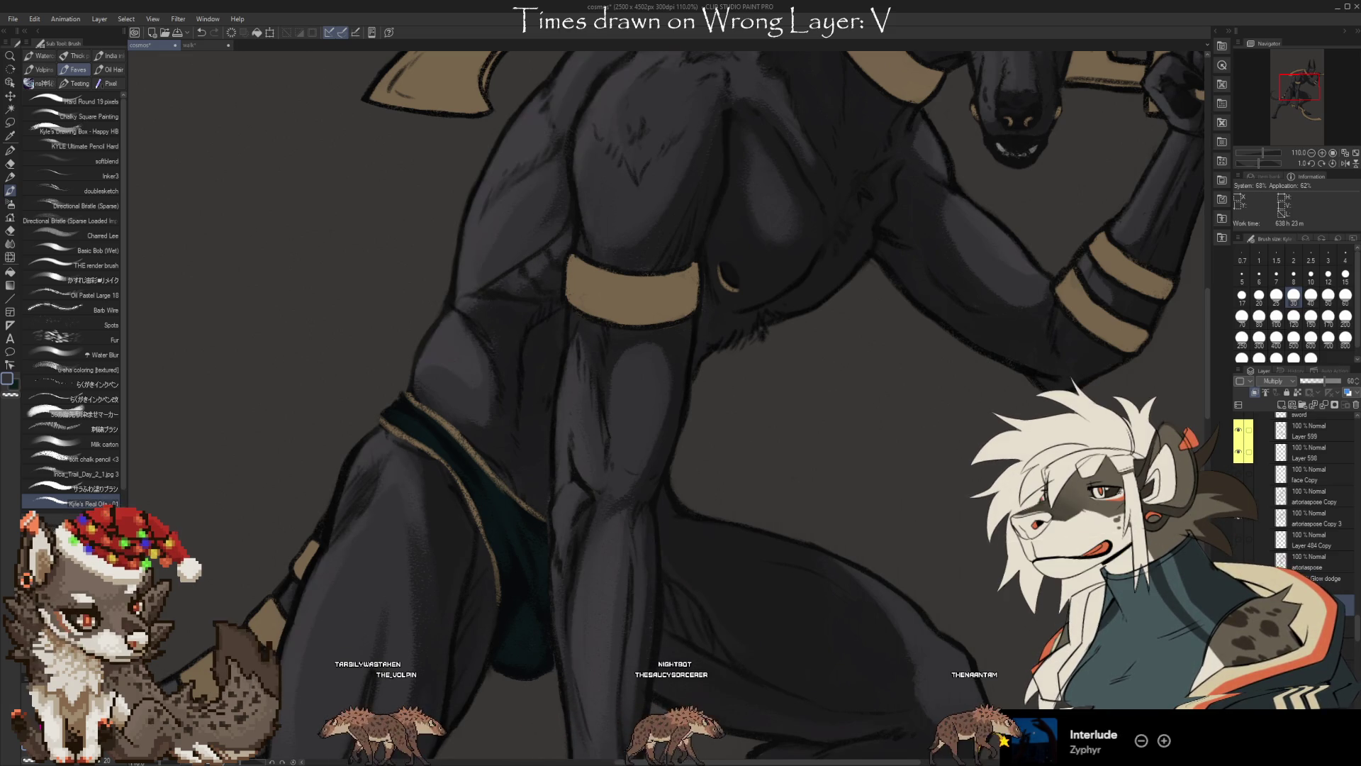
On the Glow dodge layer, erase and repaint chest and leg highlights with a size-50 brush
{"action": "key", "text": "e"}
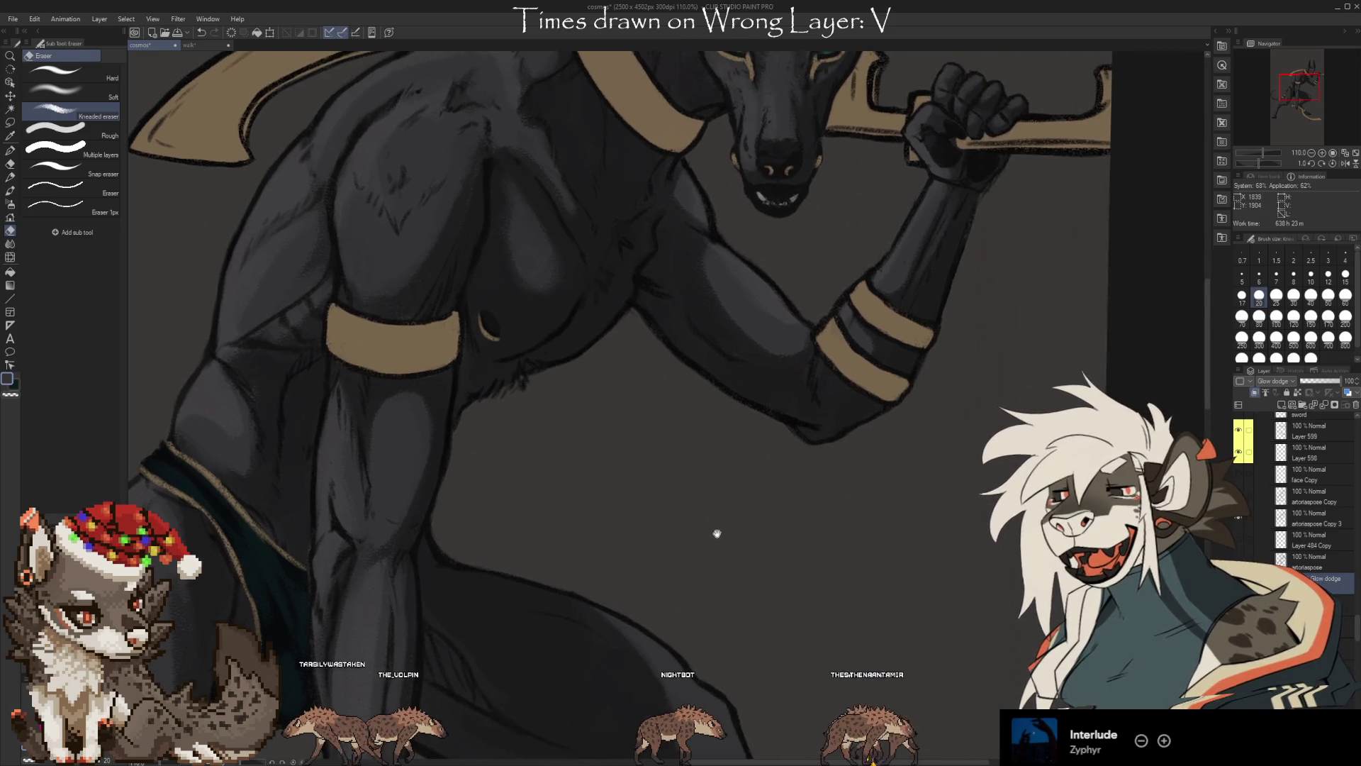
{"action": "left_click_drag", "start_coordinate": [717, 535], "coordinate": [805, 280]}
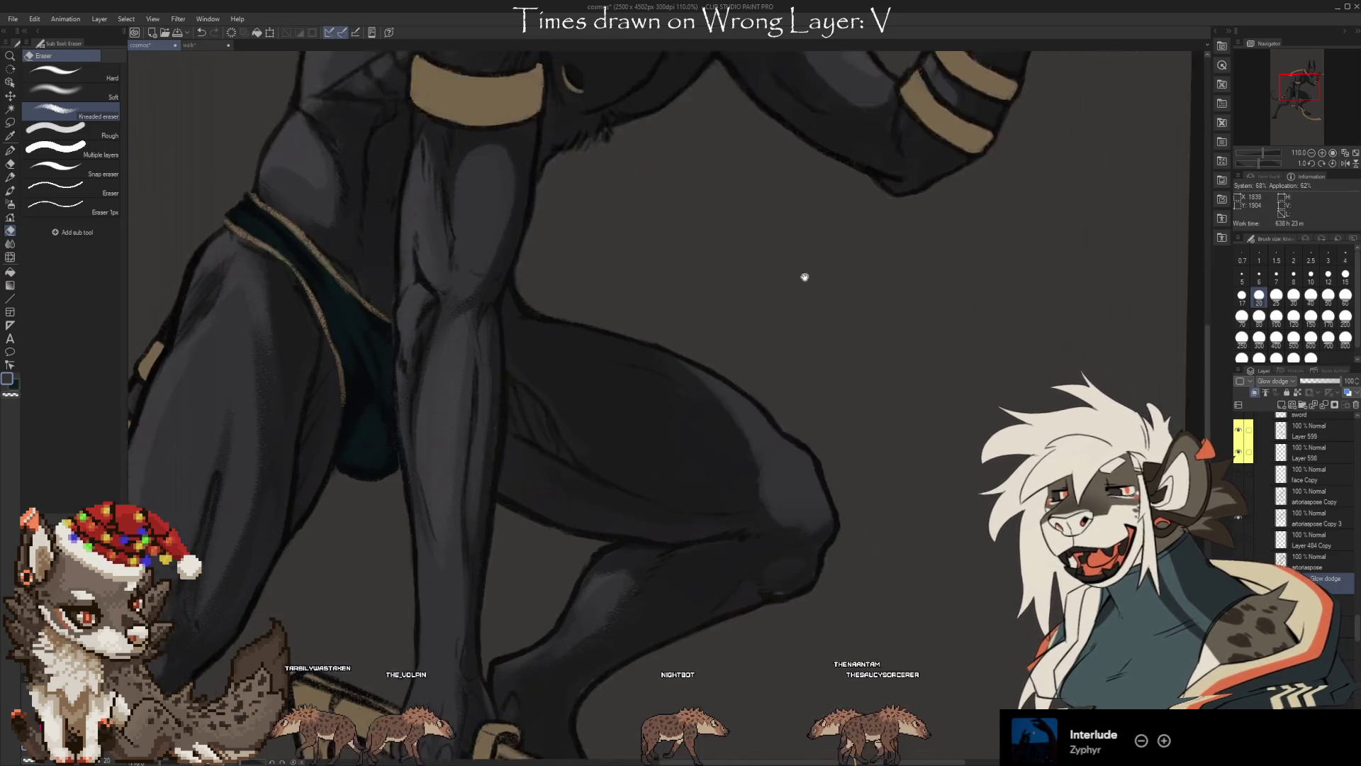
{"action": "scroll", "coordinate": [784, 599], "scroll_direction": "down", "scroll_amount": 3}
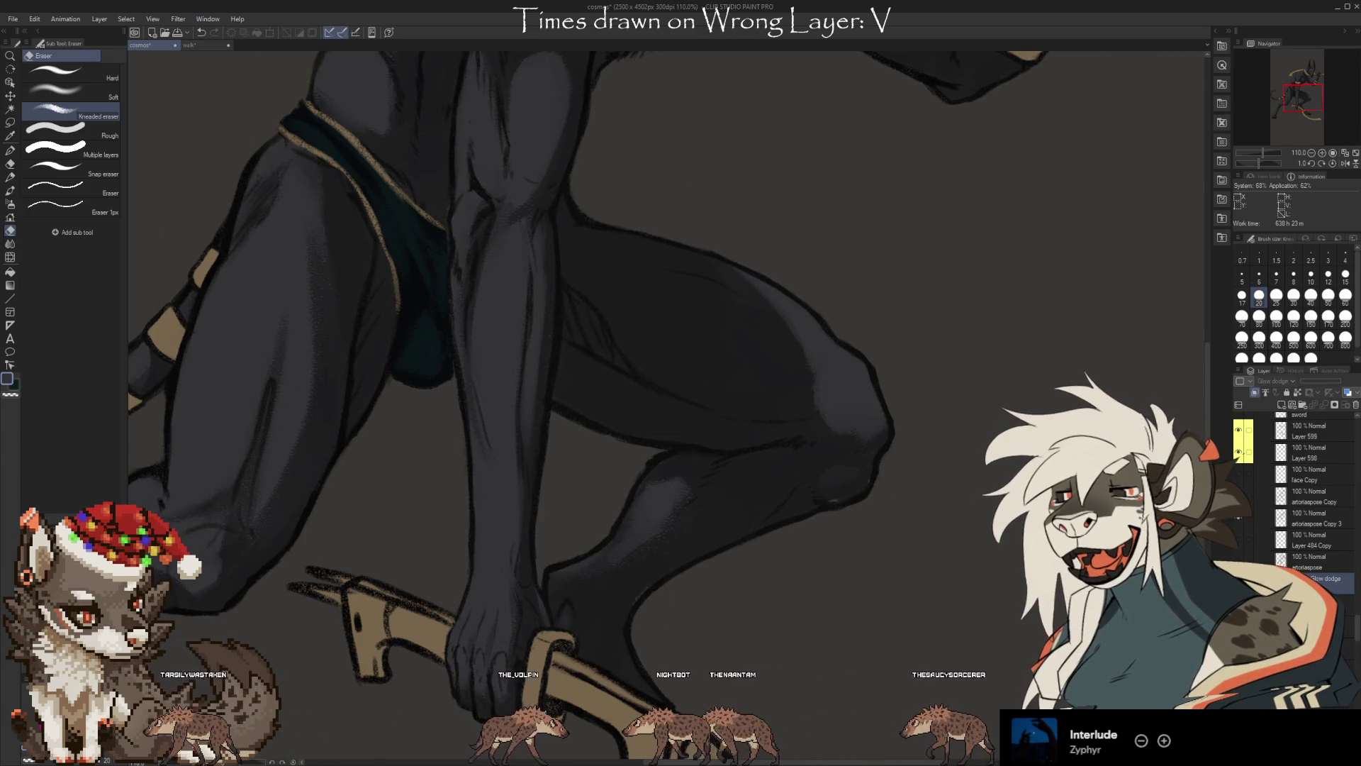
{"action": "key", "text": "b"}
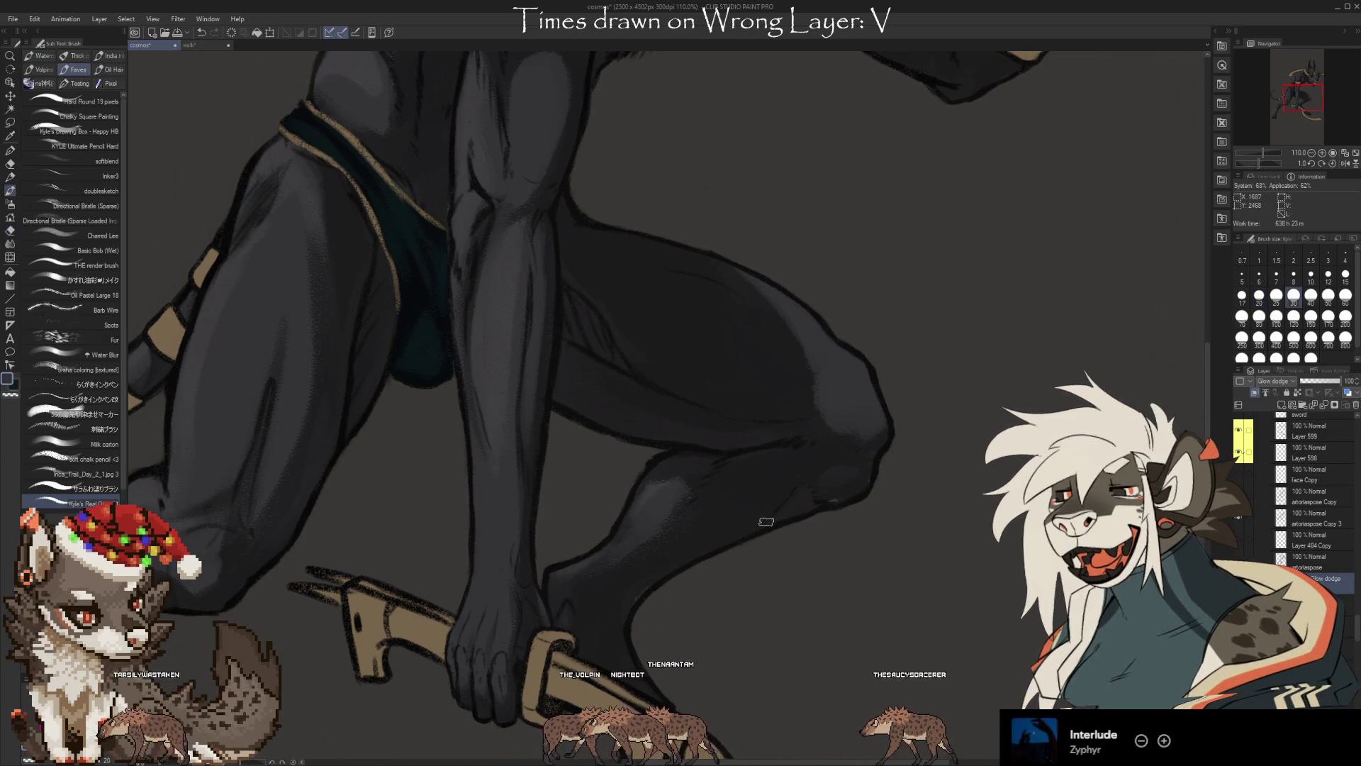
{"action": "key", "text": "bracketright"}
{"action": "key", "text": "bracketright"}
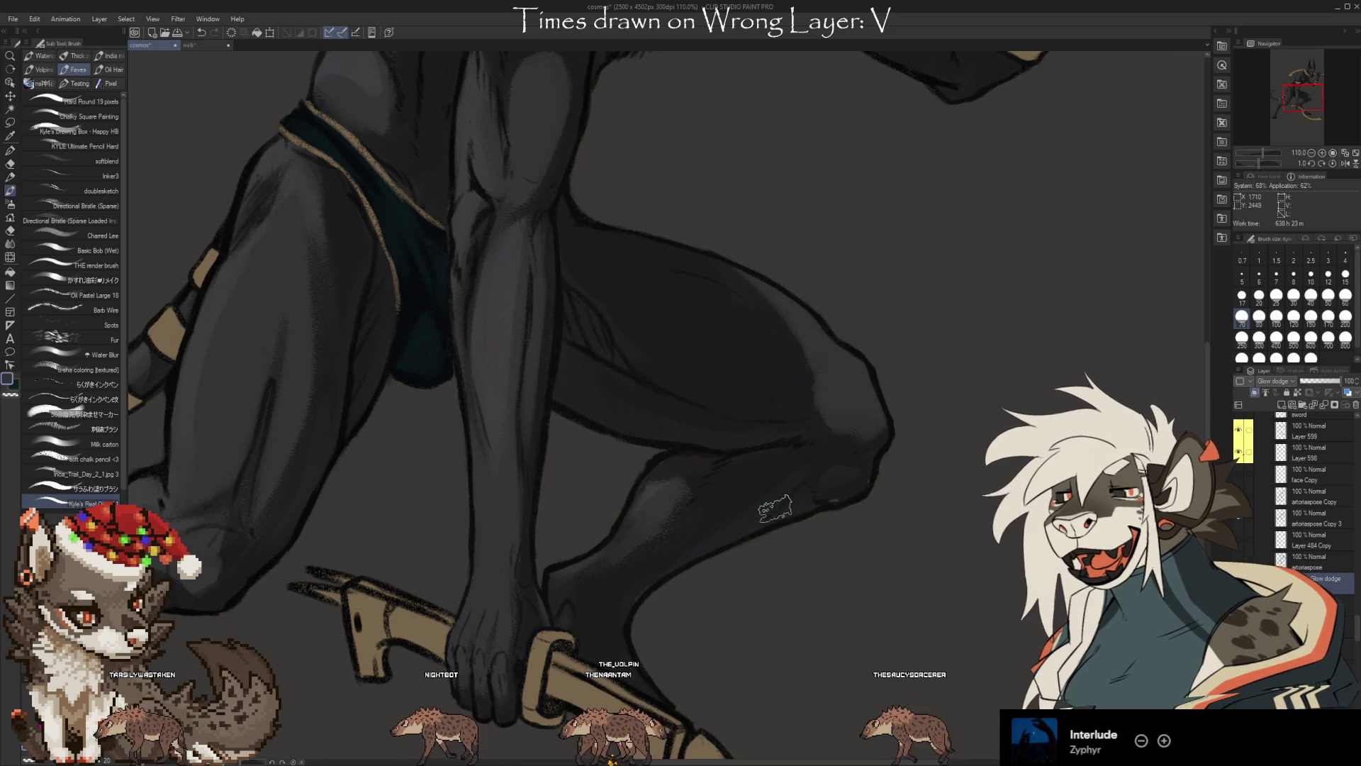
{"action": "key", "text": "e"}
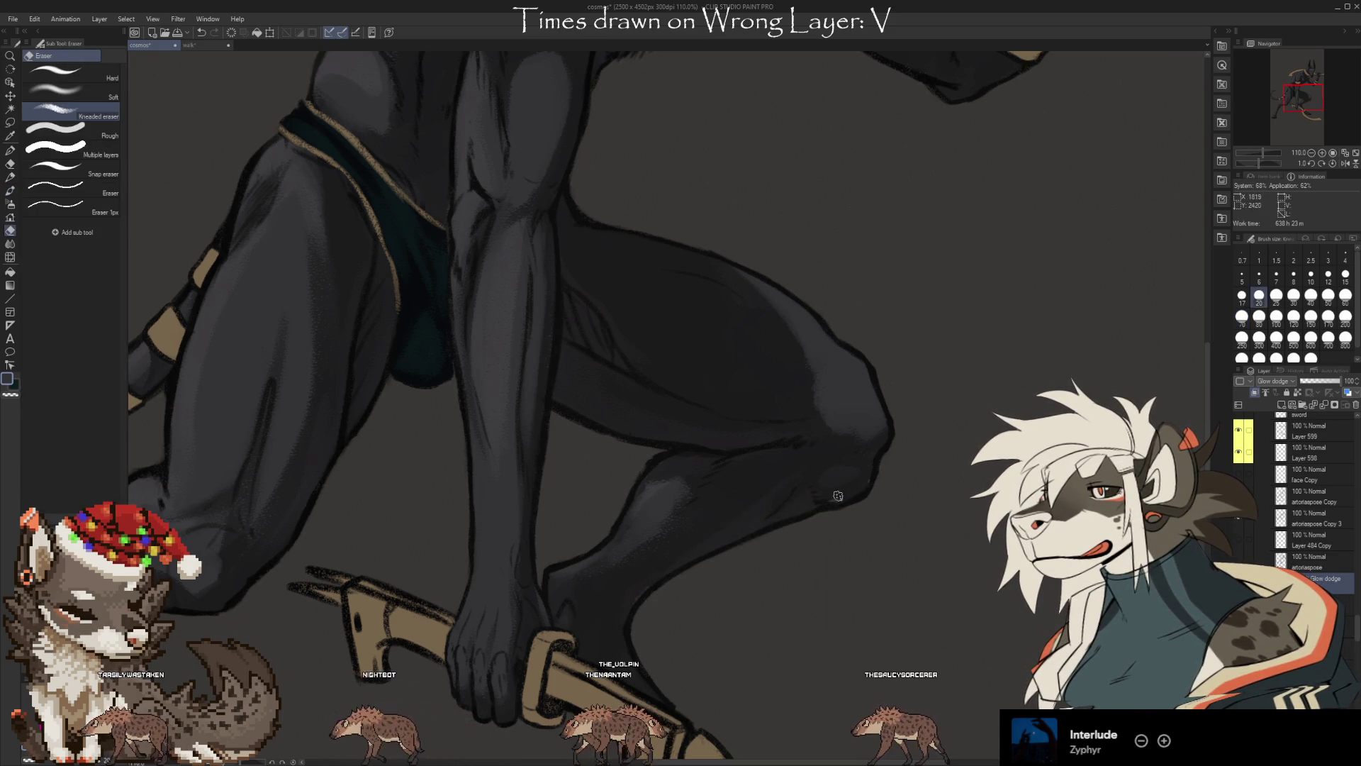